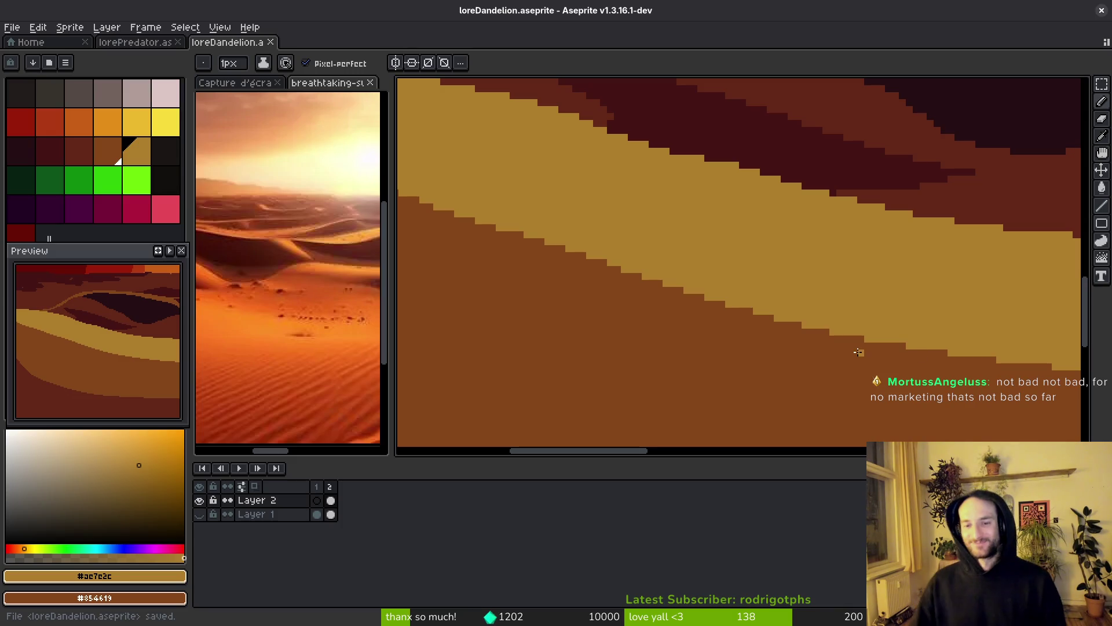
- Sample the mid-brown dune colour from the artwork and save
scroll(786, 324, up, 1)
alt+click(786, 324)
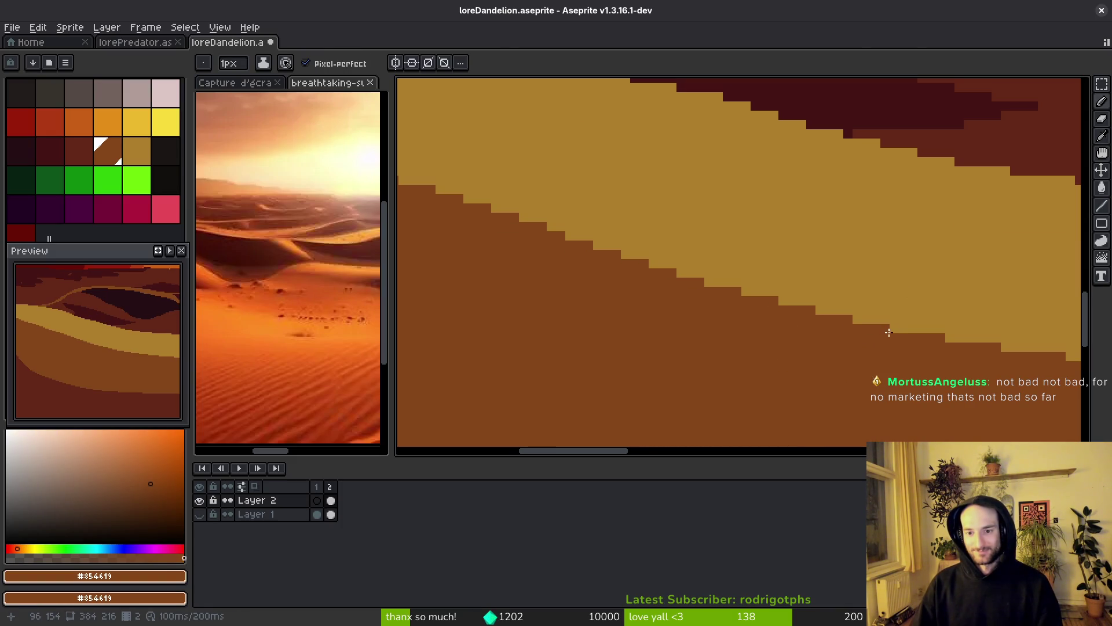
scroll(863, 347, down, 1)
key(ctrl+s)
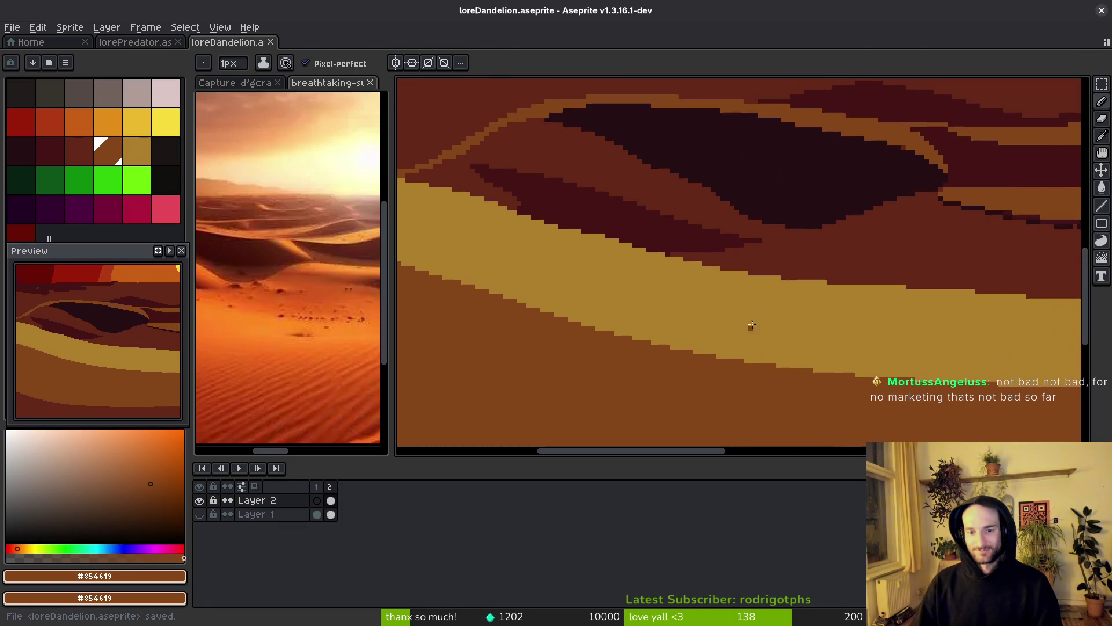
- Pick the dark red-brown #632718 and extend its step along the dune edge
scroll(749, 329, down, 1)
scroll(886, 296, up, 3)
alt+click(840, 325)
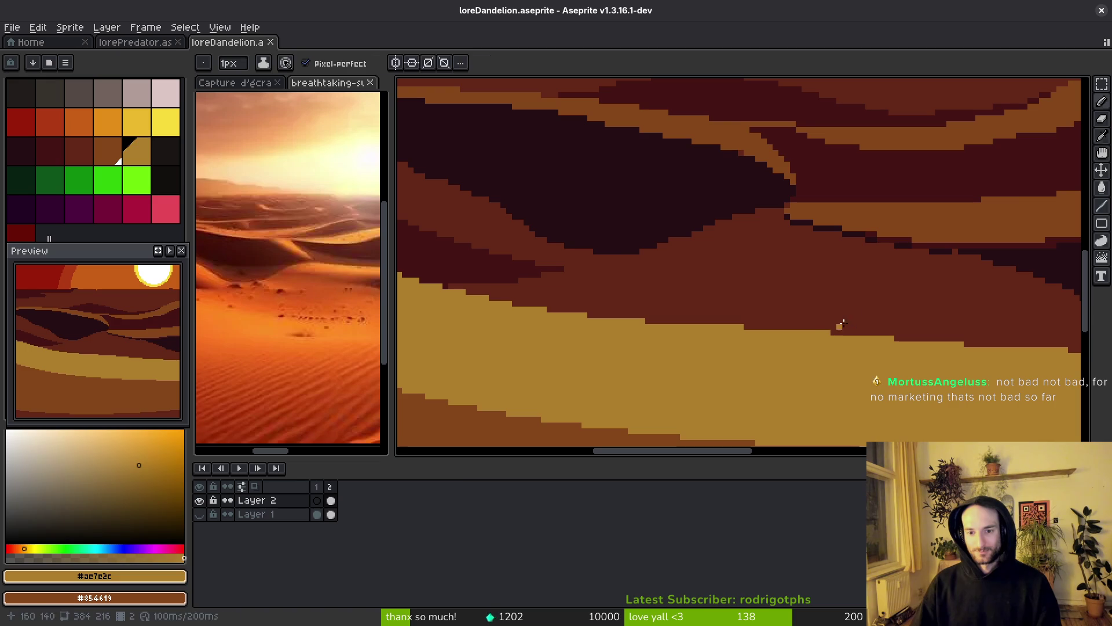
alt+click(837, 325)
click(709, 325)
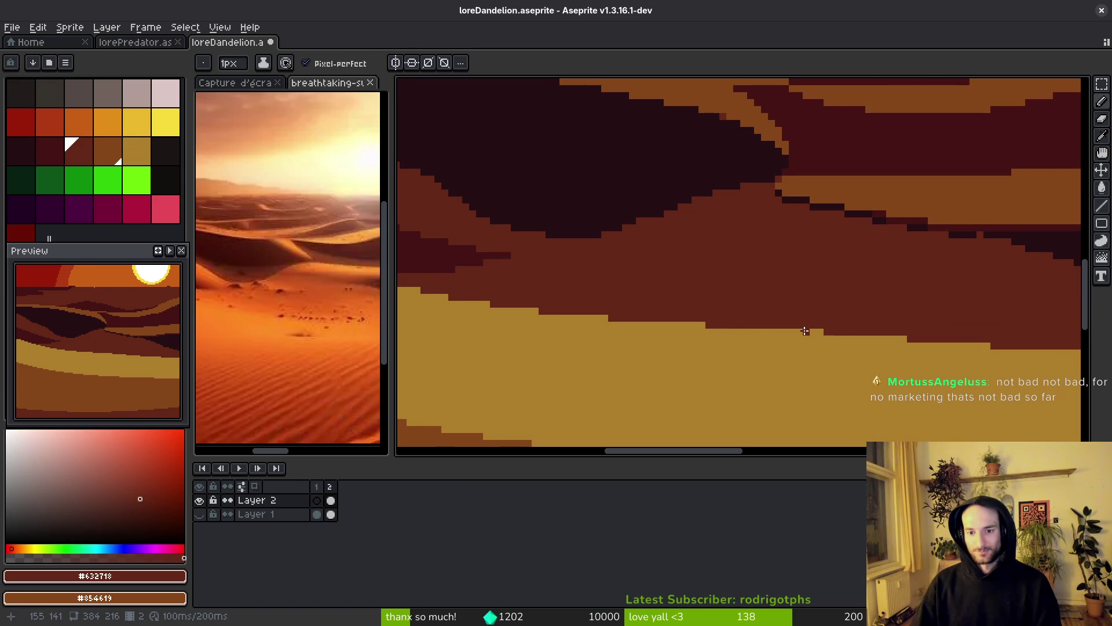
- Save the artwork again and zoom in and out to review the dune edge
scroll(872, 327, down, 1)
key(ctrl+s)
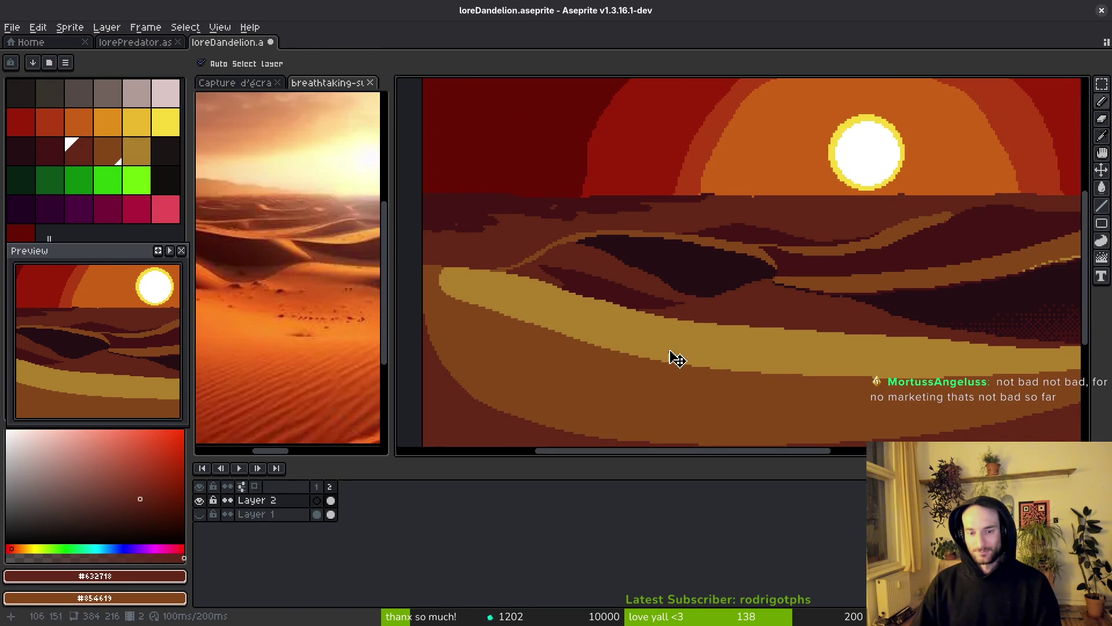
scroll(682, 352, up, 3)
key(ctrl+s)
scroll(699, 334, down, 2)
scroll(651, 348, up, 2)
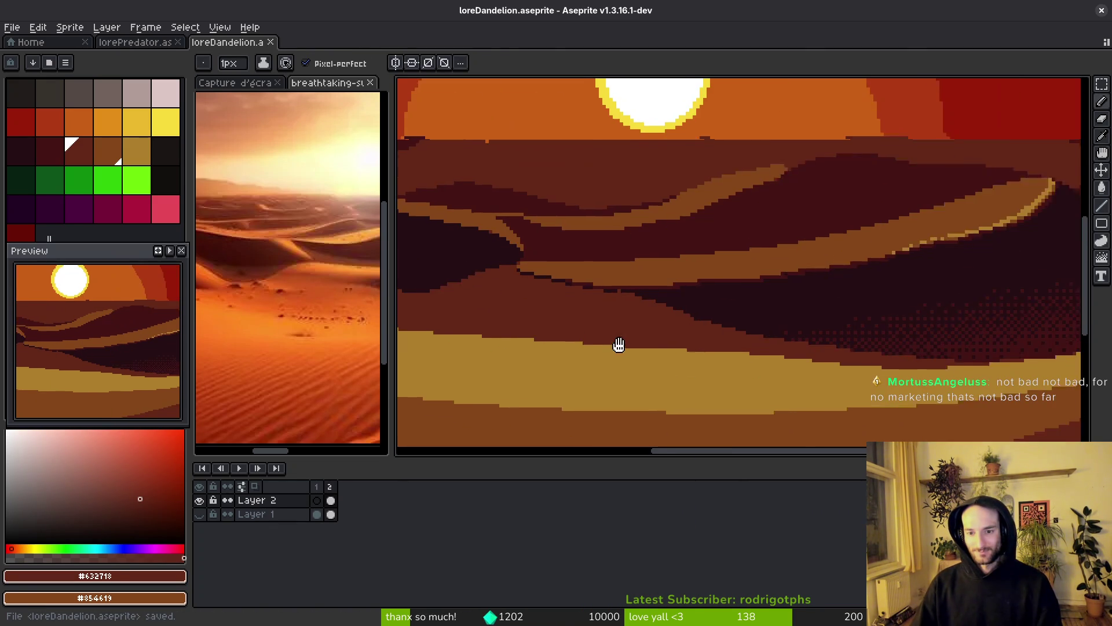
scroll(655, 338, up, 2)
scroll(551, 316, down, 2)
scroll(811, 336, up, 3)
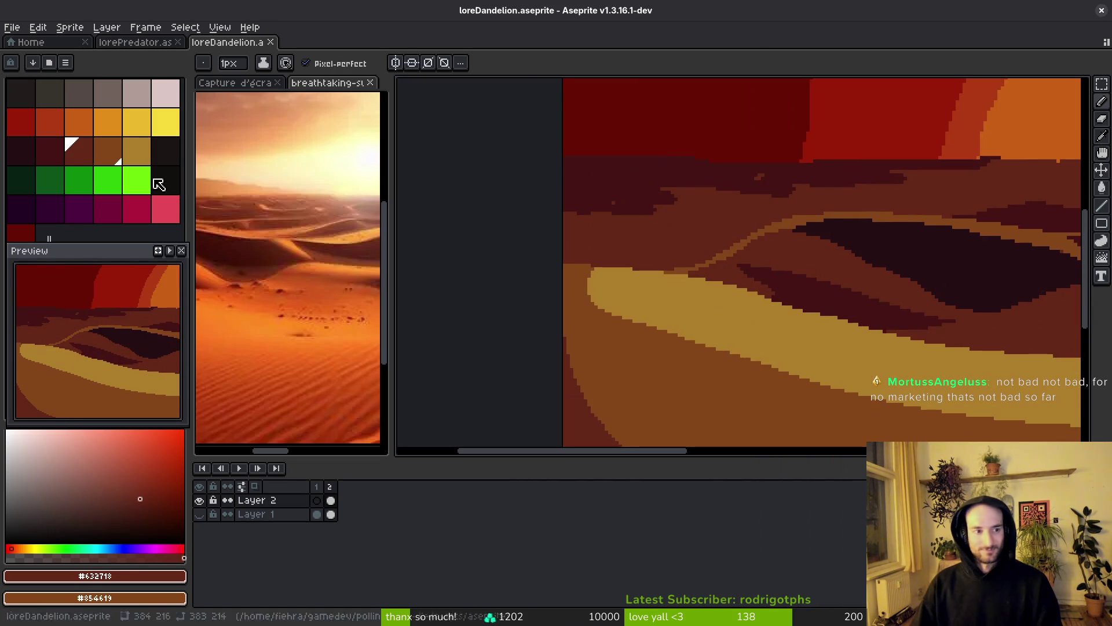
scroll(735, 325, down, 2)
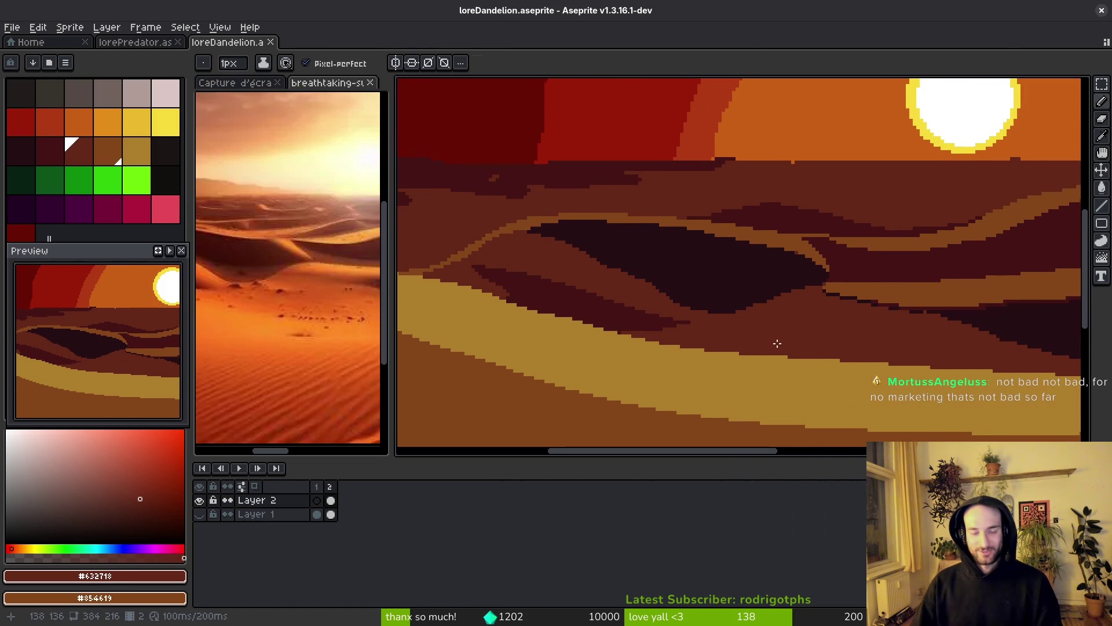
scroll(650, 331, down, 1)
scroll(685, 292, up, 5)
- Repaint the stray dark pixels along the dune edge with base red #632718
key(alt)
drag(677, 252, 752, 323)
drag(831, 333, 819, 335)
click(726, 322)
mouse_move(456, 256)
mouse_down()
mouse_move(638, 290)
mouse_move(513, 270)
mouse_move(446, 240)
mouse_move(452, 223)
mouse_up()
- Eyedrop the deep maroon #431414 and the base red-brown from the dunes, then save
alt+click(658, 285)
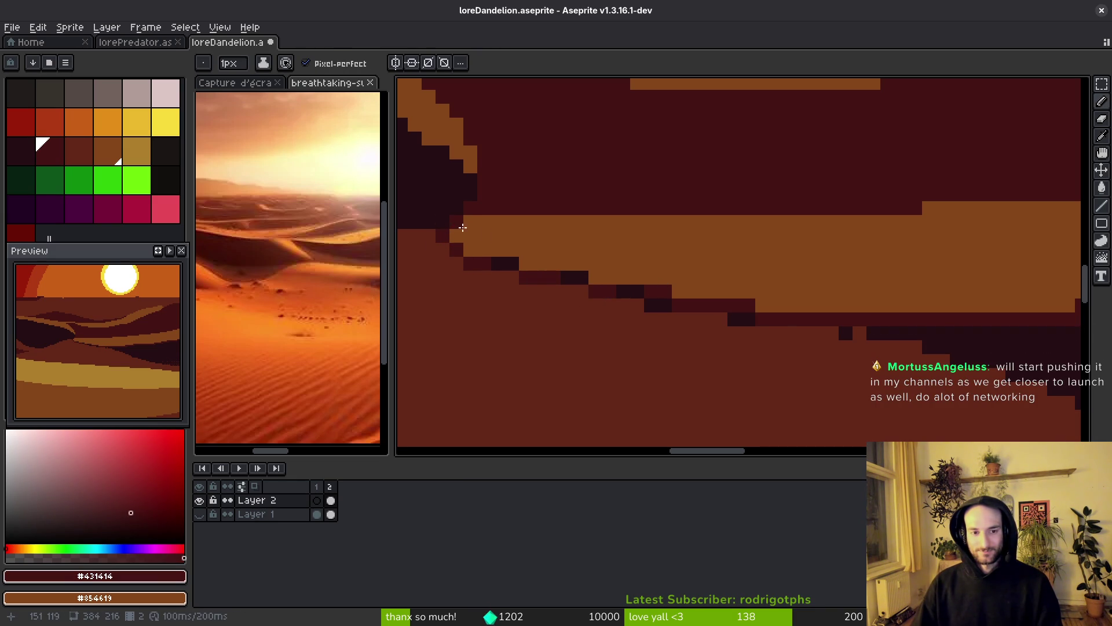
alt+click(655, 310)
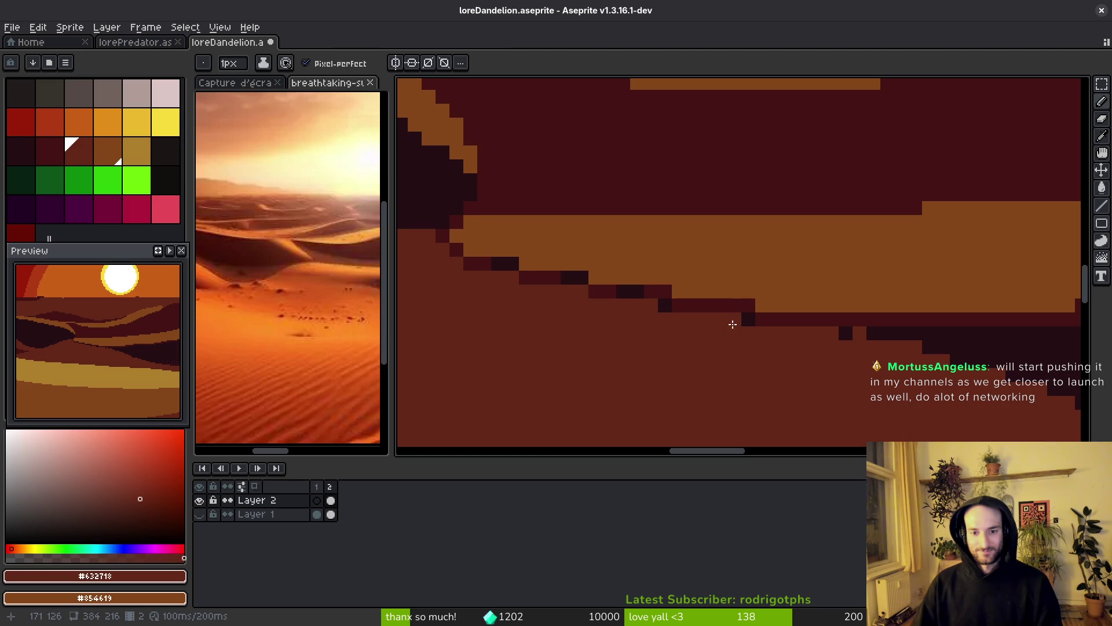
alt+click(859, 333)
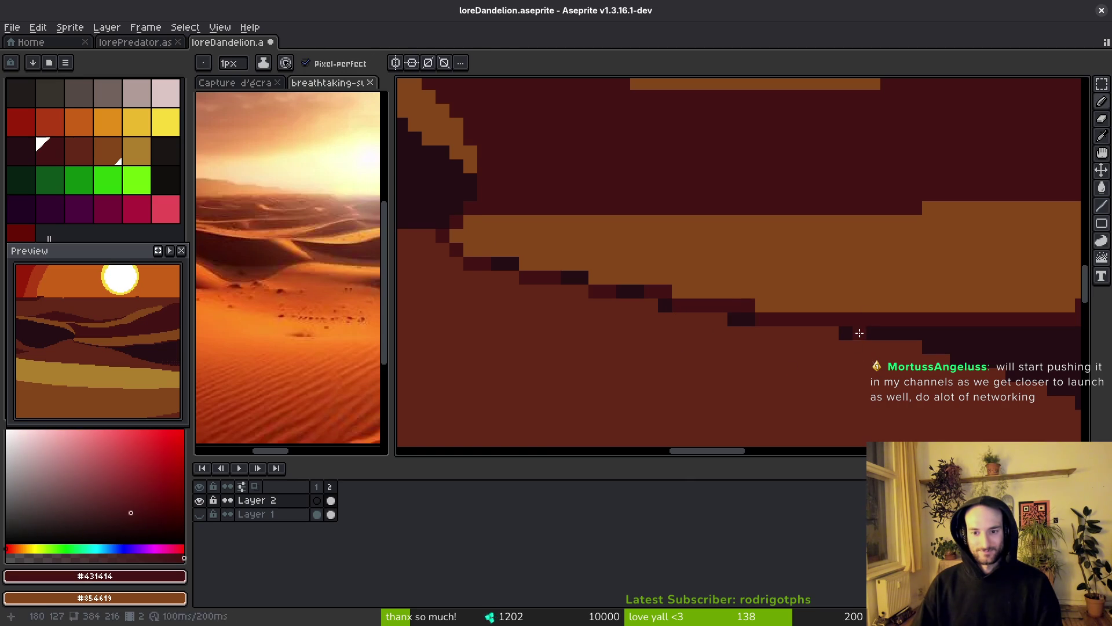
scroll(869, 339, down, 3)
key(ctrl+s)
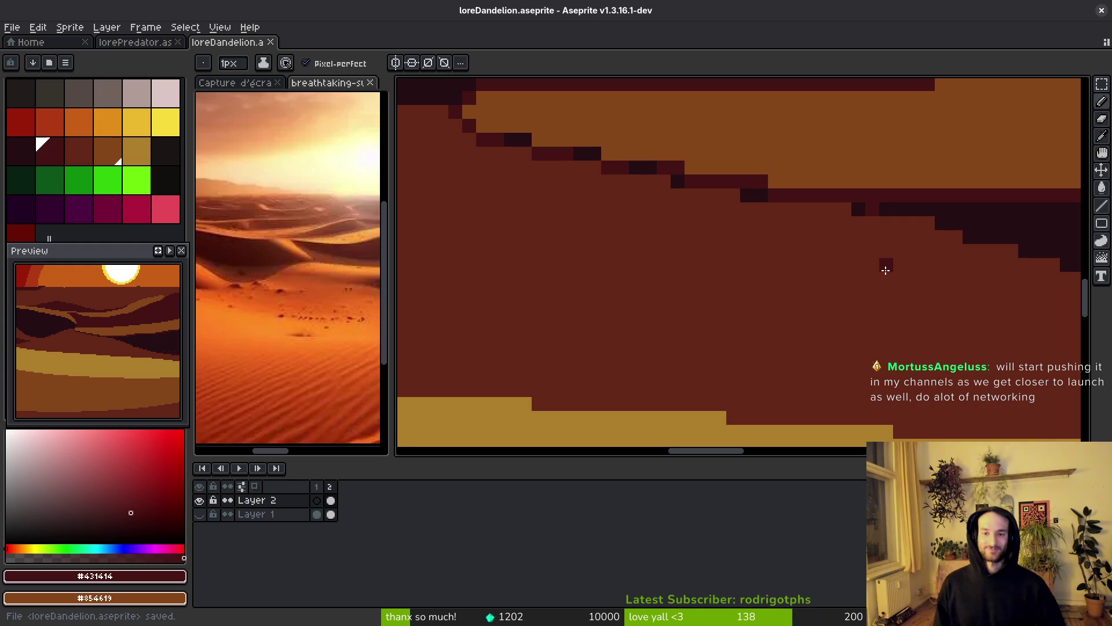
- Sample the darkest shadow #250c13 and add a dark shading pixel below the ridge
scroll(884, 263, up, 2)
alt+click(837, 199)
click(808, 197)
scroll(808, 197, down, 2)
key(ctrl+s)
scroll(834, 224, up, 1)
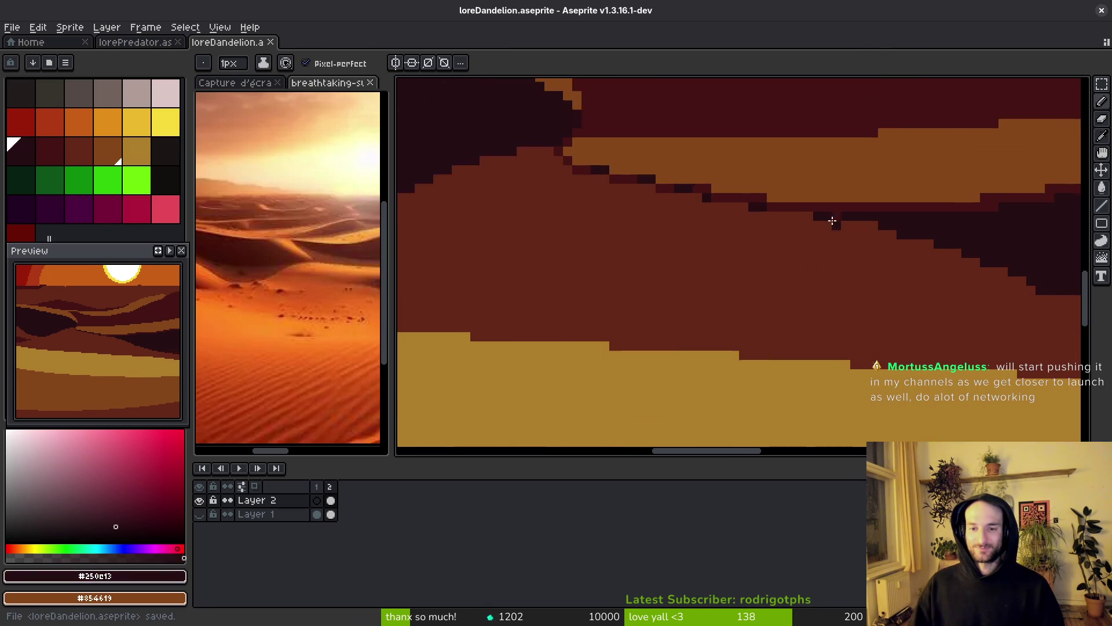
scroll(794, 265, up, 1)
scroll(809, 286, down, 1)
click(805, 274)
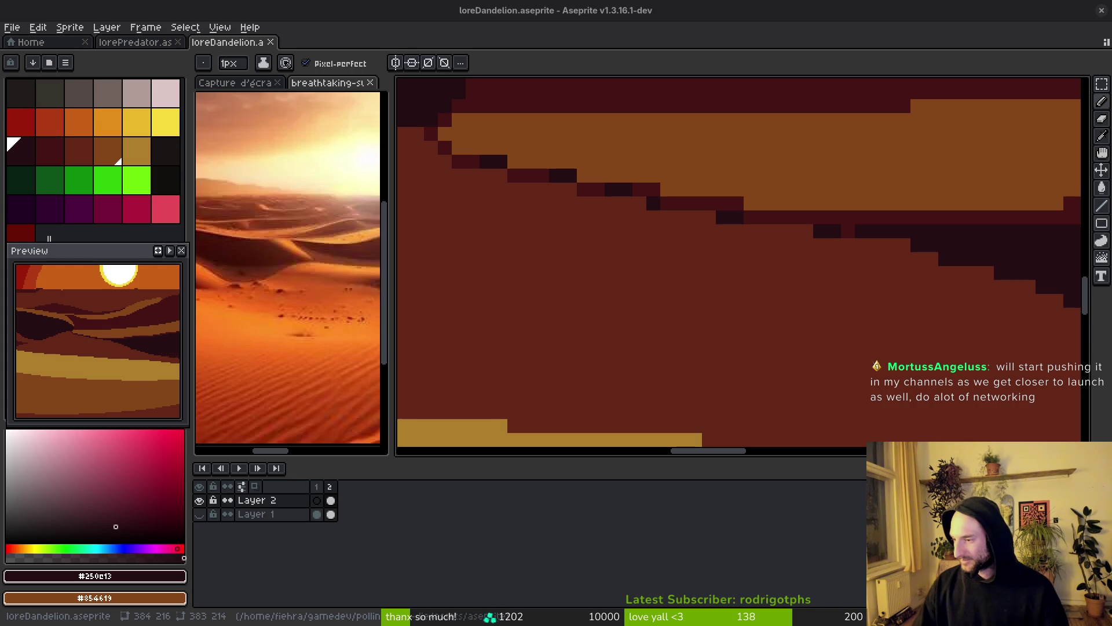
- Switch from deep maroon back to base red-brown and save the artwork
scroll(807, 293, up, 2)
scroll(745, 281, left, 2)
key(alt)
alt+click(754, 283)
alt+click(751, 261)
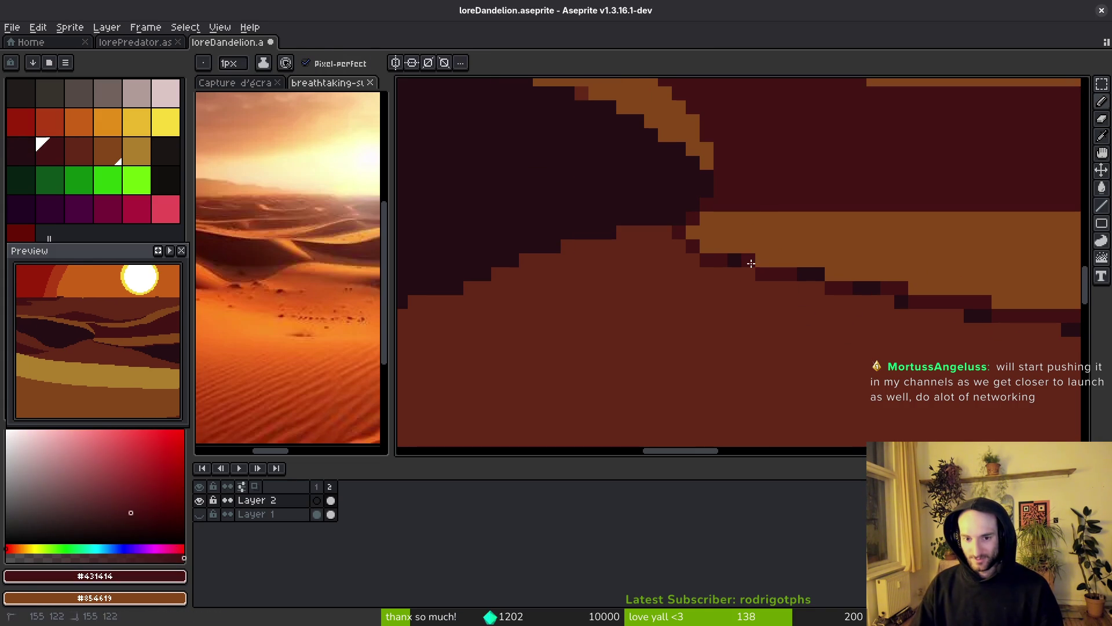
scroll(777, 304, down, 2)
scroll(778, 304, up, 3)
key(alt)
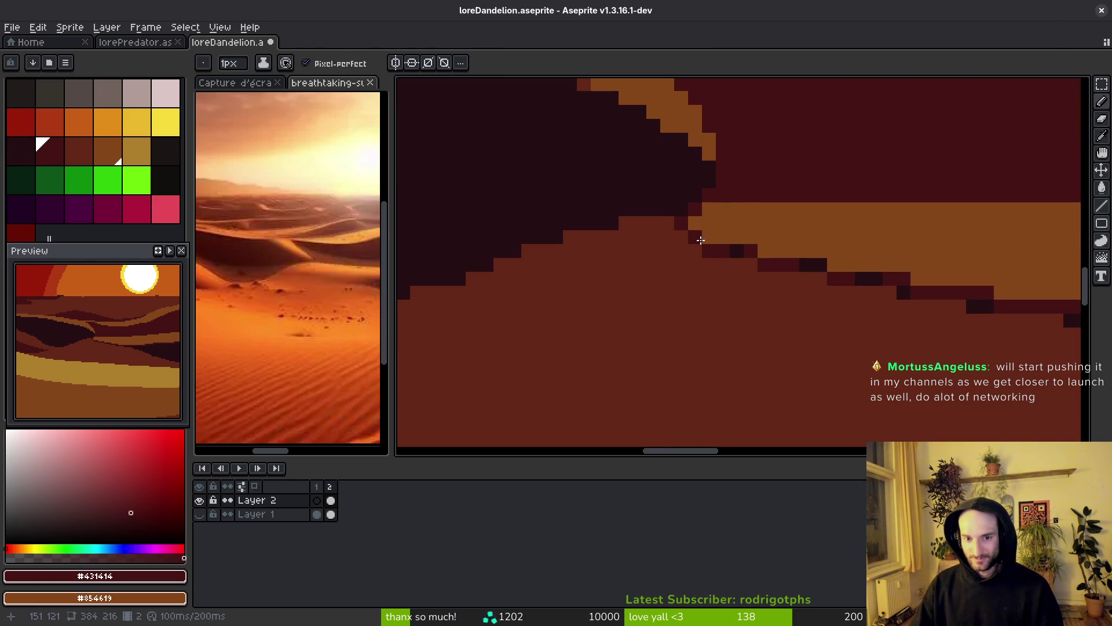
scroll(753, 307, down, 2)
scroll(753, 333, up, 3)
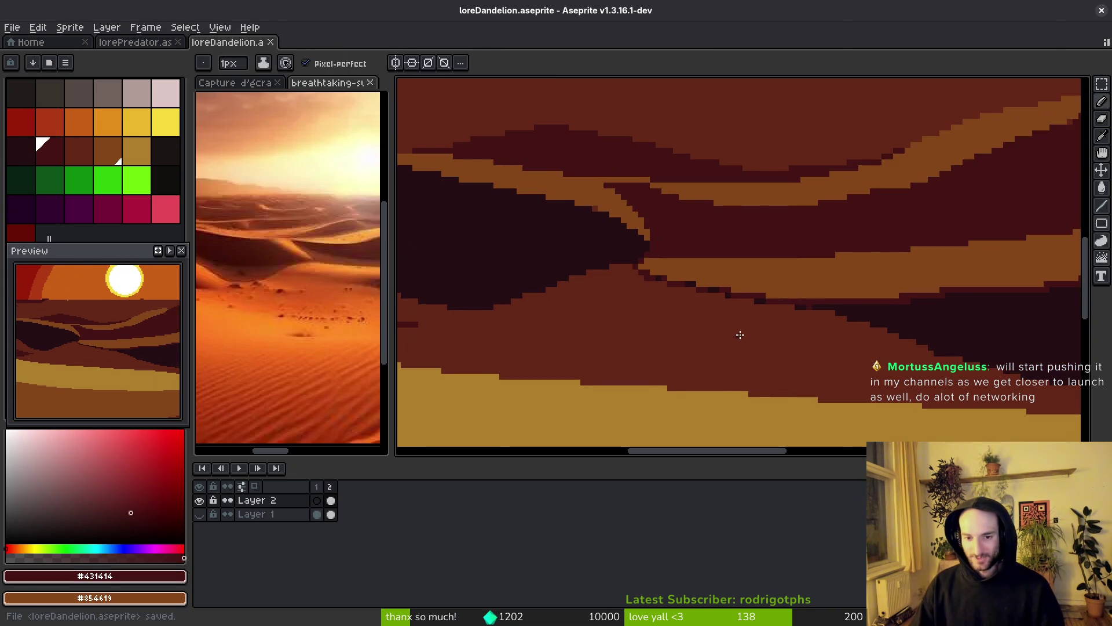
alt+click(712, 320)
key(ctrl+s)
key(ctrl+s)
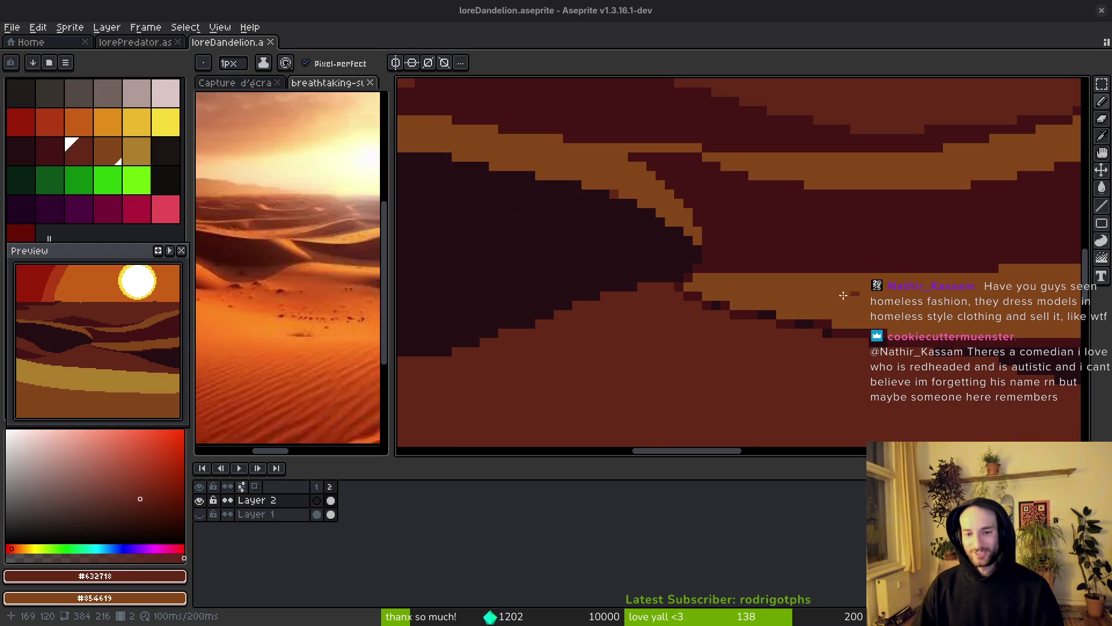
- Zoom in, sample deep maroon #431414, and place a dark pixel on the shadow line
scroll(853, 289, up, 2)
scroll(695, 273, up, 1)
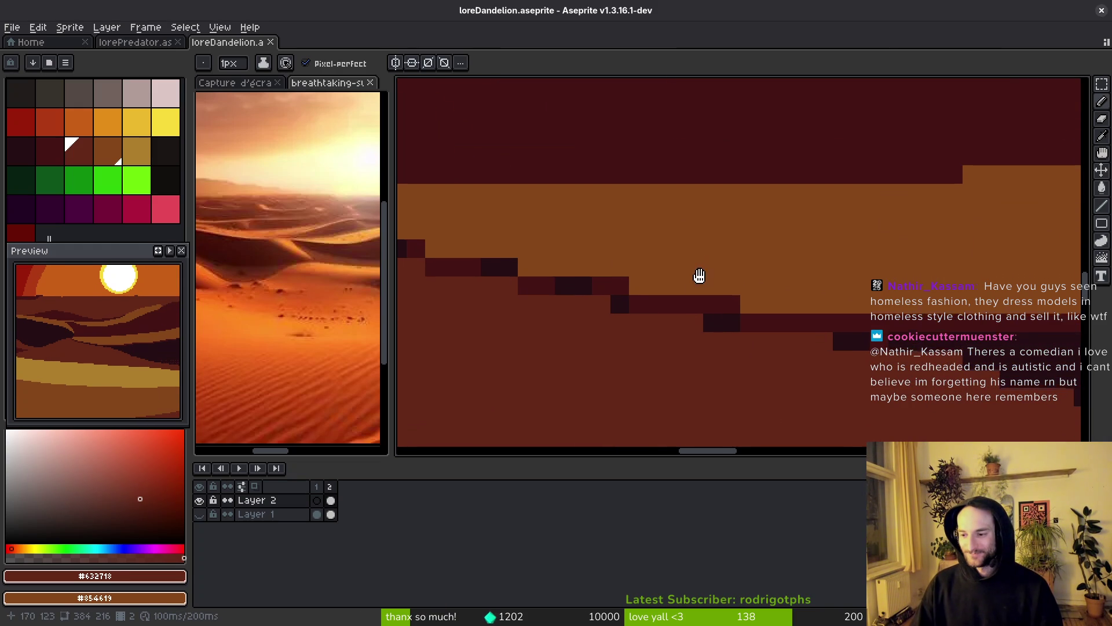
scroll(699, 277, up, 1)
key(alt)
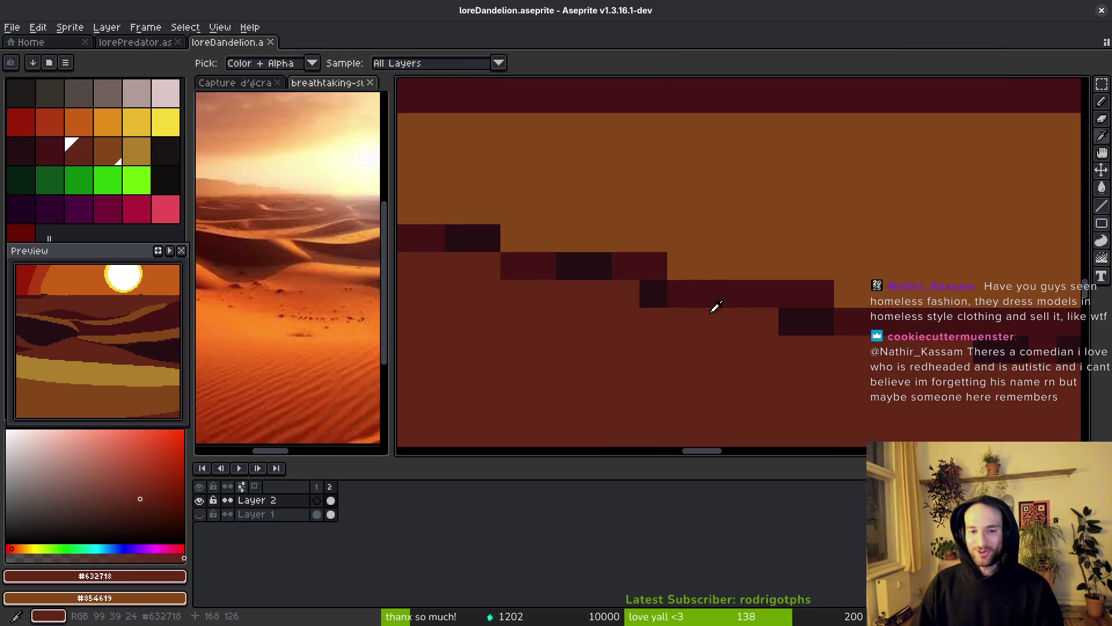
alt+click(683, 292)
click(510, 243)
- Sample the base red-brown dune colour and save the artwork
scroll(579, 307, down, 2)
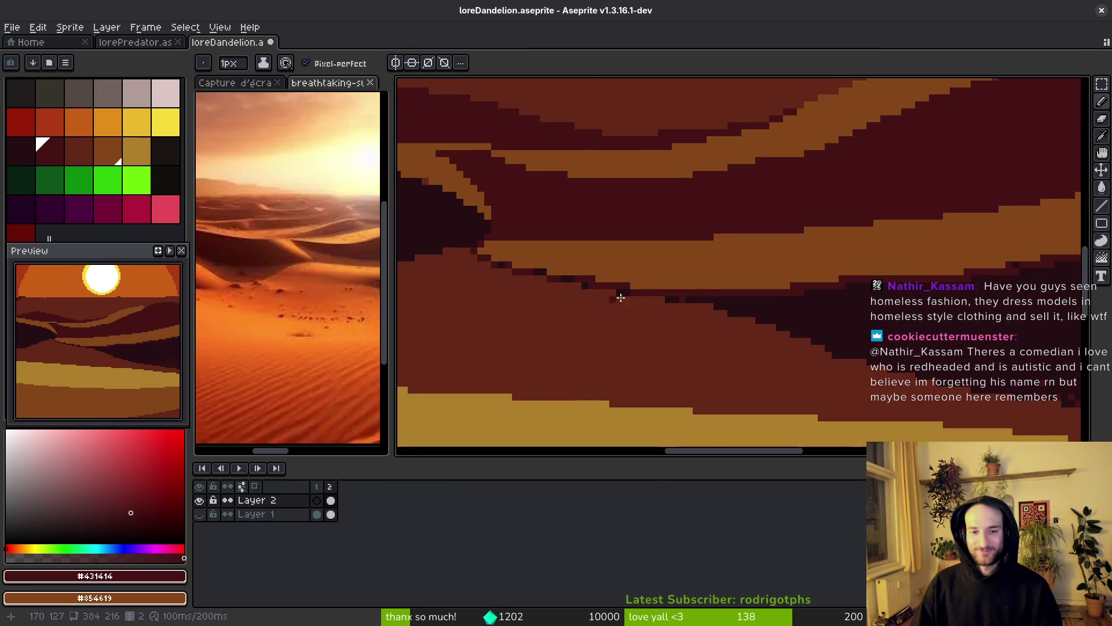
scroll(609, 304, up, 1)
scroll(678, 302, down, 1)
scroll(637, 261, up, 3)
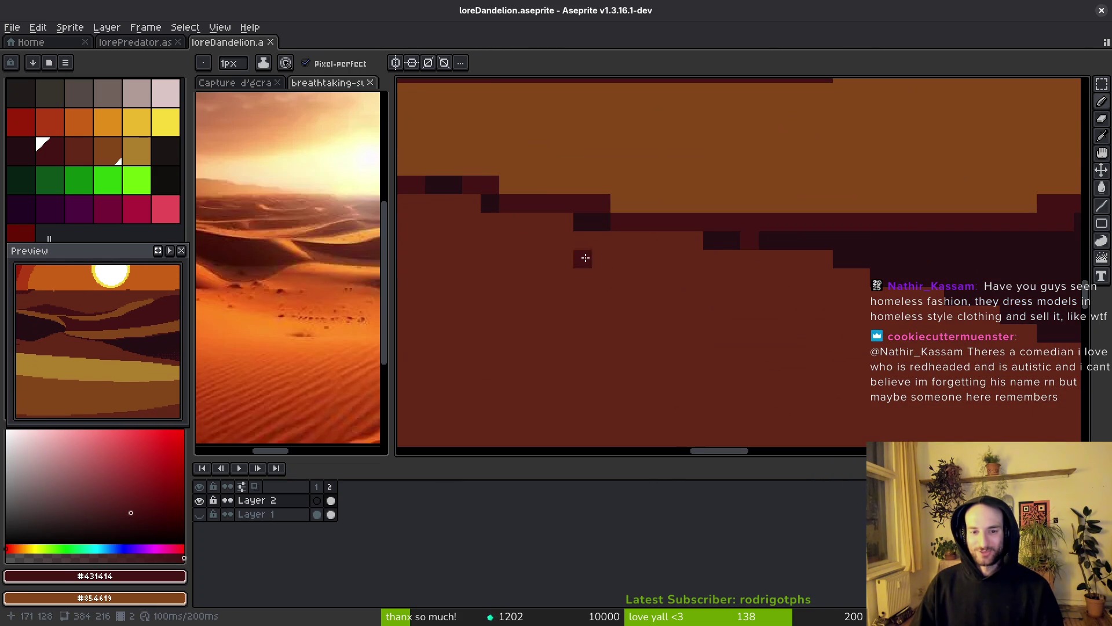
alt+click(605, 225)
key(ctrl+s)
- Take the darkest shadow #250c13 and darken two pixels on the dune edge
scroll(713, 330, down, 2)
alt+click(897, 309)
scroll(738, 309, up, 1)
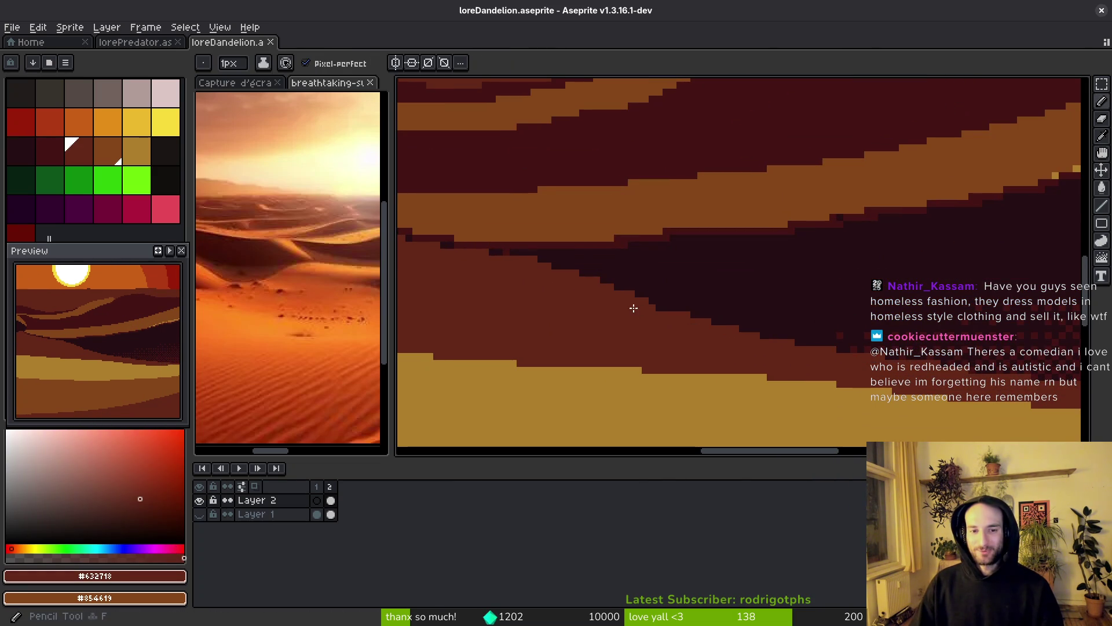
scroll(602, 306, up, 1)
click(481, 219)
click(470, 220)
- Sample base red-brown, then the darkest shadow colour, and save again
alt+click(631, 287)
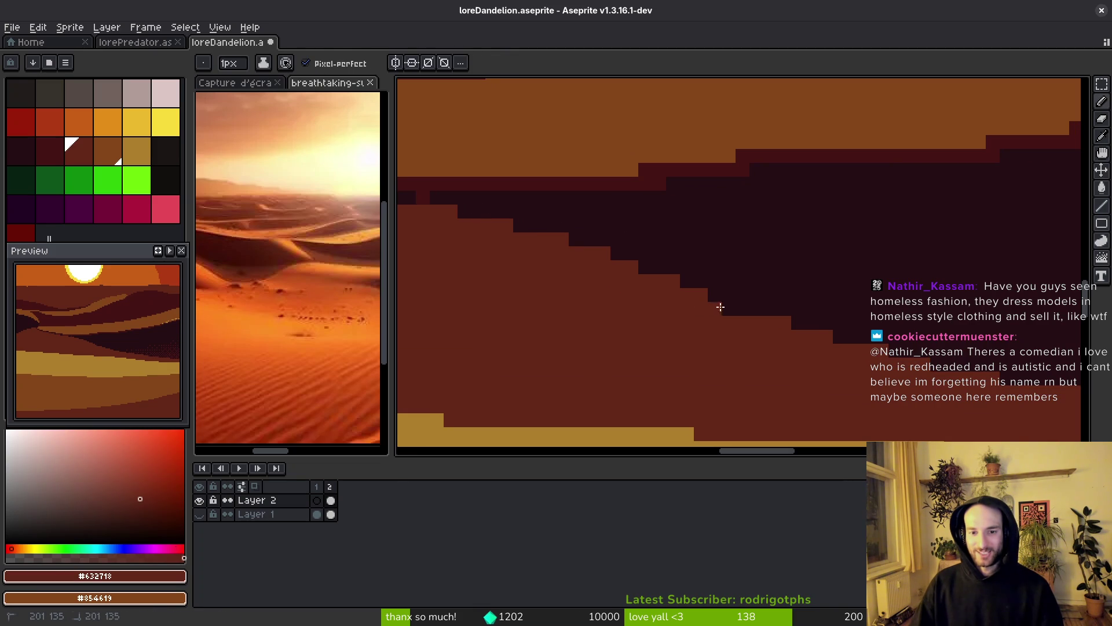
scroll(727, 315, down, 2)
scroll(695, 316, right, 5)
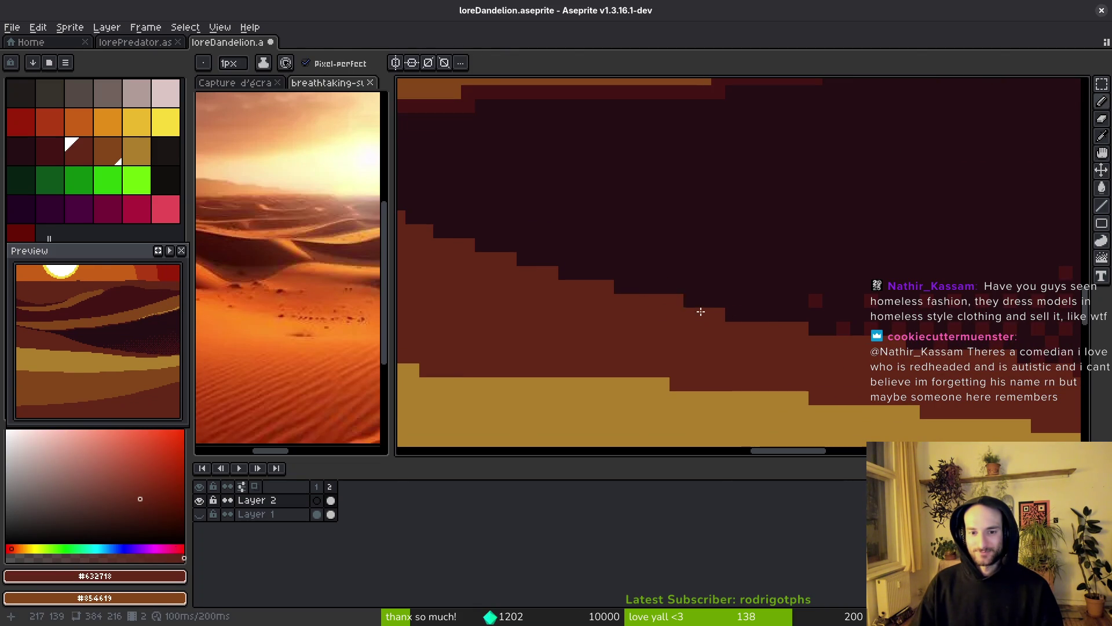
alt+click(756, 309)
key(ctrl+s)
scroll(763, 317, down, 1)
scroll(845, 297, left, 1)
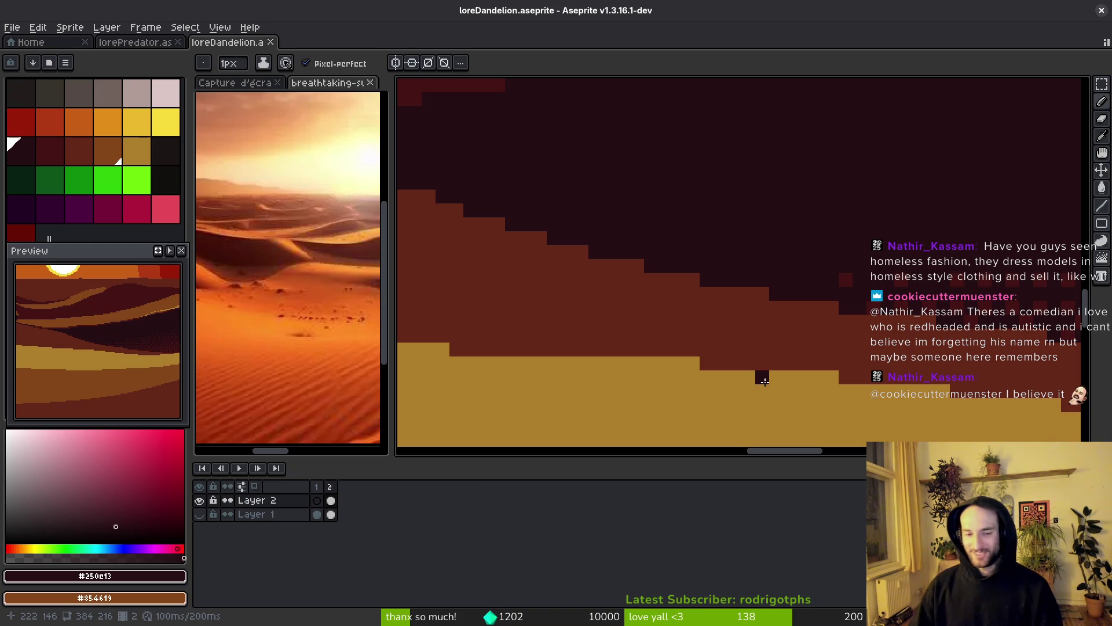
- Pan left across the dunes and save the desert painting
scroll(707, 261, left, 2)
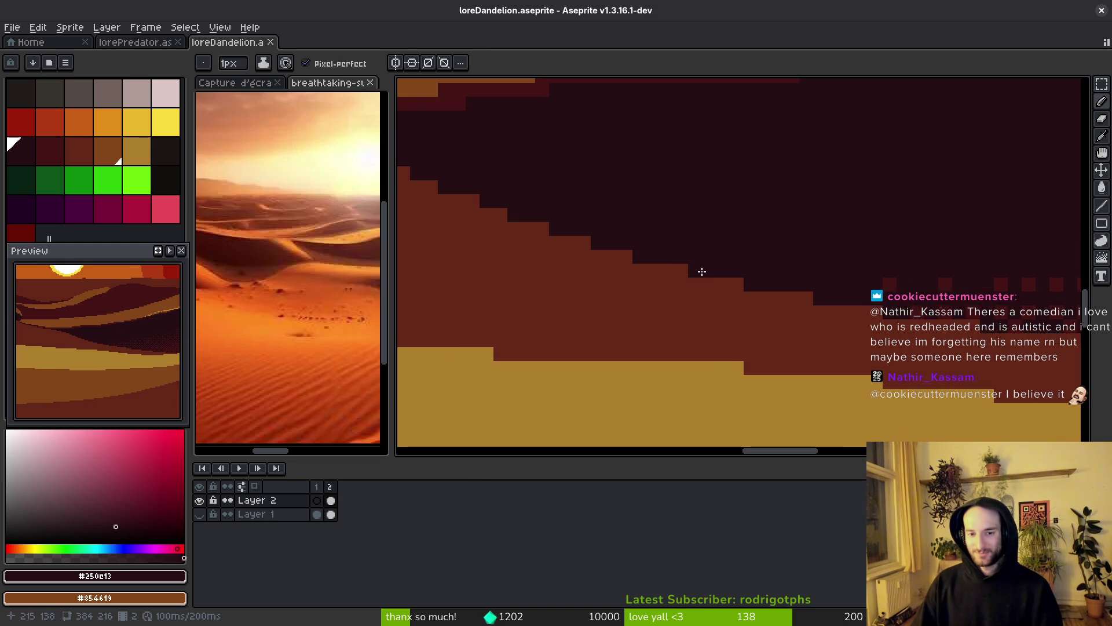
scroll(695, 269, left, 3)
scroll(695, 269, up, 1)
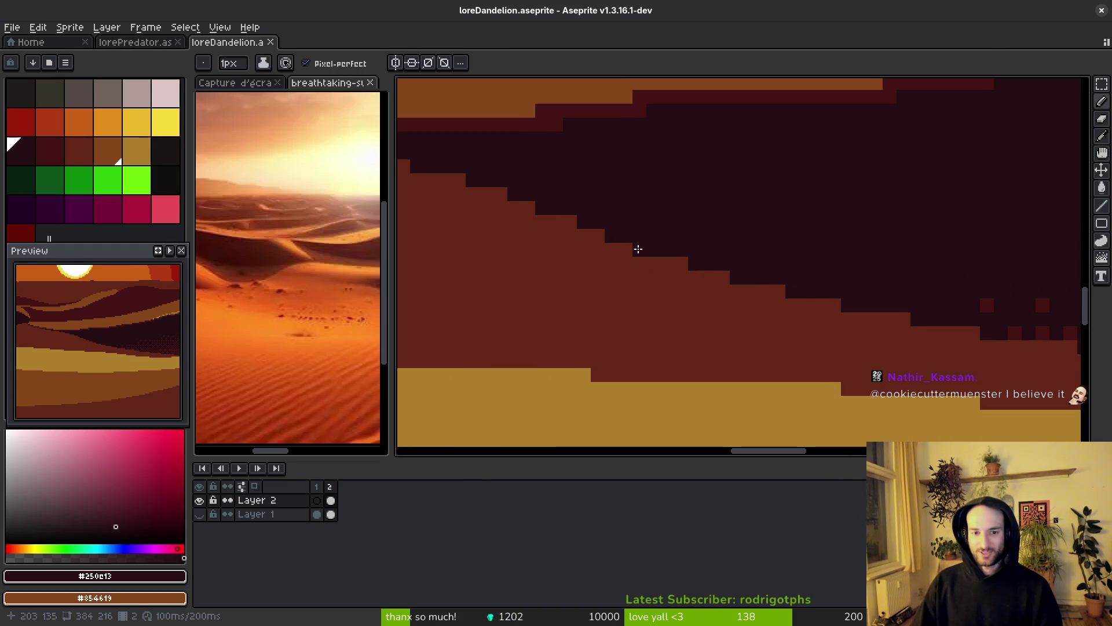
scroll(582, 224, down, 4)
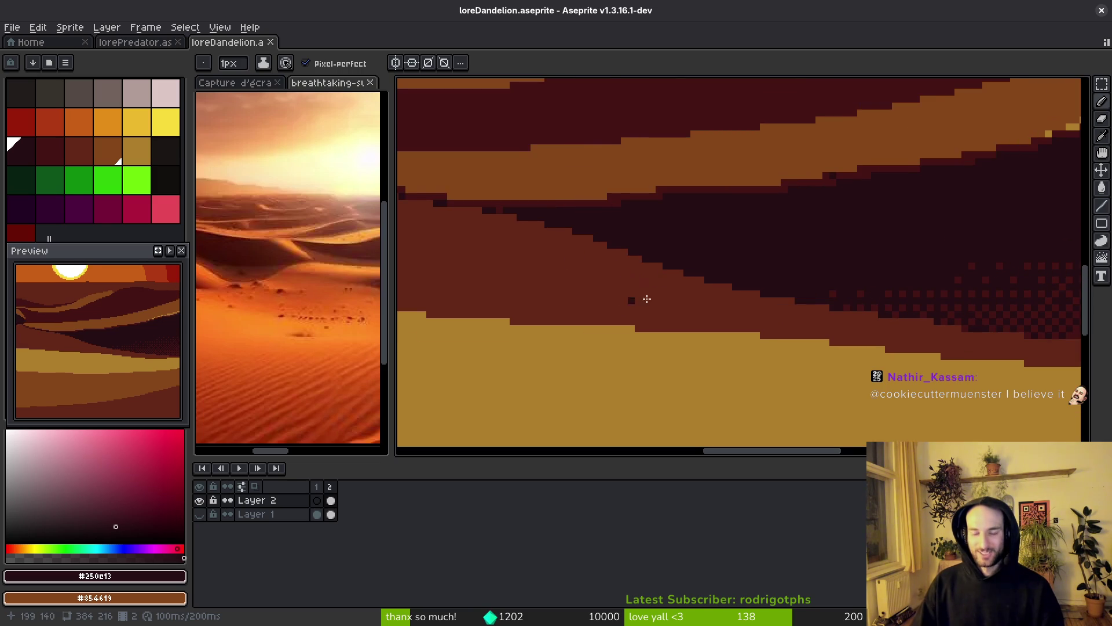
key(ctrl+s)
- Redraw the dark band edge in brown, extend the dark red shadow along the ridge, and save
scroll(700, 237, up, 2)
alt+click(671, 144)
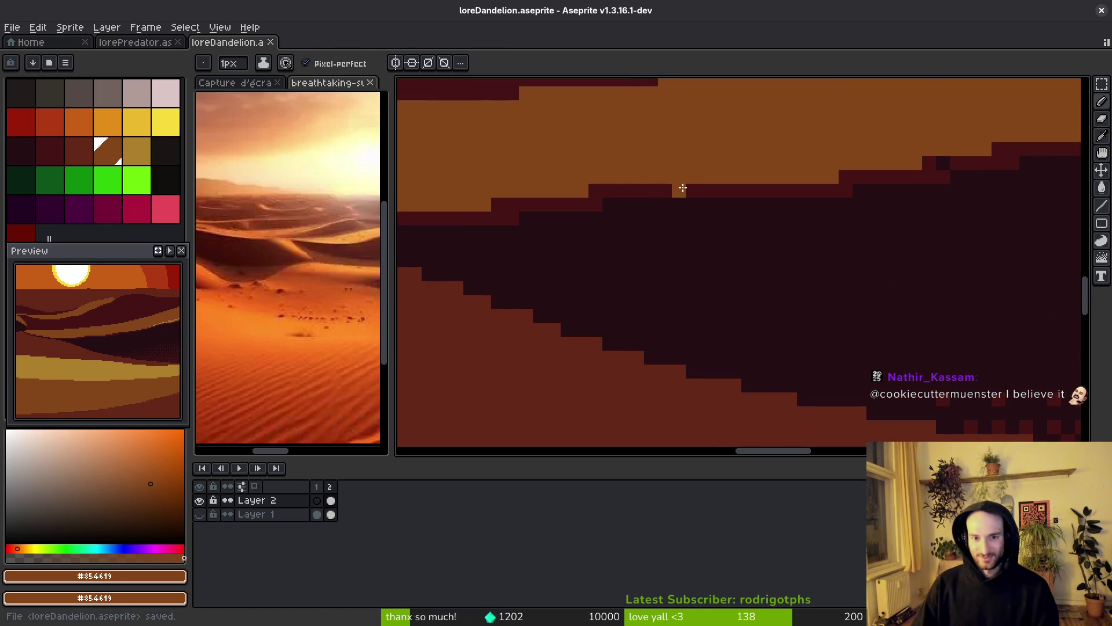
drag(647, 188, 591, 192)
alt+click(730, 189)
drag(655, 205, 611, 207)
scroll(745, 286, down, 3)
key(ctrl+s)
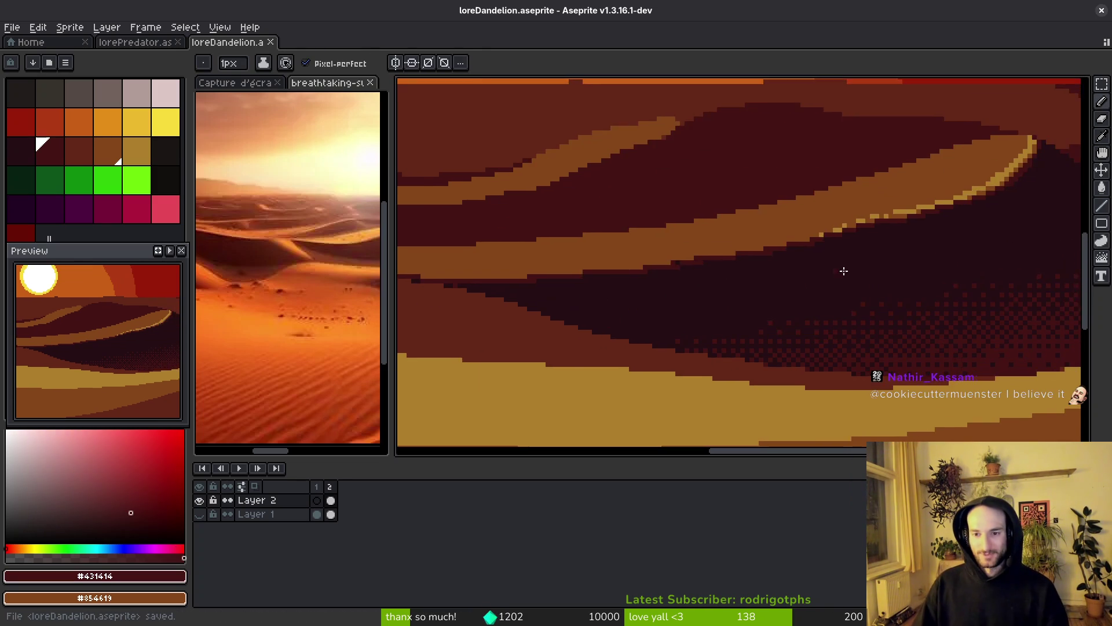
scroll(774, 293, down, 1)
scroll(794, 278, up, 1)
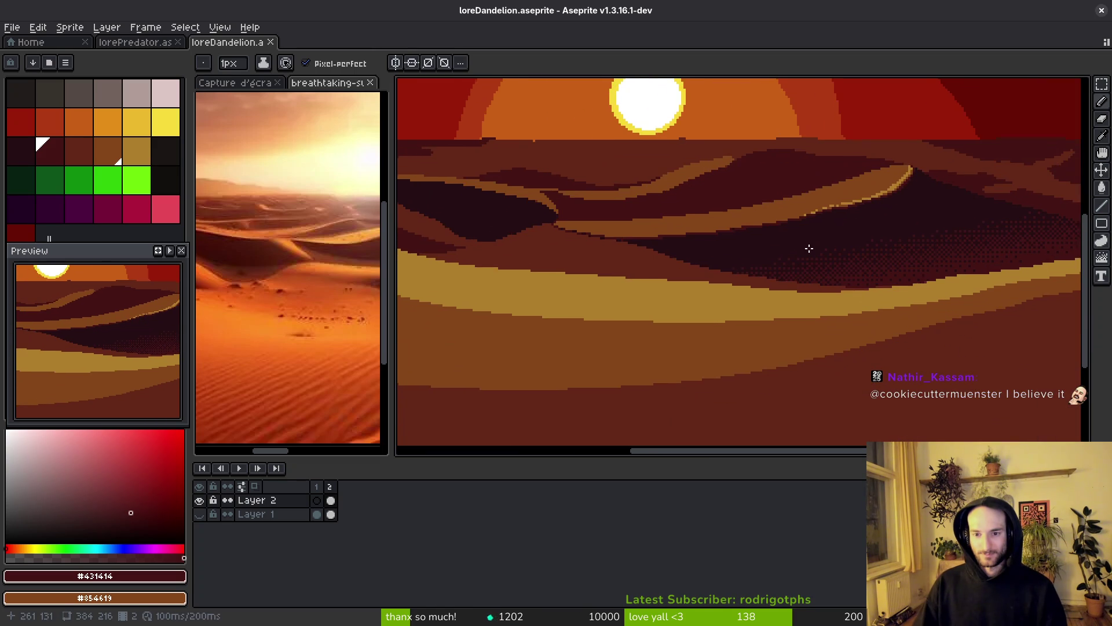
- Compare the dune scene against the sunset reference photo, then return to the painting
scroll(784, 276, down, 1)
scroll(827, 303, down, 1)
scroll(753, 313, down, 1)
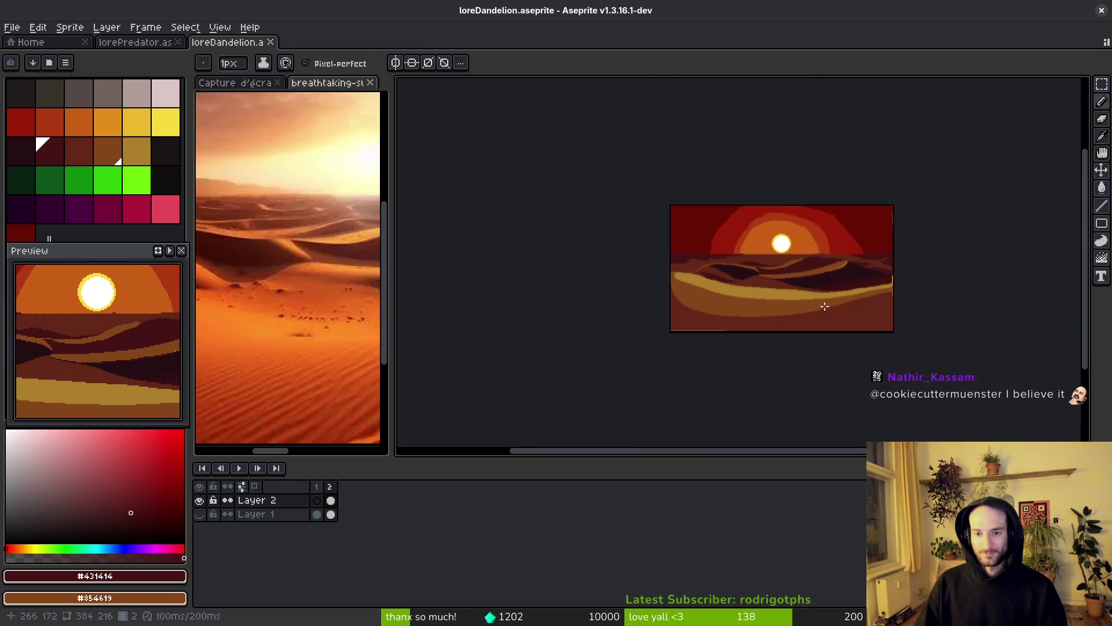
scroll(725, 303, up, 1)
scroll(775, 297, up, 1)
scroll(701, 311, down, 1)
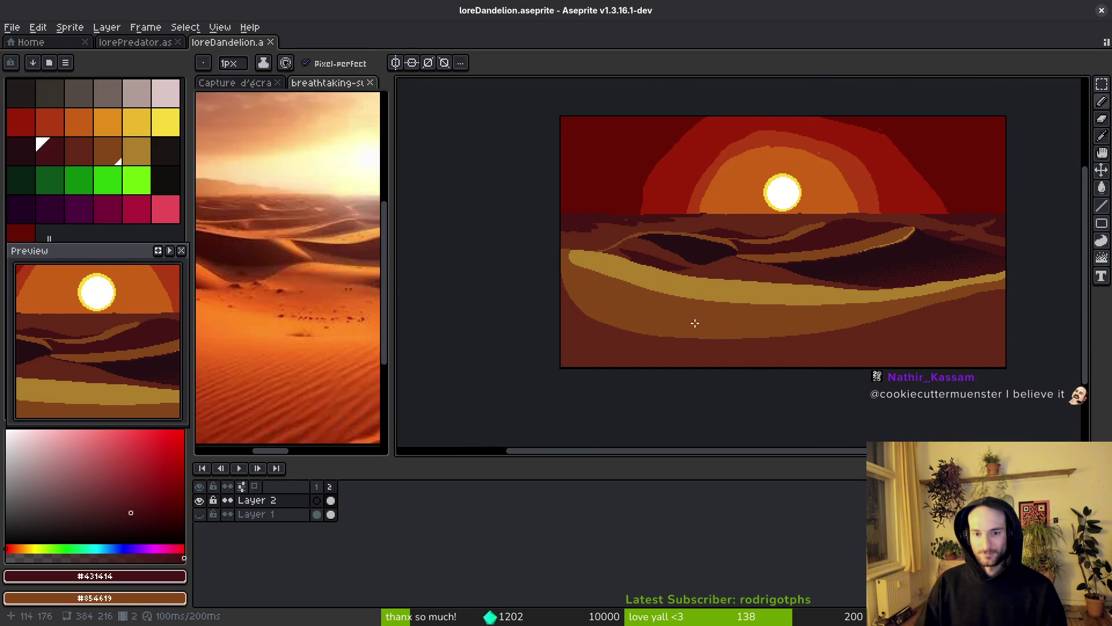
key(ctrl+Tab)
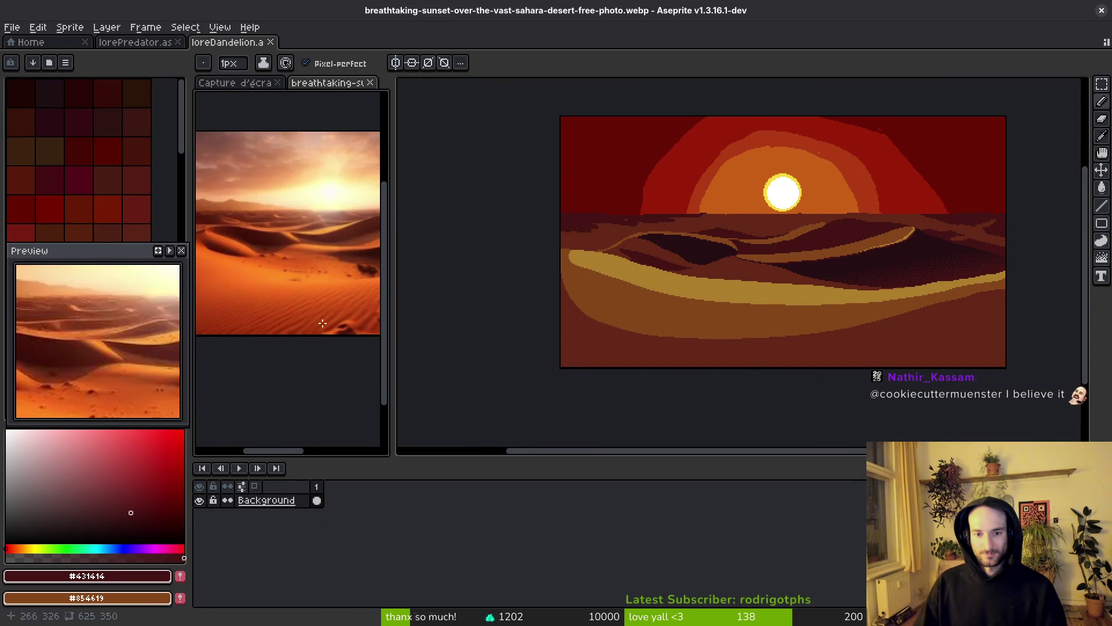
key(ctrl+Tab)
- Bring the lower dunes into view and set gold as primary, brown as secondary colour
scroll(793, 288, up, 2)
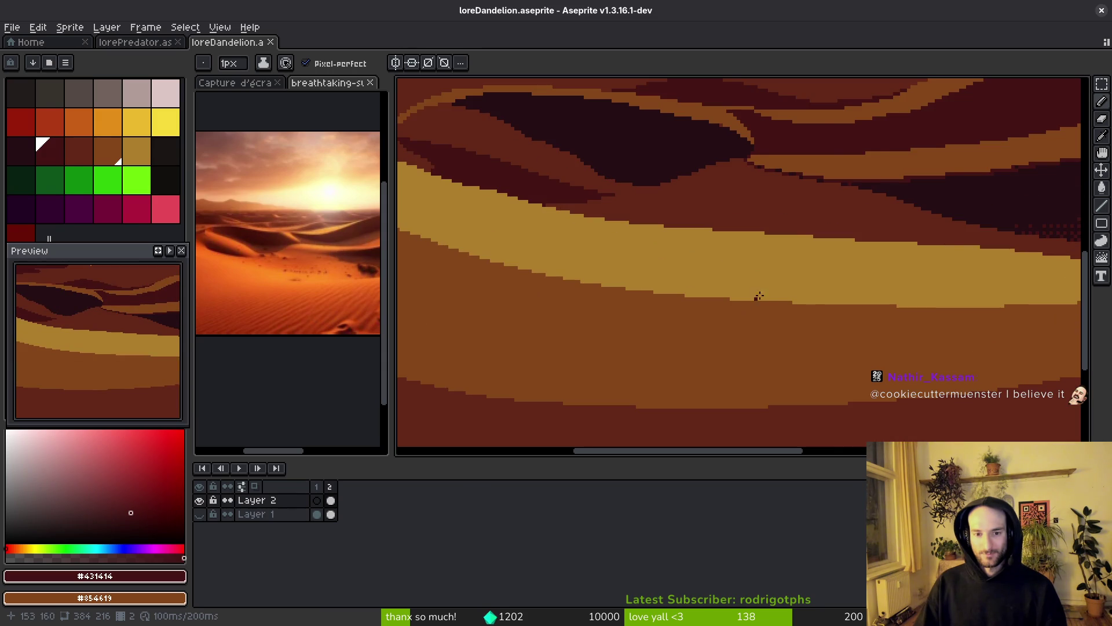
drag(750, 300, 651, 248)
click(139, 149)
right_click(110, 153)
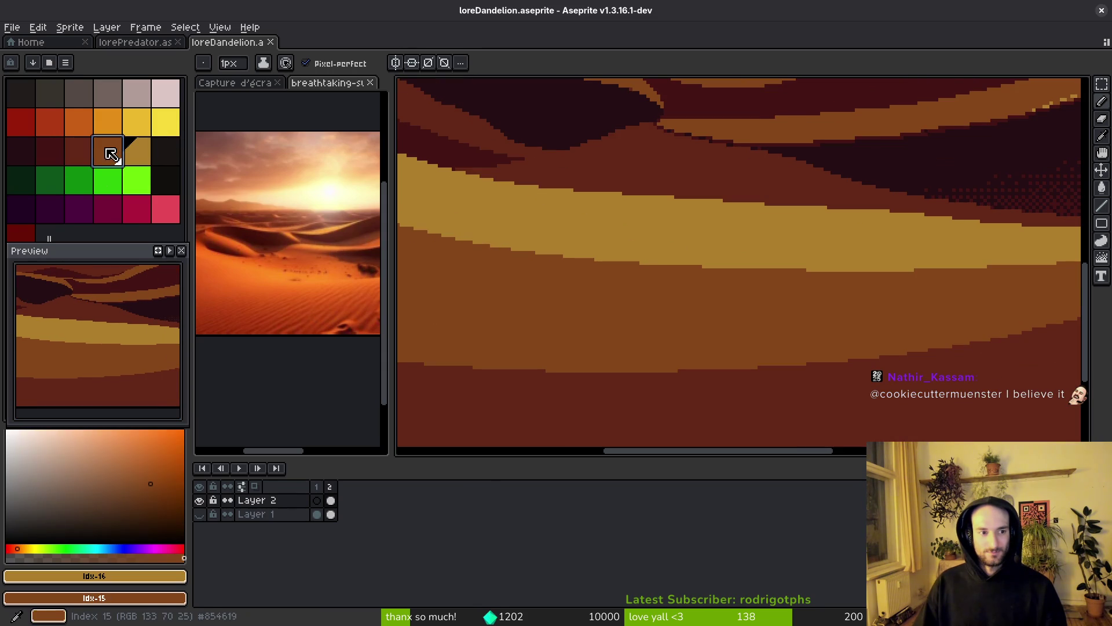
- Select the dithered Gradient tool and lay a first gradient across the front dune band
key(shift+g)
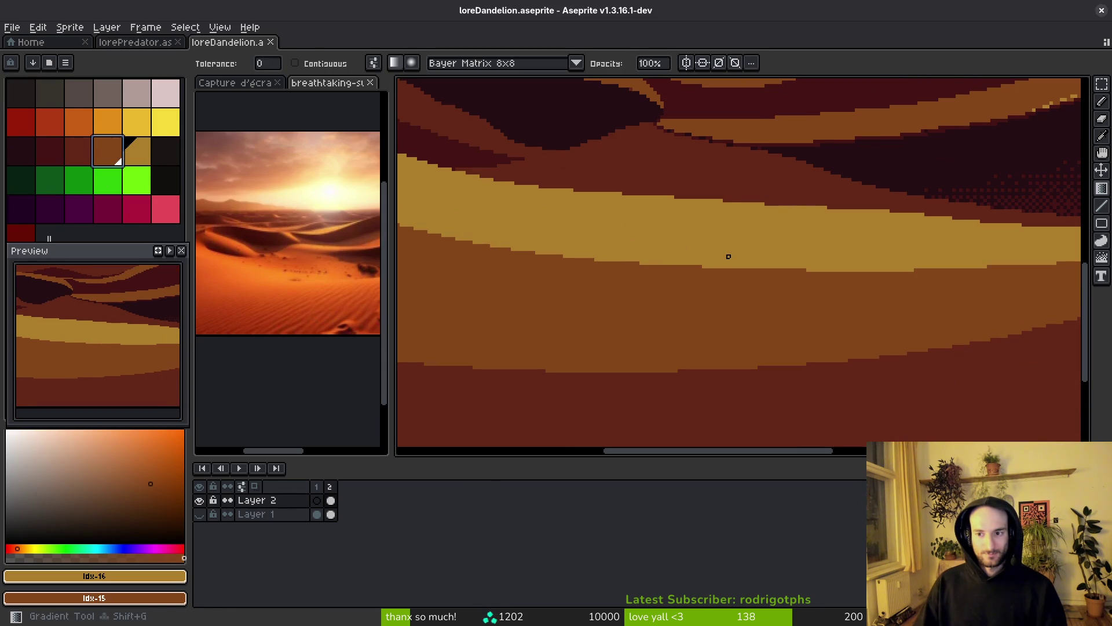
drag(697, 266, 693, 290)
scroll(689, 296, up, 2)
scroll(682, 301, down, 2)
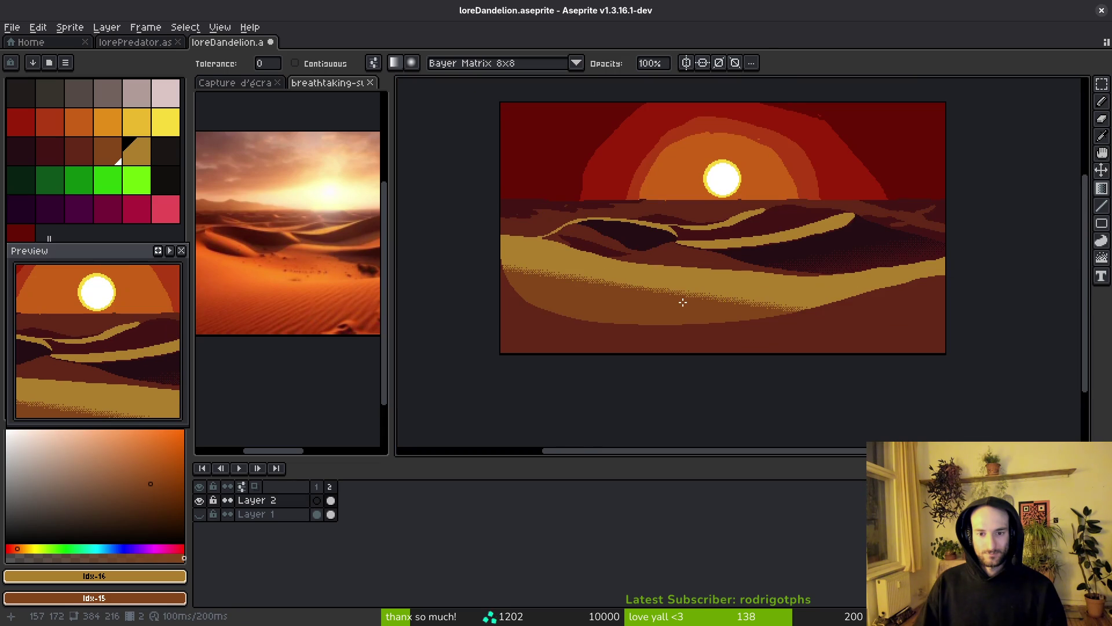
scroll(550, 304, up, 3)
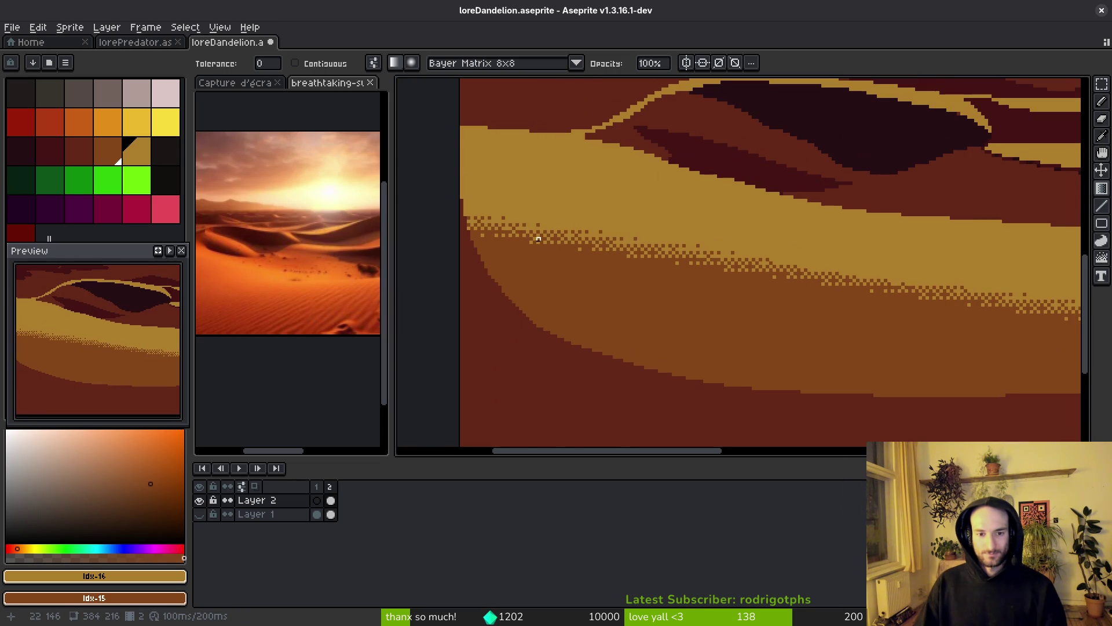
- Try a gold fill on the brown dune band, undo it, and swap the primary and secondary colours
click(514, 239)
click(521, 230)
key(ctrl+z)
key(ctrl+z)
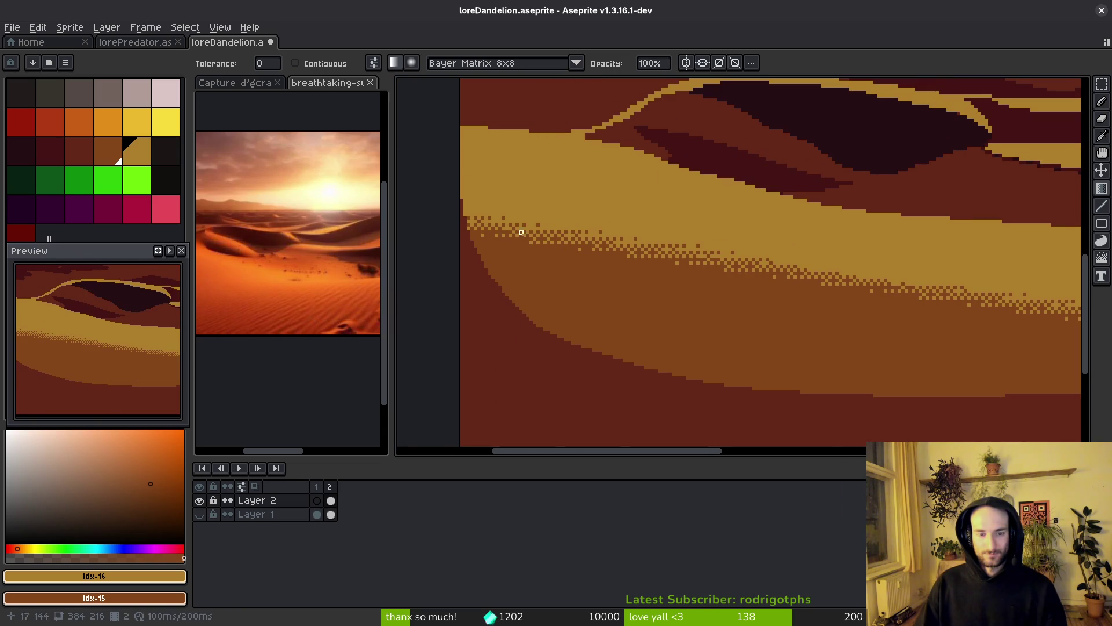
key(x)
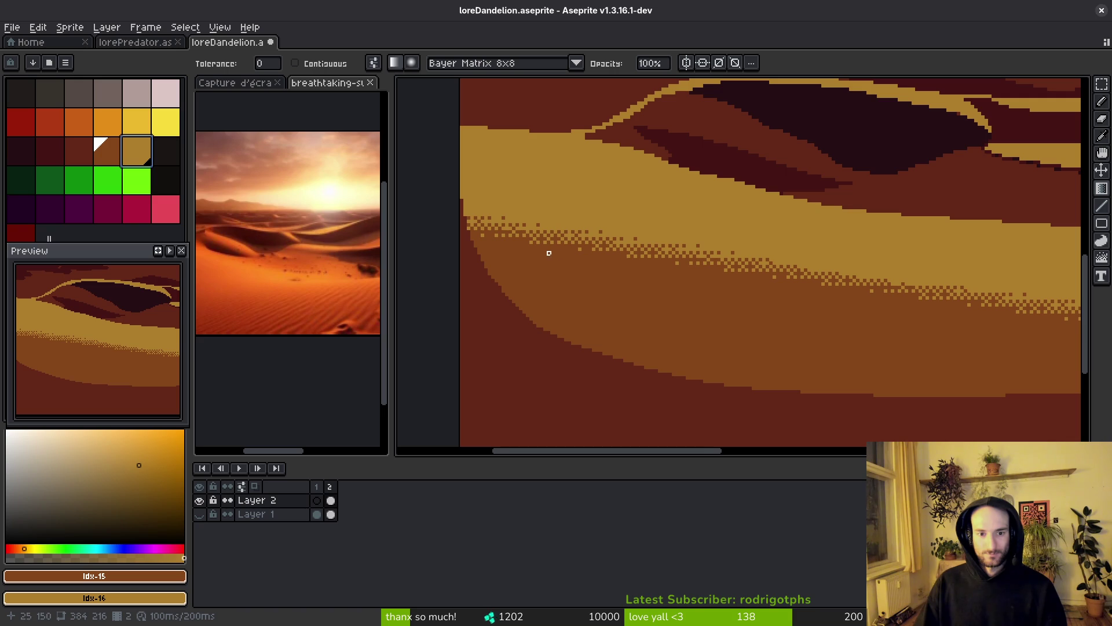
- Shade the dune band with gold dithered gradients, redrawing the edge diagonally down-right
mouse_move(548, 242)
mouse_down()
mouse_move(551, 232)
mouse_move(538, 250)
mouse_move(556, 243)
mouse_move(570, 257)
mouse_move(538, 280)
mouse_move(556, 210)
mouse_move(552, 225)
mouse_up()
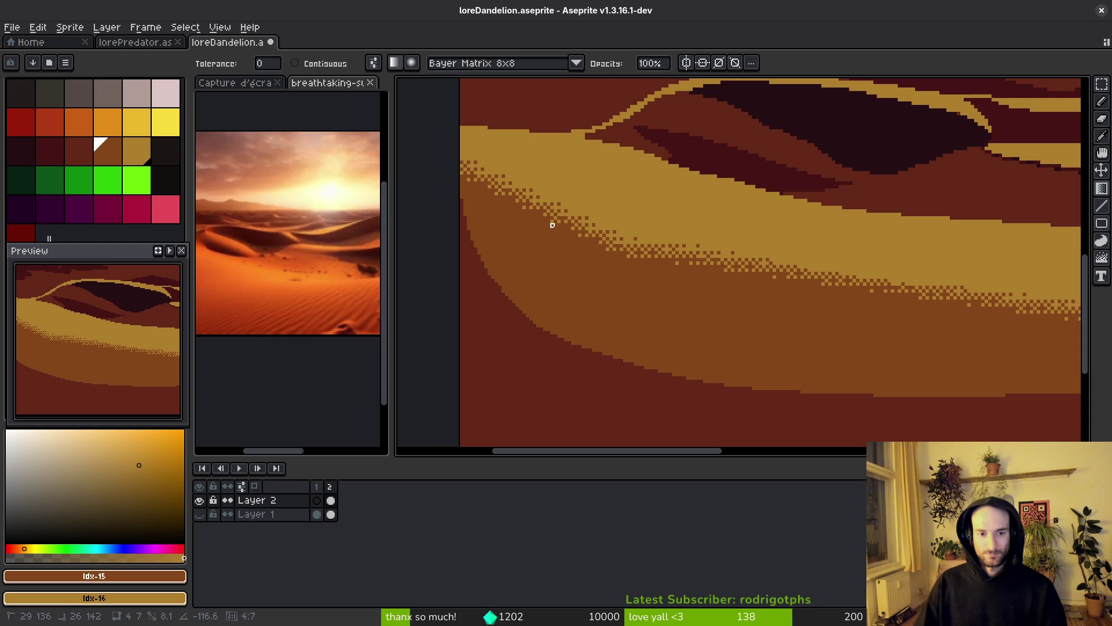
mouse_move(580, 176)
mouse_down()
mouse_move(544, 241)
mouse_move(552, 256)
mouse_up()
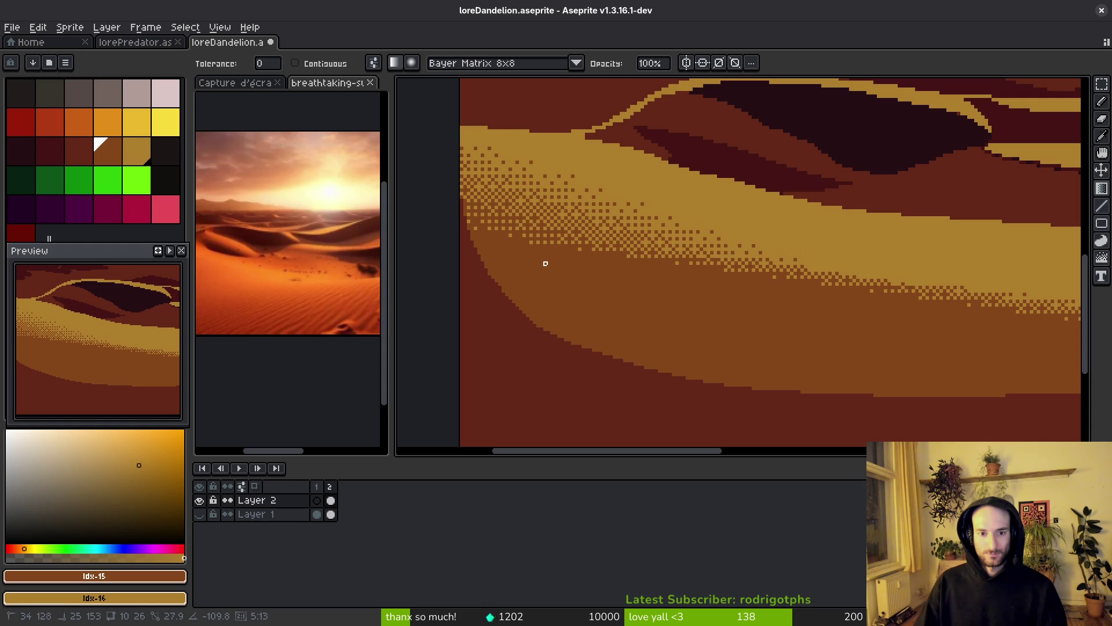
scroll(634, 285, down, 4)
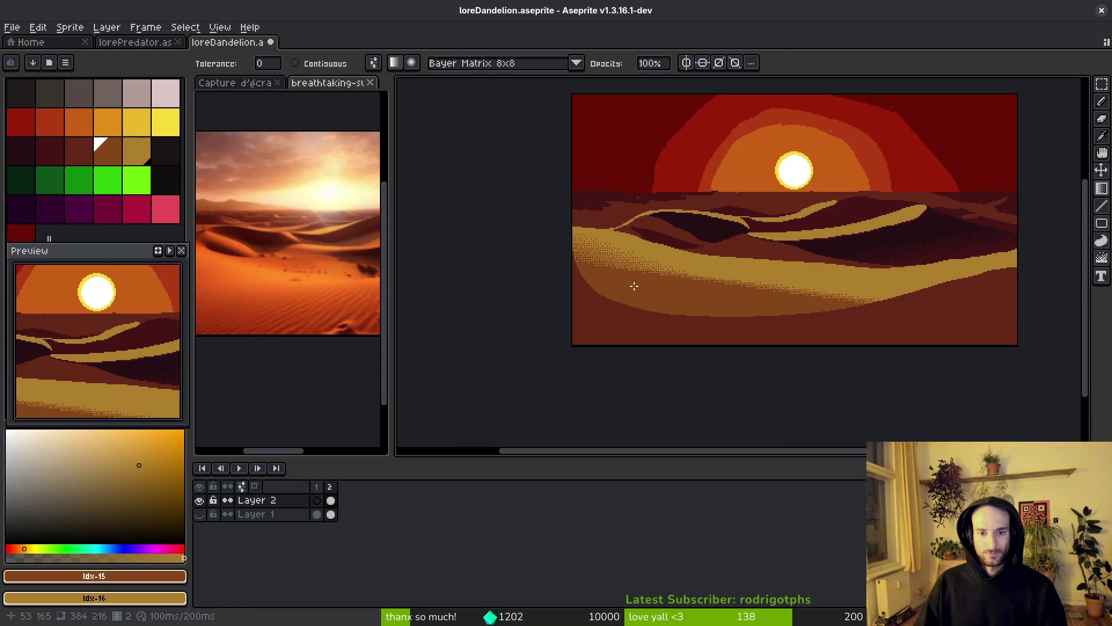
scroll(636, 286, up, 5)
mouse_move(605, 252)
mouse_down()
mouse_move(595, 236)
mouse_move(614, 232)
mouse_move(642, 261)
mouse_move(636, 241)
mouse_move(614, 251)
mouse_move(603, 266)
mouse_move(627, 270)
mouse_move(610, 268)
mouse_move(566, 368)
mouse_move(637, 197)
mouse_up()
- Try a long dithered gradient across the dunes and undo the attempts
mouse_move(692, 153)
mouse_down()
mouse_move(648, 278)
mouse_move(643, 310)
mouse_move(693, 186)
mouse_move(650, 312)
mouse_move(668, 281)
mouse_move(649, 278)
mouse_move(615, 301)
mouse_move(625, 293)
mouse_move(611, 325)
mouse_move(581, 313)
mouse_move(585, 270)
mouse_move(656, 277)
mouse_move(792, 323)
mouse_up()
key(ctrl+z)
scroll(692, 283, down, 1)
scroll(771, 309, down, 1)
key(ctrl+z)
- Lay dithered gradients over the left dune and a small patch at the dune tip
mouse_move(743, 271)
mouse_down()
mouse_move(789, 315)
mouse_move(745, 278)
mouse_move(702, 322)
mouse_up()
mouse_move(660, 256)
mouse_down()
mouse_move(626, 290)
mouse_move(646, 297)
mouse_move(625, 293)
mouse_up()
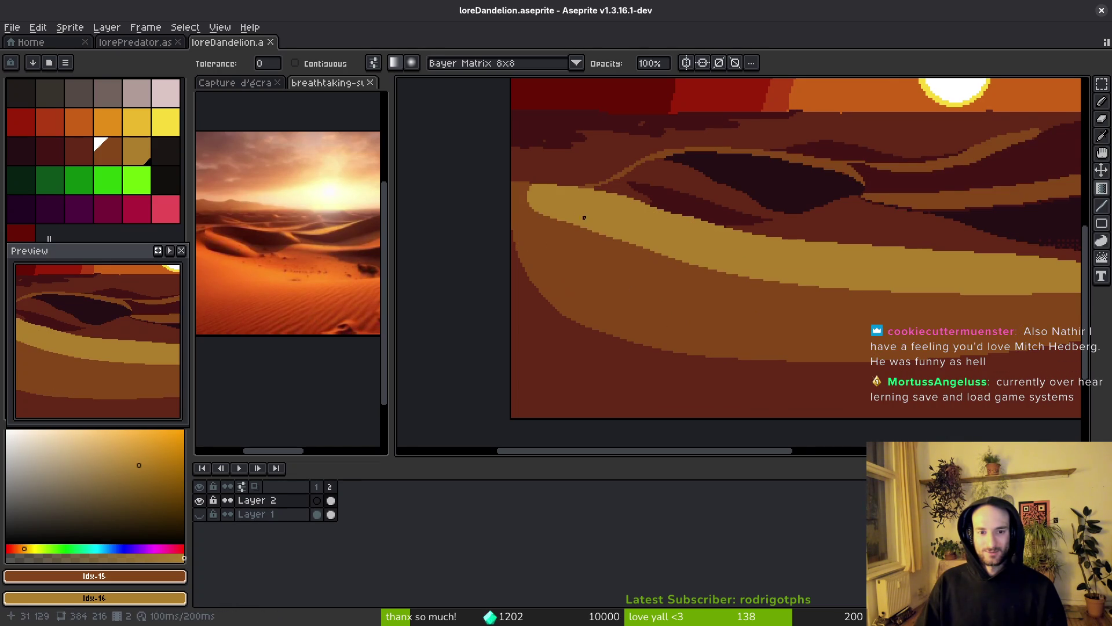
drag(521, 226, 544, 215)
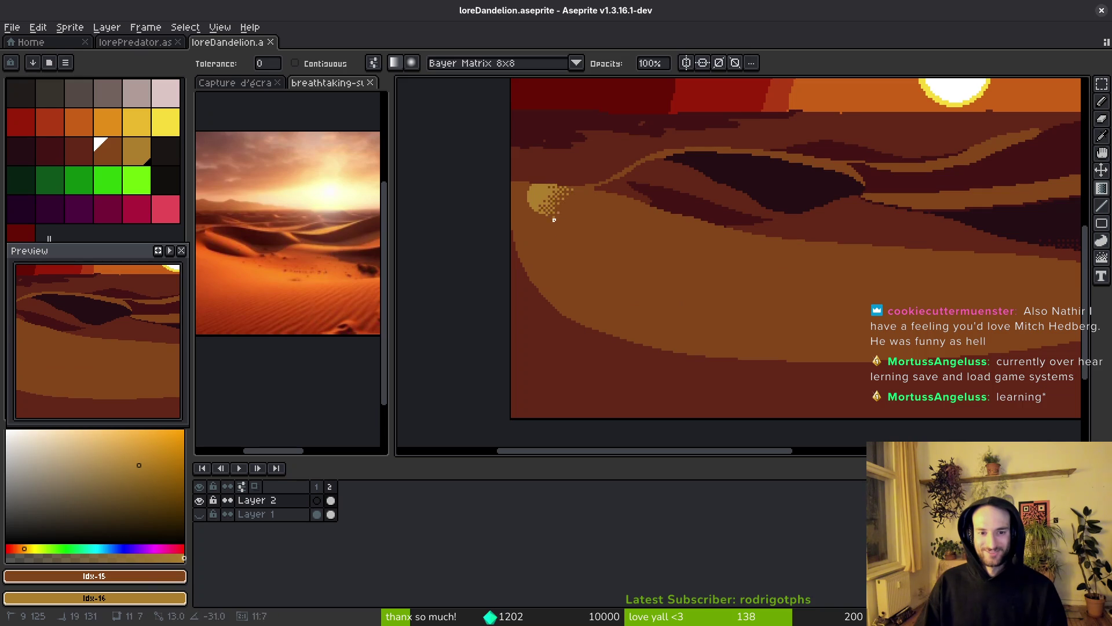
drag(549, 183, 550, 188)
- Save loreDandelion.aseprite with the new dithered shading
scroll(751, 367, right, 3)
key(ctrl+s)
scroll(724, 394, right, 2)
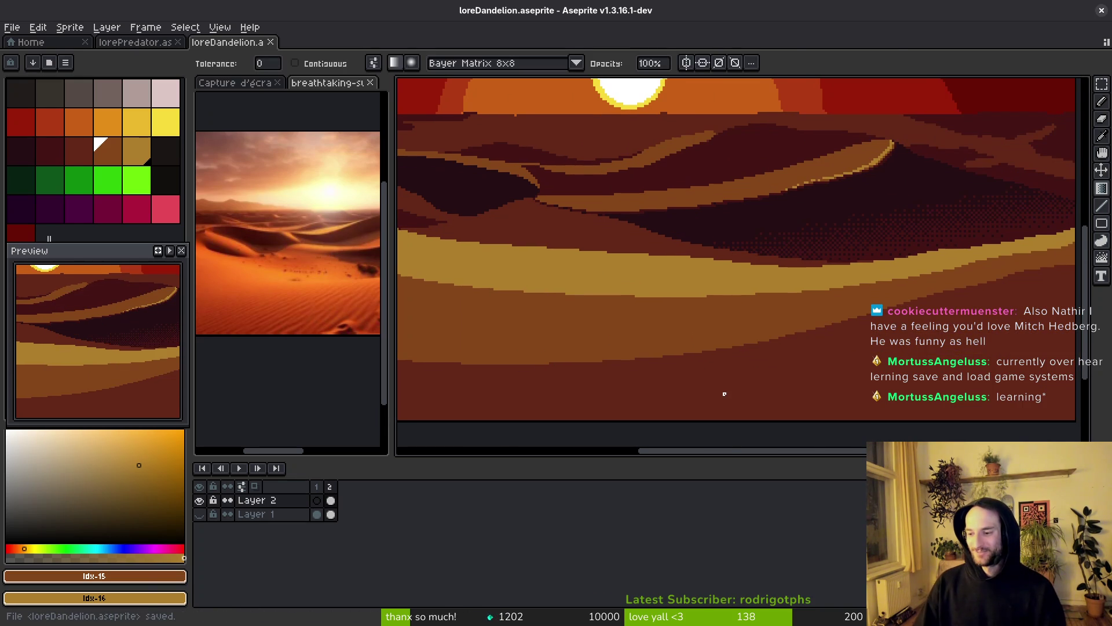
scroll(731, 349, right, 2)
scroll(718, 336, right, 2)
scroll(841, 277, up, 1)
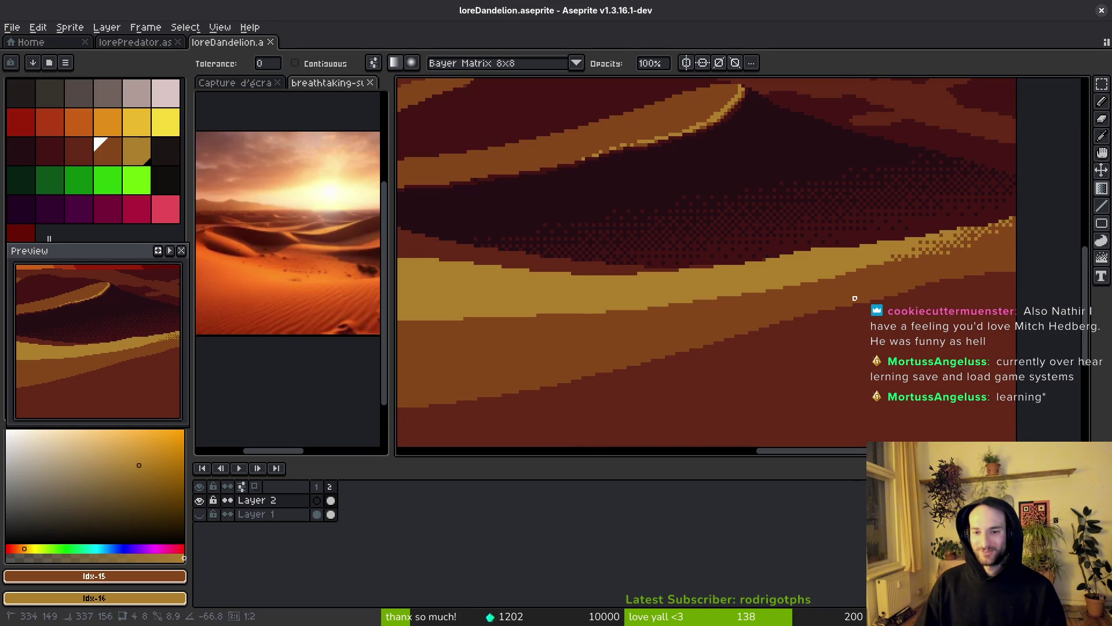
- Try dithered bands below and along the yellow dune stripe, undoing each attempt
drag(844, 273, 844, 301)
key(ctrl+z)
key(ctrl+z)
drag(744, 291, 750, 329)
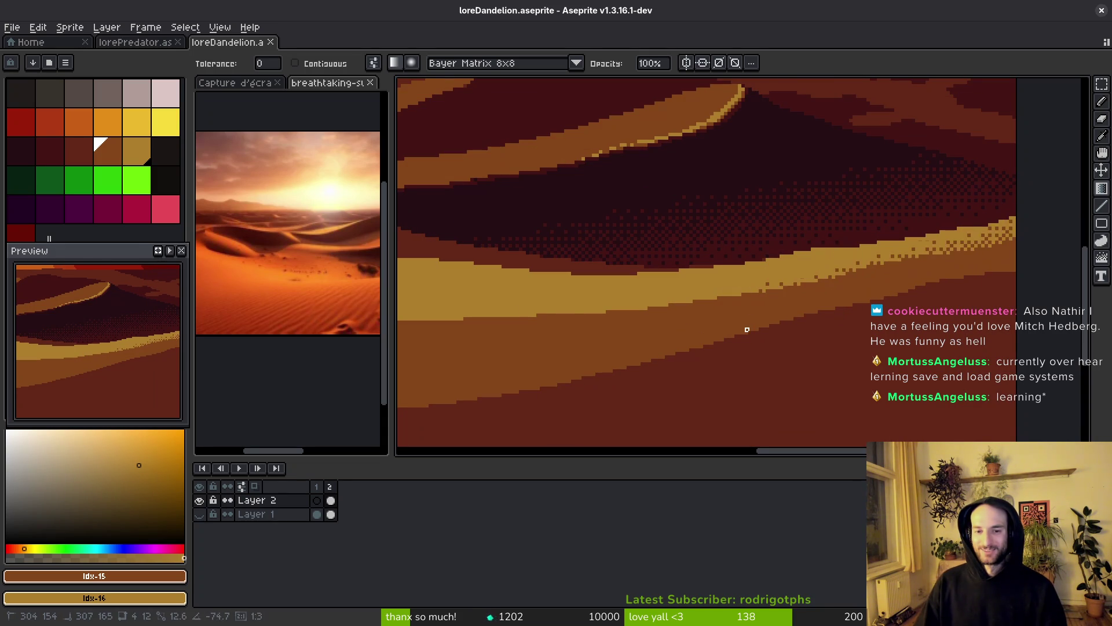
key(ctrl+z)
drag(730, 274, 736, 319)
key(ctrl+z)
key(ctrl+z)
key(ctrl+z)
scroll(733, 325, down, 4)
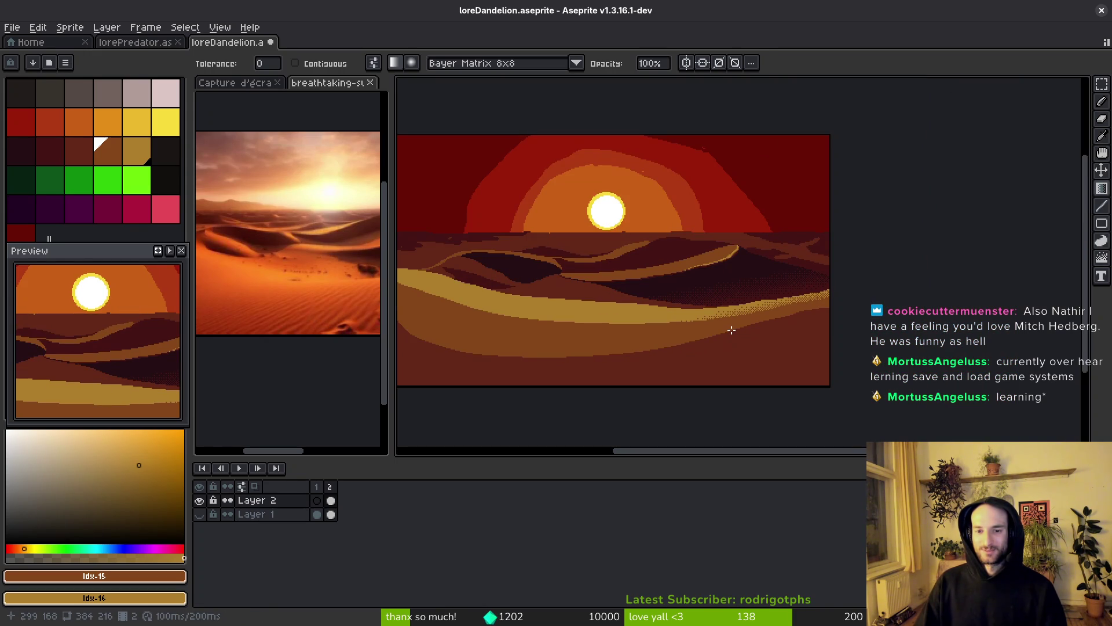
key(ctrl+z)
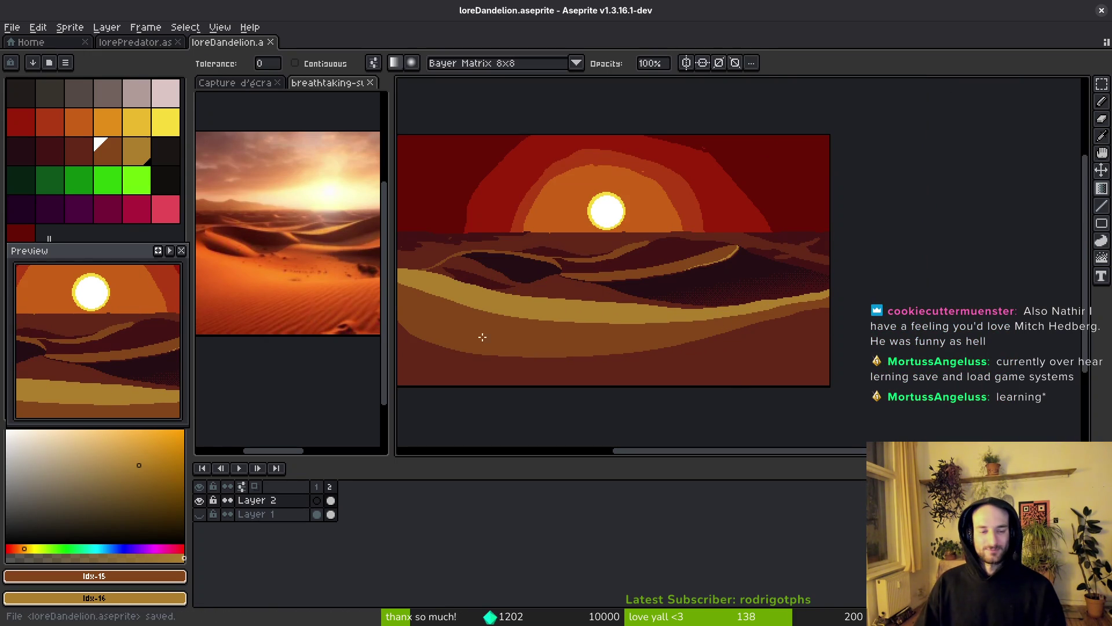
scroll(255, 293, up, 3)
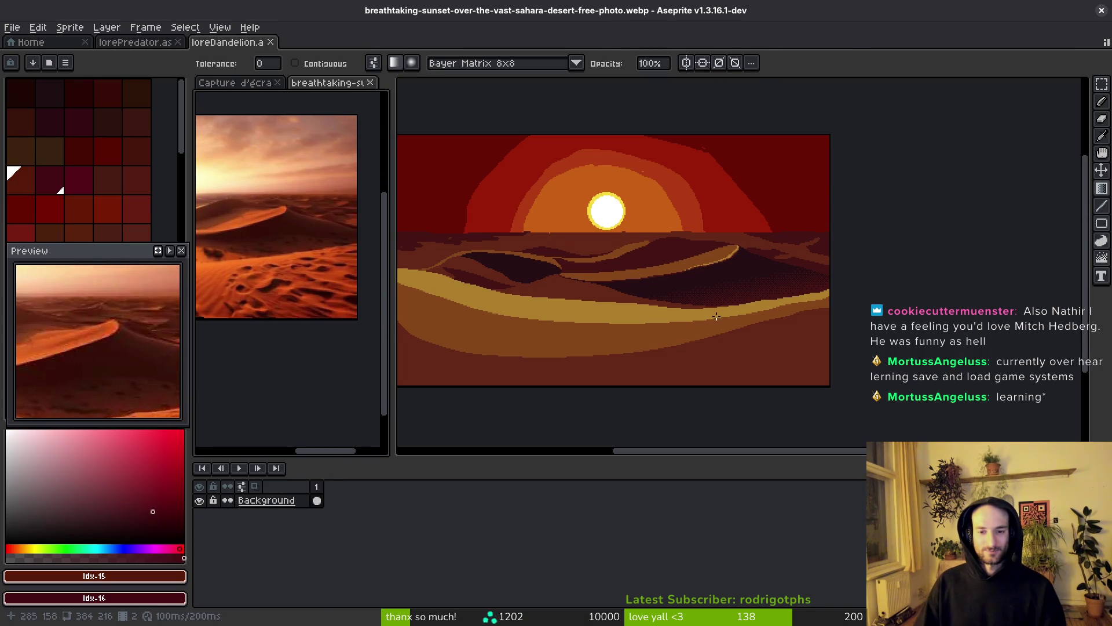
- Return to the desert painting and switch to single-pixel drawing tools
scroll(712, 319, up, 2)
click(745, 307)
key(f)
scroll(525, 357, up, 1)
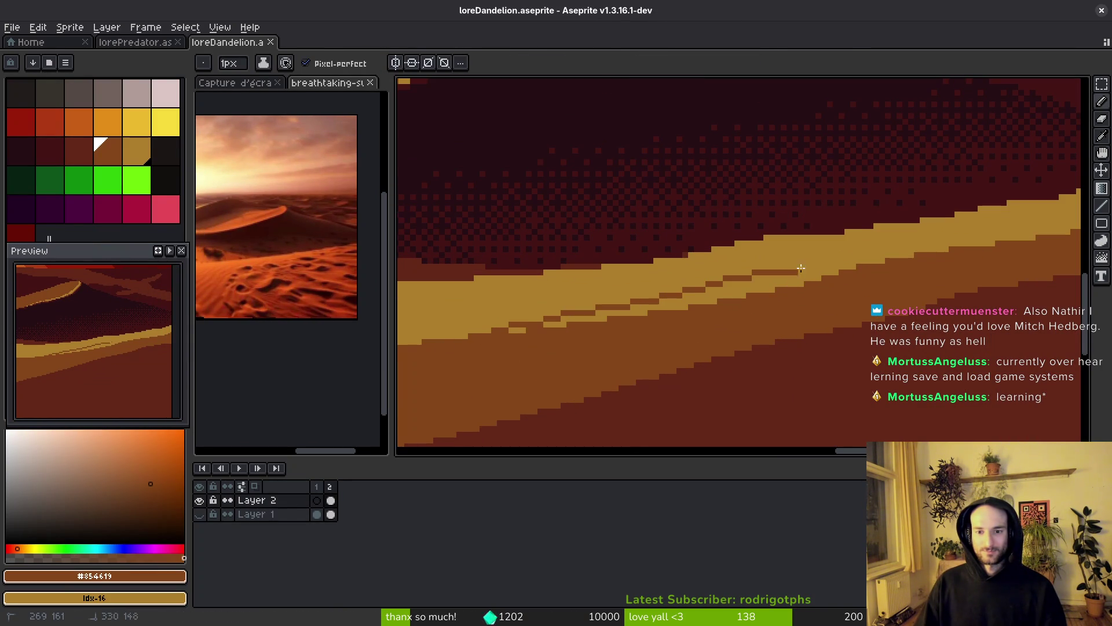
scroll(927, 249, right, 3)
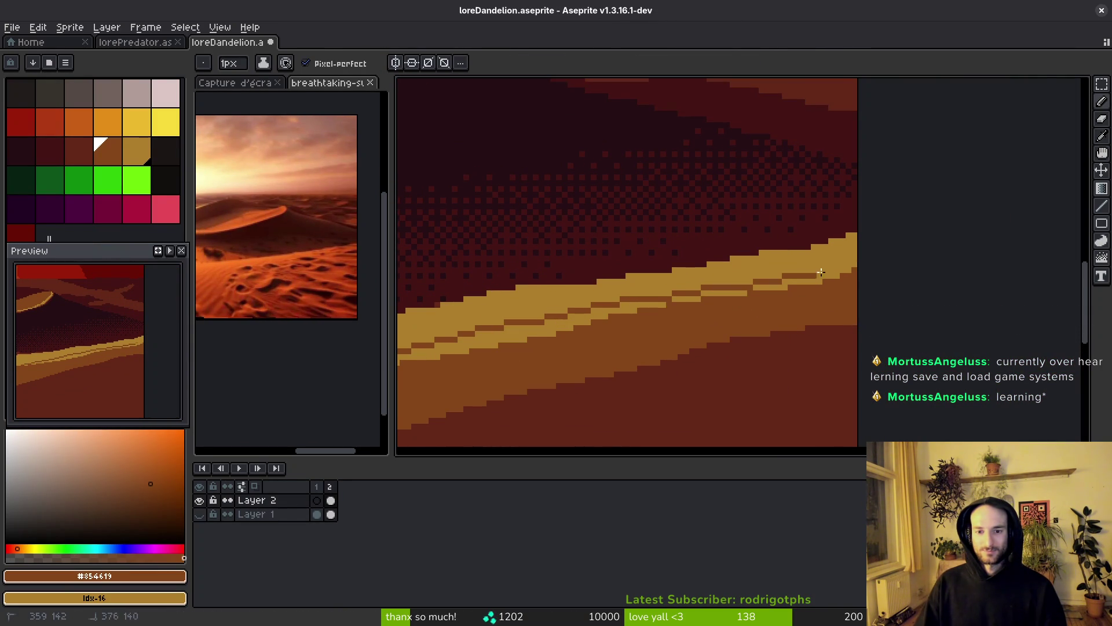
scroll(881, 260, left, 3)
key(g)
- Repaint stray sand pixels along the band's edge in brown with the Pencil
click(638, 300)
key(b)
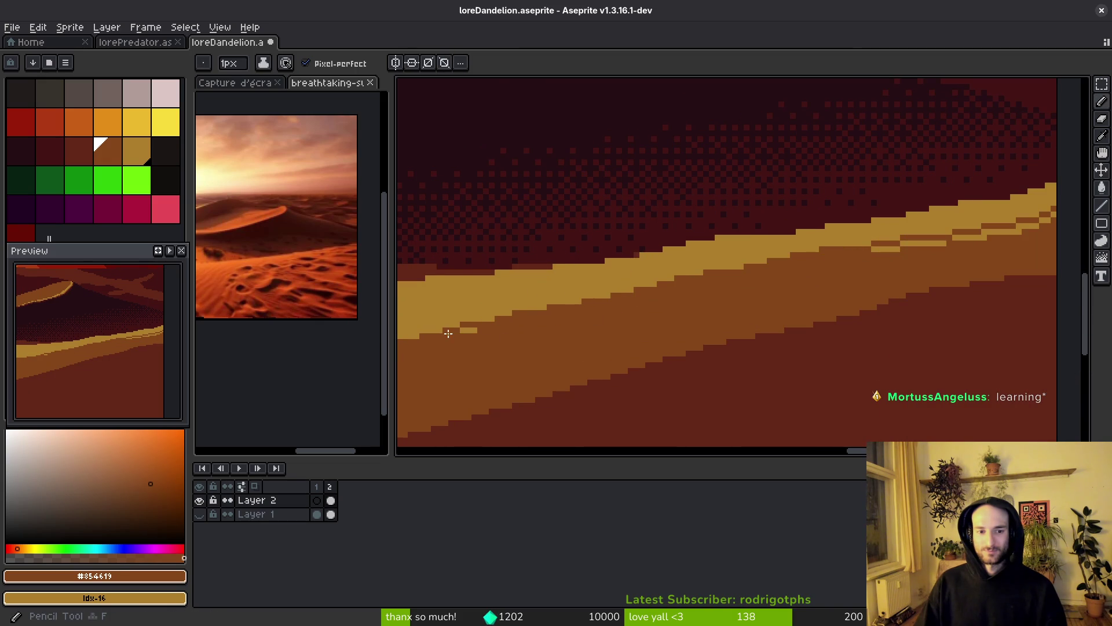
scroll(583, 339, up, 3)
mouse_move(492, 335)
mouse_down()
mouse_move(479, 330)
mouse_move(862, 298)
mouse_move(810, 321)
mouse_up()
scroll(809, 320, right, 5)
mouse_move(532, 307)
mouse_down()
mouse_move(758, 265)
mouse_move(596, 311)
mouse_up()
scroll(547, 392, down, 2)
scroll(826, 276, up, 1)
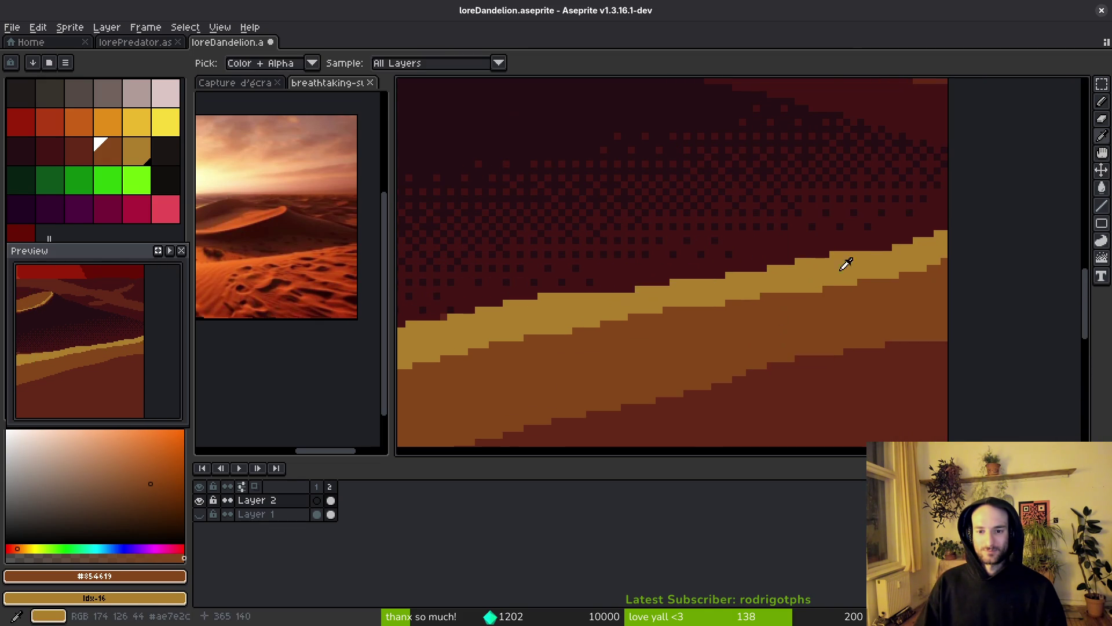
- Sample the sand colour and add sand pixels below the band, undoing a misplaced stroke
alt+click(826, 276)
scroll(866, 284, up, 1)
scroll(691, 340, left, 2)
drag(705, 309, 664, 323)
scroll(753, 301, left, 4)
scroll(753, 301, down, 1)
key(ctrl+z)
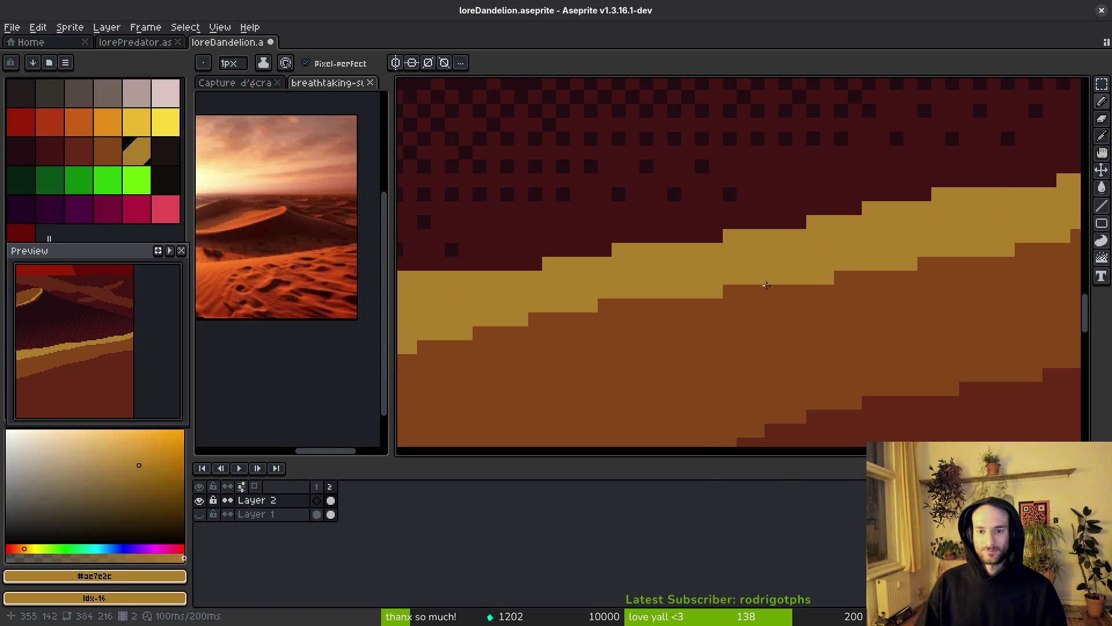
- Resample the sand colour and extend sand pixels along the band's lower edge
alt+click(817, 286)
click(813, 291)
alt+click(718, 261)
mouse_move(619, 305)
mouse_down()
mouse_move(605, 305)
mouse_move(625, 306)
mouse_up()
click(502, 333)
scroll(611, 301, left, 4)
scroll(611, 301, down, 1)
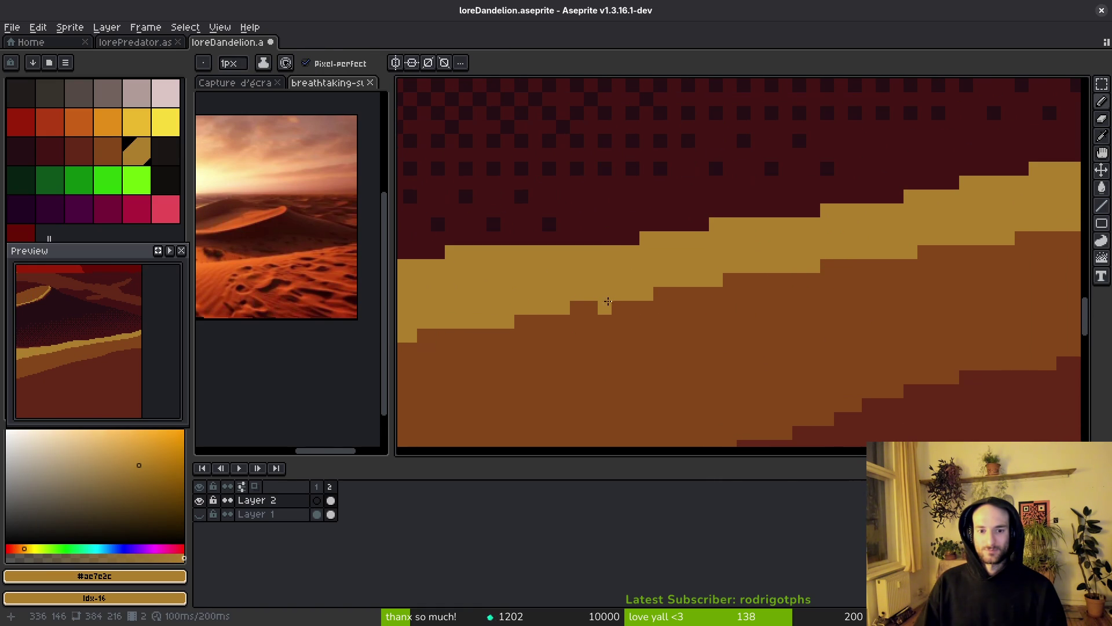
scroll(569, 307, down, 3)
scroll(602, 306, up, 4)
- Straighten the band's lower edge with sand pixels and fill the notch
click(633, 305)
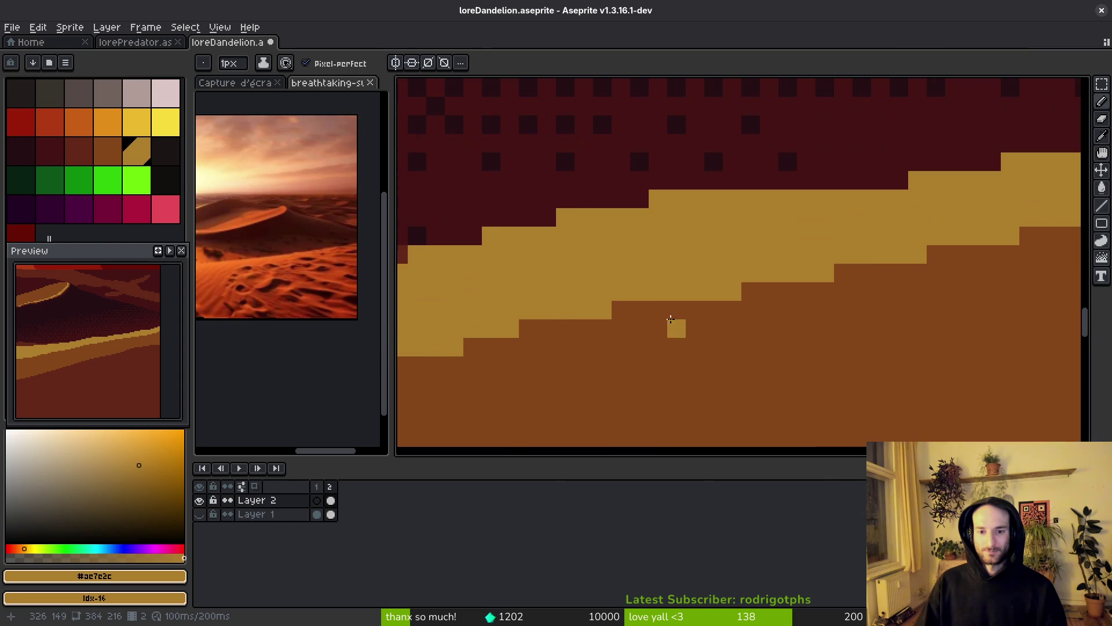
click(537, 334)
click(880, 292)
scroll(834, 315, down, 3)
scroll(806, 248, up, 3)
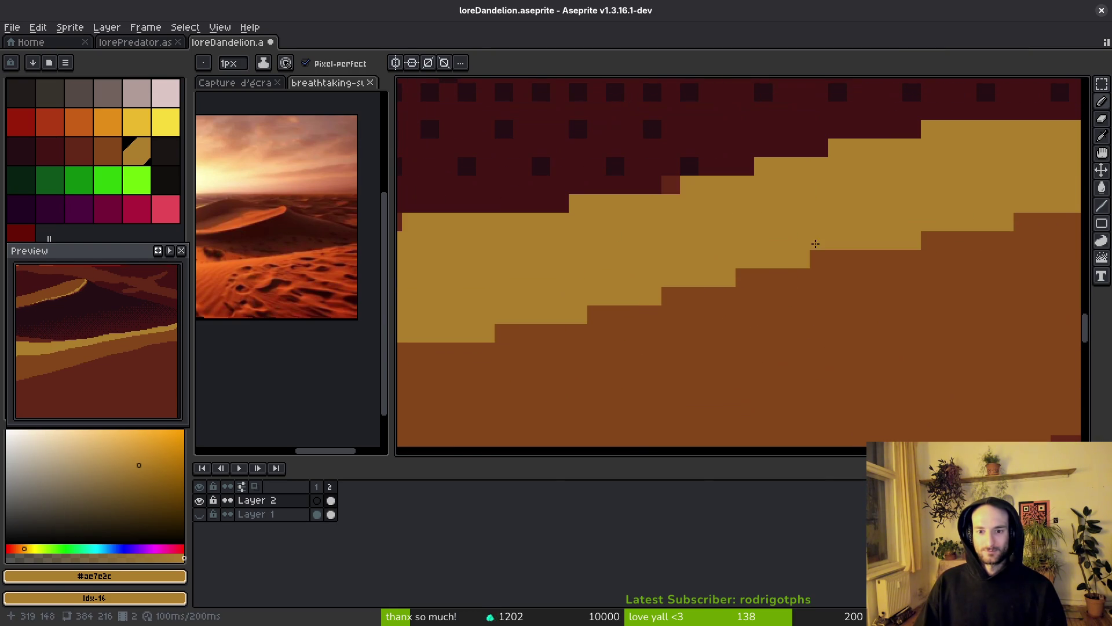
scroll(768, 337, down, 2)
scroll(786, 334, up, 4)
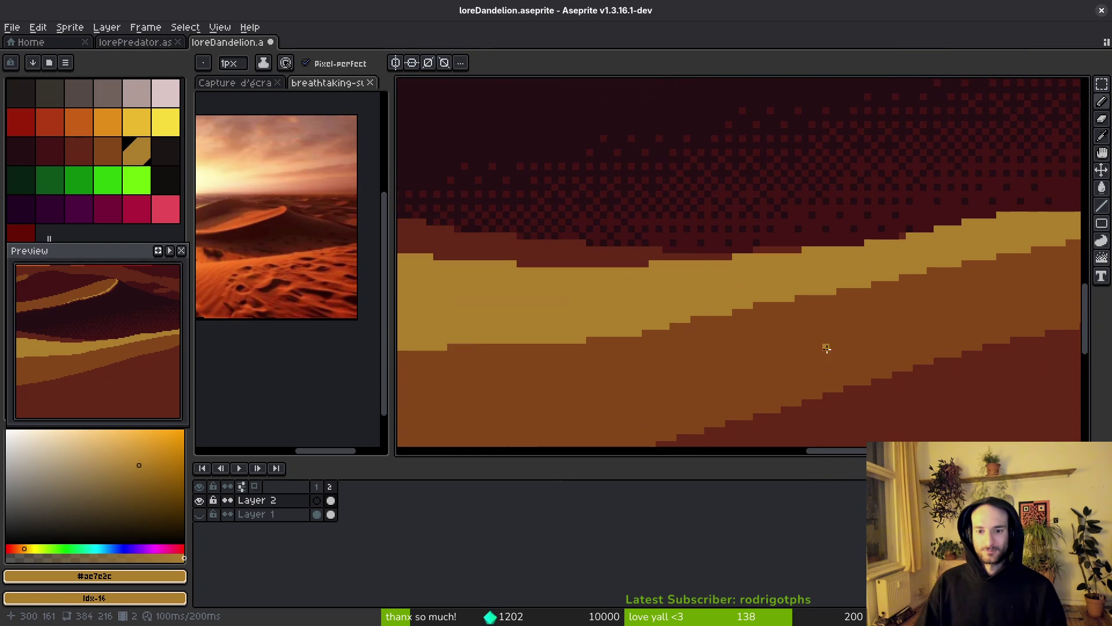
mouse_move(831, 259)
mouse_down()
mouse_move(740, 271)
mouse_move(658, 304)
mouse_up()
click(555, 310)
scroll(802, 330, down, 2)
scroll(754, 352, up, 3)
- Recolour stray pixels brown #854619 and fill the notch with sand #ae7c2c
alt+click(780, 320)
click(701, 318)
click(684, 316)
scroll(753, 290, left, 3)
alt+click(819, 284)
click(536, 348)
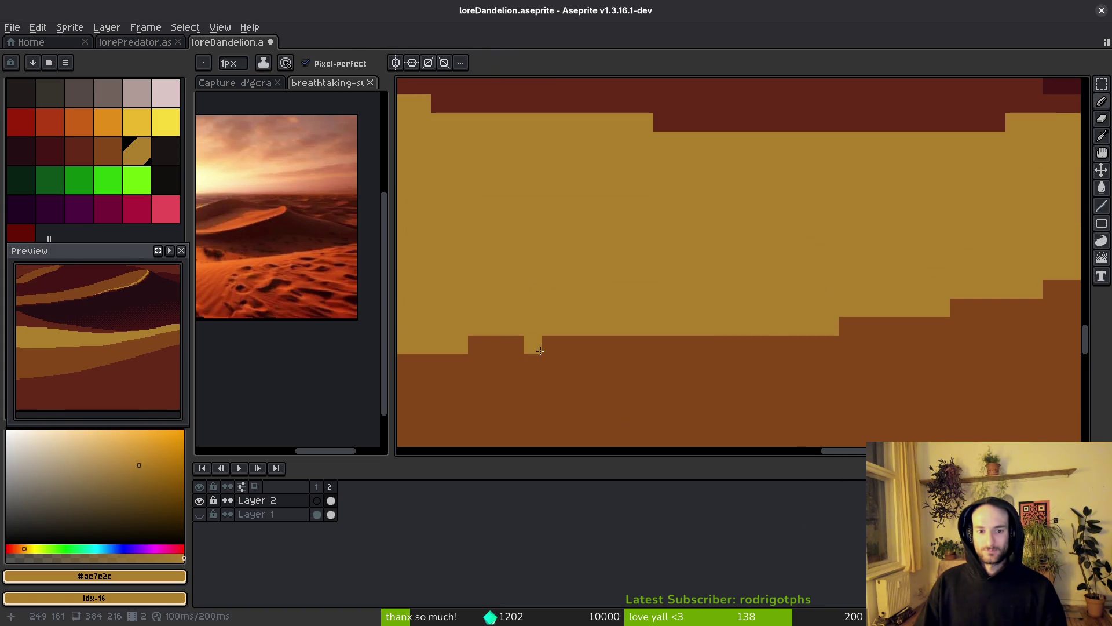
drag(540, 351, 492, 345)
scroll(612, 377, down, 3)
scroll(763, 372, up, 2)
scroll(1016, 395, down, 1)
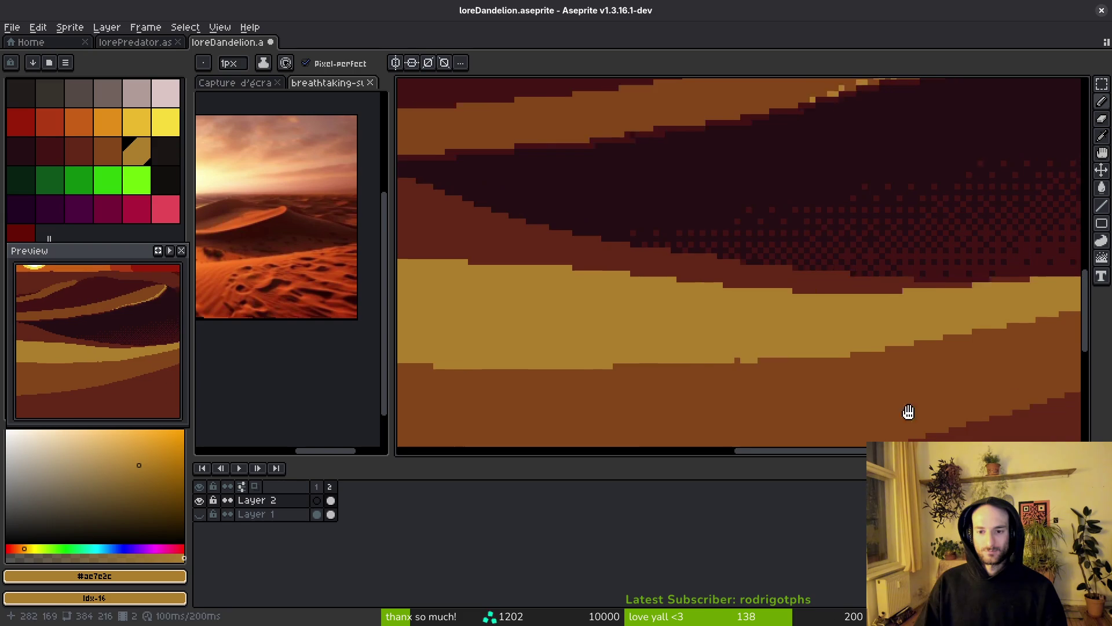
scroll(740, 380, up, 1)
scroll(637, 374, up, 1)
alt+click(511, 368)
- Save loreDandelion.aseprite with the smoothed sand-band edge
scroll(807, 365, up, 1)
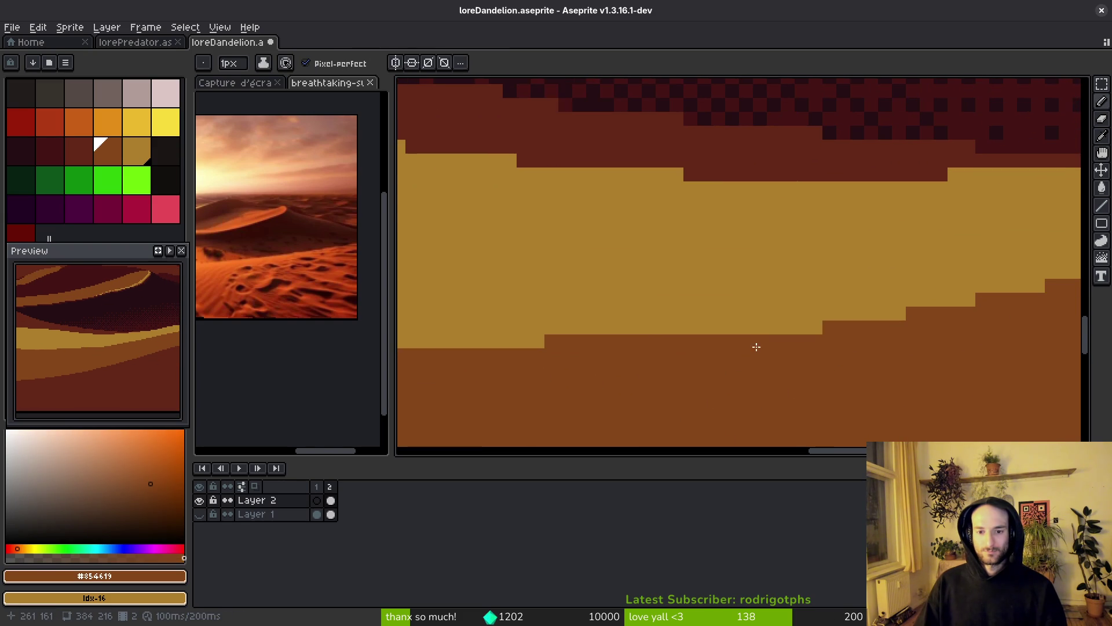
scroll(735, 346, right, 2)
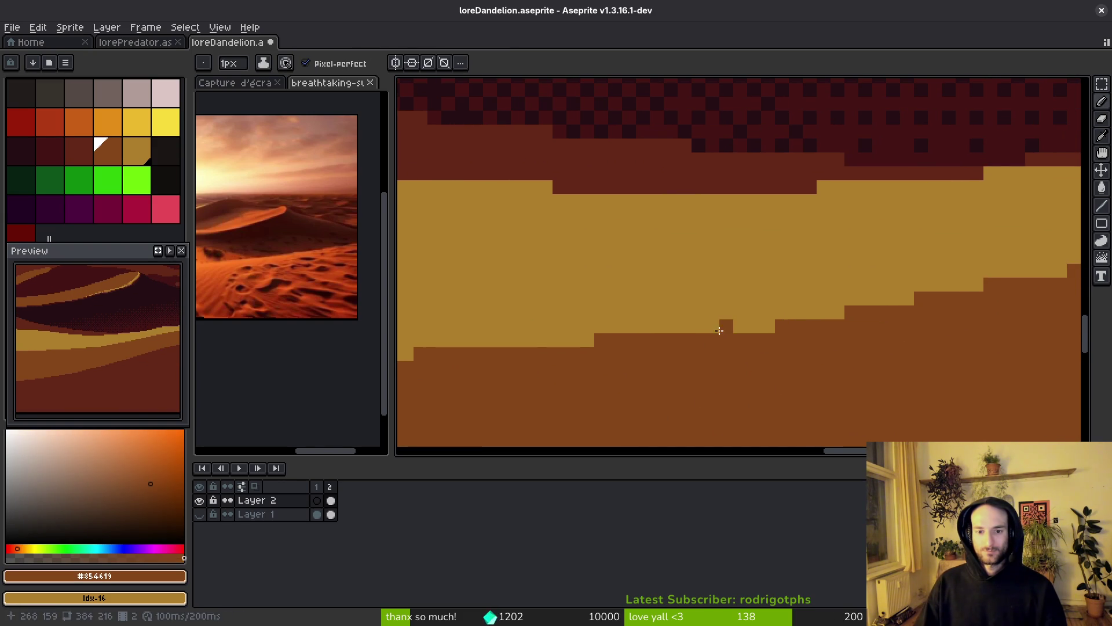
scroll(741, 353, right, 4)
scroll(768, 385, up, 1)
scroll(869, 376, down, 3)
scroll(856, 397, up, 5)
scroll(753, 376, right, 1)
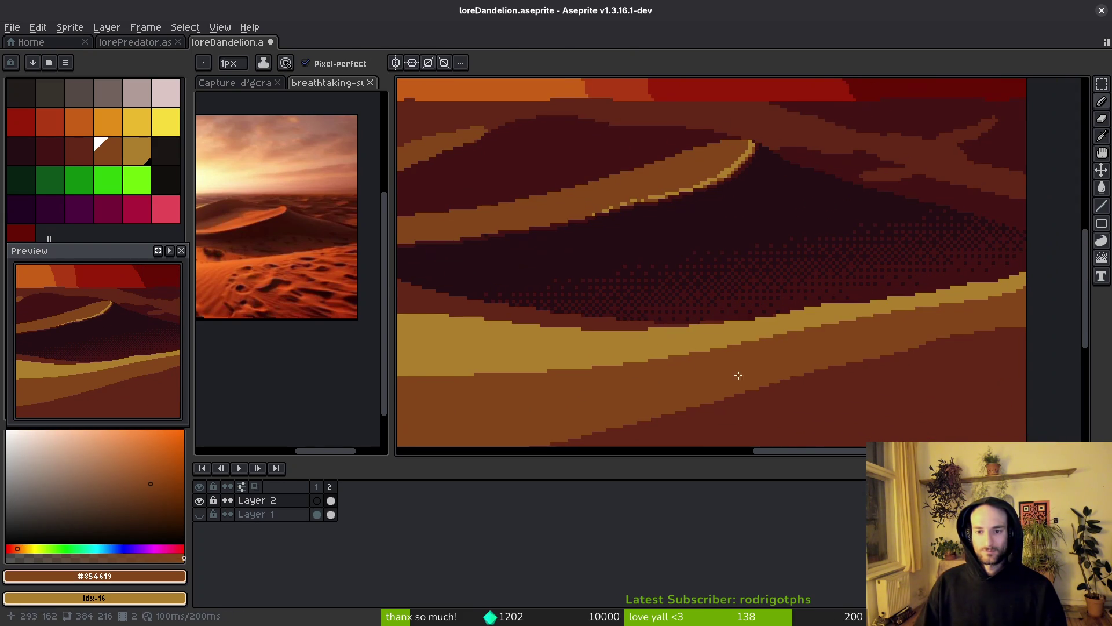
scroll(729, 340, down, 5)
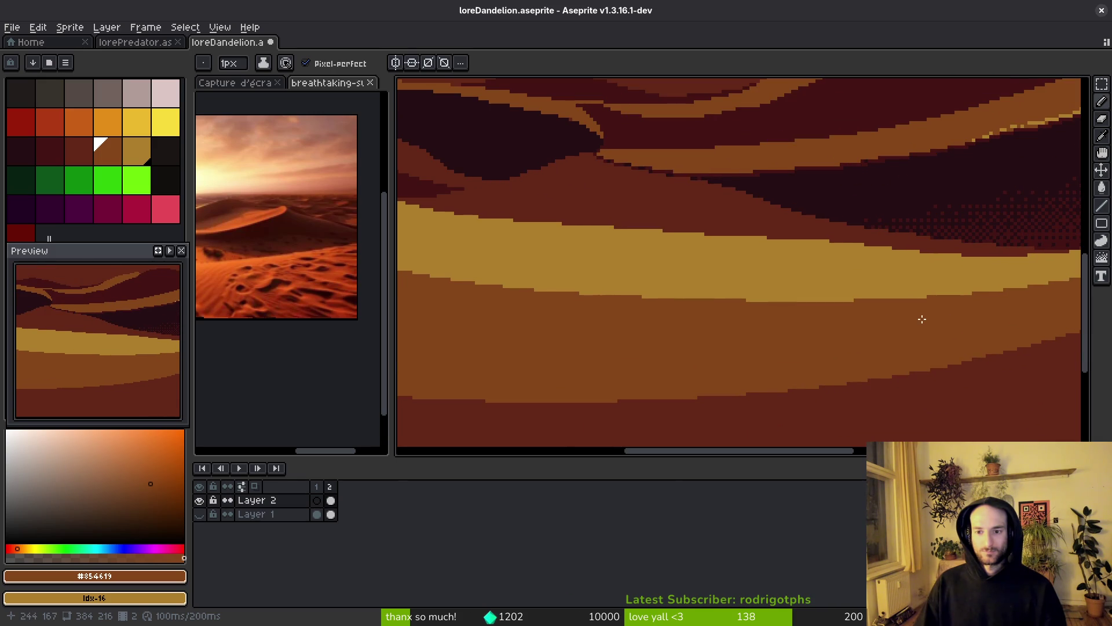
scroll(806, 343, down, 4)
key(ctrl+s)
scroll(768, 301, up, 4)
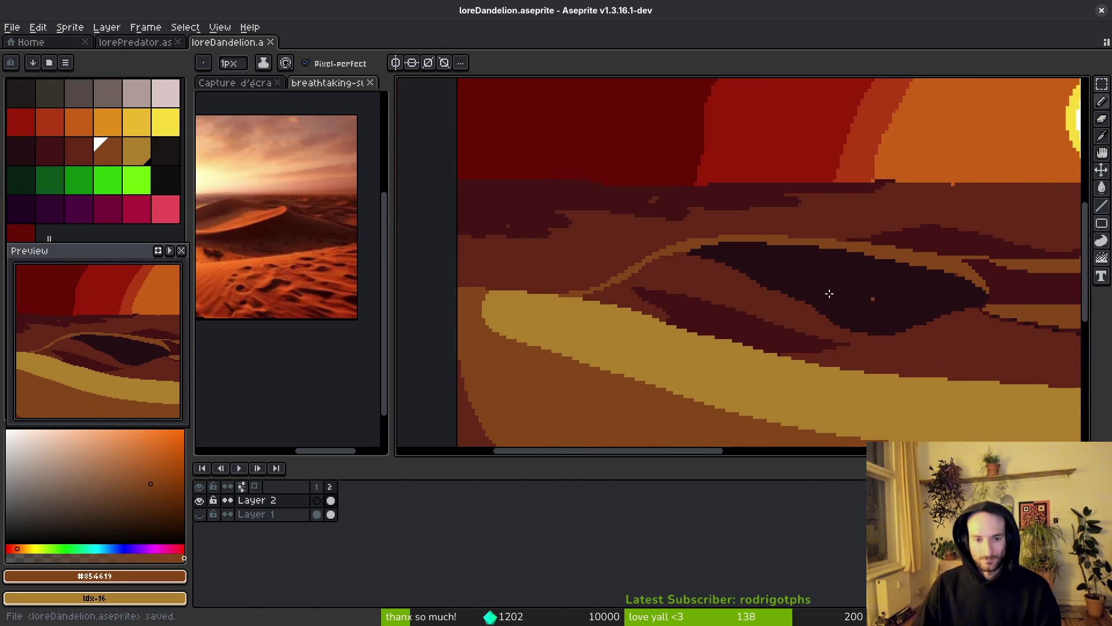
- After checking the reference photo, repaint the stair-step ridge line in dark red #632718
click(243, 263)
scroll(289, 272, down, 2)
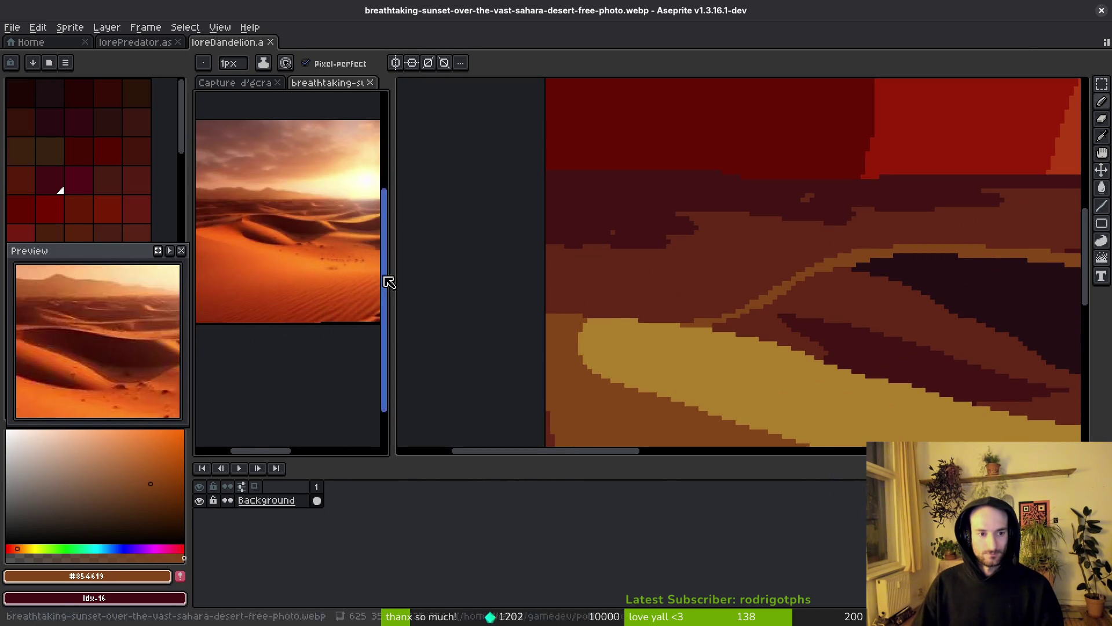
drag(896, 367, 817, 330)
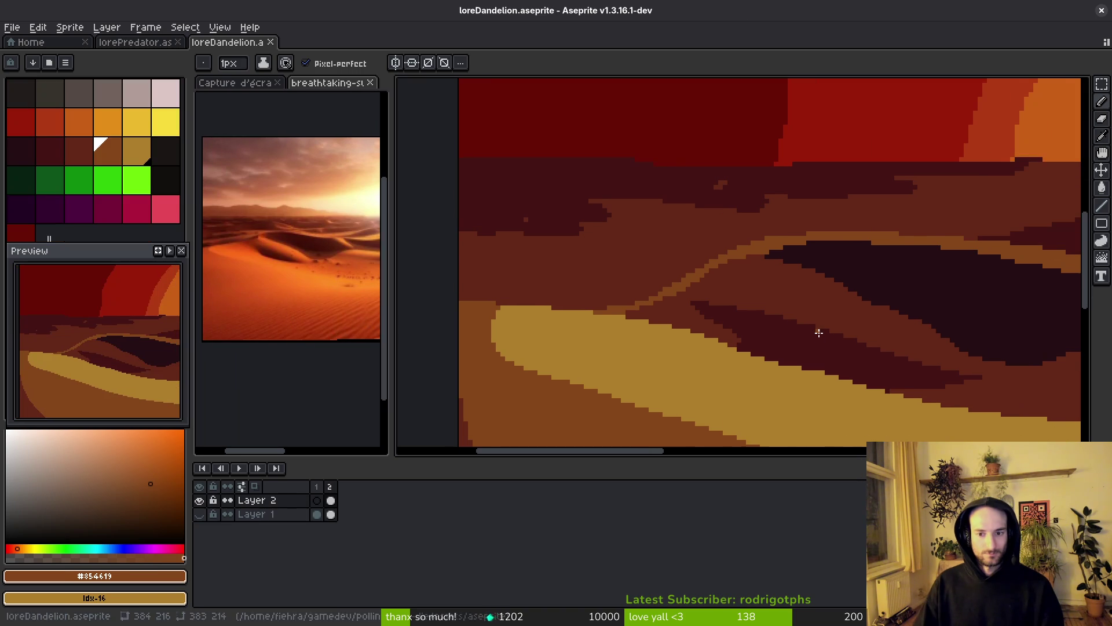
scroll(247, 224, up, 3)
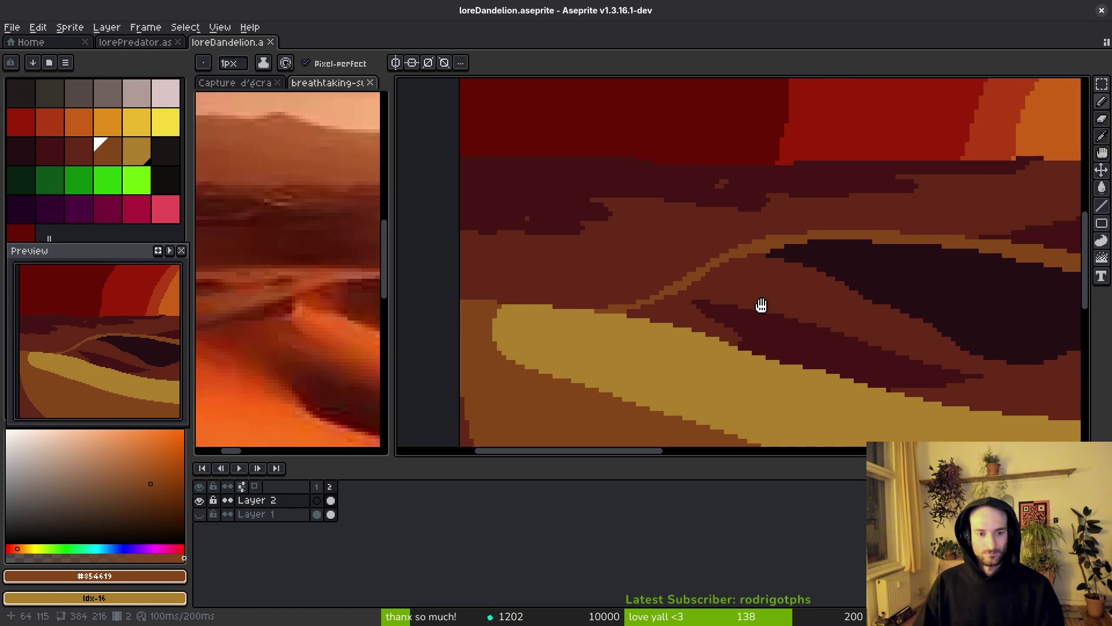
drag(759, 306, 807, 284)
scroll(726, 266, up, 3)
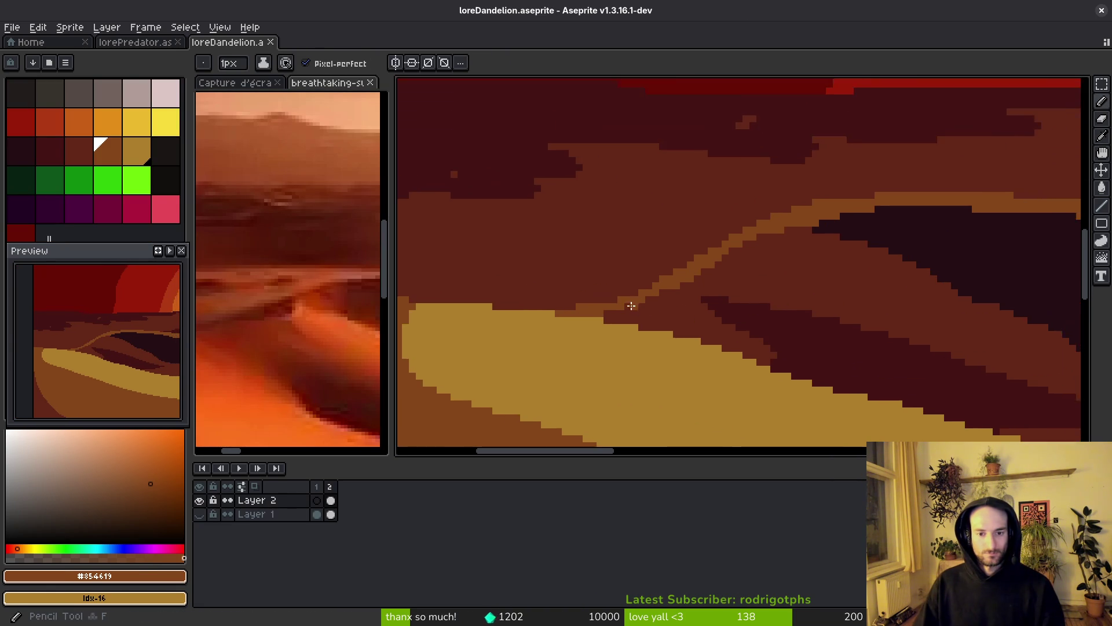
alt+click(519, 298)
mouse_move(519, 298)
mouse_down()
mouse_move(753, 237)
mouse_move(844, 180)
mouse_up()
- Paint brown #854619 highlight strokes along the ridge, extending them diagonally down-left
alt+click(927, 122)
click(996, 180)
drag(1081, 101, 867, 135)
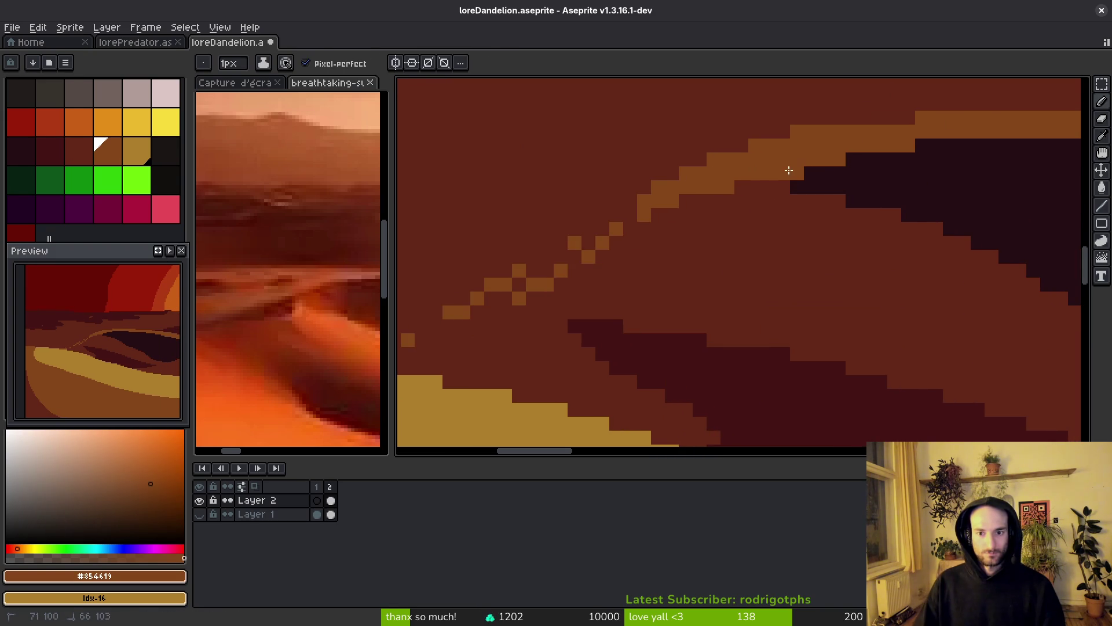
scroll(330, 349, down, 2)
click(742, 160)
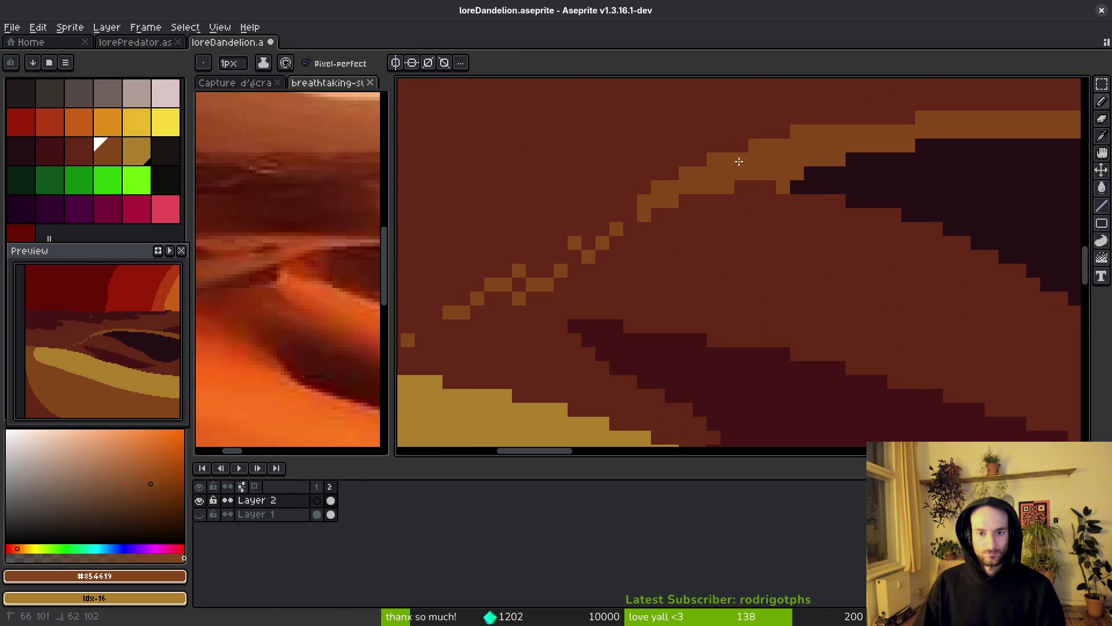
mouse_move(671, 283)
mouse_down()
mouse_move(709, 195)
mouse_move(869, 60)
mouse_up()
drag(779, 223, 564, 246)
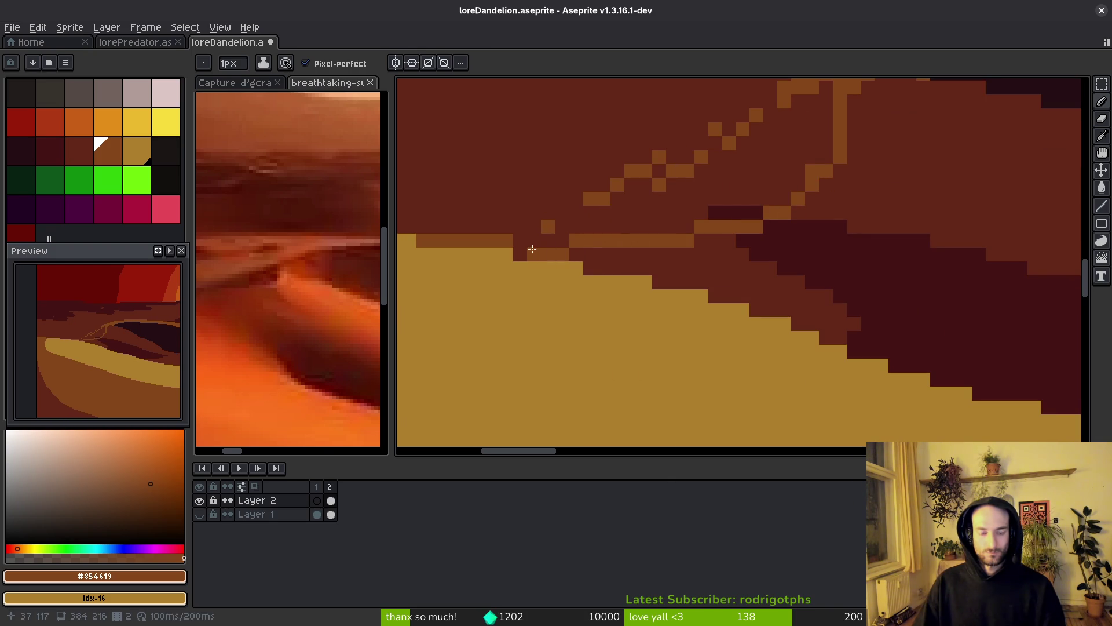
drag(730, 223, 579, 251)
scroll(653, 238, up, 5)
scroll(653, 239, right, 3)
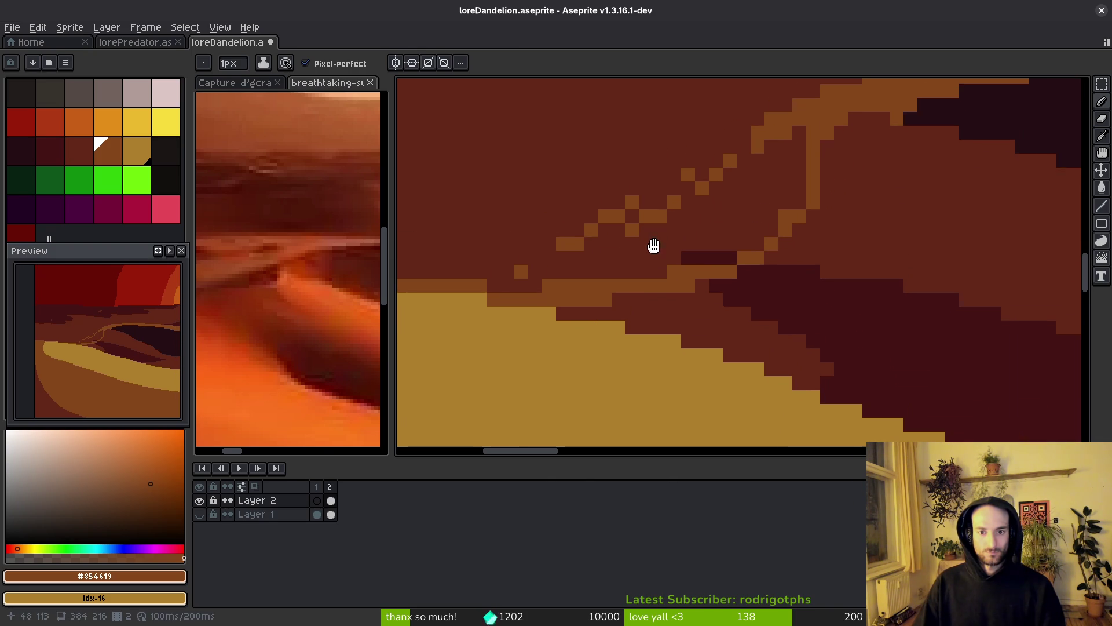
drag(759, 264, 704, 315)
- Thin the ridge into a clean diagonal with dark red, covering stray highlights, and save
alt+click(722, 301)
click(717, 296)
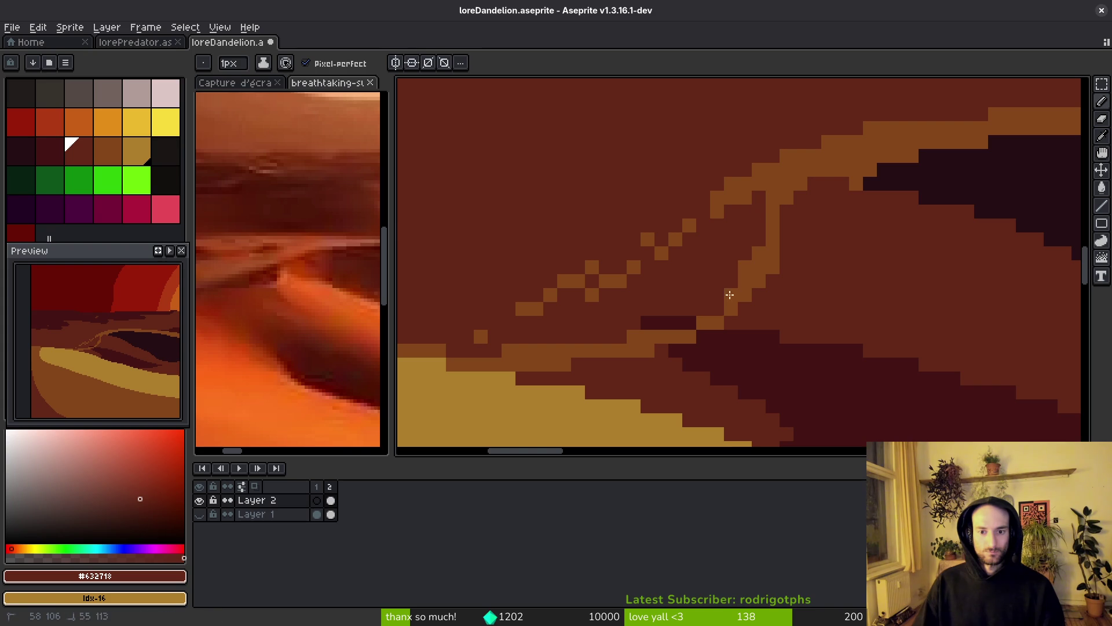
mouse_move(787, 153)
mouse_down()
mouse_move(812, 129)
mouse_move(792, 159)
mouse_move(728, 174)
mouse_up()
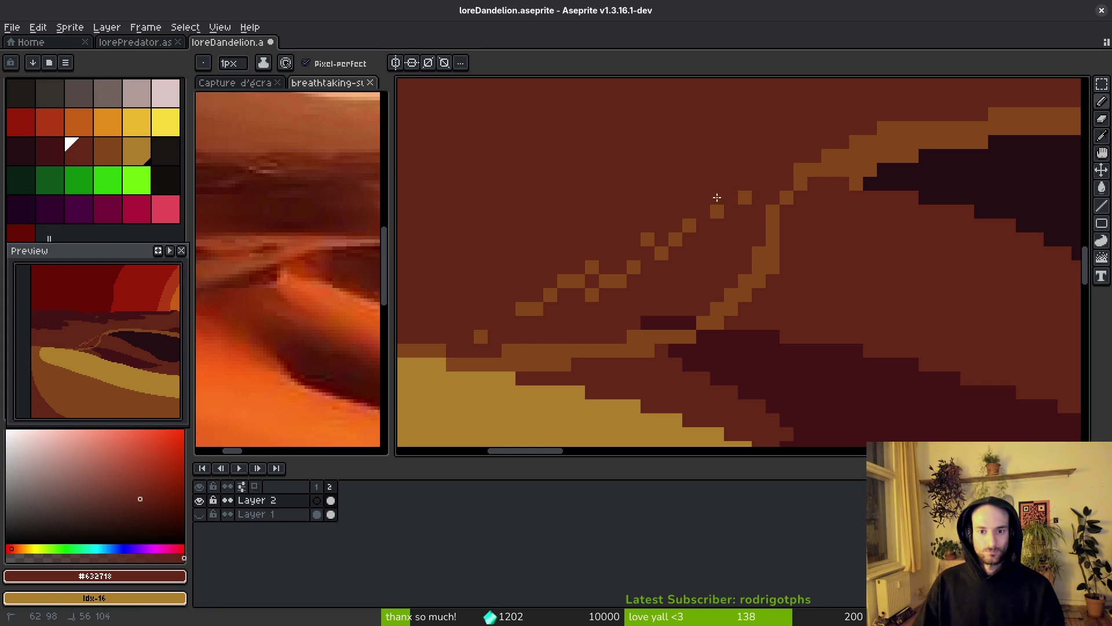
drag(578, 281, 481, 335)
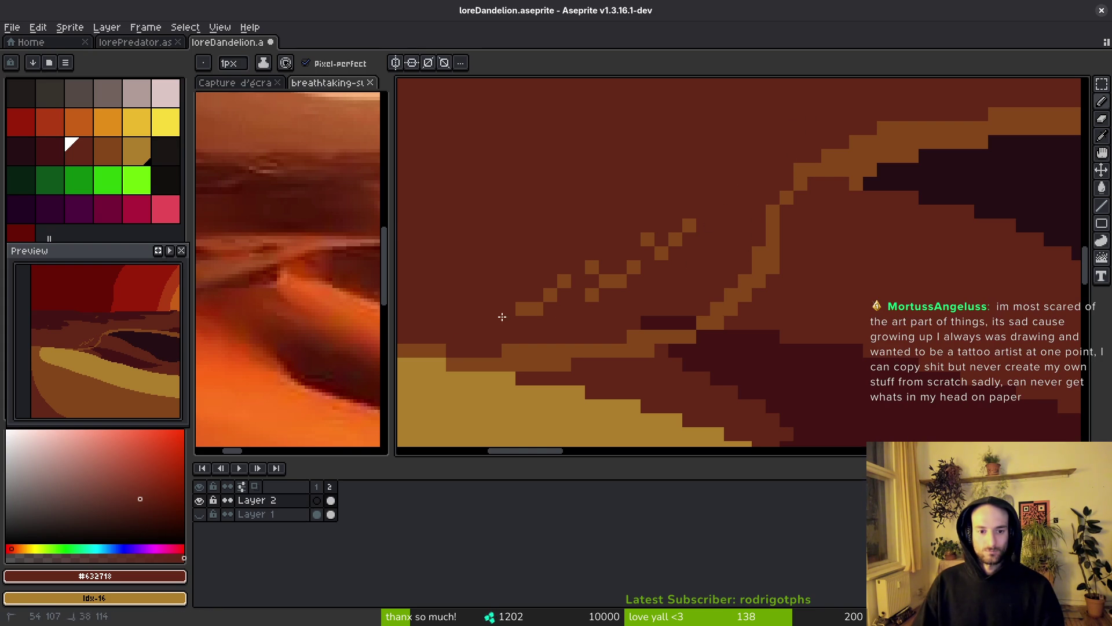
mouse_move(602, 268)
mouse_down()
mouse_move(609, 281)
mouse_move(663, 253)
mouse_move(599, 262)
mouse_up()
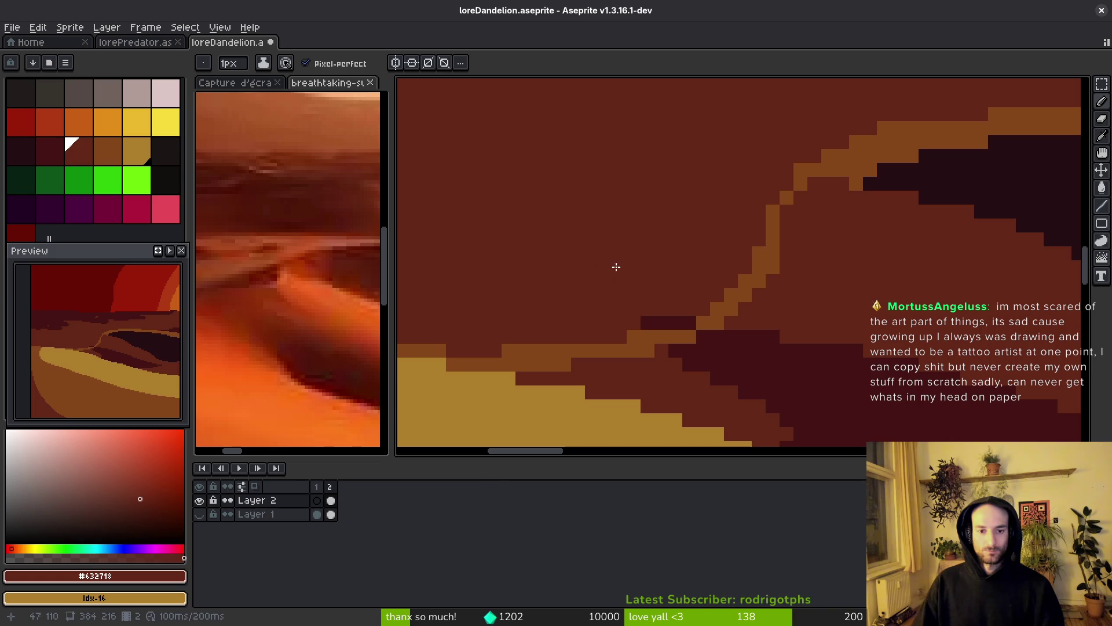
key(ctrl+s)
- Add orange pixels to the ridge line, undoing one stray pixel
scroll(755, 353, down, 2)
scroll(731, 354, right, 2)
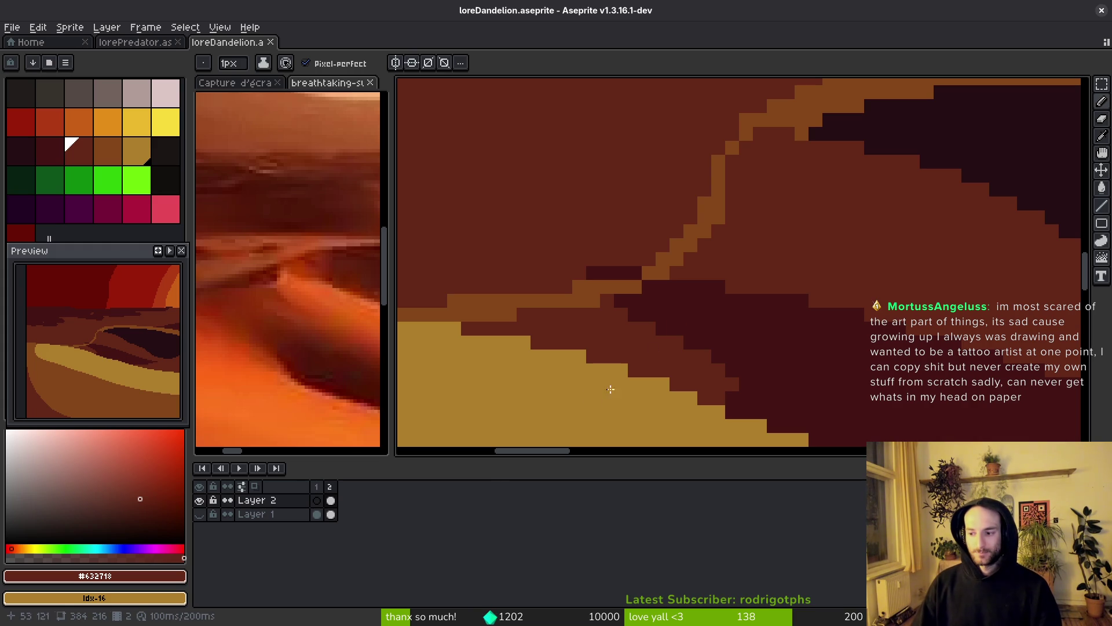
scroll(755, 302, up, 2)
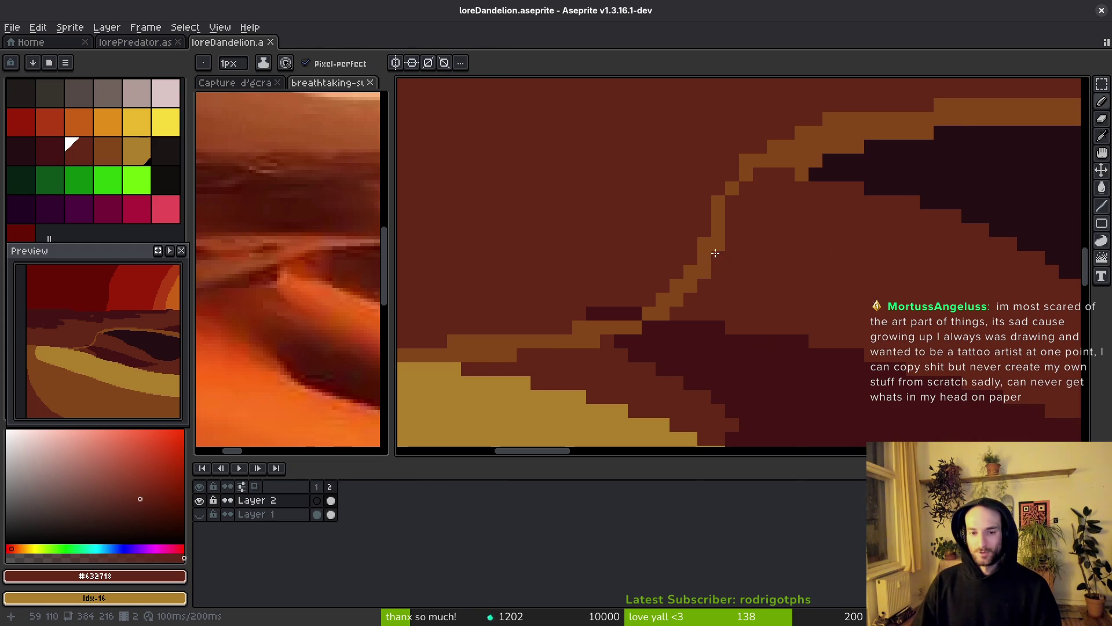
alt+click(765, 154)
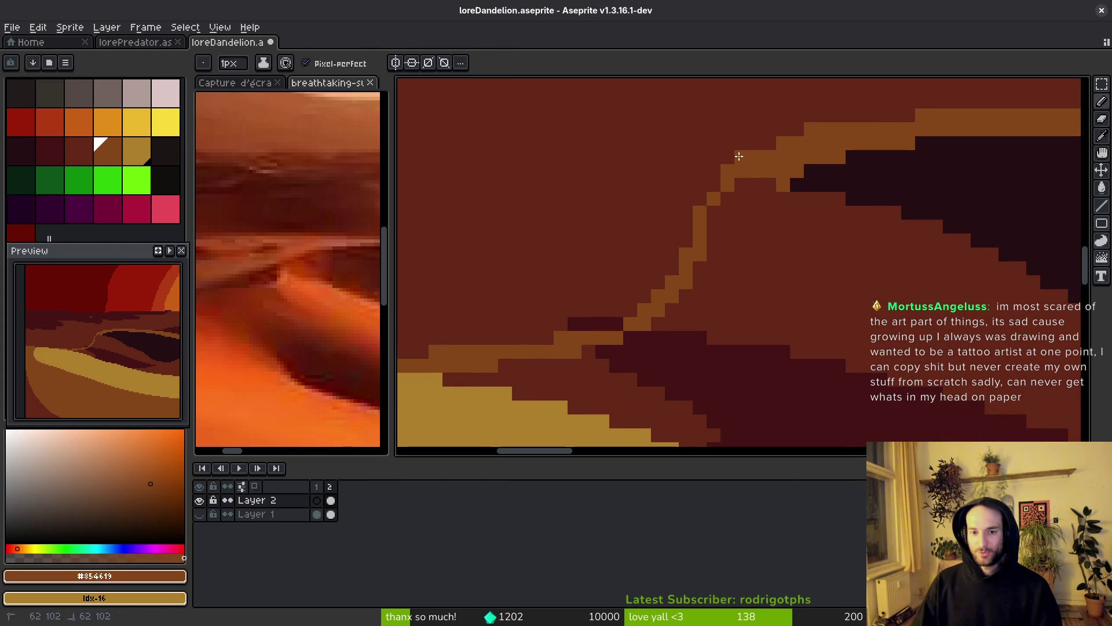
click(818, 185)
scroll(778, 213, right, 2)
key(ctrl+z)
- Trim the orange ridge edge with dark red #632718 pixels
alt+click(767, 223)
click(759, 184)
click(747, 186)
click(775, 186)
scroll(787, 280, down, 3)
scroll(756, 236, up, 2)
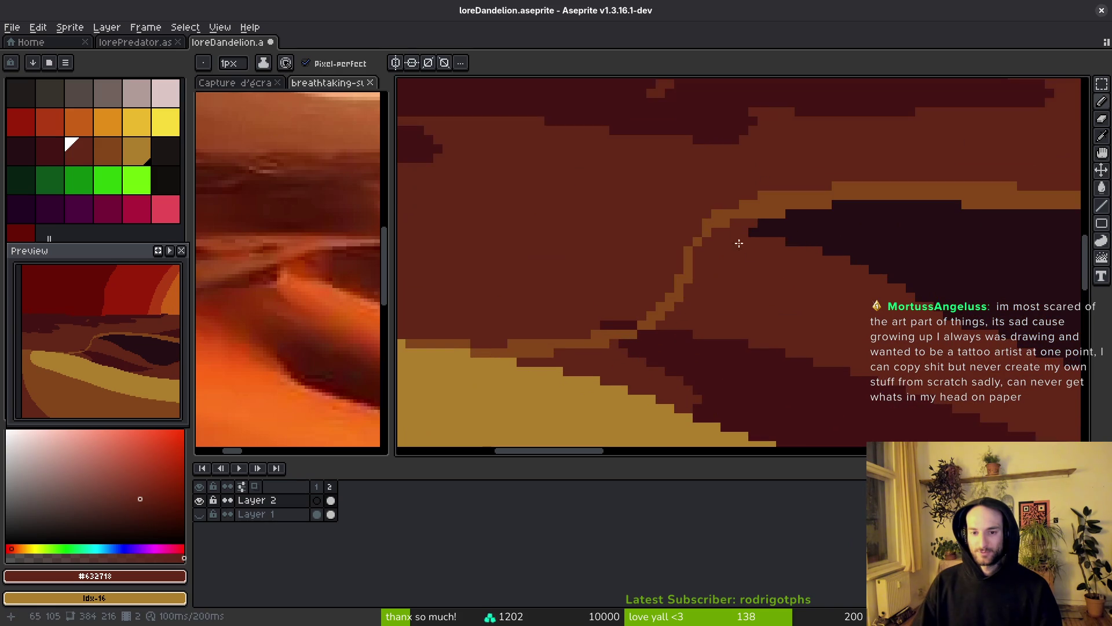
scroll(756, 236, down, 3)
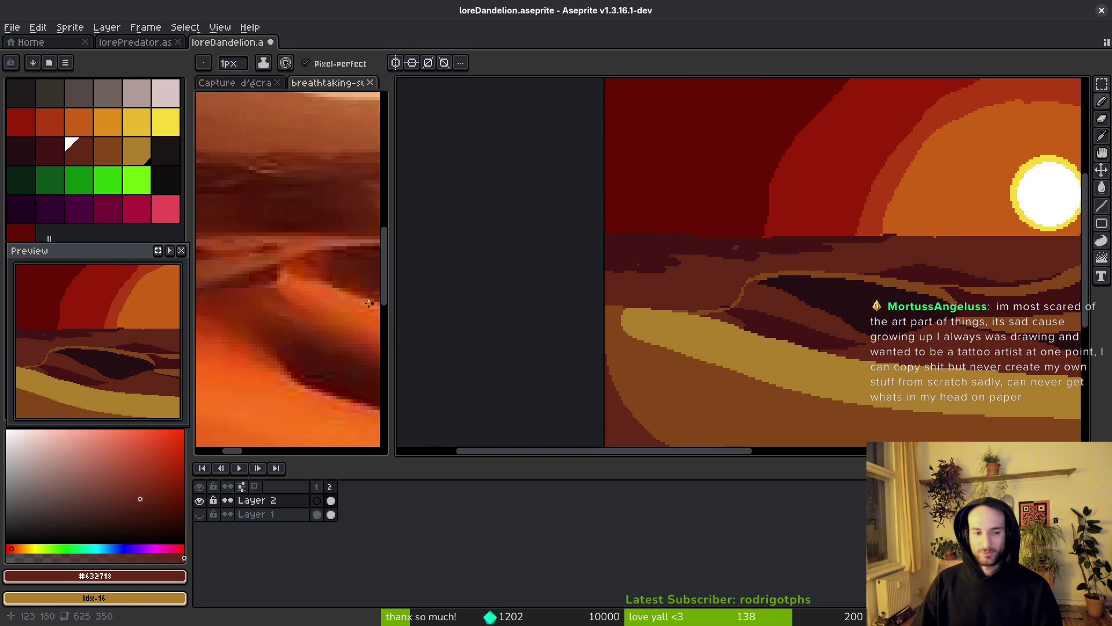
- After checking the reference, draw a new, thicker orange ridge line down the dune
click(372, 303)
scroll(683, 276, up, 5)
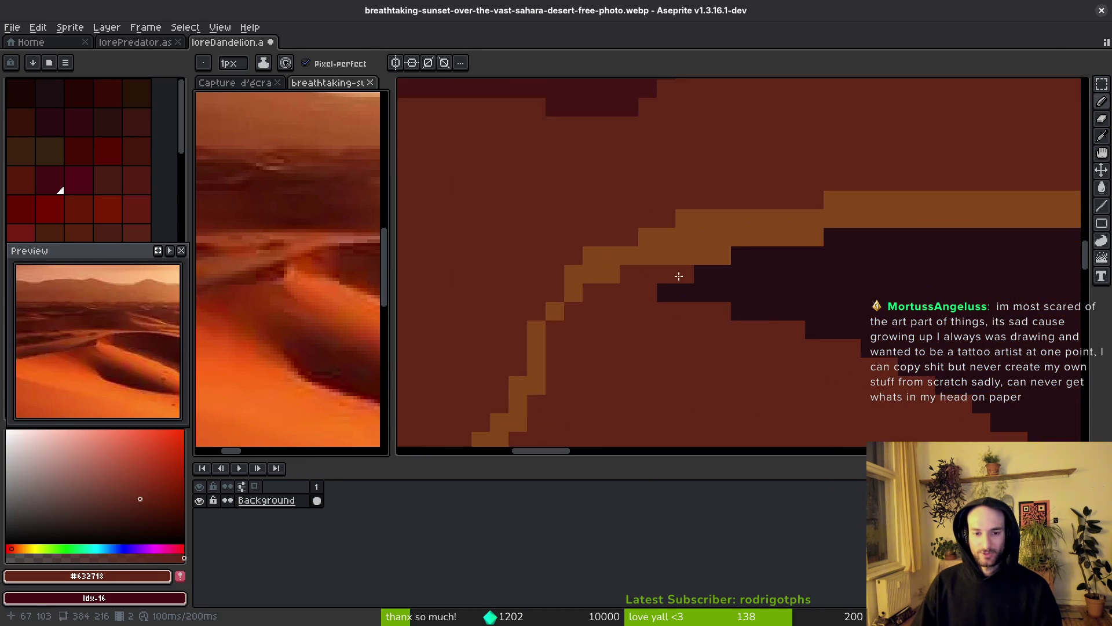
click(656, 208)
mouse_move(607, 250)
mouse_down()
mouse_move(641, 290)
mouse_move(628, 330)
mouse_move(554, 355)
mouse_up()
scroll(630, 326, down, 2)
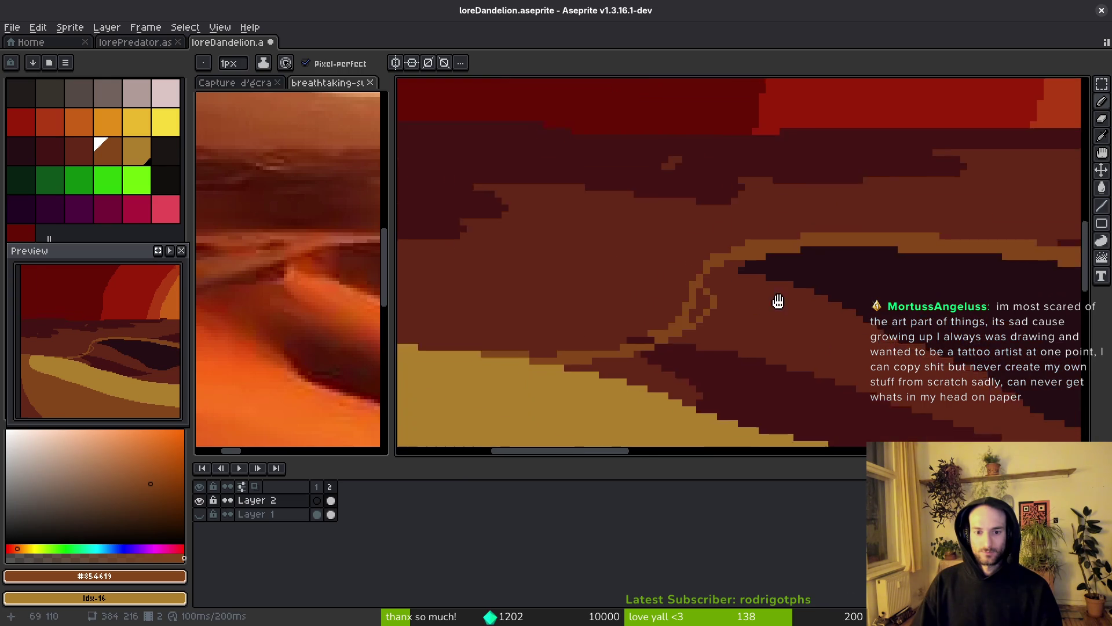
scroll(757, 318, up, 2)
mouse_move(834, 193)
mouse_down()
mouse_move(819, 248)
mouse_move(771, 295)
mouse_up()
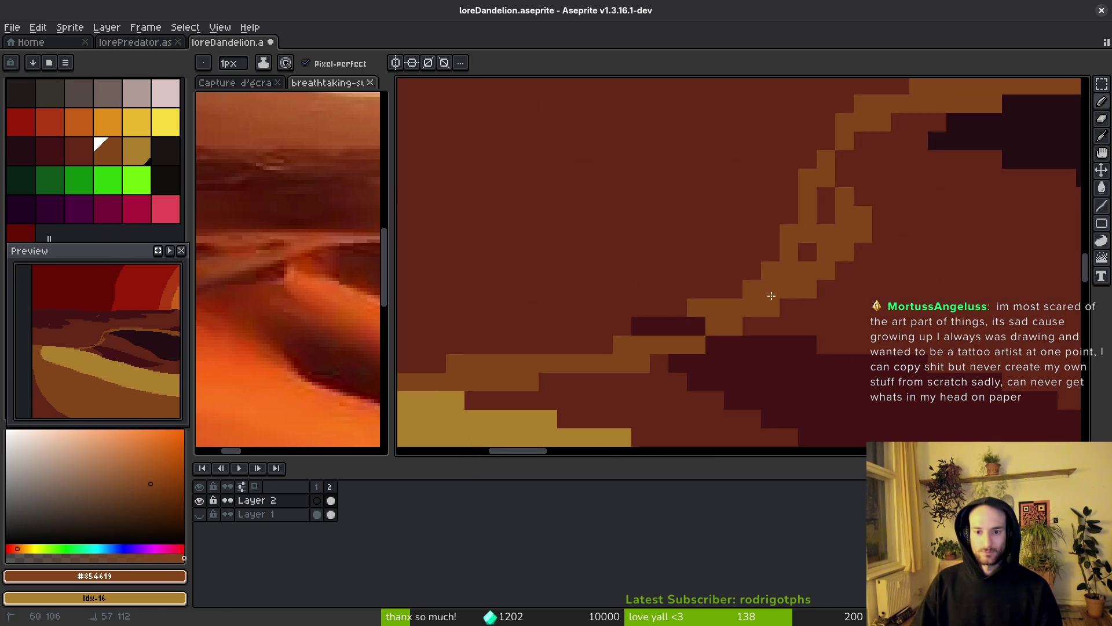
- Thin the orange diagonal with dark red and extend the ridge up toward the crest
alt+click(721, 293)
drag(695, 308, 810, 224)
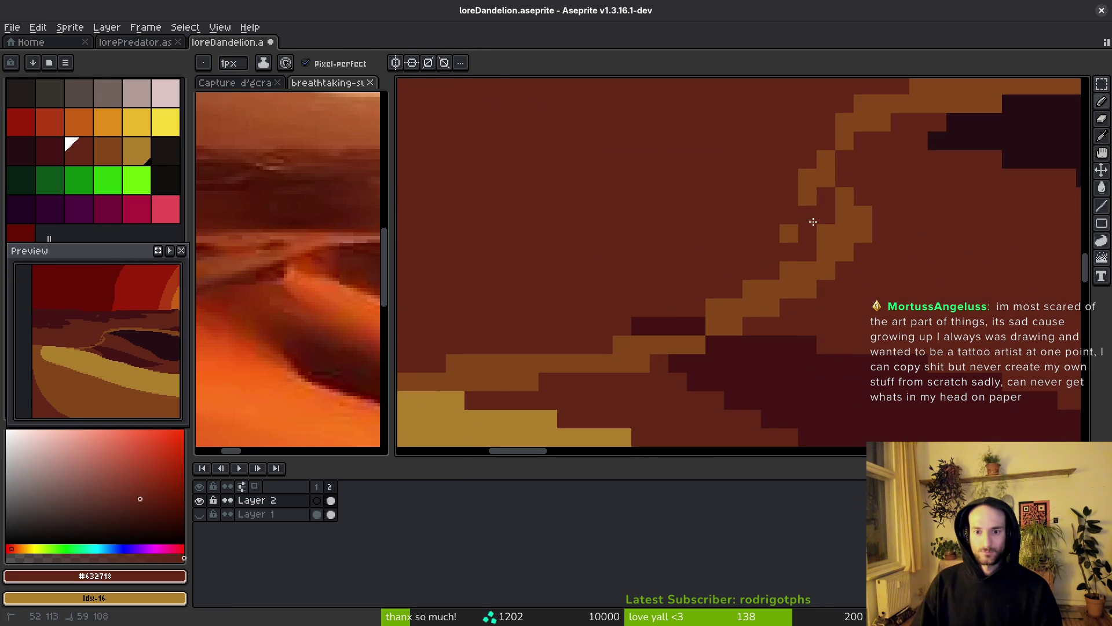
scroll(718, 304, down, 1)
scroll(793, 269, up, 1)
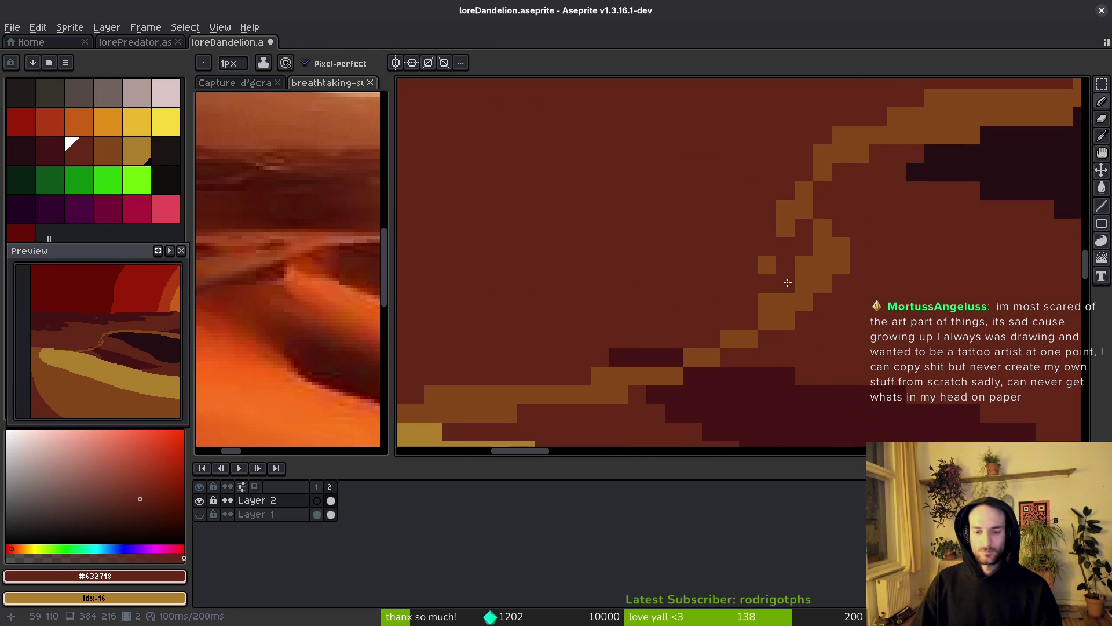
mouse_move(777, 289)
mouse_down()
mouse_move(792, 215)
mouse_move(784, 189)
mouse_move(830, 122)
mouse_move(926, 102)
mouse_up()
alt+click(841, 254)
- Cover stray orange pixels and the top of the orange band in dark red
alt+click(690, 250)
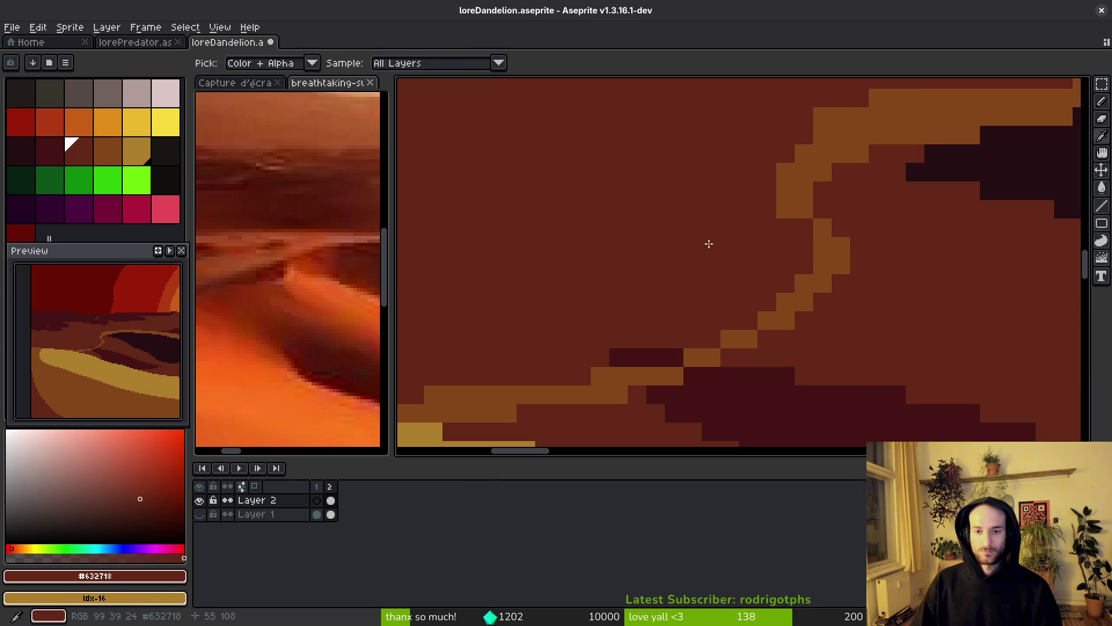
click(785, 209)
scroll(753, 232, up, 3)
scroll(753, 232, right, 3)
drag(672, 246, 856, 203)
click(746, 218)
scroll(748, 261, down, 3)
scroll(721, 295, down, 2)
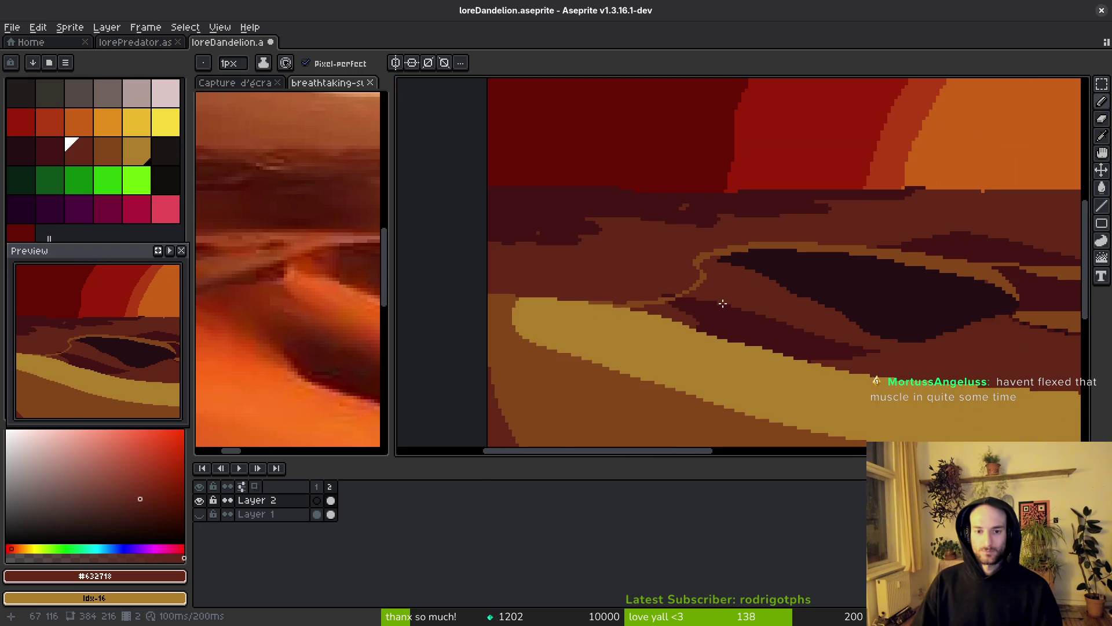
scroll(318, 349, down, 5)
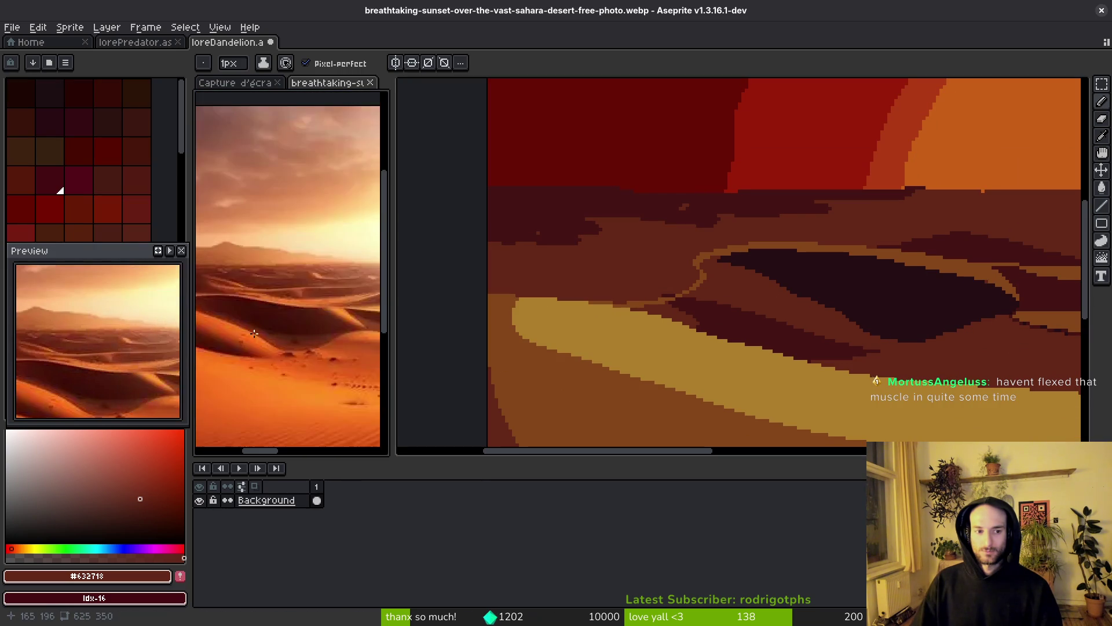
scroll(776, 330, down, 3)
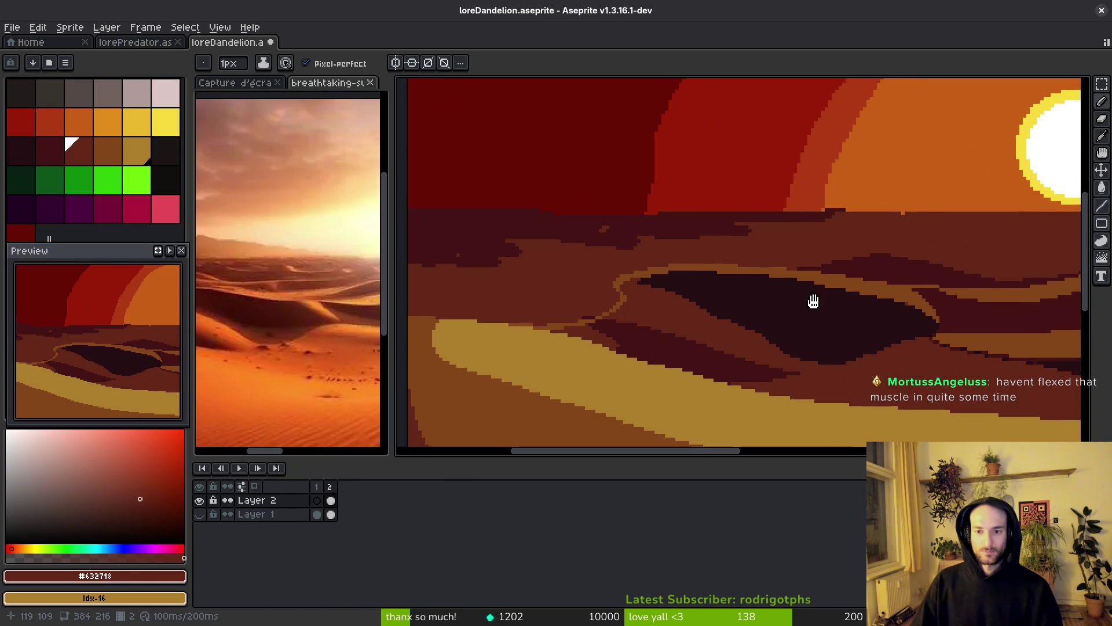
scroll(655, 289, up, 5)
- Darken the orange band's top edge, then bucket-fill the band dark brown
drag(655, 289, 717, 225)
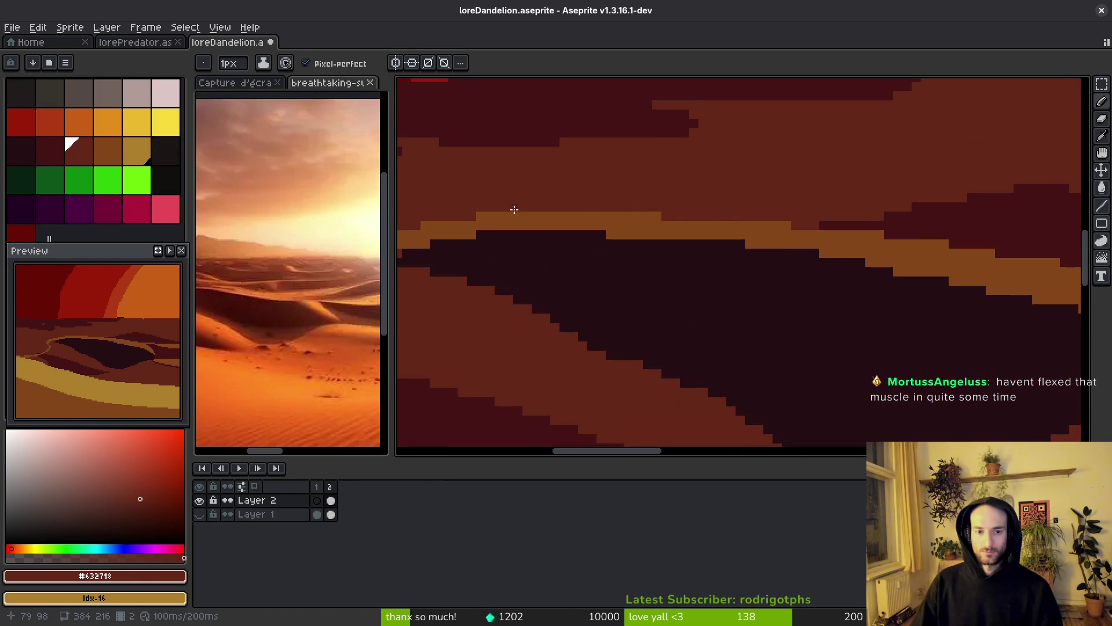
drag(467, 215, 584, 211)
mouse_move(724, 228)
mouse_down()
mouse_move(947, 284)
mouse_move(521, 218)
mouse_up()
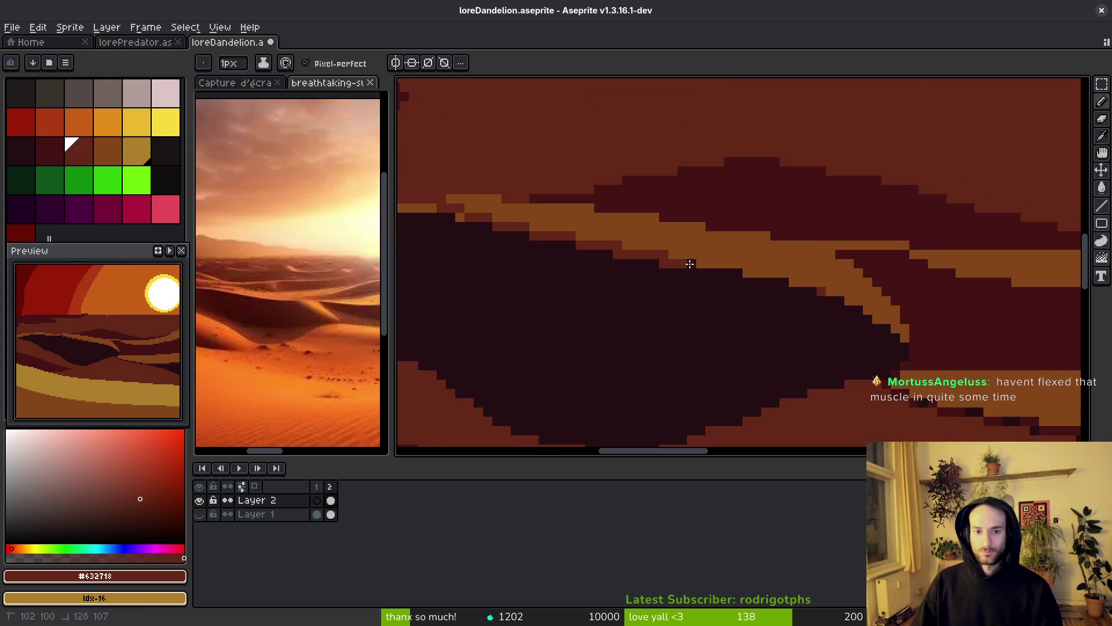
drag(675, 261, 788, 267)
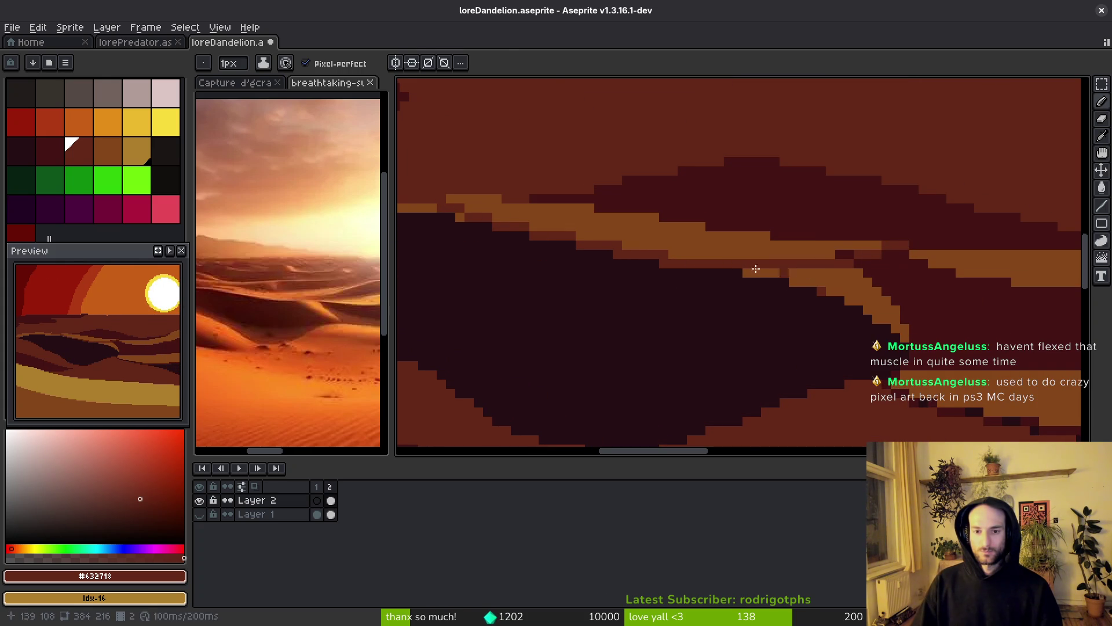
key(g)
click(659, 240)
scroll(628, 241, down, 2)
scroll(811, 310, up, 1)
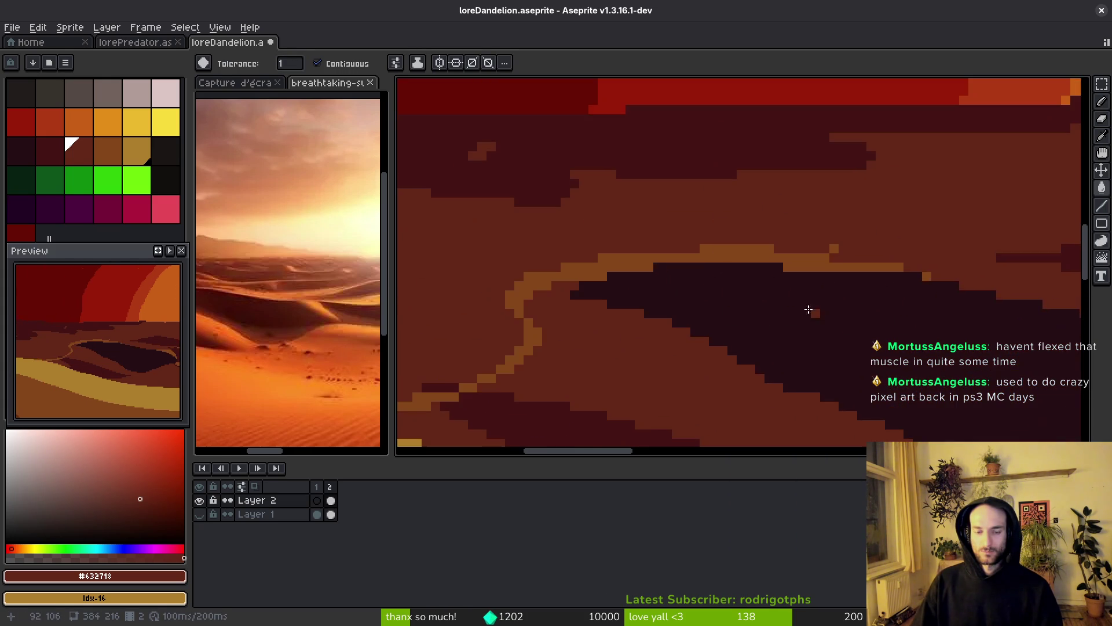
- Sample the darkest shadow colour and extend the shadow across the orange band edge
key(i)
click(861, 298)
scroll(459, 255, up, 1)
key(b)
drag(431, 266, 503, 244)
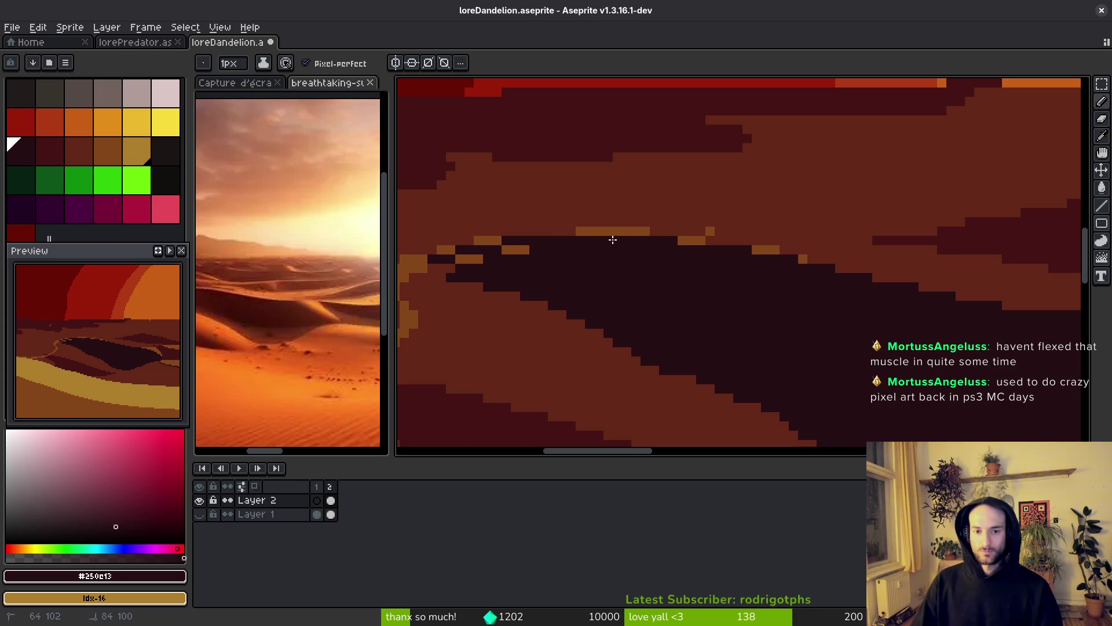
scroll(494, 276, up, 2)
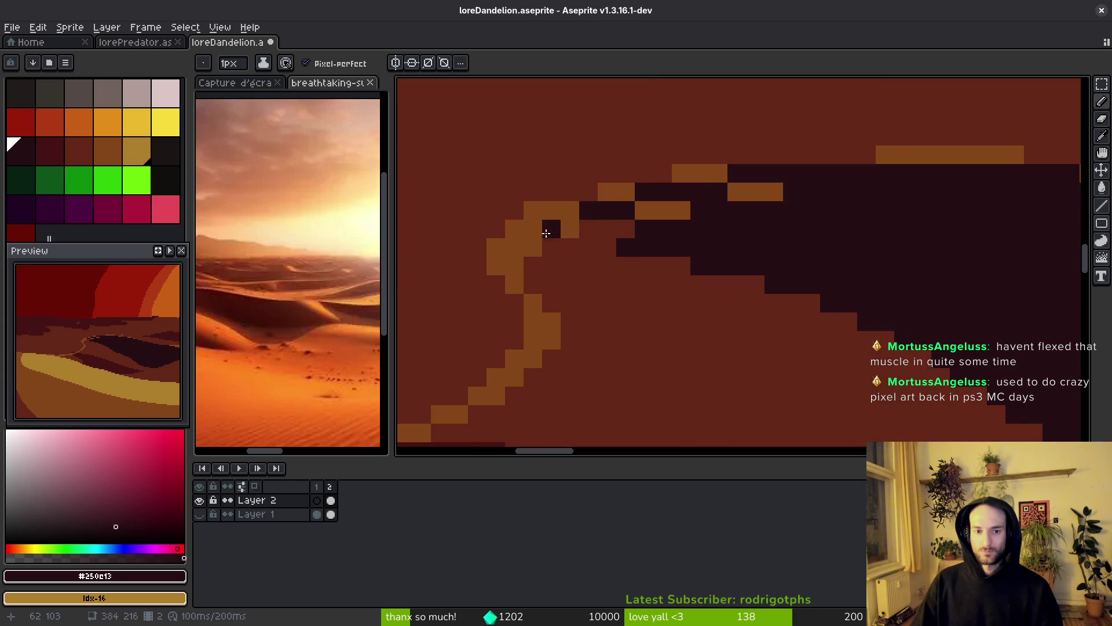
scroll(607, 226, up, 2)
key(ctrl+Tab)
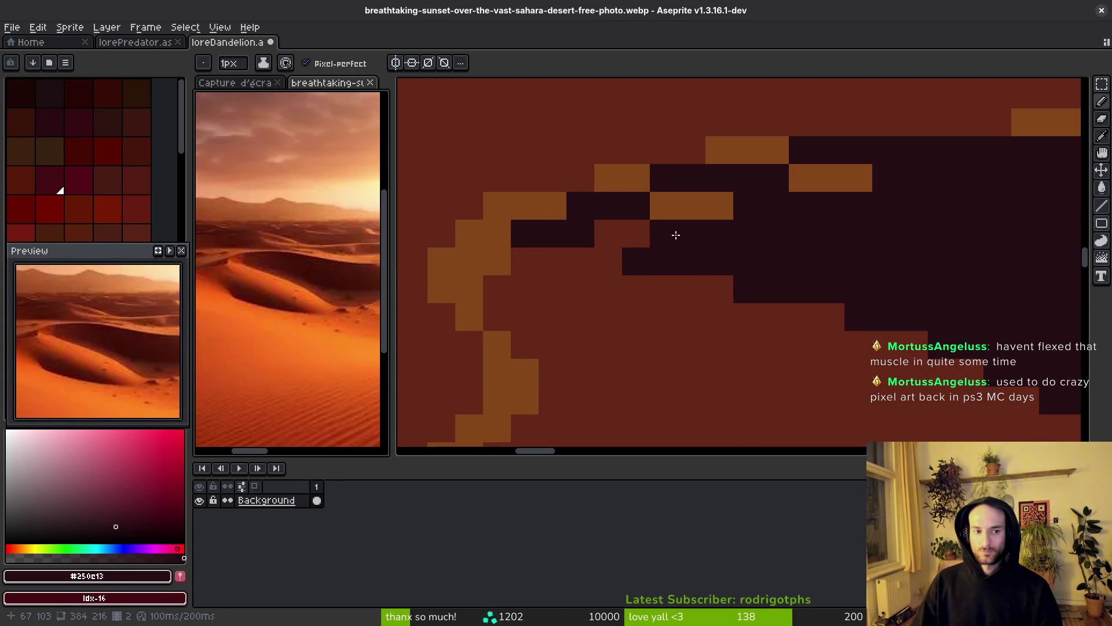
key(ctrl+Tab)
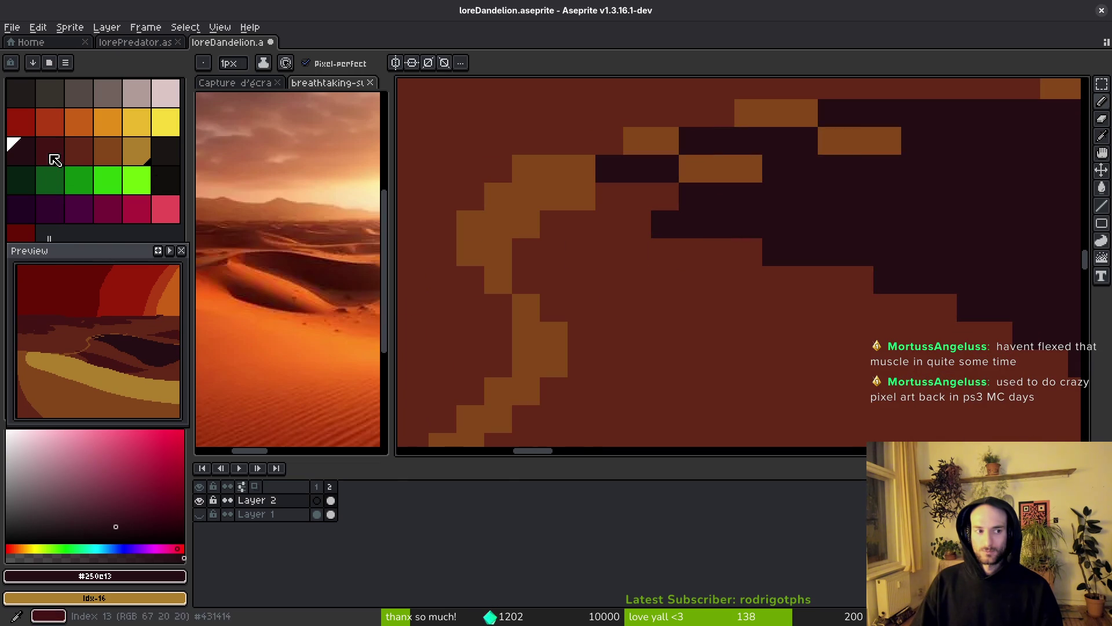
- Add diagonal dark-red shading, undo one stroke, and patch orange pixels back into the ridge
click(49, 151)
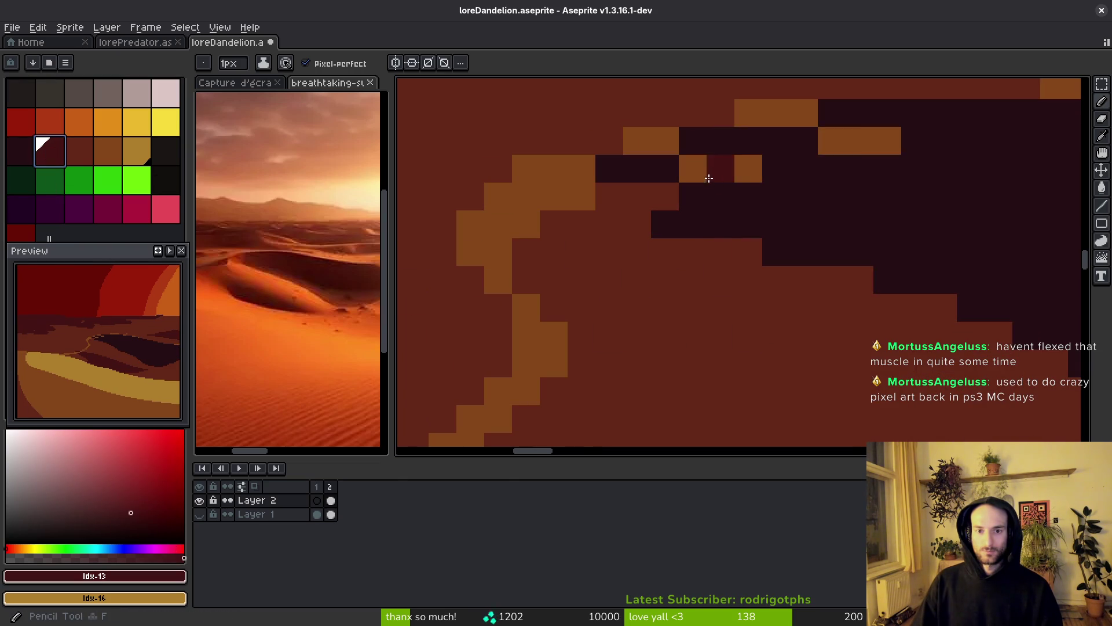
mouse_move(831, 141)
mouse_down()
mouse_move(766, 222)
mouse_move(973, 307)
mouse_up()
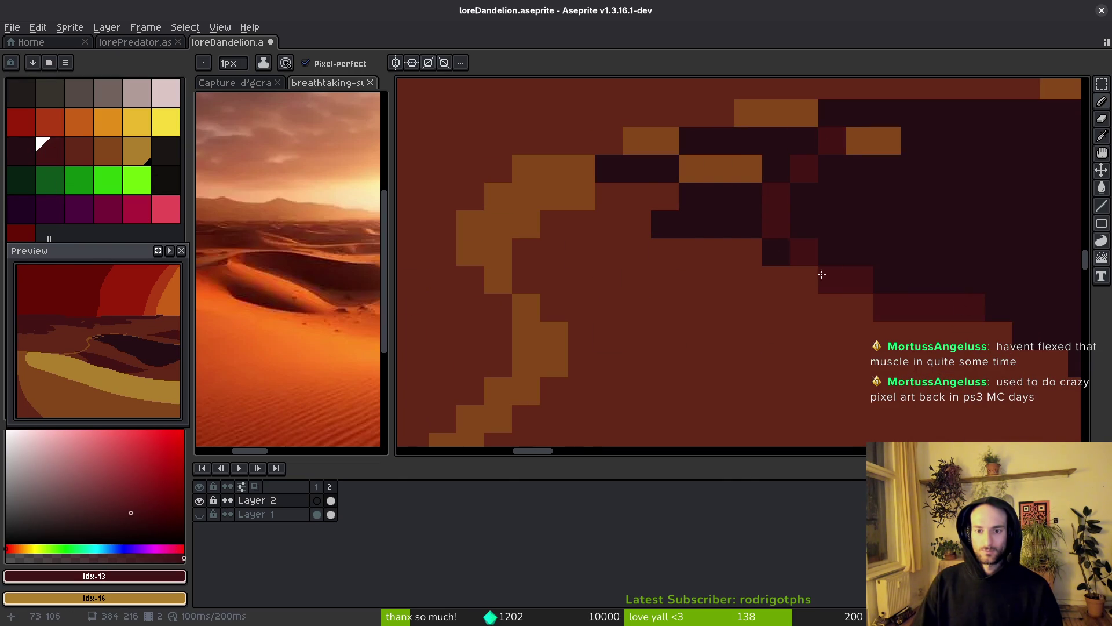
mouse_move(637, 171)
mouse_down()
mouse_move(533, 220)
mouse_move(518, 203)
mouse_move(583, 172)
mouse_move(544, 250)
mouse_up()
key(ctrl+z)
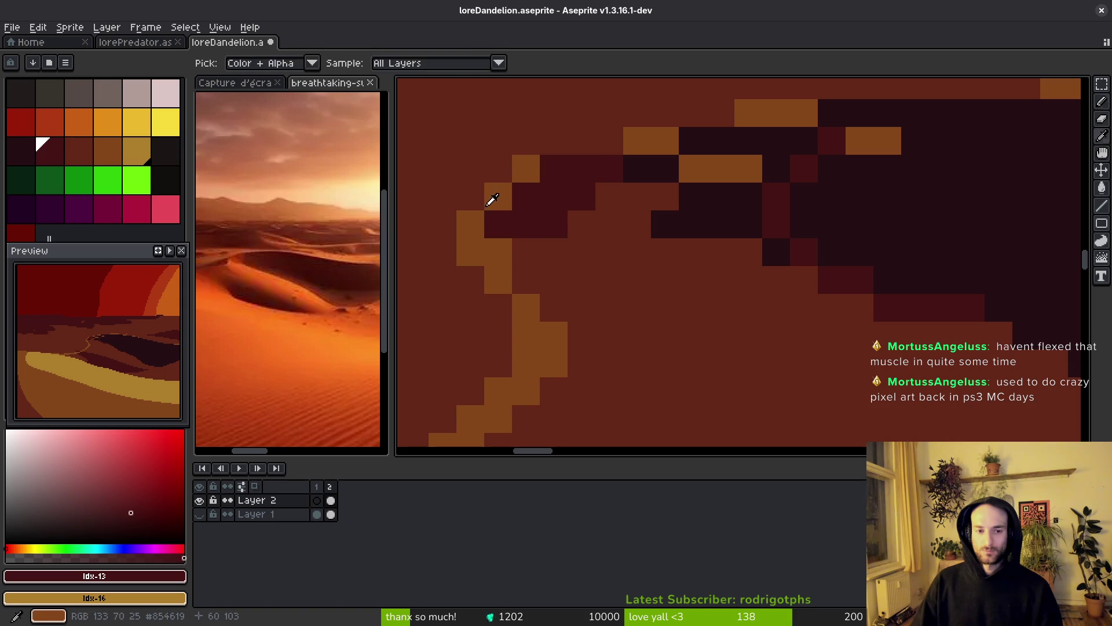
alt+click(486, 231)
drag(527, 187, 605, 140)
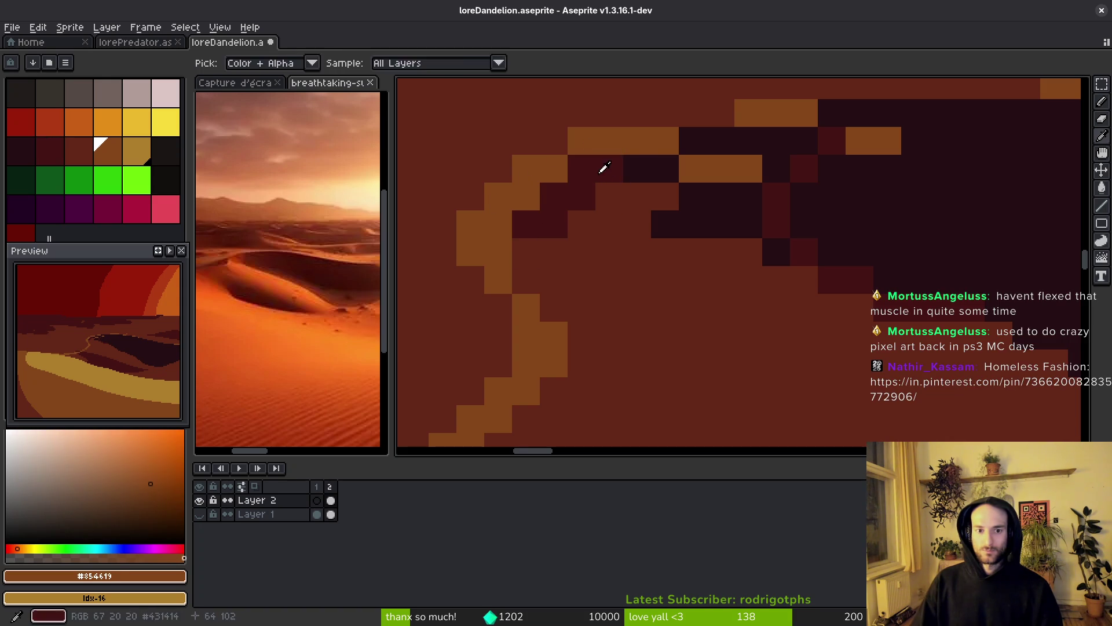
- Draw dark-red strokes down the shadow and along the dune edge
alt+click(608, 174)
click(524, 248)
drag(524, 250, 724, 336)
scroll(676, 231, down, 3)
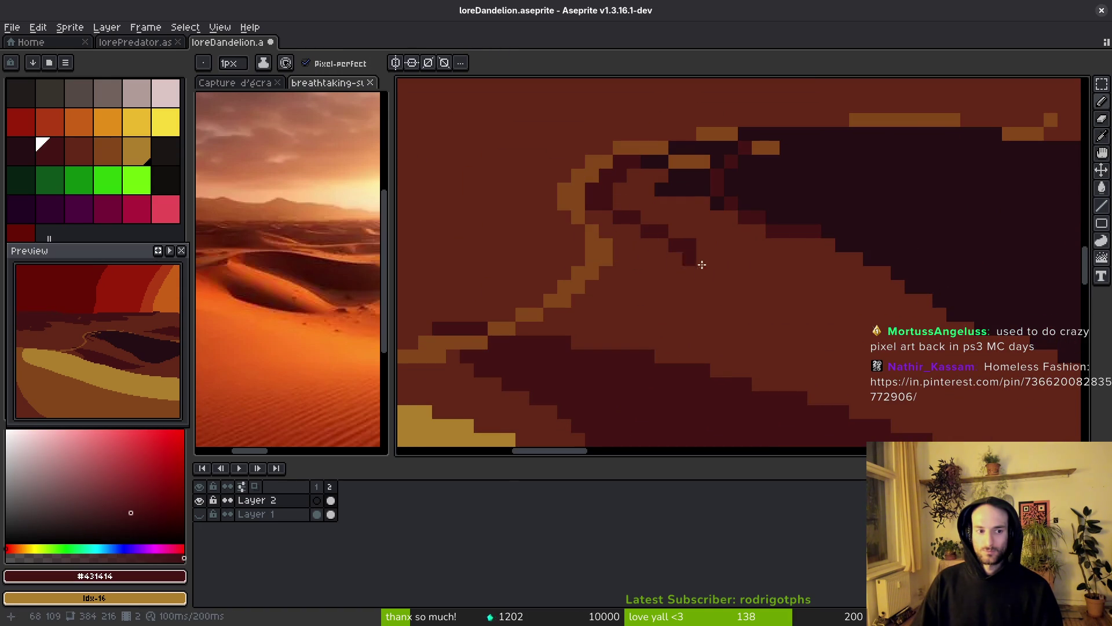
click(717, 237)
mouse_move(609, 169)
mouse_down()
mouse_move(695, 224)
mouse_move(944, 328)
mouse_move(708, 235)
mouse_up()
drag(625, 212, 699, 234)
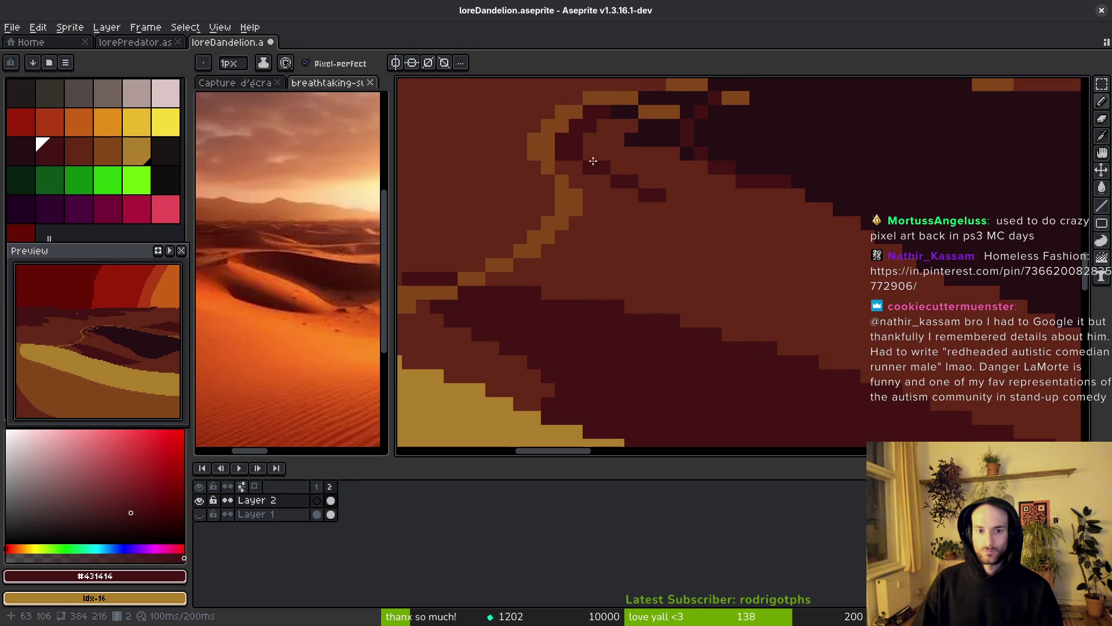
- Draw stair-stepped, dithered dark lines along the dune's band edge
click(592, 159)
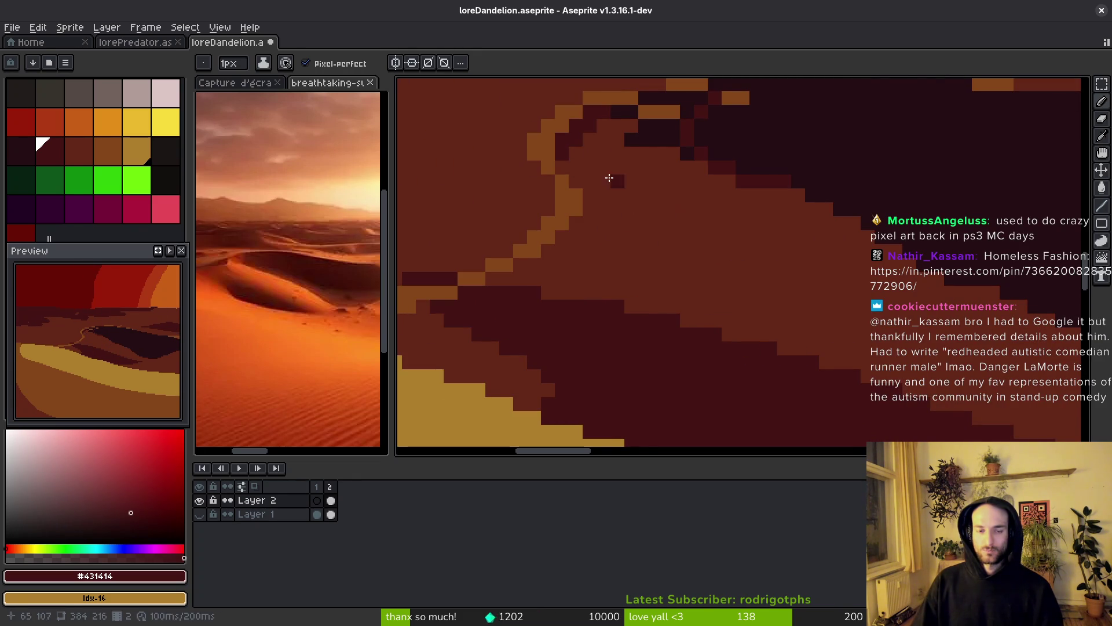
mouse_move(596, 168)
mouse_down()
mouse_move(735, 218)
mouse_move(973, 336)
mouse_up()
mouse_move(704, 215)
mouse_down()
mouse_move(537, 139)
mouse_move(601, 161)
mouse_up()
scroll(889, 332, down, 3)
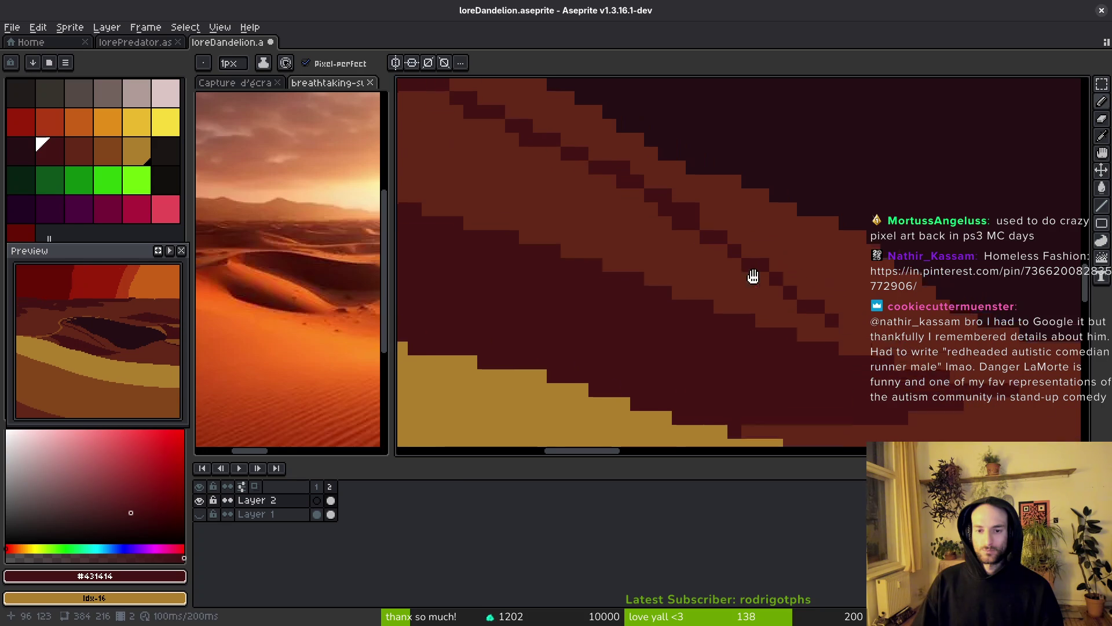
drag(574, 163, 798, 325)
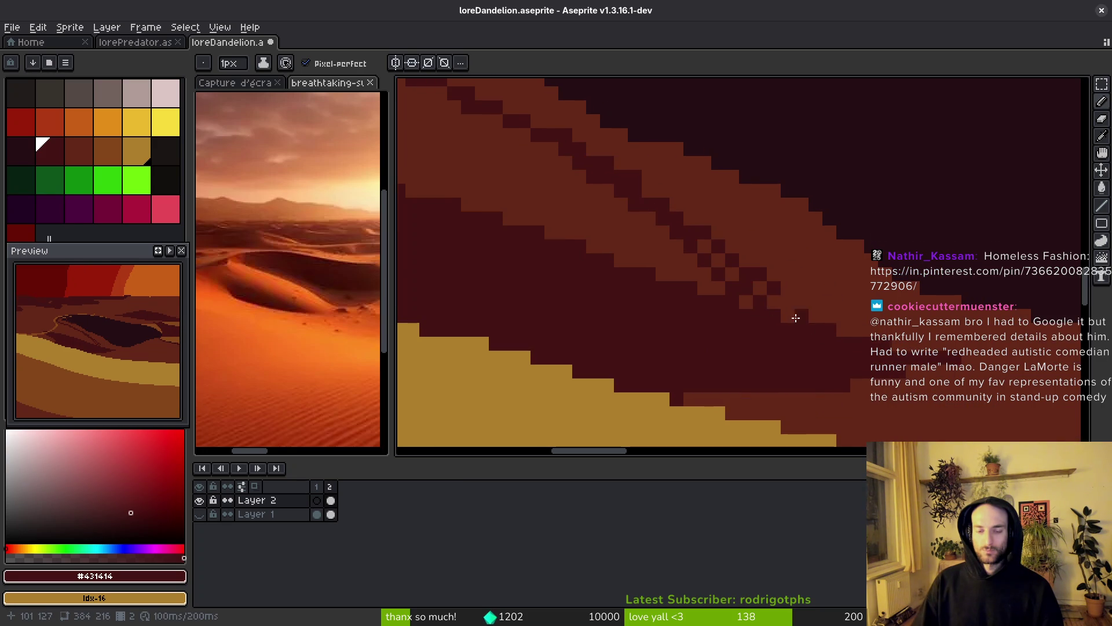
scroll(759, 320, down, 4)
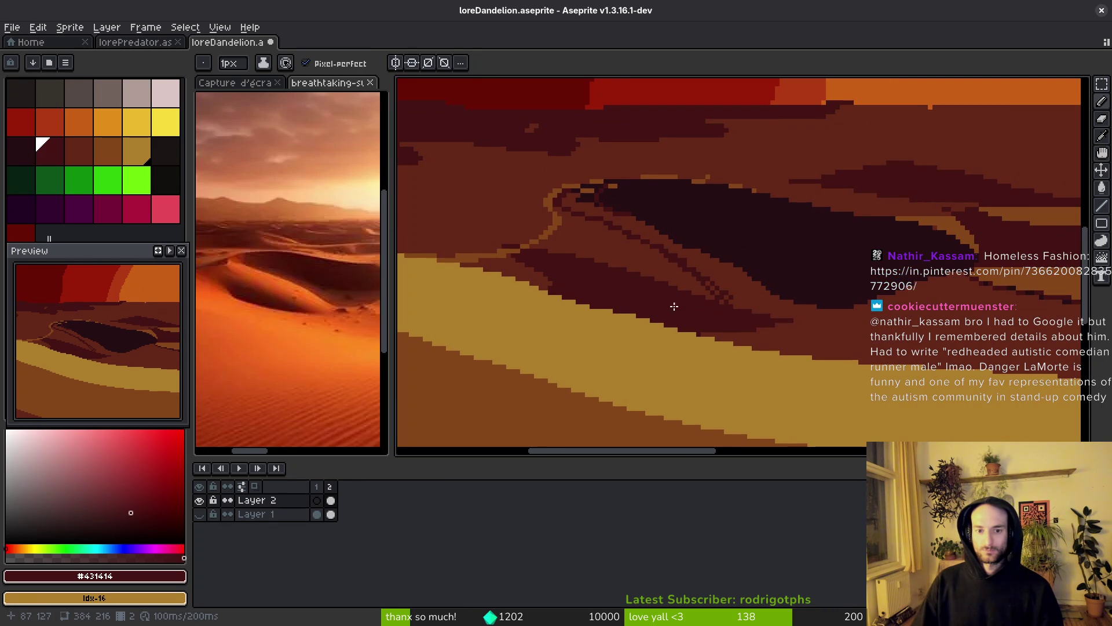
scroll(621, 236, up, 2)
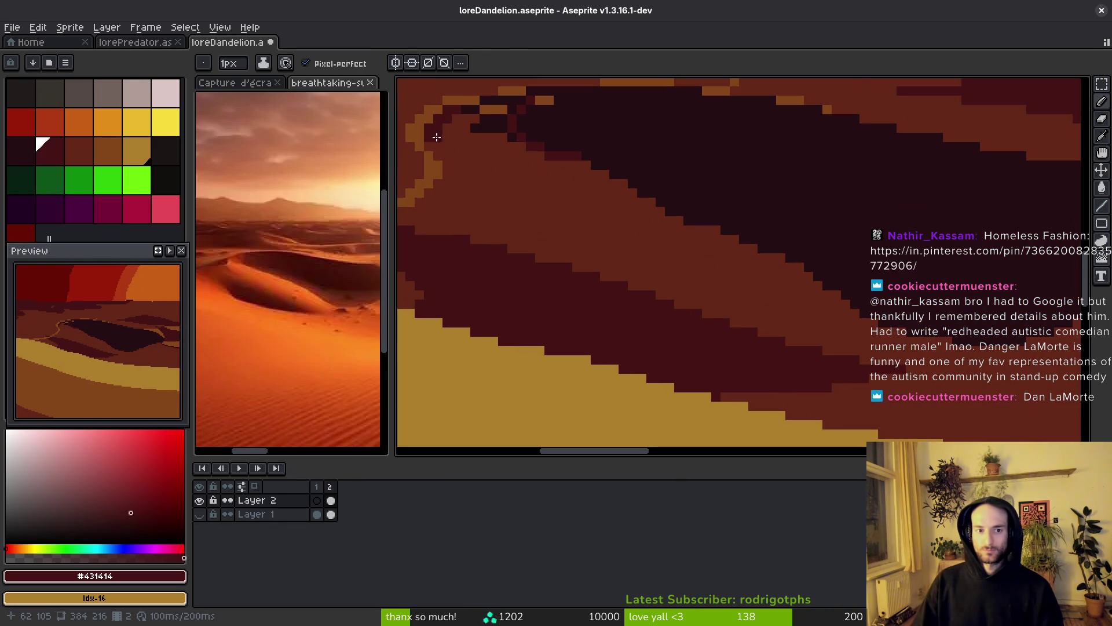
drag(436, 146, 496, 170)
drag(619, 216, 768, 280)
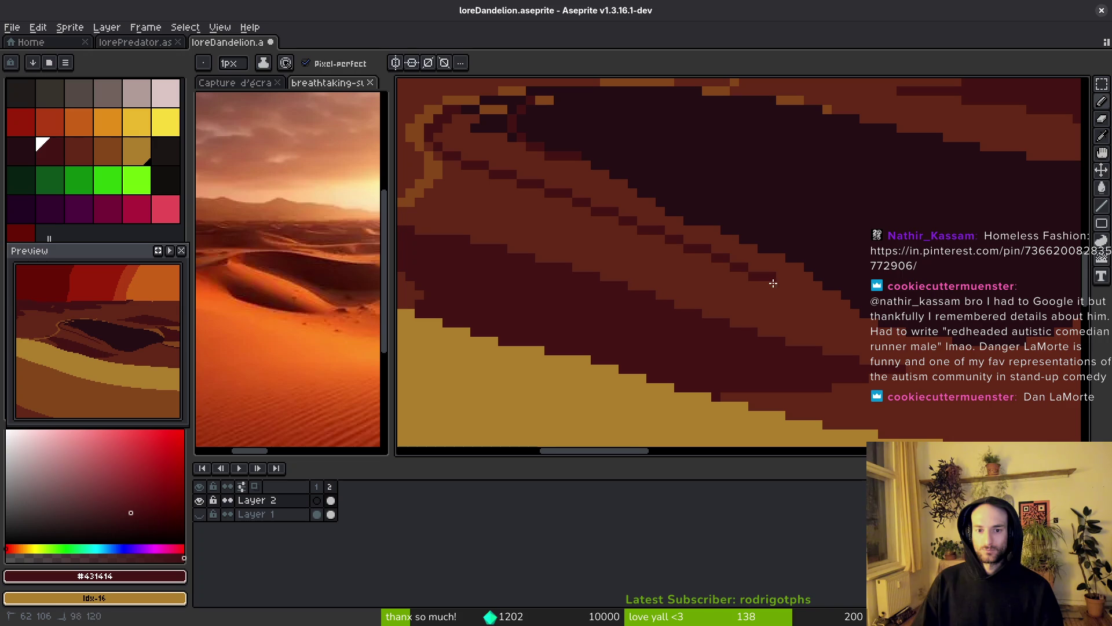
- Bucket-fill the brown band with the darker colour, then pick red #632718 for the pencil
key(g)
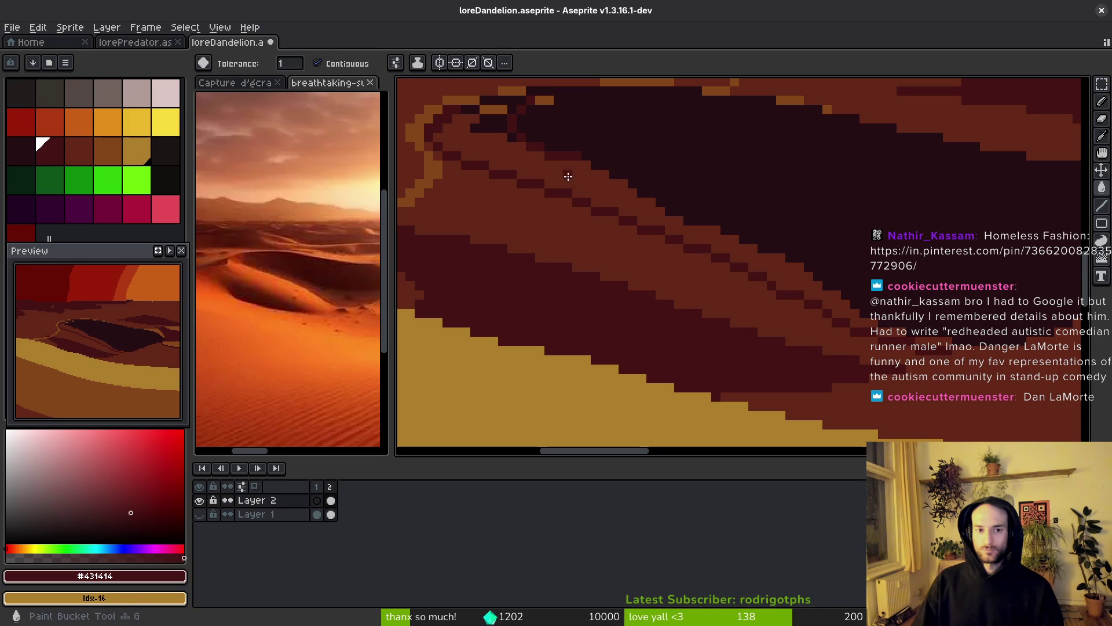
click(567, 177)
scroll(638, 245, down, 1)
drag(566, 239, 609, 259)
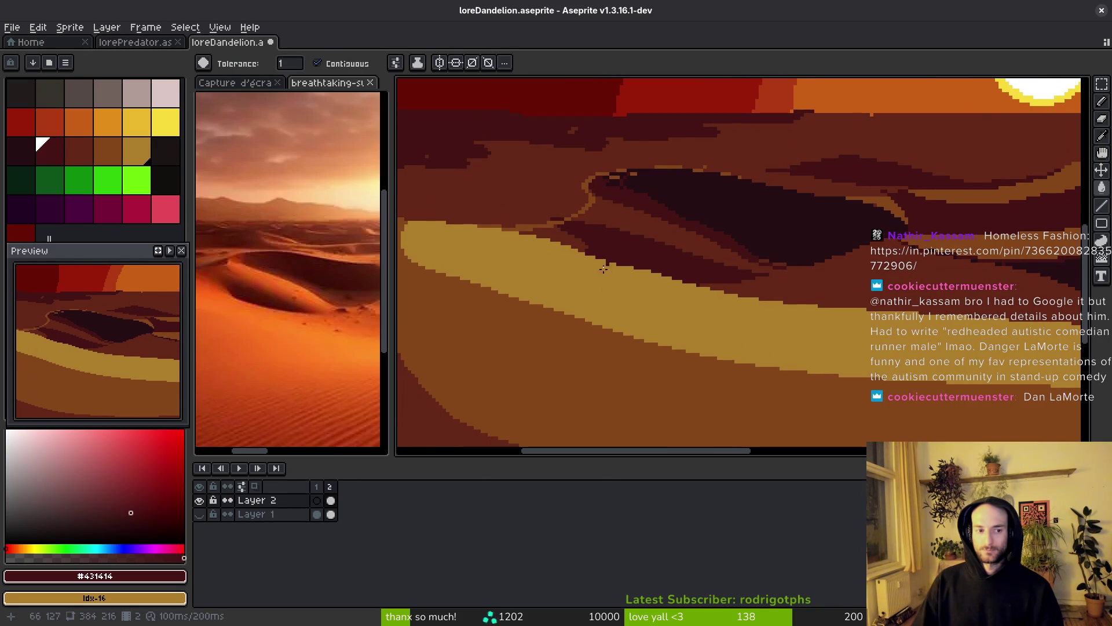
scroll(665, 250, up, 5)
key(f)
alt+click(649, 191)
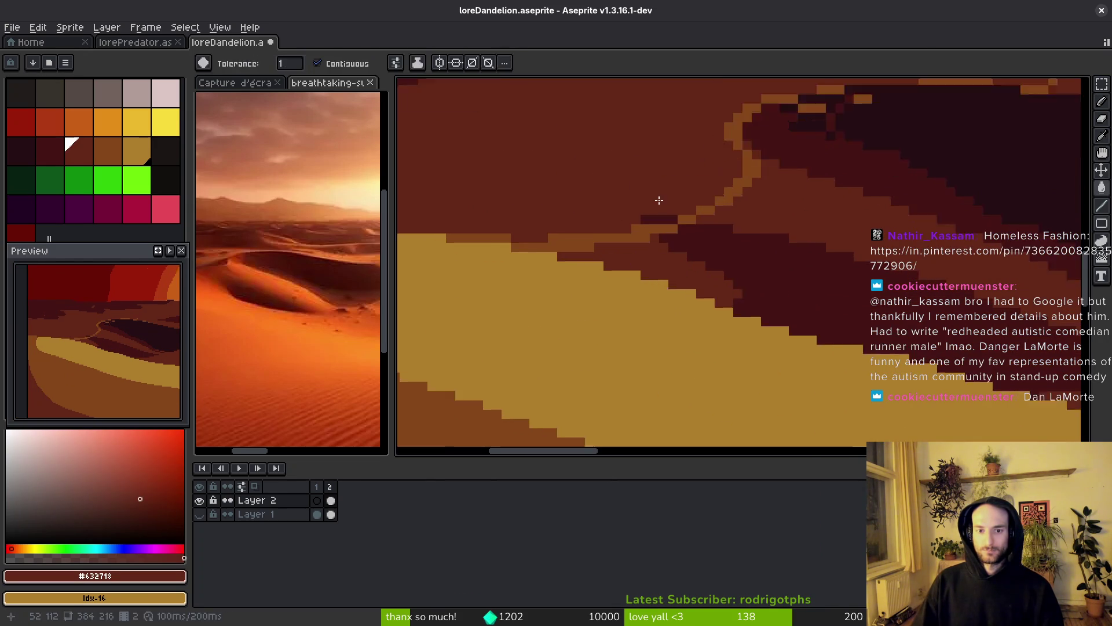
- Recolour the dark edge pixels in red, then start a gold #854619 ridge line
drag(685, 232, 606, 245)
mouse_move(828, 289)
mouse_down()
mouse_move(724, 278)
mouse_move(739, 252)
mouse_move(839, 266)
mouse_move(799, 308)
mouse_up()
alt+click(839, 166)
mouse_move(839, 166)
mouse_down()
mouse_move(672, 109)
mouse_move(647, 217)
mouse_up()
click(541, 130)
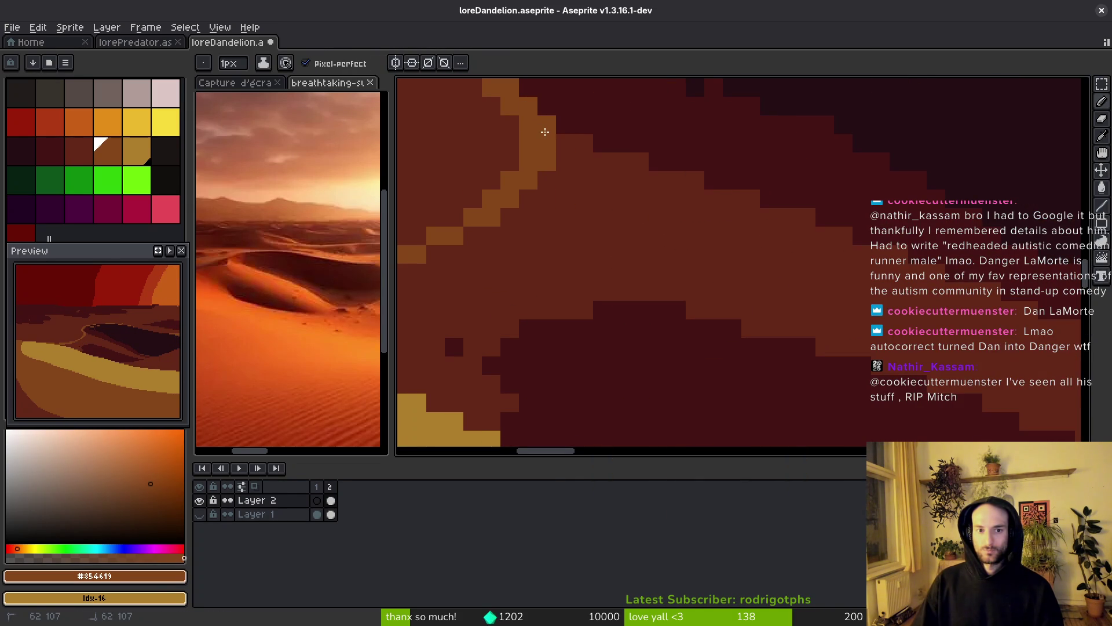
mouse_move(700, 189)
mouse_down()
mouse_move(941, 293)
mouse_move(578, 183)
mouse_move(825, 289)
mouse_move(920, 360)
mouse_up()
key(ctrl+z)
- Draw a second gold line below the first and widen the gold ridge stroke
mouse_move(857, 316)
mouse_down()
mouse_move(746, 297)
mouse_move(779, 313)
mouse_move(811, 301)
mouse_move(776, 281)
mouse_up()
drag(549, 184, 664, 210)
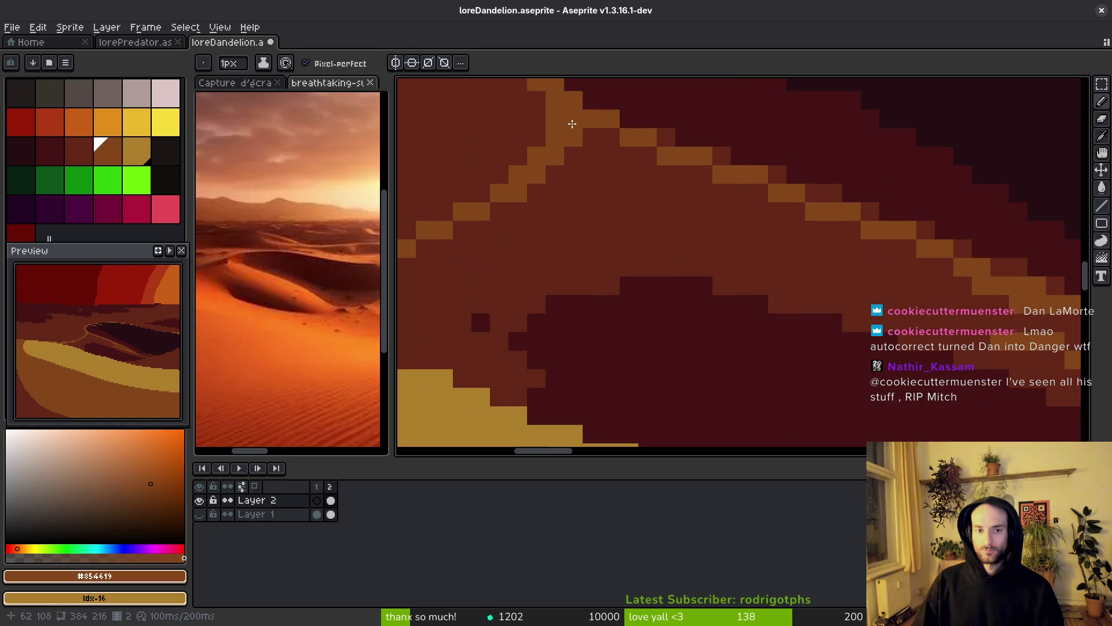
mouse_move(579, 152)
mouse_down()
mouse_move(590, 192)
mouse_move(576, 149)
mouse_move(899, 295)
mouse_up()
drag(772, 232, 638, 231)
drag(465, 197, 723, 266)
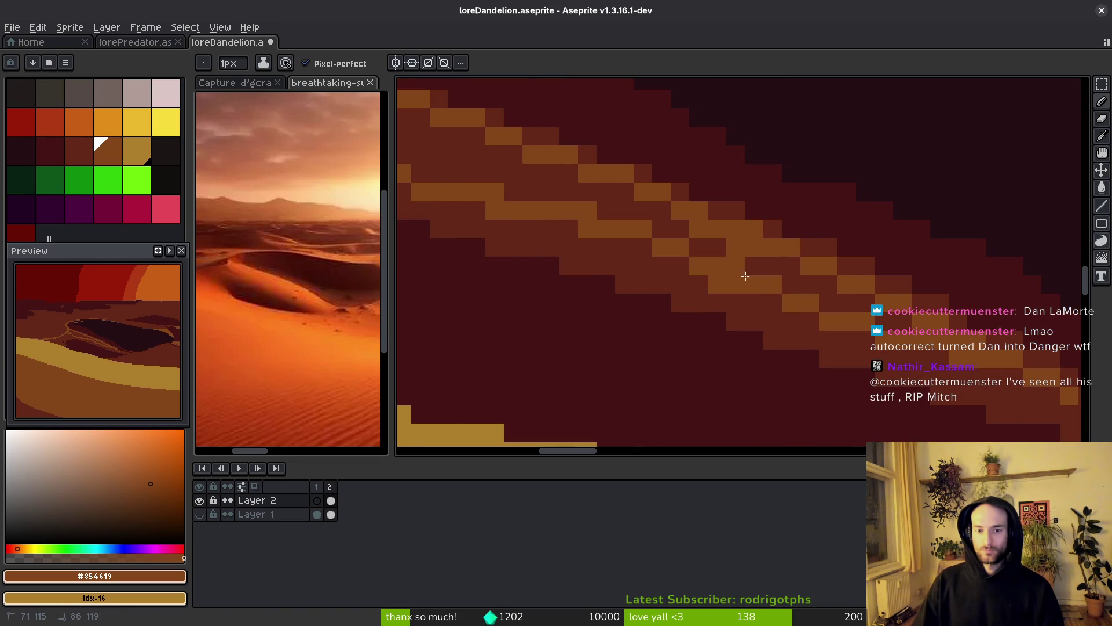
mouse_move(799, 298)
mouse_down()
mouse_move(585, 233)
mouse_move(757, 251)
mouse_up()
scroll(757, 251, right, 5)
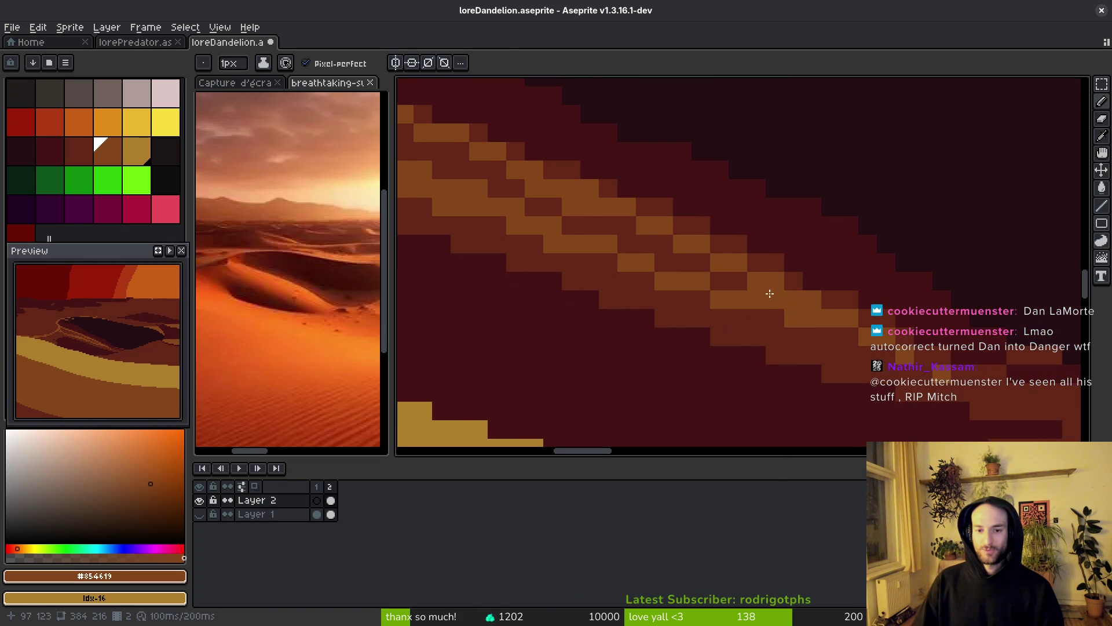
- Bucket-fill the band between the gold lines brown, resample #854619, and view the desert reference
key(g)
scroll(551, 231, up, 1)
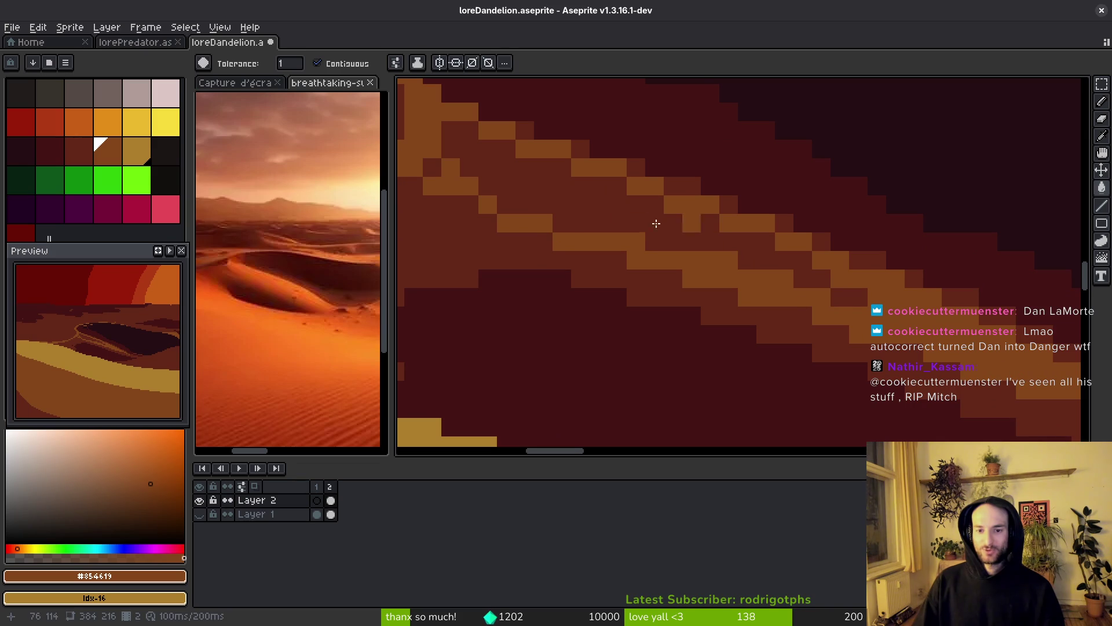
click(704, 234)
scroll(591, 220, down, 1)
key(b)
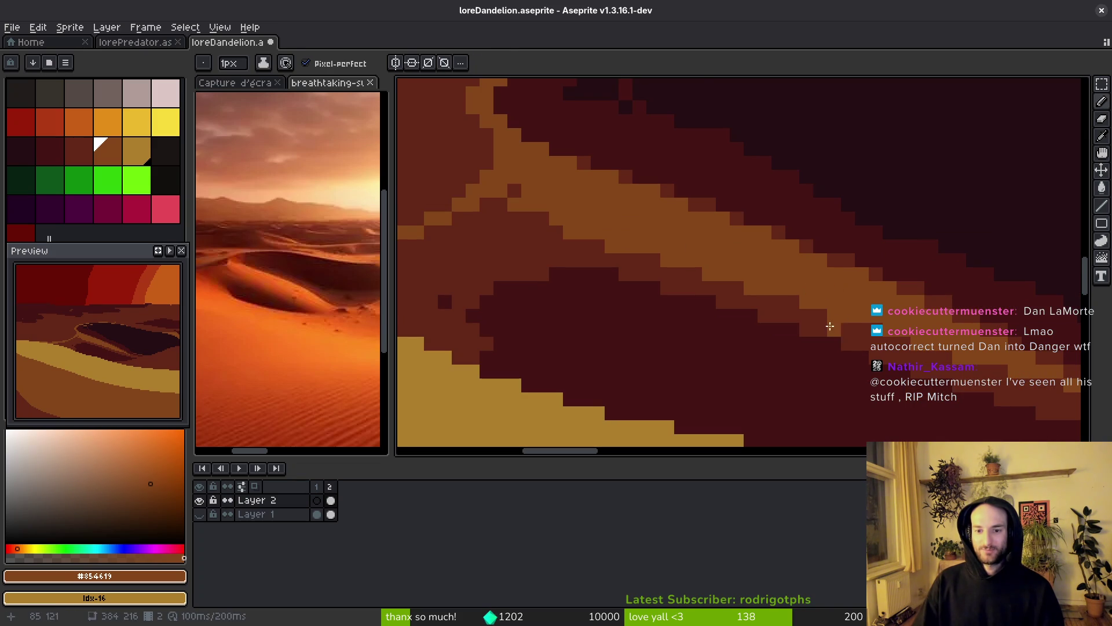
alt+click(832, 317)
alt+click(677, 235)
scroll(638, 265, down, 2)
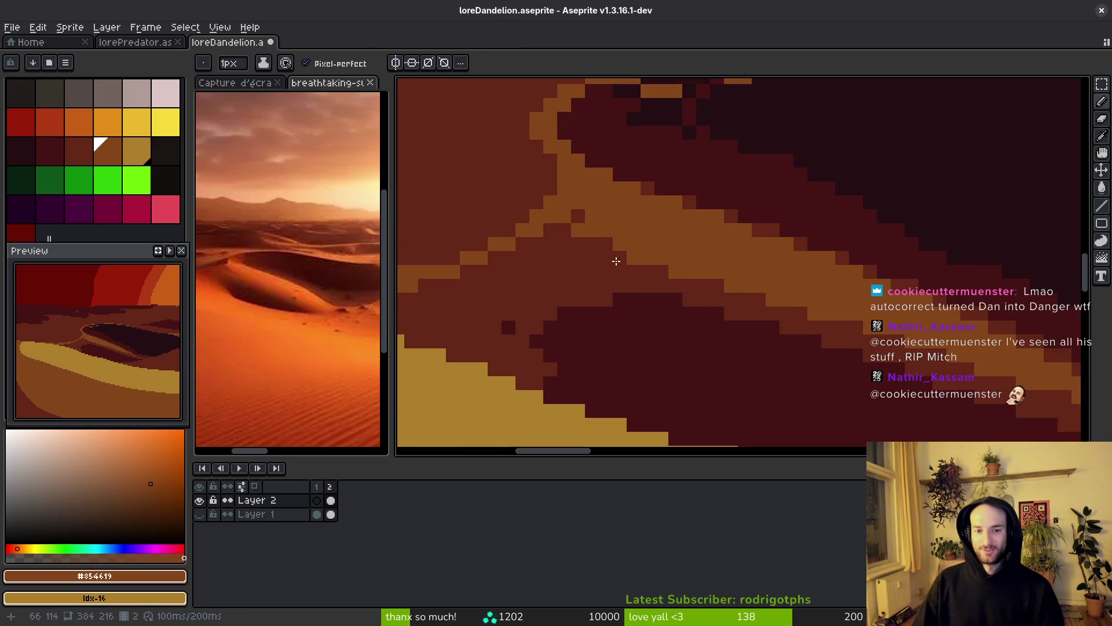
click(243, 313)
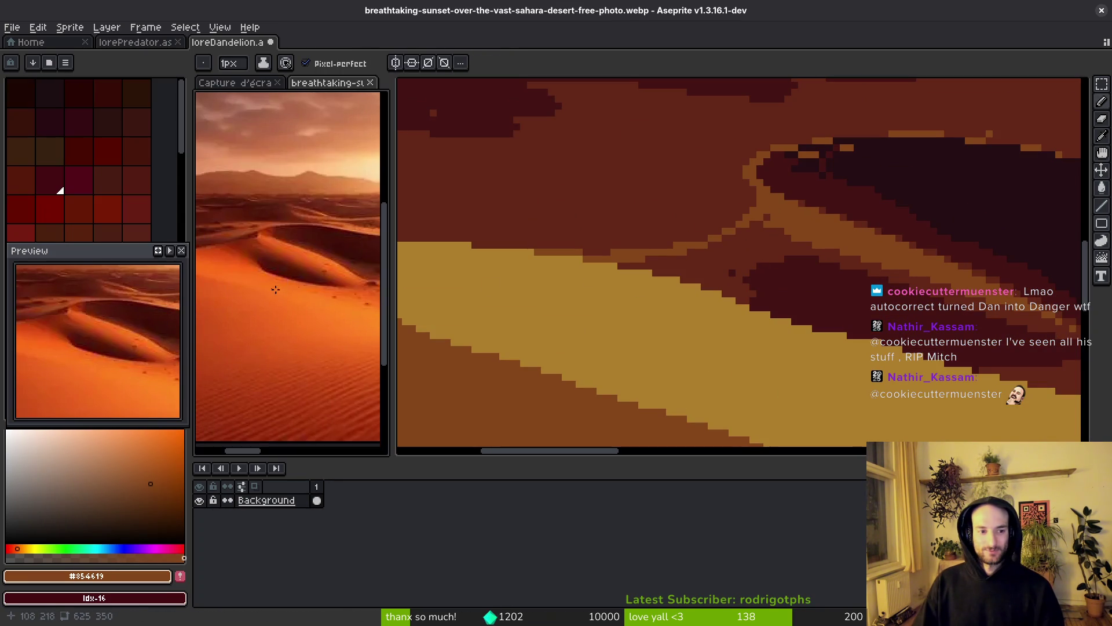
- Extend the #854619 brown ridge band down and to the left on the desert artwork
scroll(807, 210, up, 2)
click(807, 210)
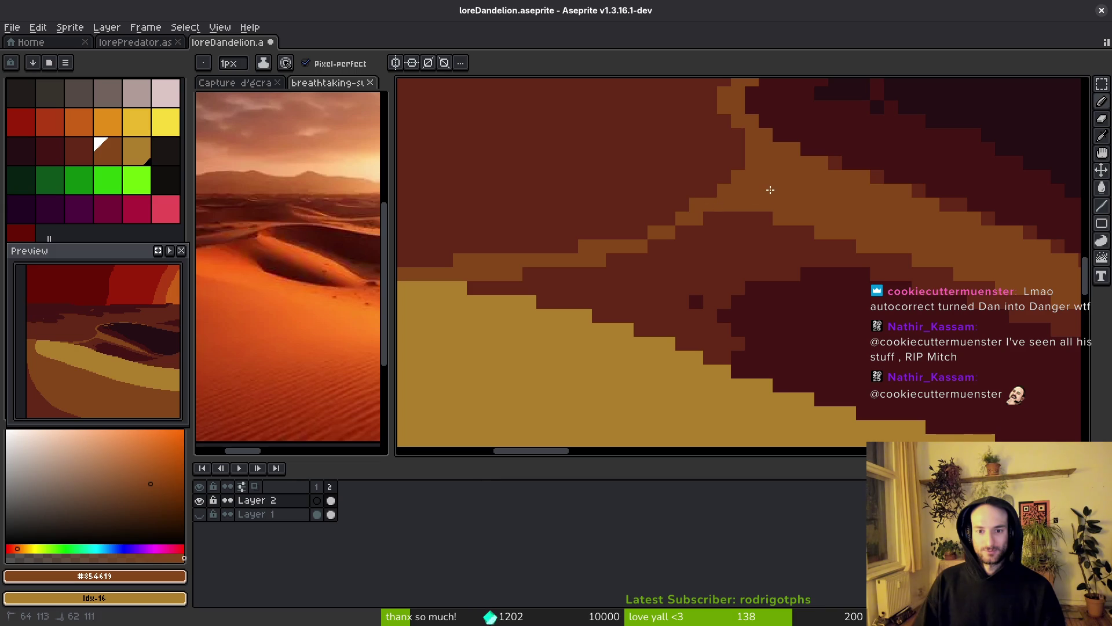
drag(740, 220, 661, 261)
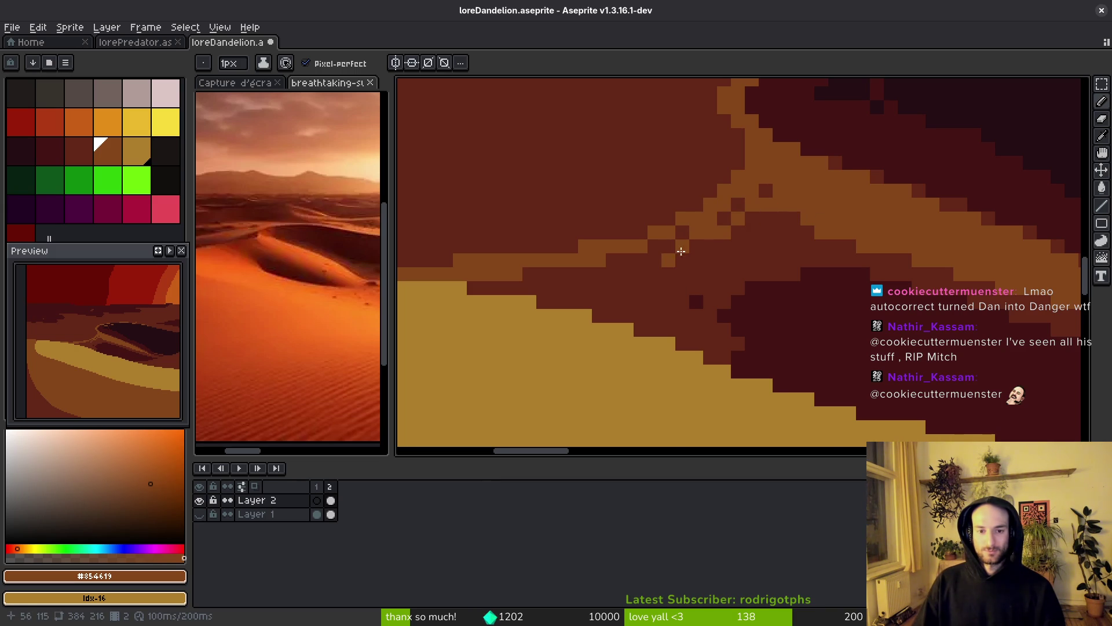
scroll(662, 294, down, 3)
- After checking the reference, trace a brown stair-stepped line along the lower dune's shadow edge
scroll(654, 293, down, 3)
scroll(653, 292, up, 3)
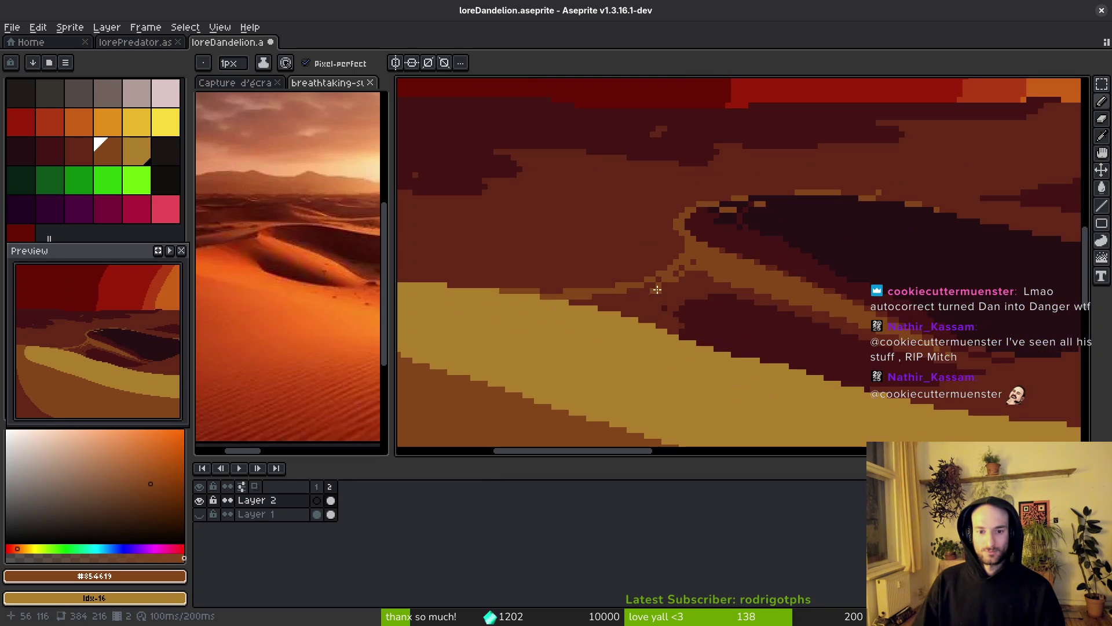
click(314, 262)
click(703, 256)
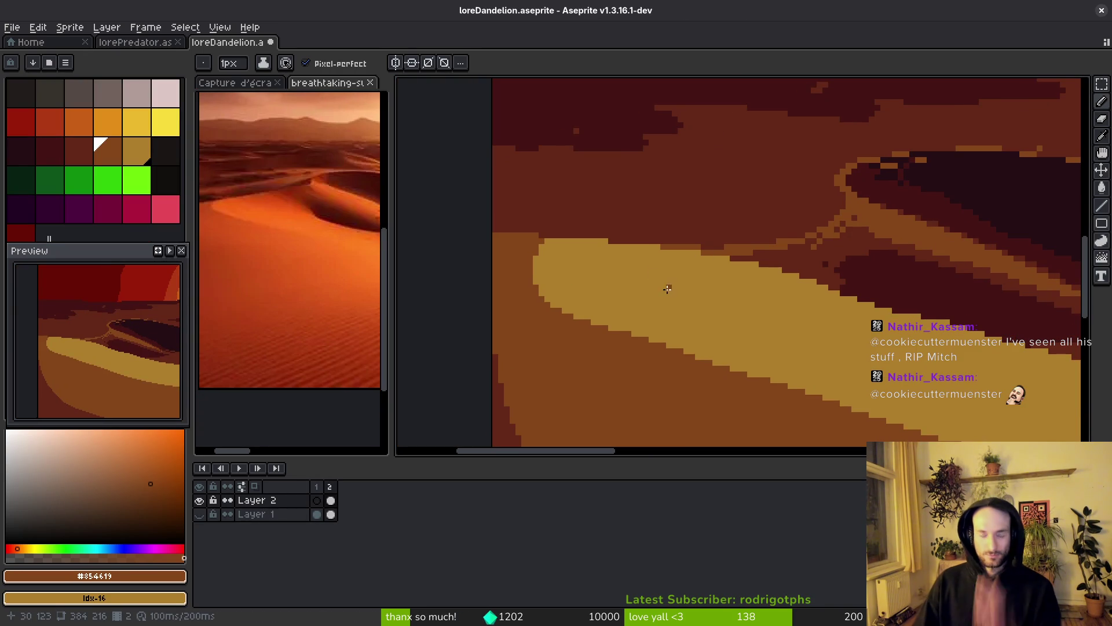
scroll(816, 250, up, 4)
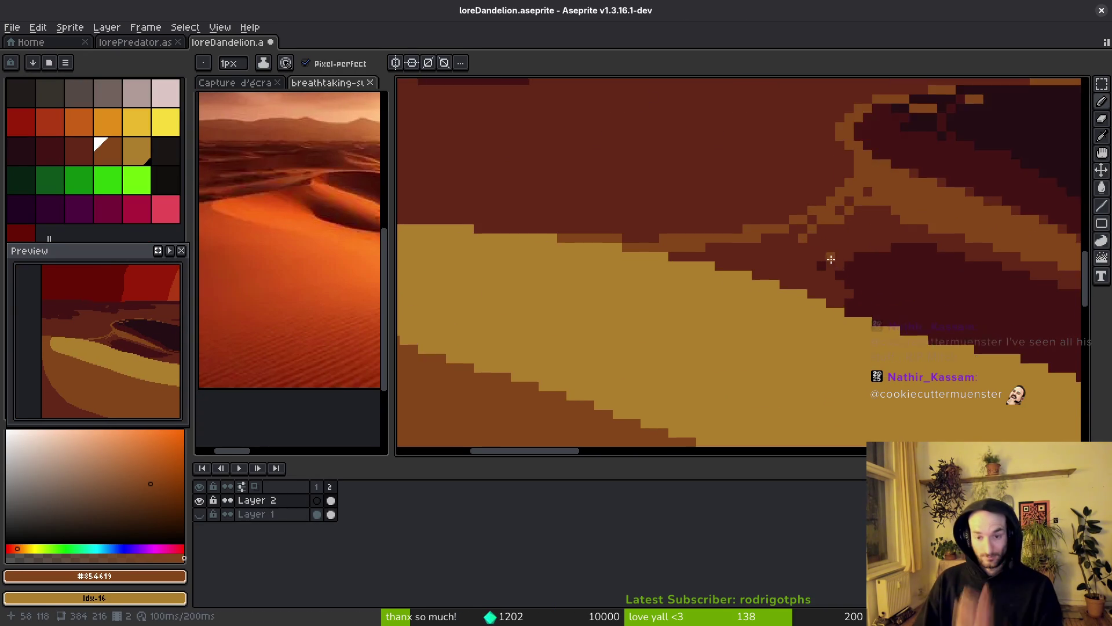
mouse_move(784, 197)
mouse_down()
mouse_move(753, 259)
mouse_move(765, 356)
mouse_move(828, 408)
mouse_move(667, 286)
mouse_move(606, 277)
mouse_up()
scroll(312, 244, down, 3)
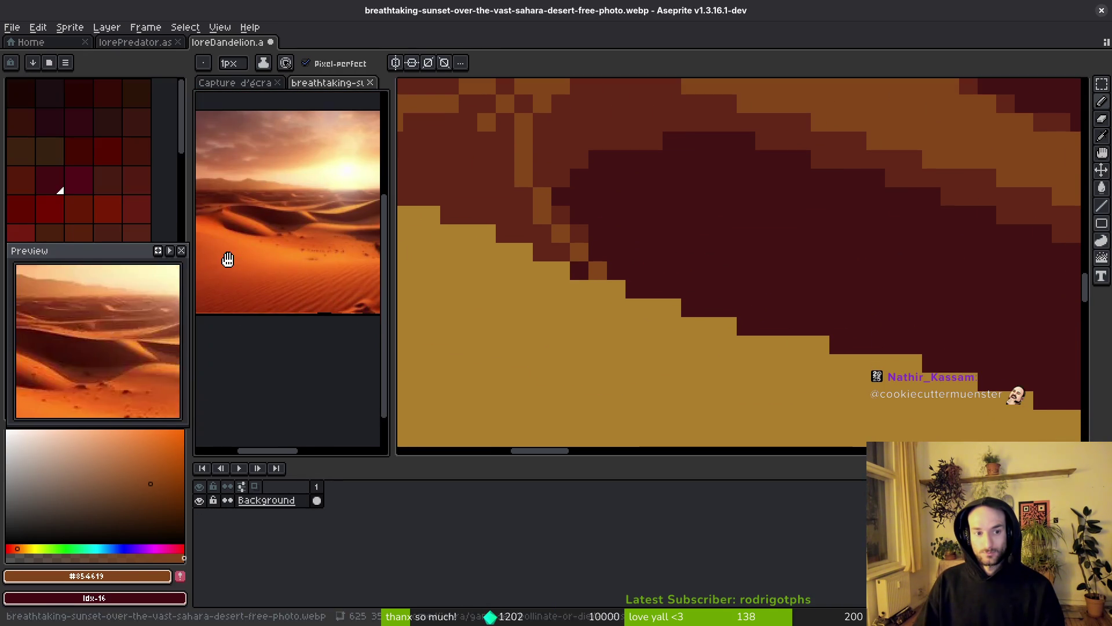
mouse_move(501, 162)
mouse_down()
mouse_move(536, 229)
mouse_move(630, 277)
mouse_move(920, 359)
mouse_up()
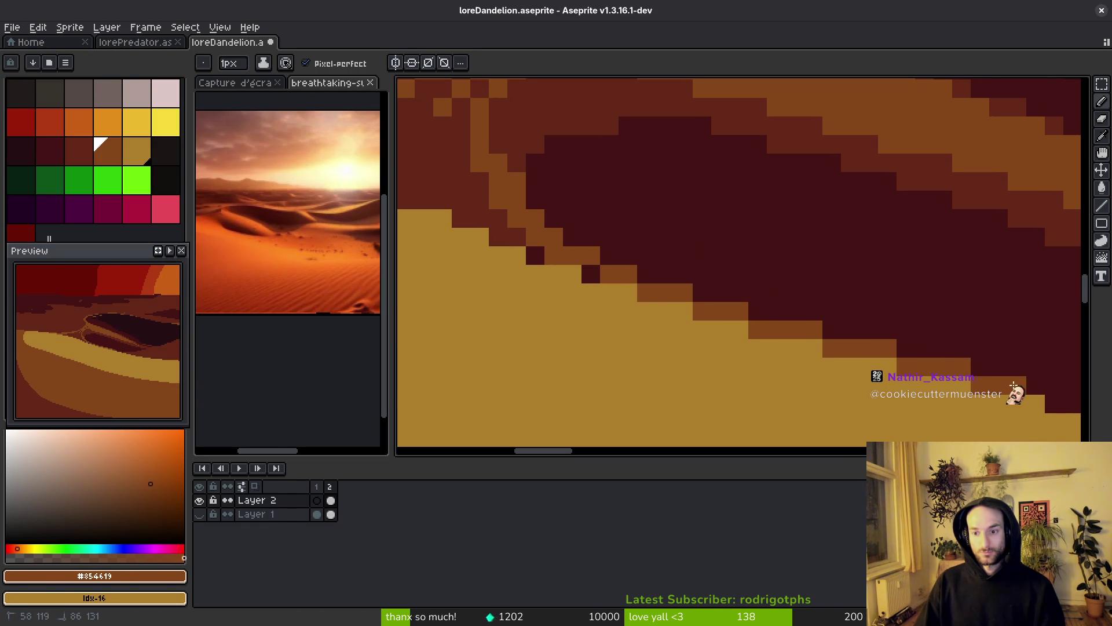
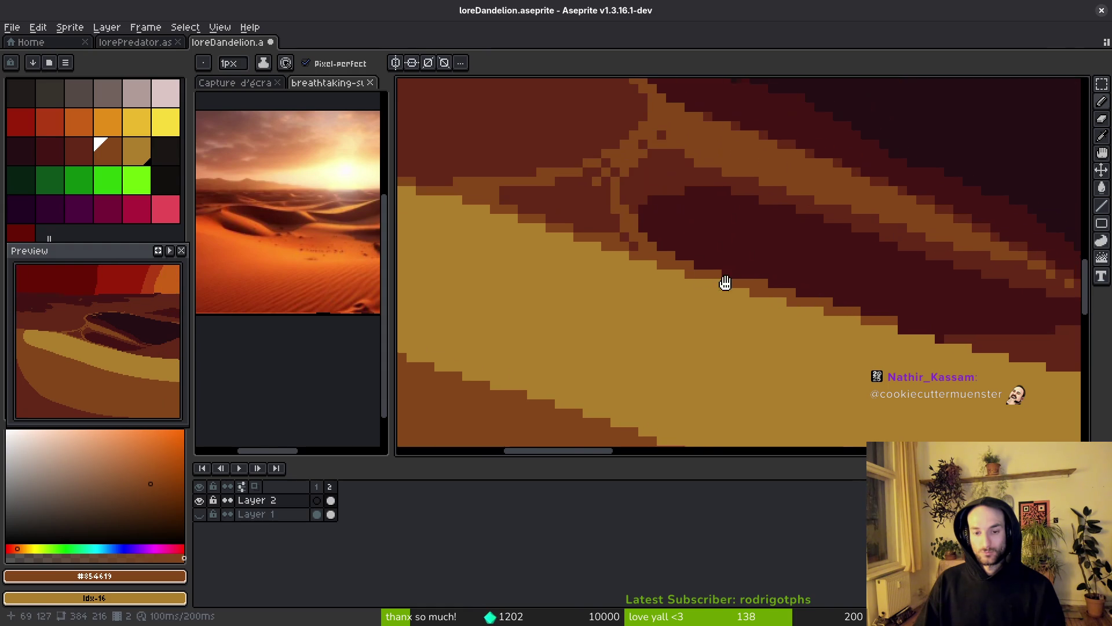
- Paint a brown stroke along the foreground dune's edge
scroll(675, 282, up, 2)
scroll(676, 282, up, 1)
mouse_move(631, 258)
mouse_down()
mouse_move(862, 294)
mouse_move(866, 313)
mouse_move(1010, 346)
mouse_move(904, 343)
mouse_up()
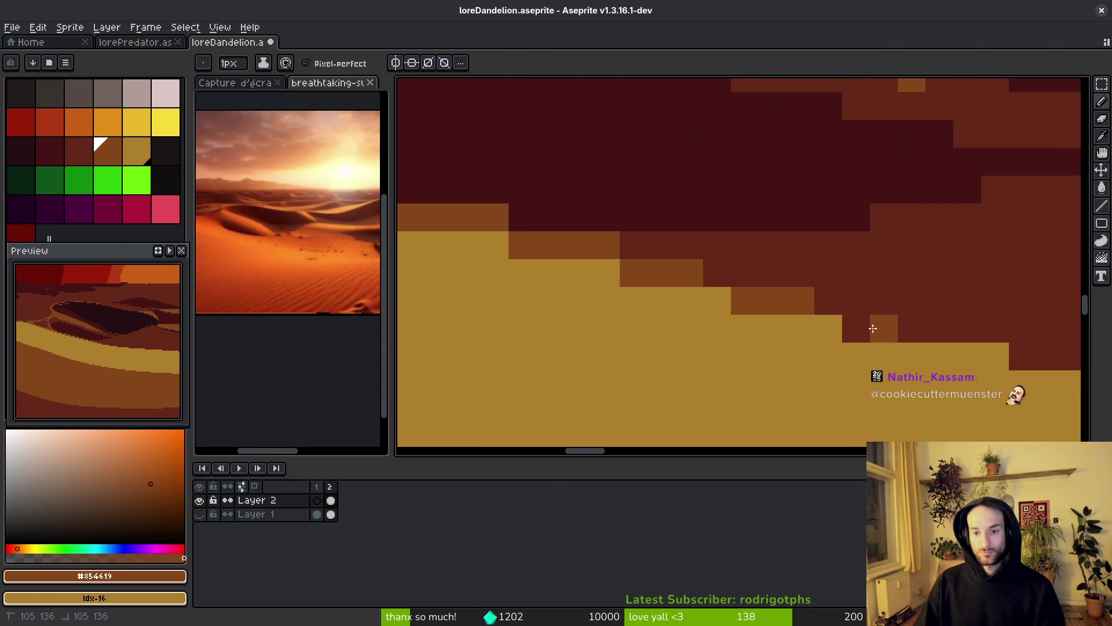
scroll(964, 351, down, 3)
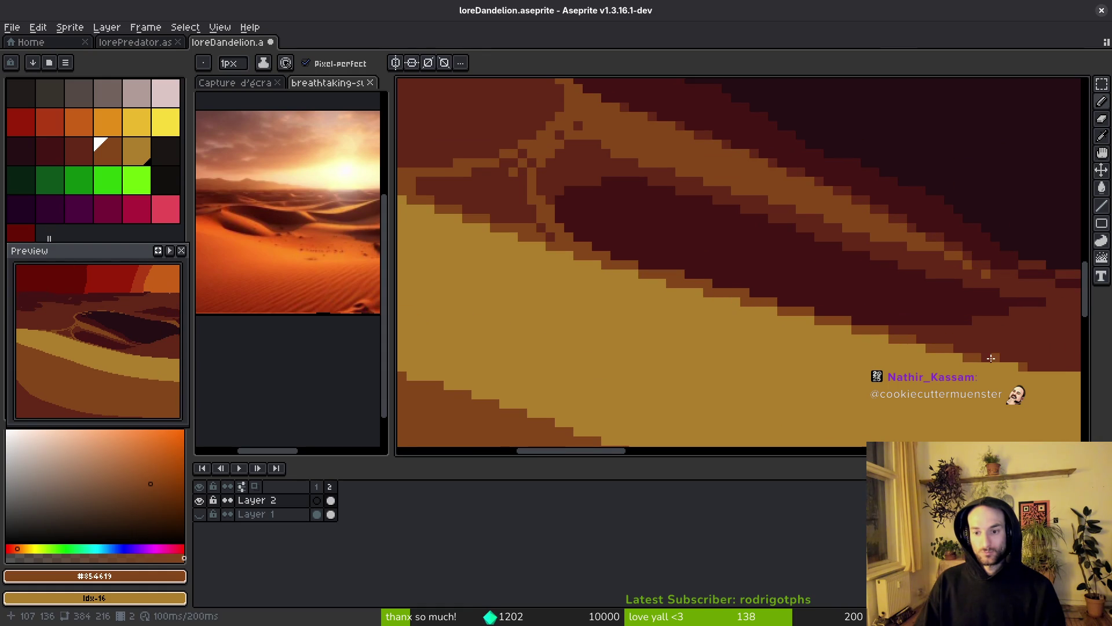
scroll(985, 365, down, 3)
scroll(926, 377, up, 3)
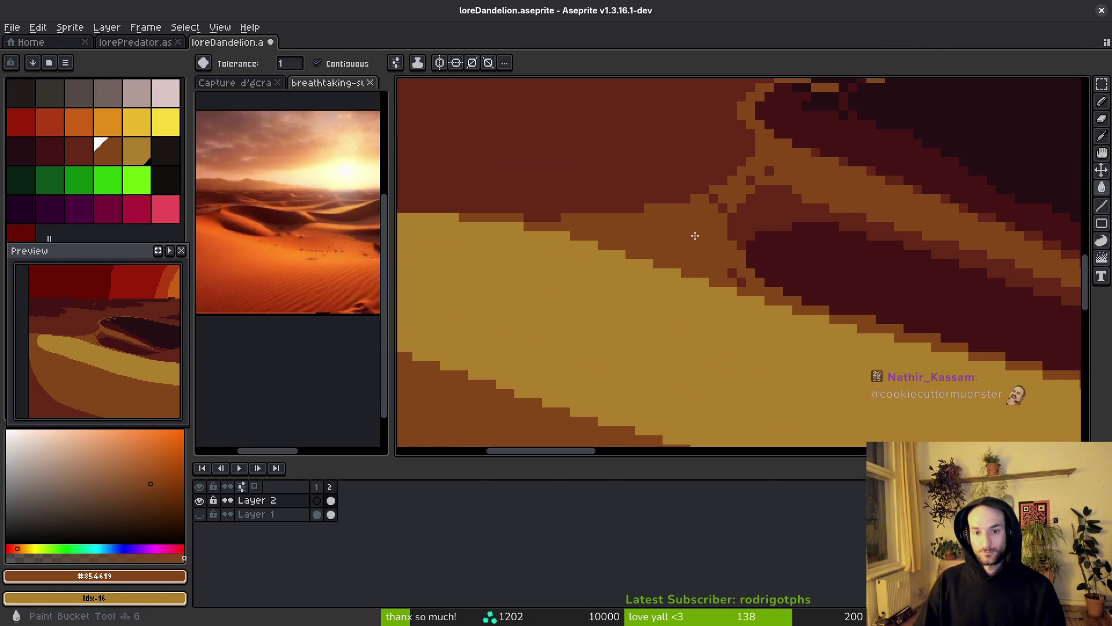
scroll(695, 235, down, 2)
scroll(712, 215, up, 2)
- Darken the dune band with dark red and paint brown pixels down the ridge
drag(712, 216, 728, 222)
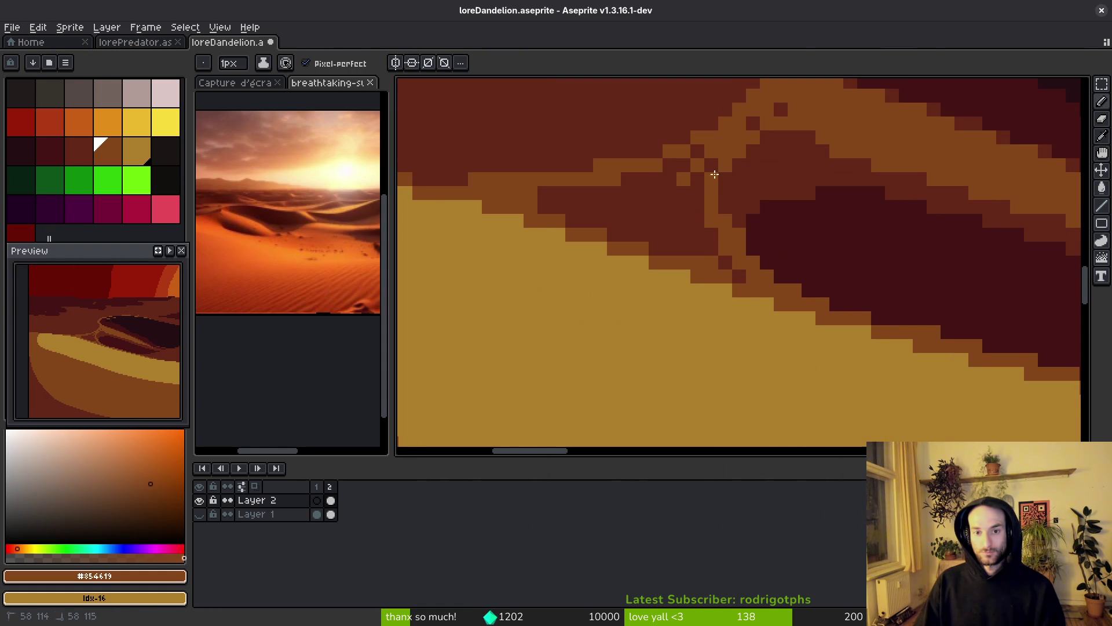
drag(719, 157, 728, 269)
scroll(728, 268, up, 1)
scroll(678, 212, right, 1)
mouse_move(651, 177)
mouse_down()
mouse_move(646, 186)
mouse_move(651, 152)
mouse_up()
- Sample #632718 from the dune and paint pixels along the diagonal
alt+click(706, 206)
drag(705, 206, 707, 223)
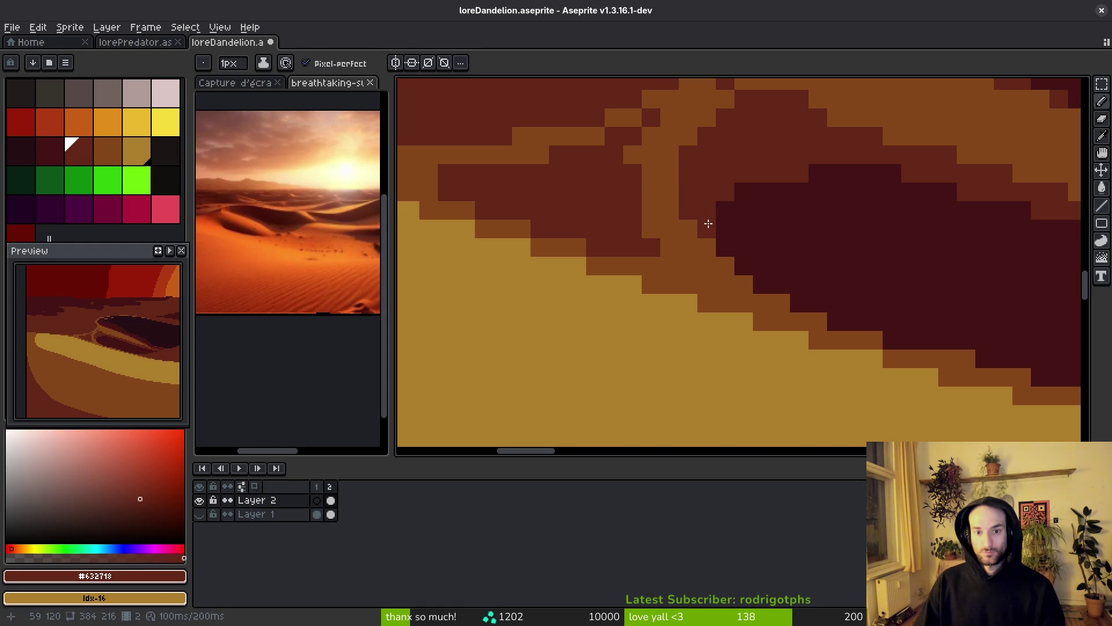
drag(735, 278, 765, 296)
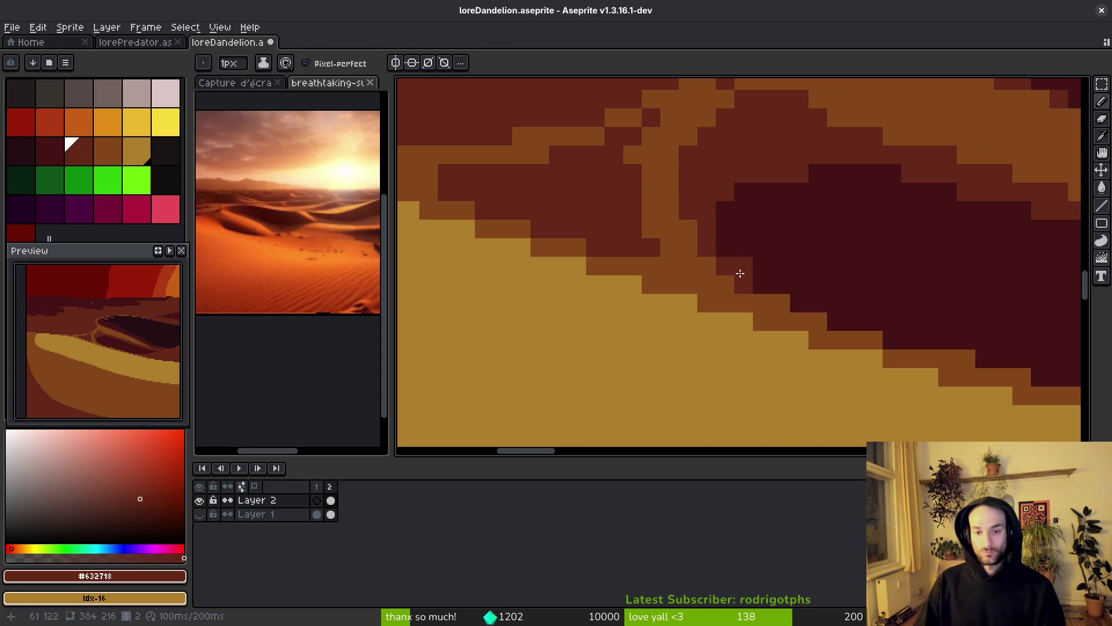
scroll(722, 248, down, 1)
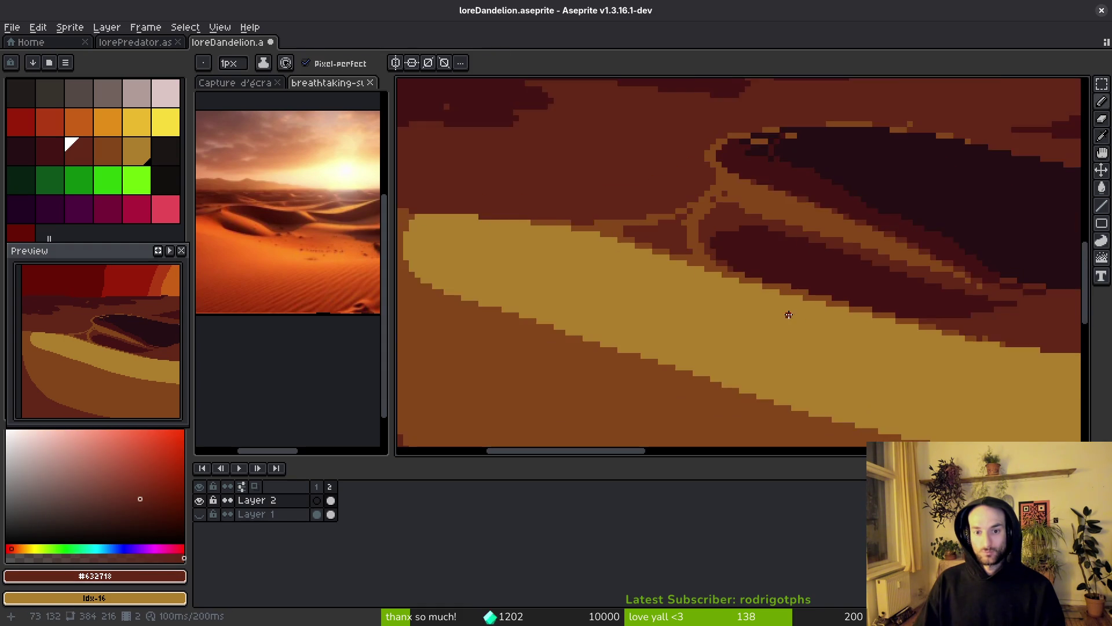
scroll(703, 245, up, 1)
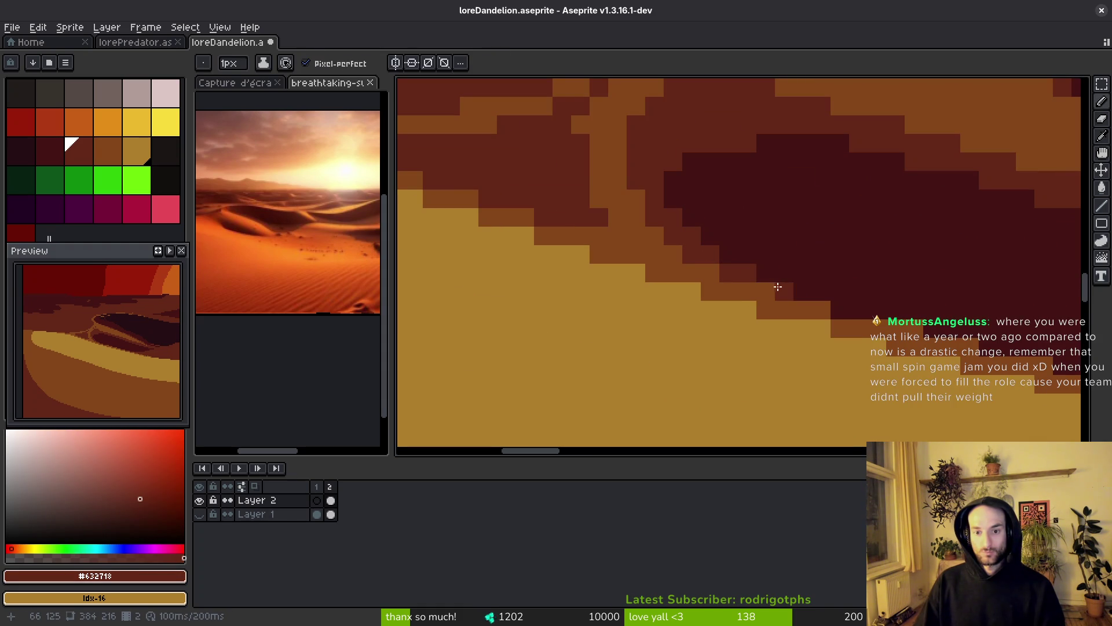
scroll(802, 293, down, 2)
scroll(832, 298, up, 2)
- Sample the darkest #431414 and paint shadow pixels across the dune
key(alt)
alt+click(800, 307)
mouse_move(753, 305)
mouse_down()
mouse_move(828, 284)
mouse_move(812, 266)
mouse_move(945, 299)
mouse_up()
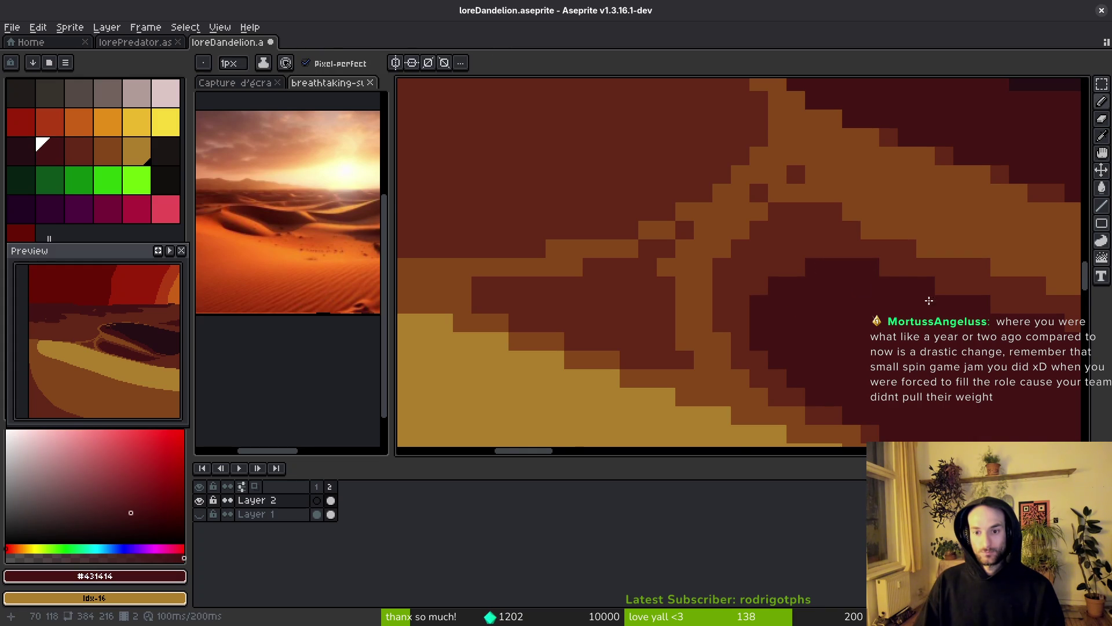
scroll(946, 299, down, 2)
scroll(774, 322, up, 1)
scroll(774, 322, down, 1)
scroll(851, 316, down, 1)
scroll(914, 347, down, 1)
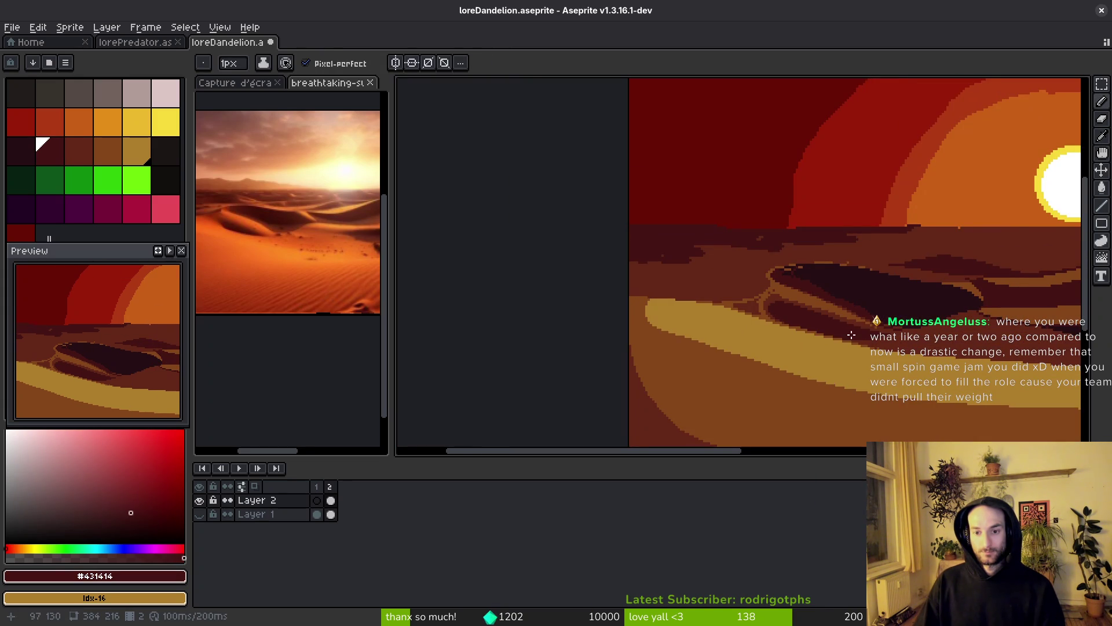
scroll(780, 313, up, 1)
- Bucket-fill the dark pocket with orange-brown #854619 and compare with the reference photo
alt+click(717, 300)
scroll(715, 289, up, 1)
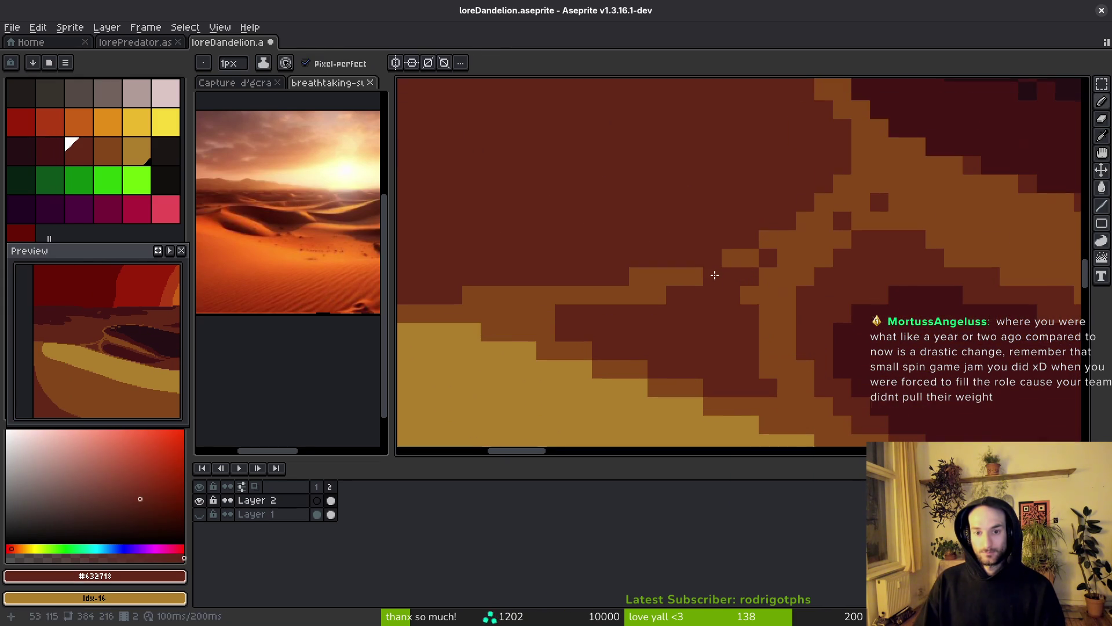
alt+click(736, 302)
key(g)
click(729, 311)
scroll(731, 307, down, 2)
scroll(742, 295, up, 1)
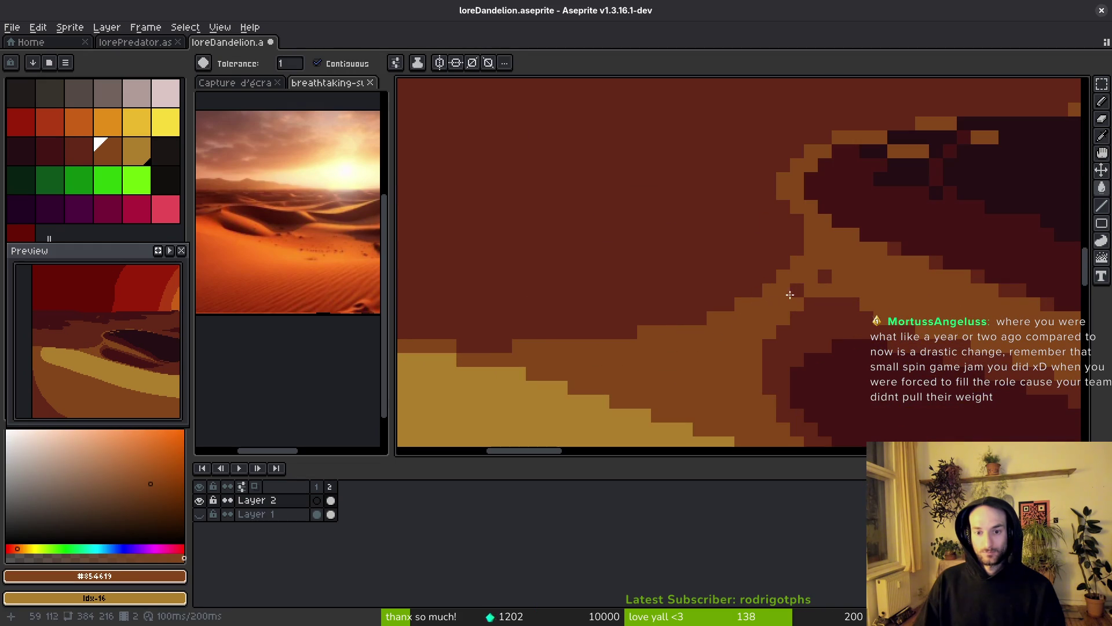
scroll(822, 280, down, 1)
scroll(817, 323, up, 1)
scroll(816, 310, down, 1)
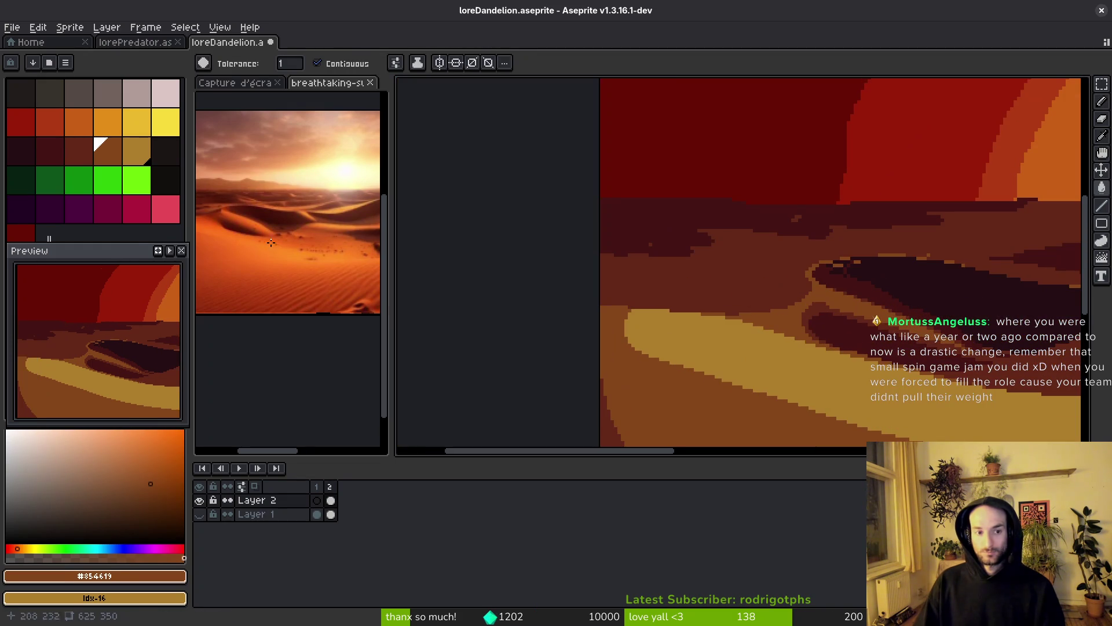
click(330, 264)
scroll(330, 264, up, 3)
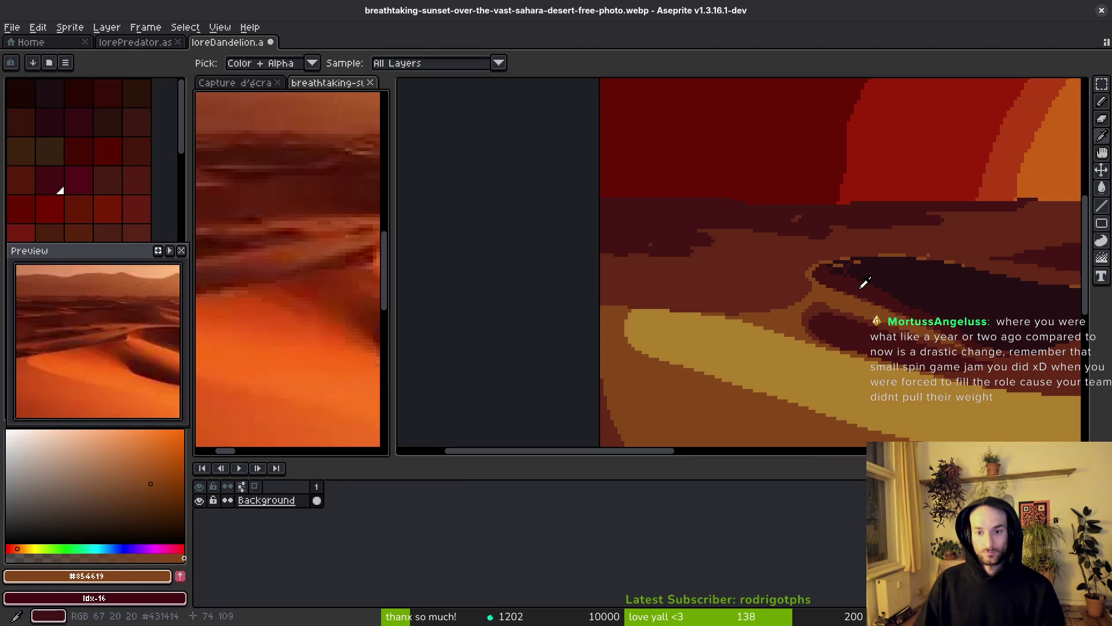
- Sample #431414 and place a single dark pixel on the dune with the pencil
alt+click(869, 286)
scroll(794, 280, up, 1)
key(b)
scroll(794, 280, down, 1)
scroll(794, 279, up, 1)
click(777, 299)
- Draw a dark diagonal line along the upper dune ridge
scroll(719, 297, down, 1)
scroll(770, 272, down, 1)
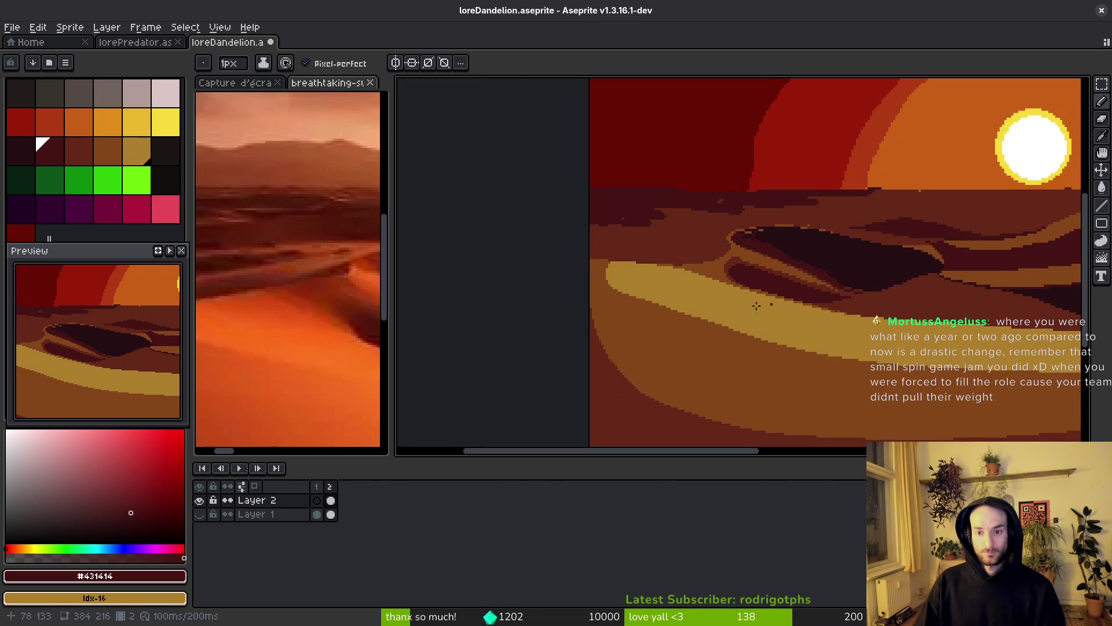
scroll(725, 259, up, 2)
scroll(725, 258, up, 1)
scroll(765, 291, up, 2)
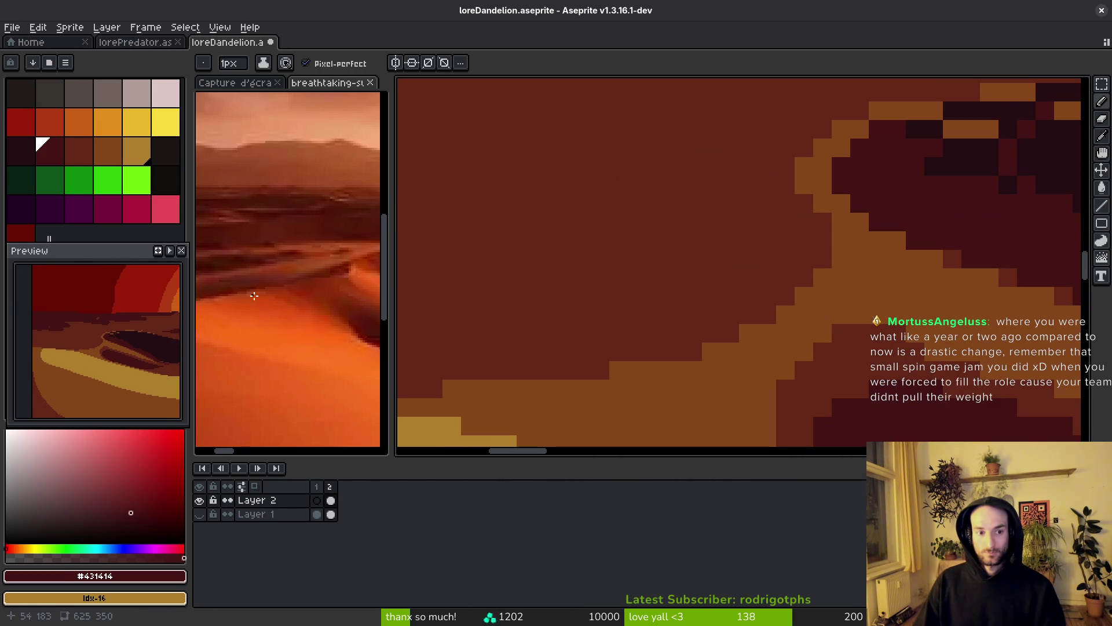
scroll(248, 290, down, 2)
click(822, 128)
drag(817, 134, 700, 191)
- Add two more dark ridge strokes across the dune shadow
scroll(700, 191, down, 1)
scroll(290, 266, down, 2)
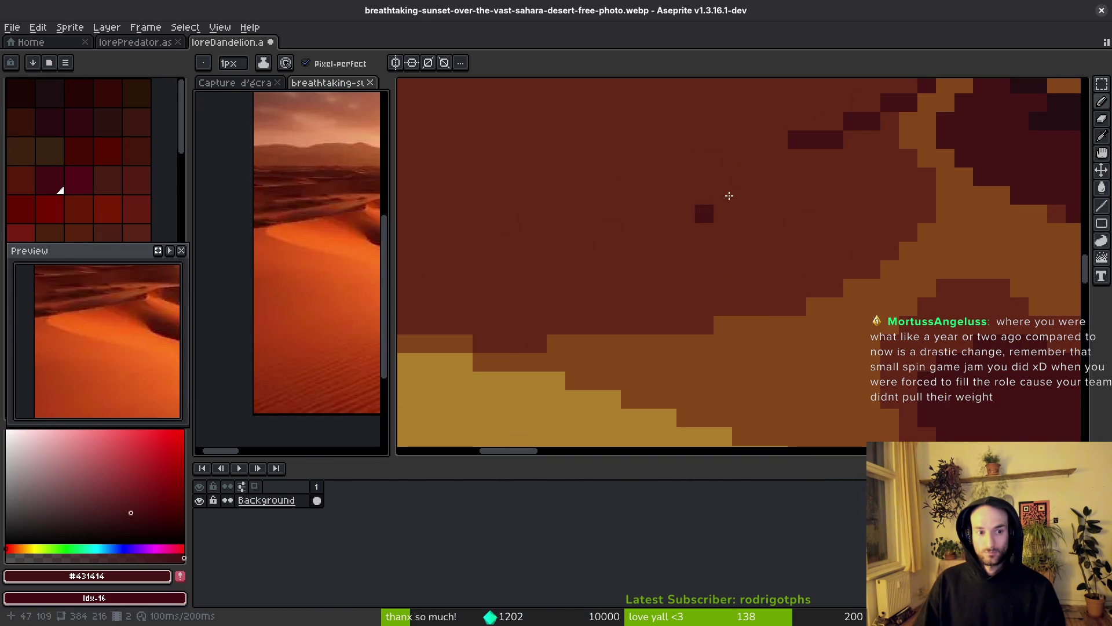
scroll(854, 132, down, 1)
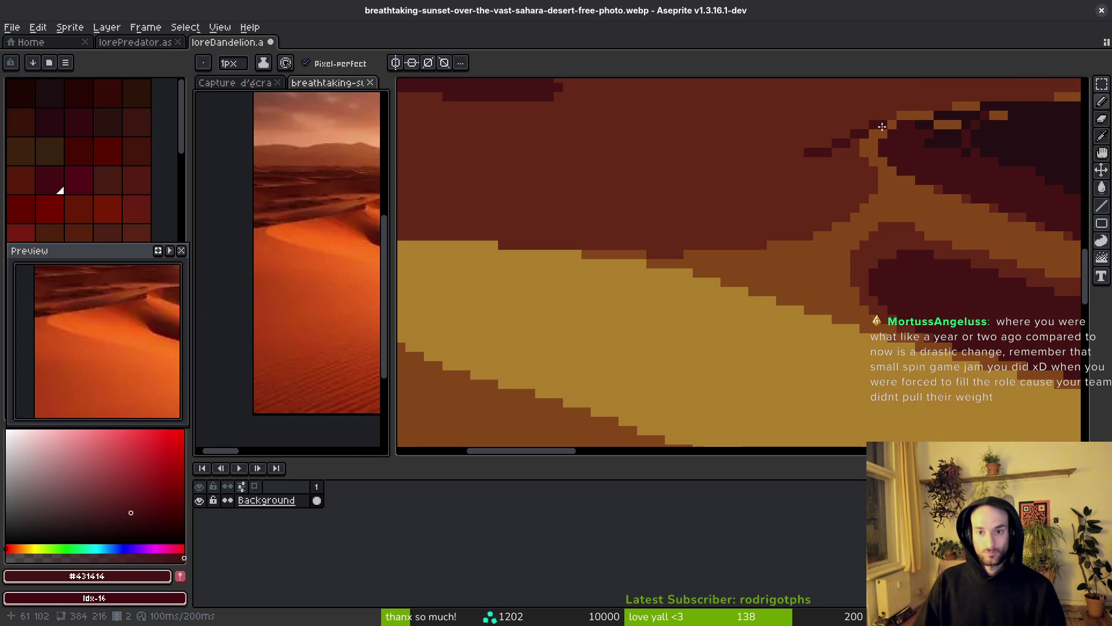
click(833, 146)
drag(724, 192, 637, 208)
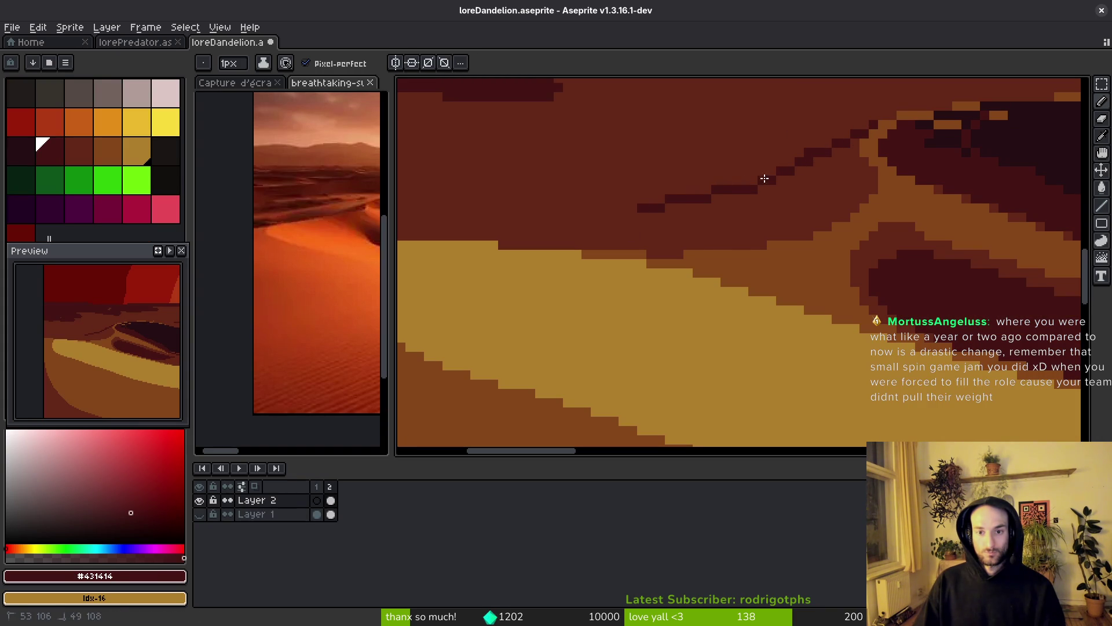
mouse_move(754, 172)
mouse_down()
mouse_move(583, 194)
mouse_move(851, 220)
mouse_move(811, 224)
mouse_up()
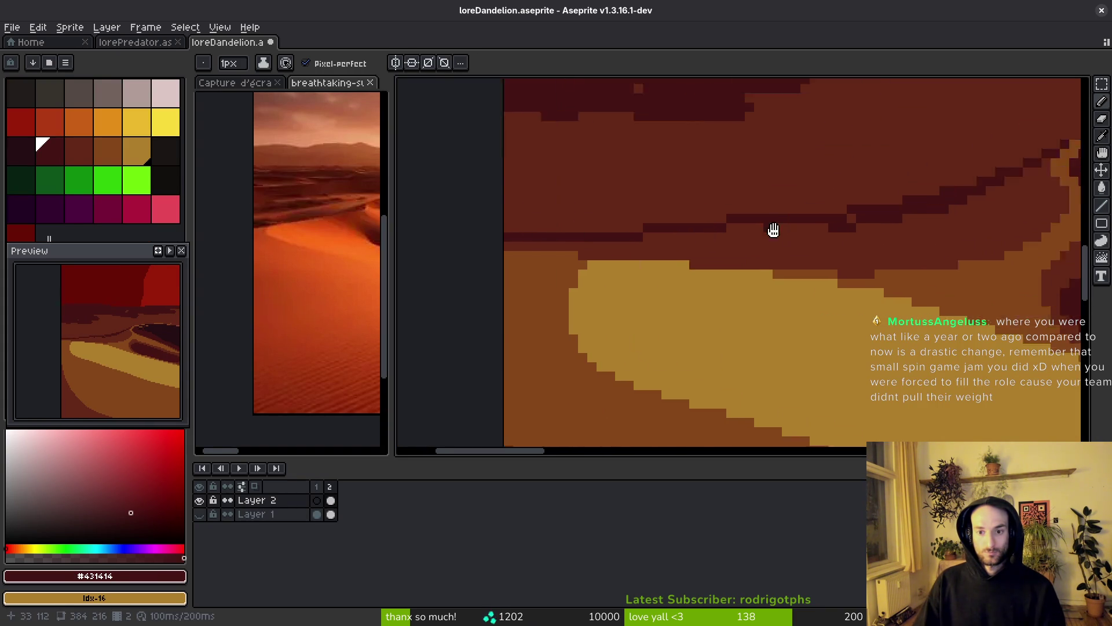
- Save loreDandelion.aseprite
scroll(840, 226, down, 2)
scroll(843, 227, up, 2)
key(ctrl+s)
scroll(841, 205, down, 5)
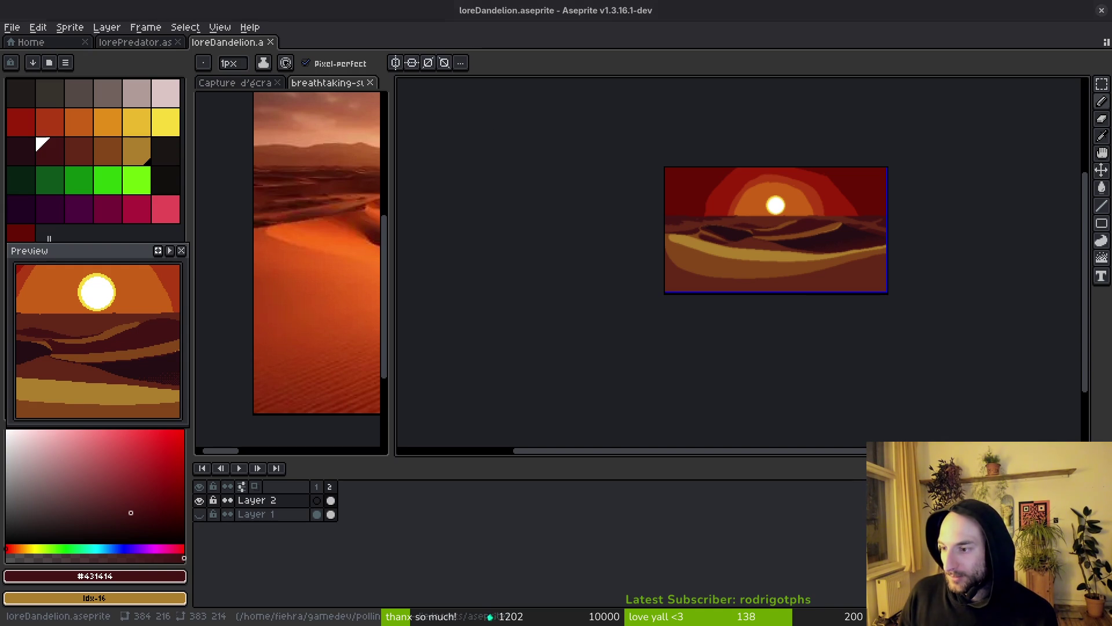
- Switch to Pinterest, dismiss the cookie prompt and open the Wasteland Aesthetic Clothes pin
key(alt+Tab)
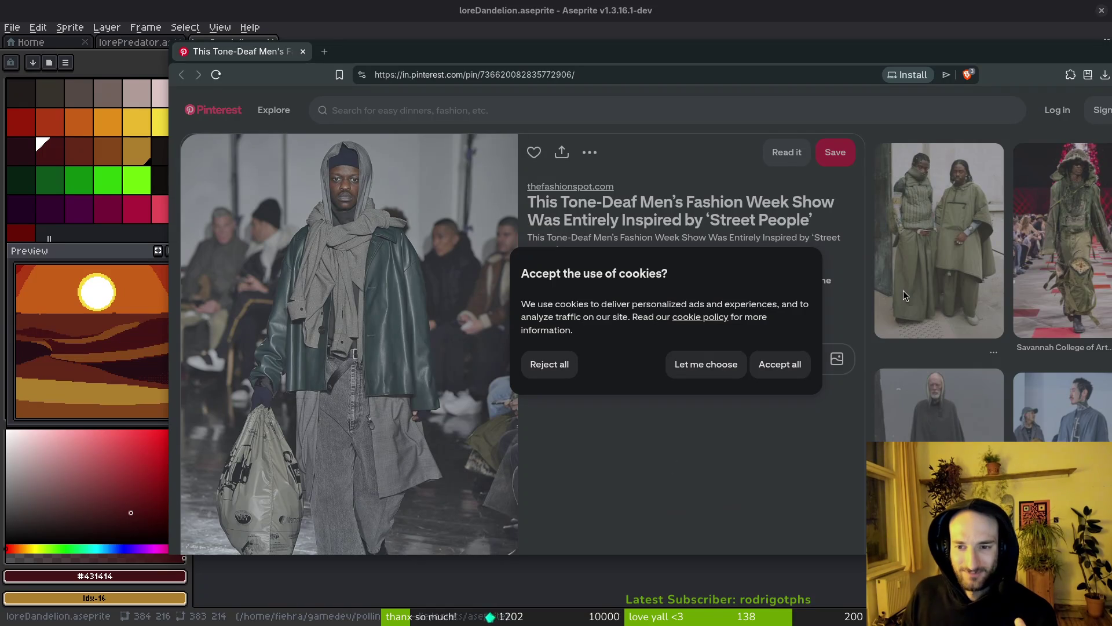
click(565, 365)
scroll(666, 359, down, 3)
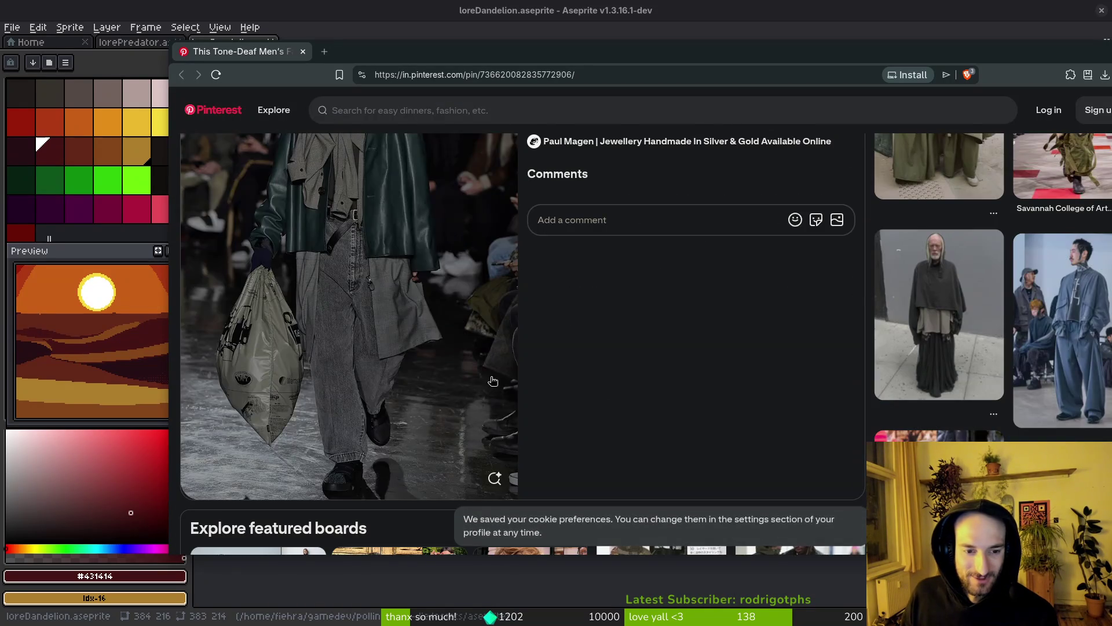
scroll(681, 353, down, 5)
click(953, 428)
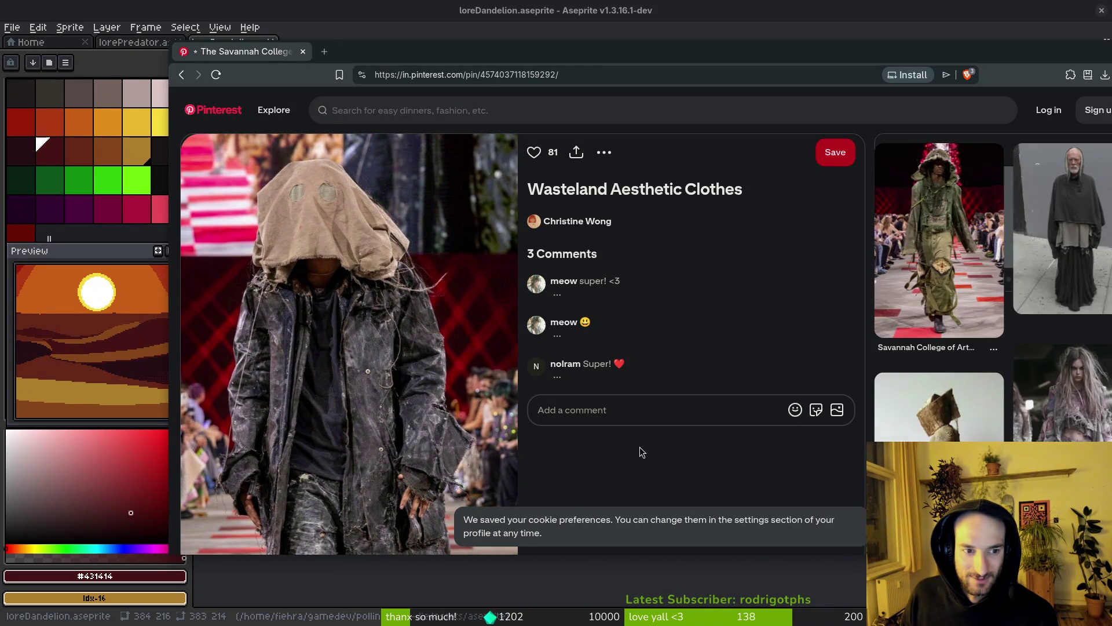
- Open the Distressed Outfit pin, then return to the previous pin
scroll(647, 453, down, 4)
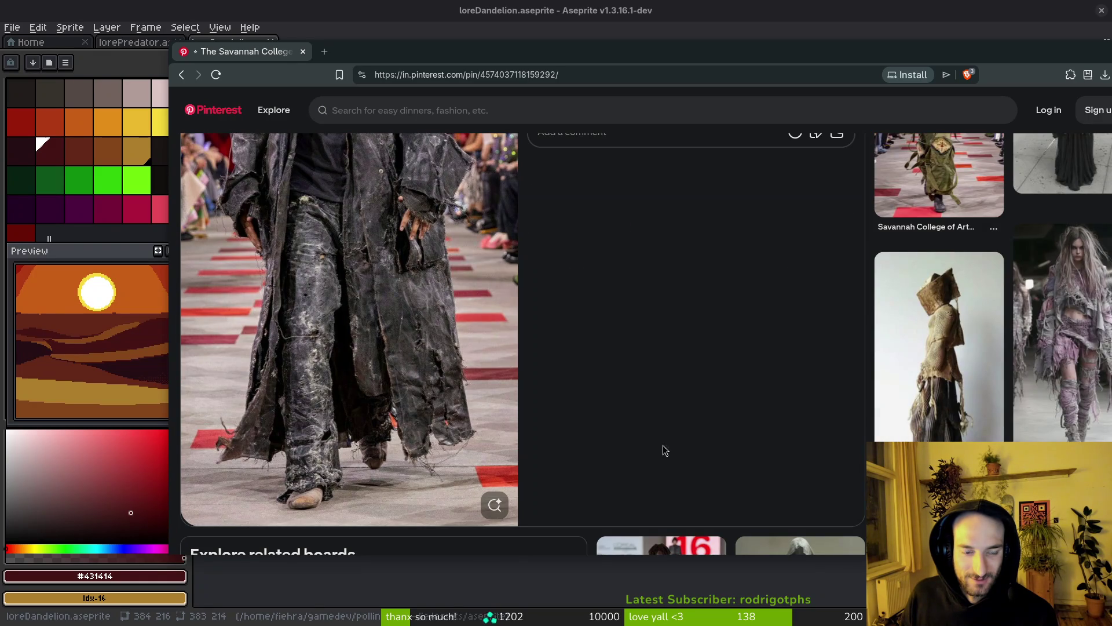
scroll(654, 446, up, 2)
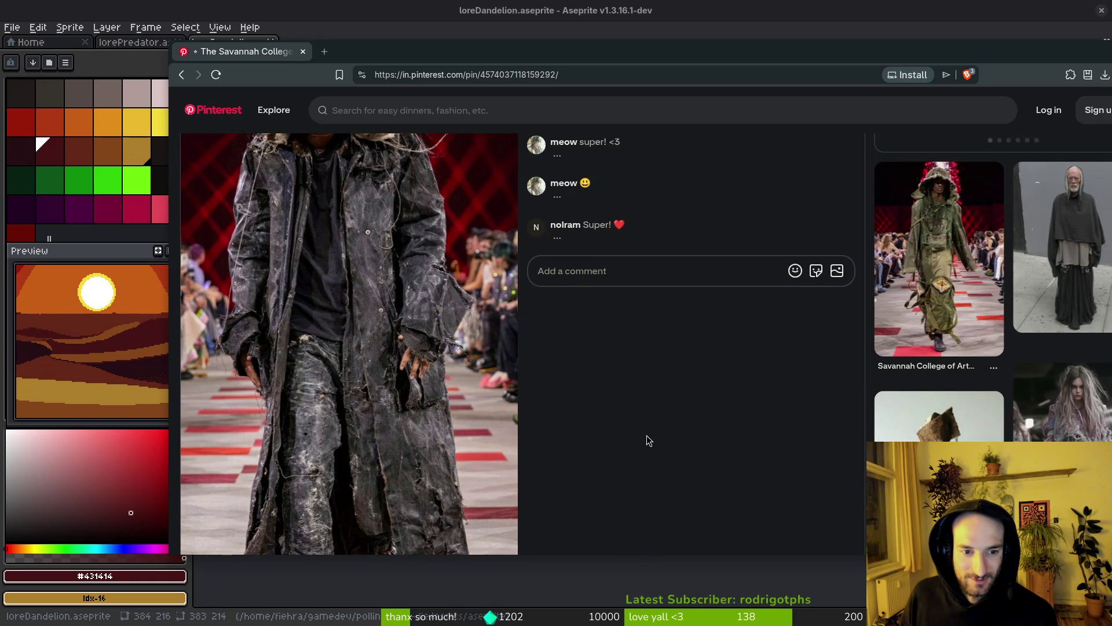
scroll(647, 435, down, 2)
click(1023, 264)
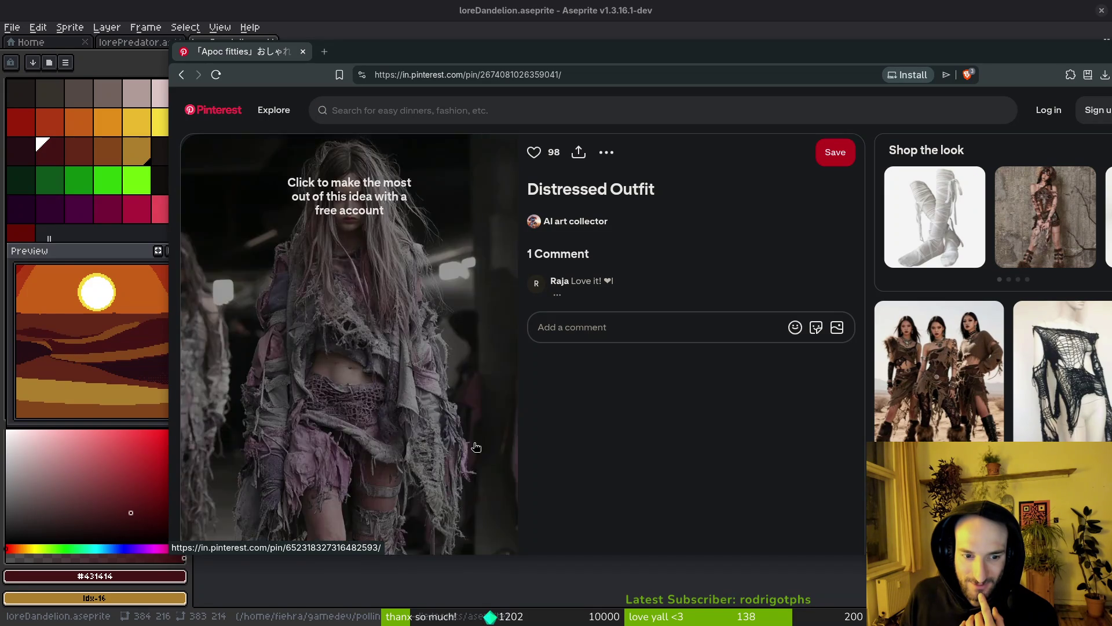
click(181, 74)
- Scroll the related pins and open the men's fashion week show pin
scroll(743, 468, down, 2)
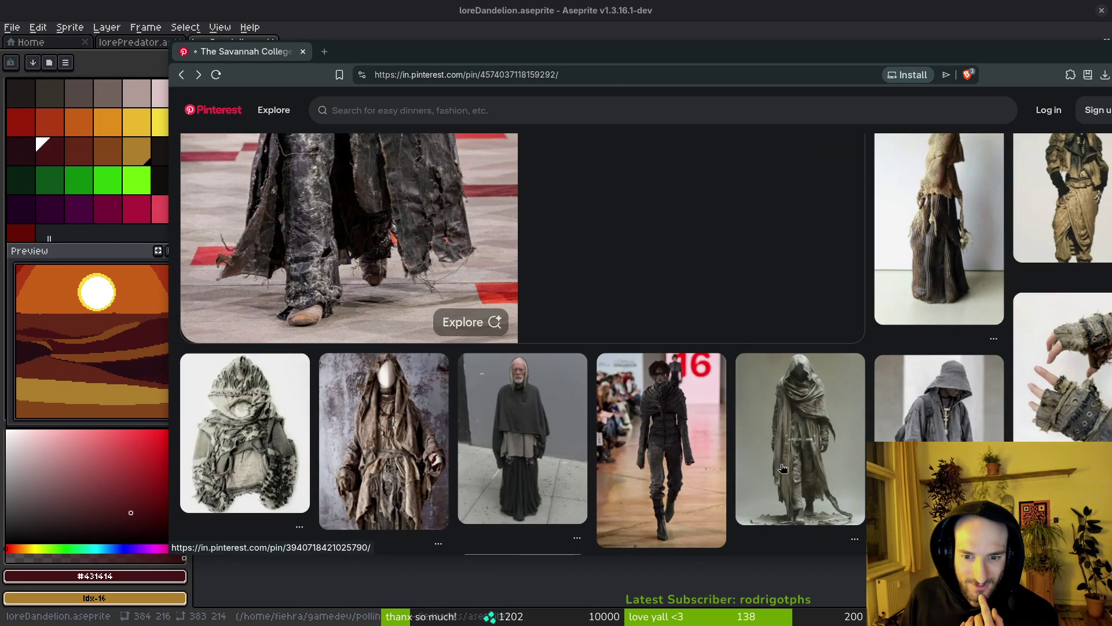
scroll(362, 451, down, 5)
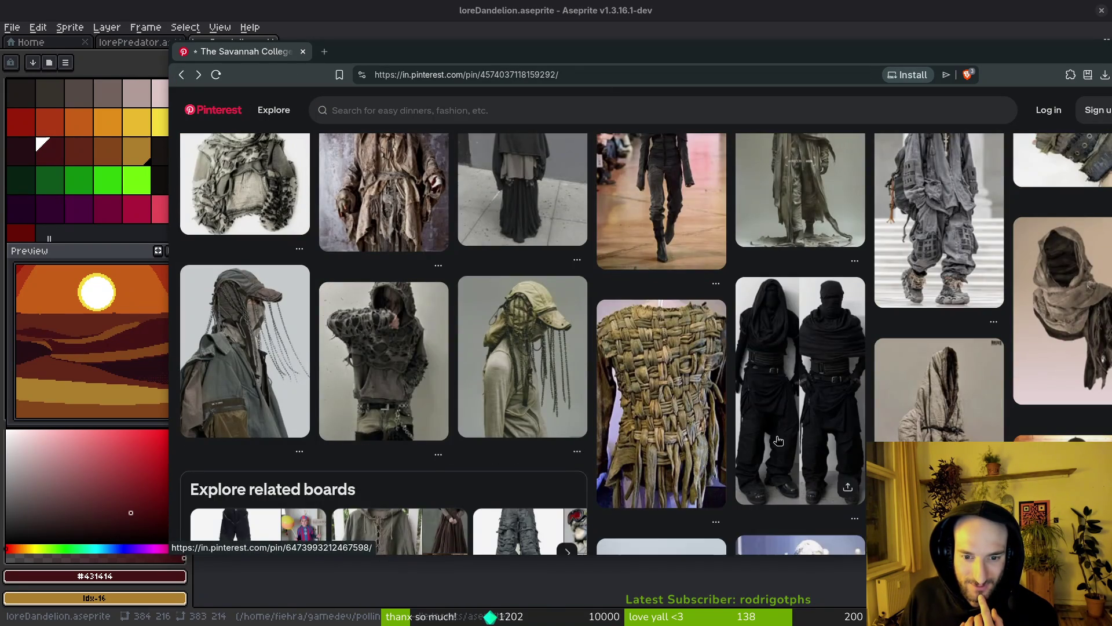
scroll(362, 451, up, 10)
scroll(570, 452, down, 10)
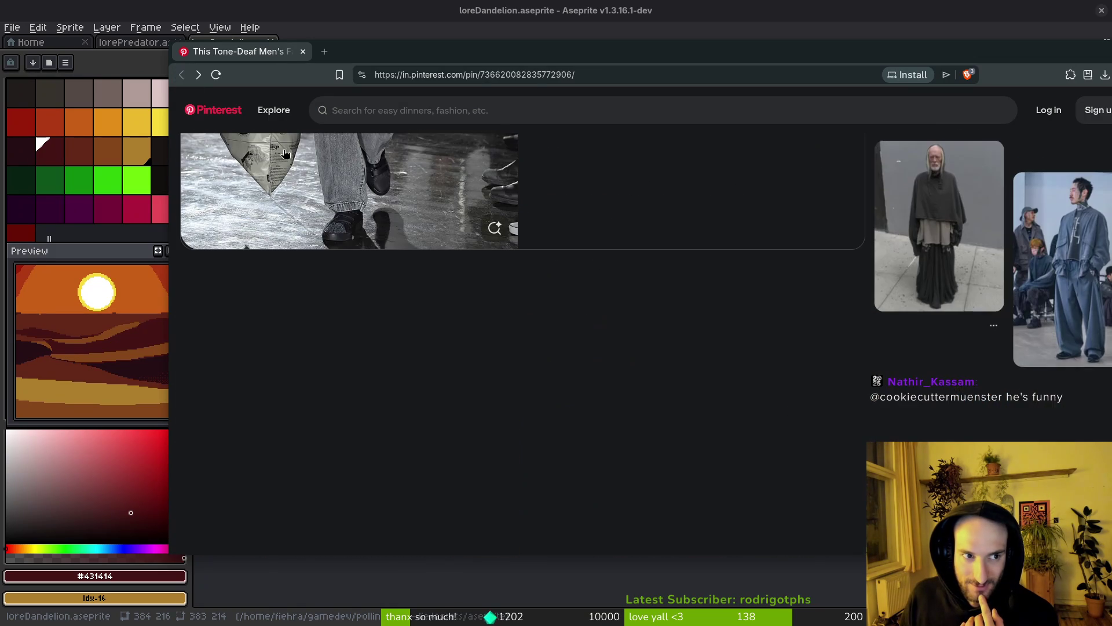
click(618, 322)
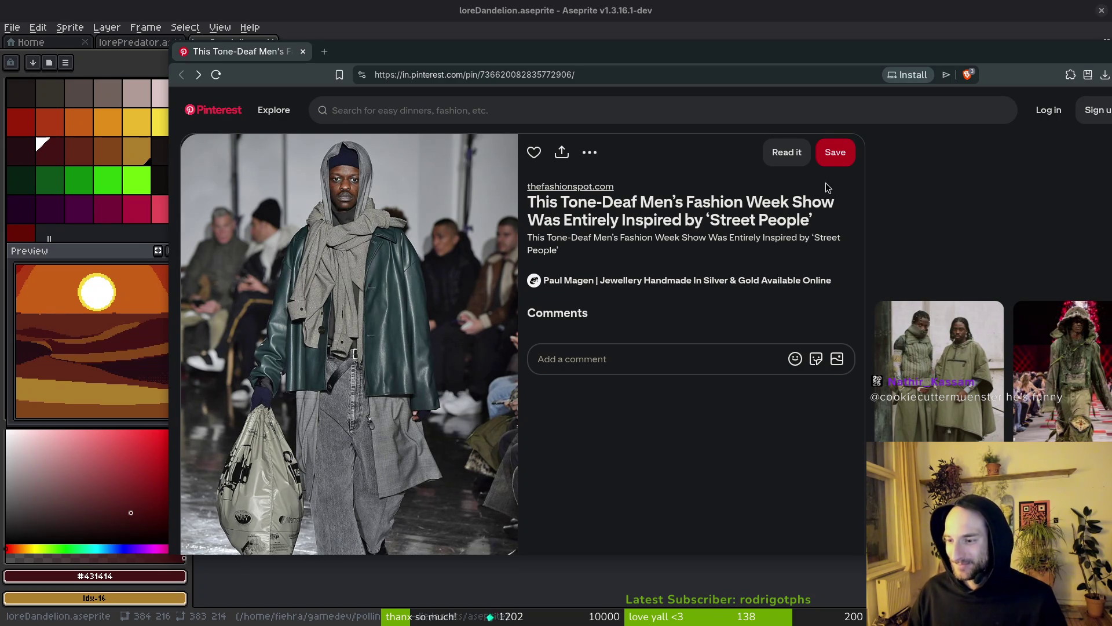
key(alt+Tab)
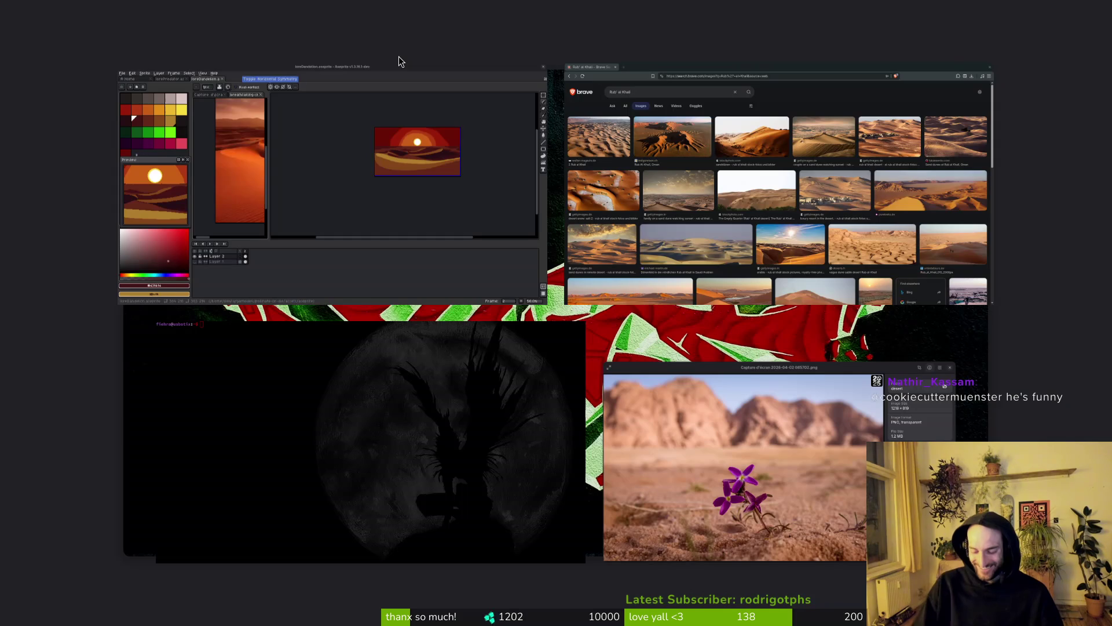
- Open a new blank tab in Brave beside the Rub' al Khali results
key(ctrl+t)
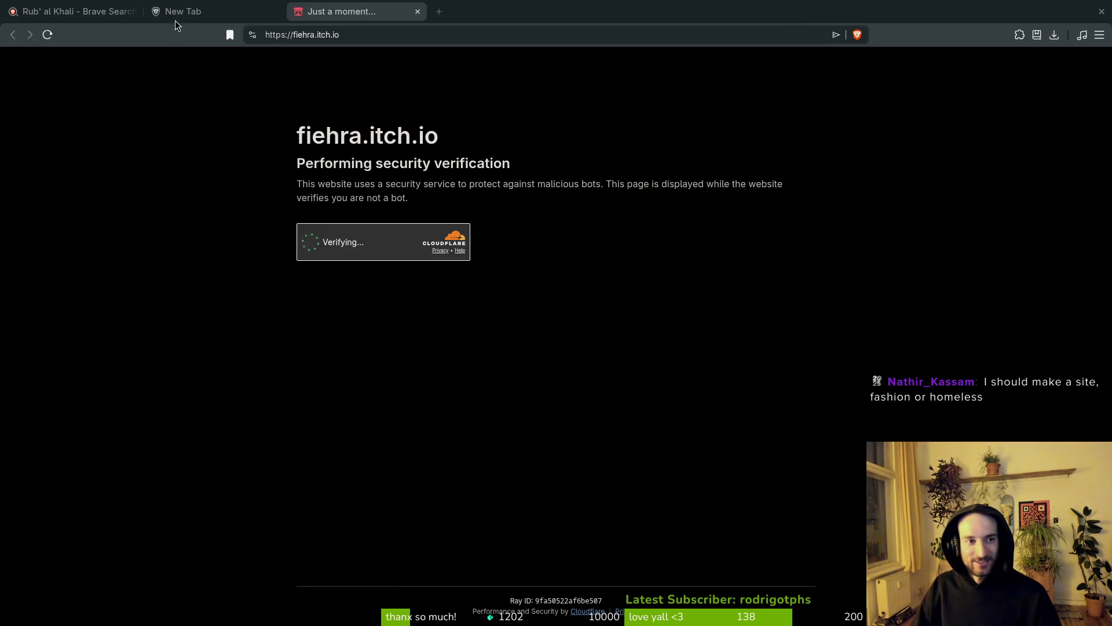
- Close the empty tab and launch Re-Balance from its itch.io page
middle_click(175, 19)
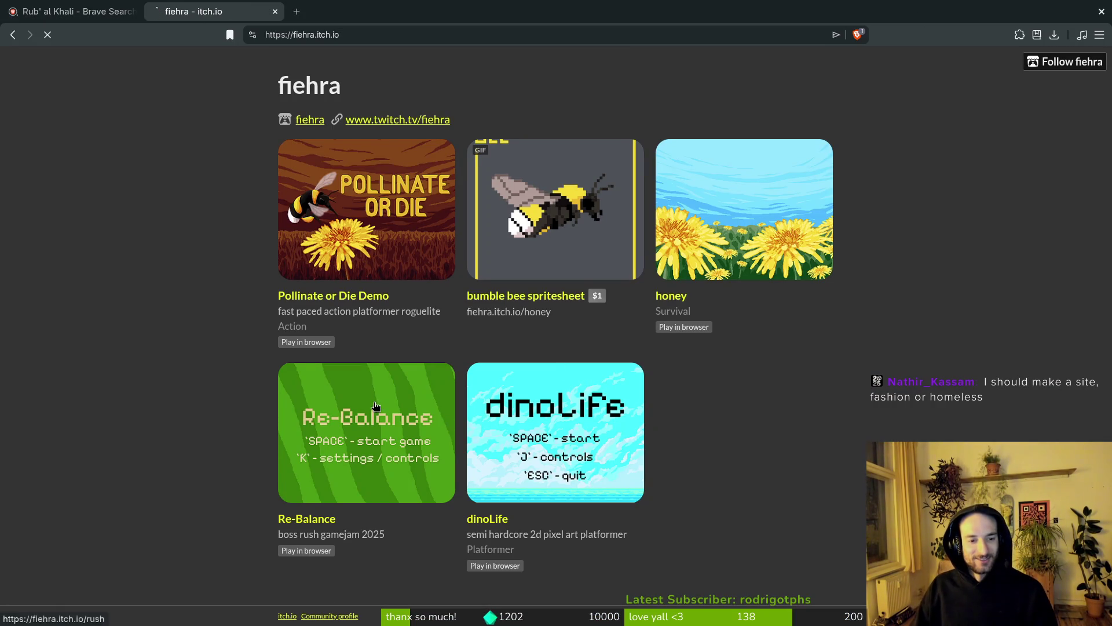
click(374, 406)
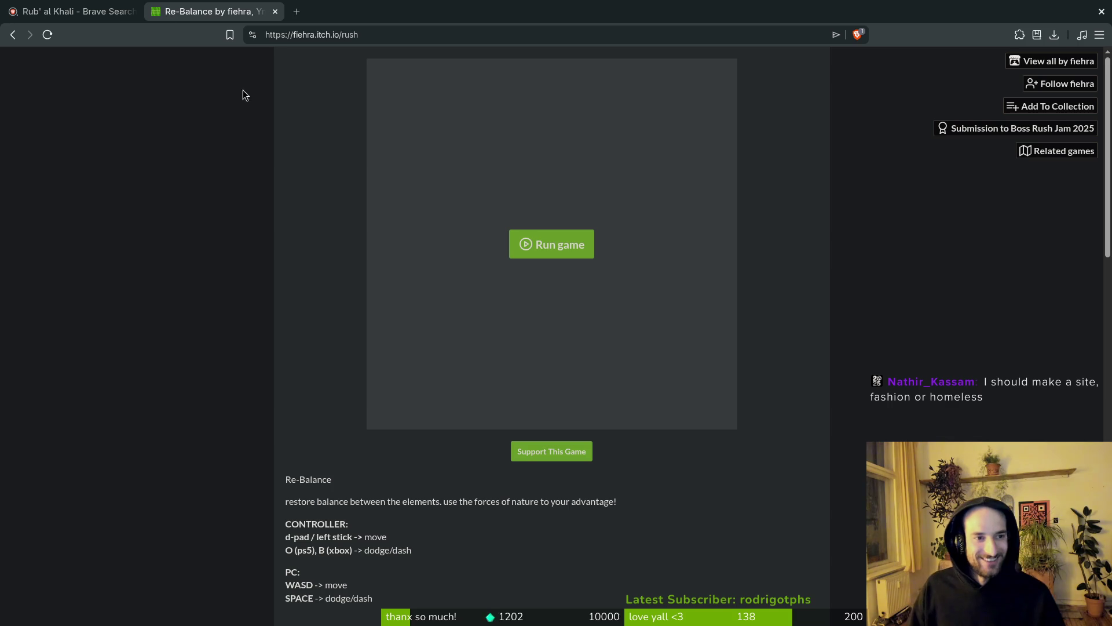
click(517, 232)
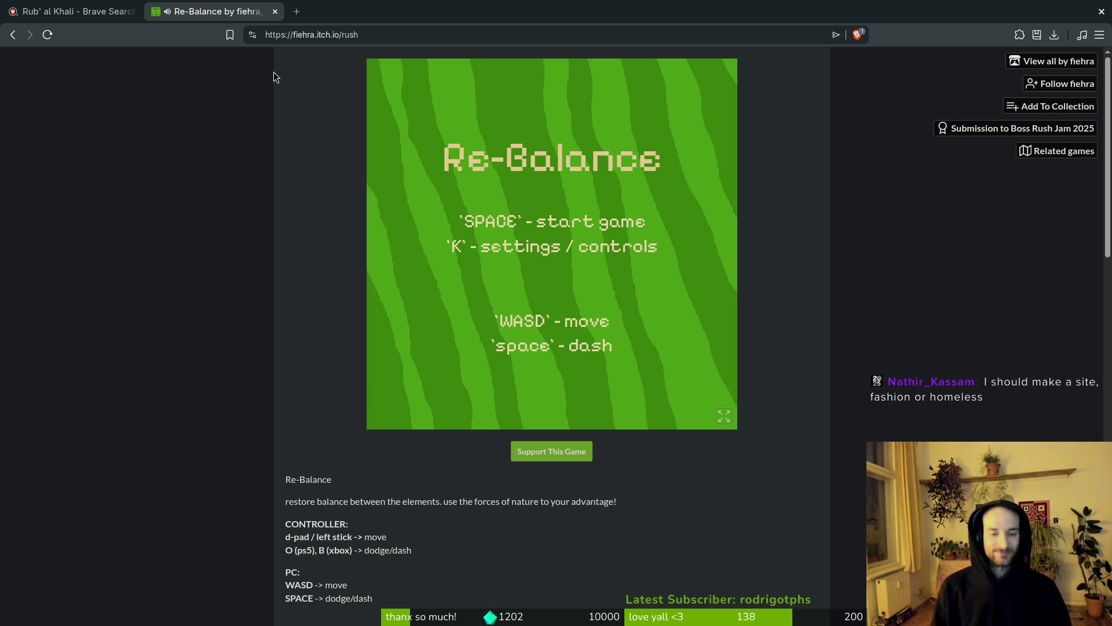
- Adjust the music volume in the game settings, then start a new game
key(k)
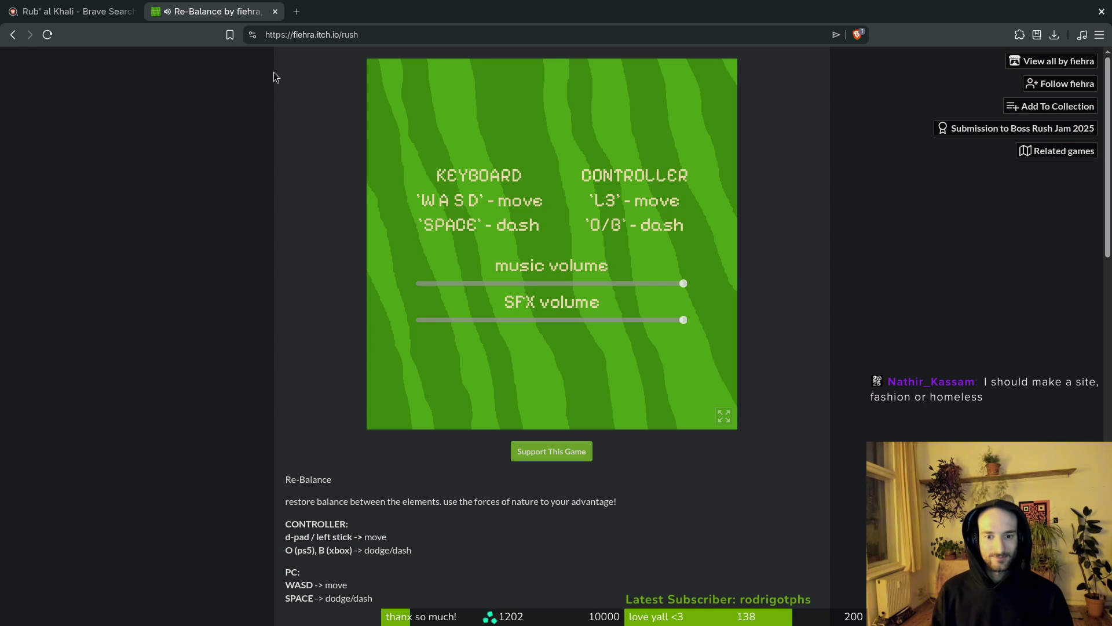
mouse_move(679, 283)
mouse_down()
mouse_move(404, 288)
mouse_move(694, 268)
mouse_up()
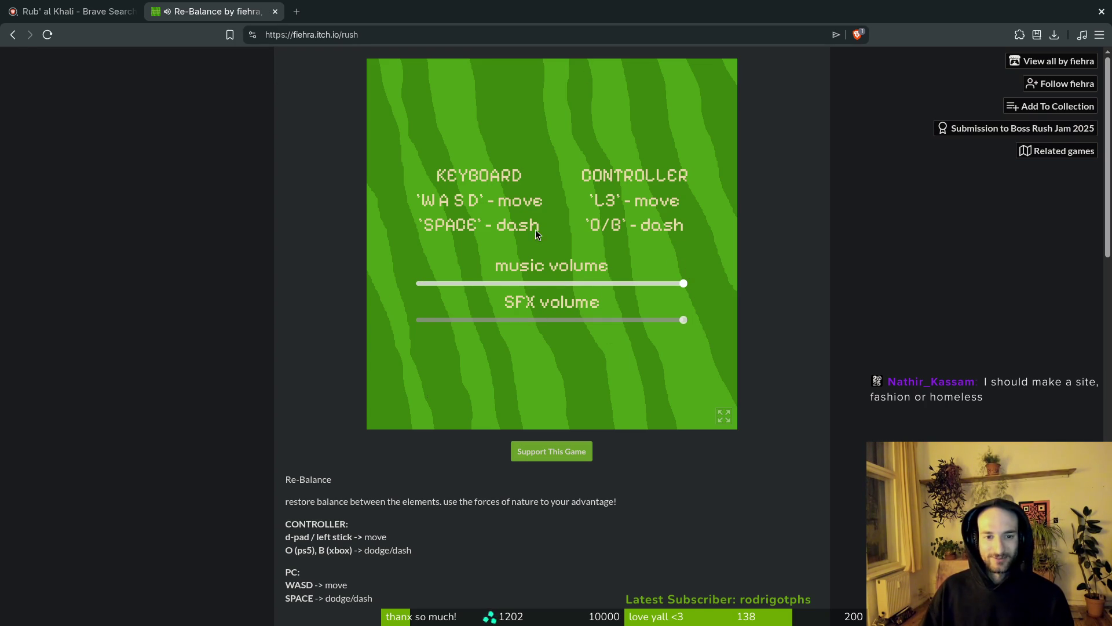
key(k)
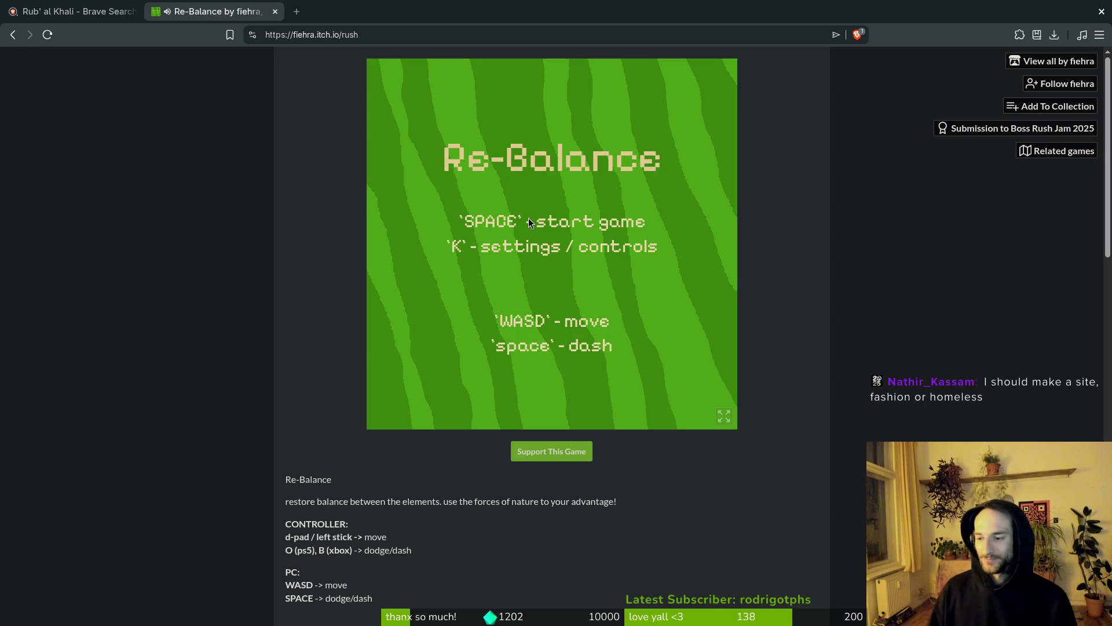
key(space)
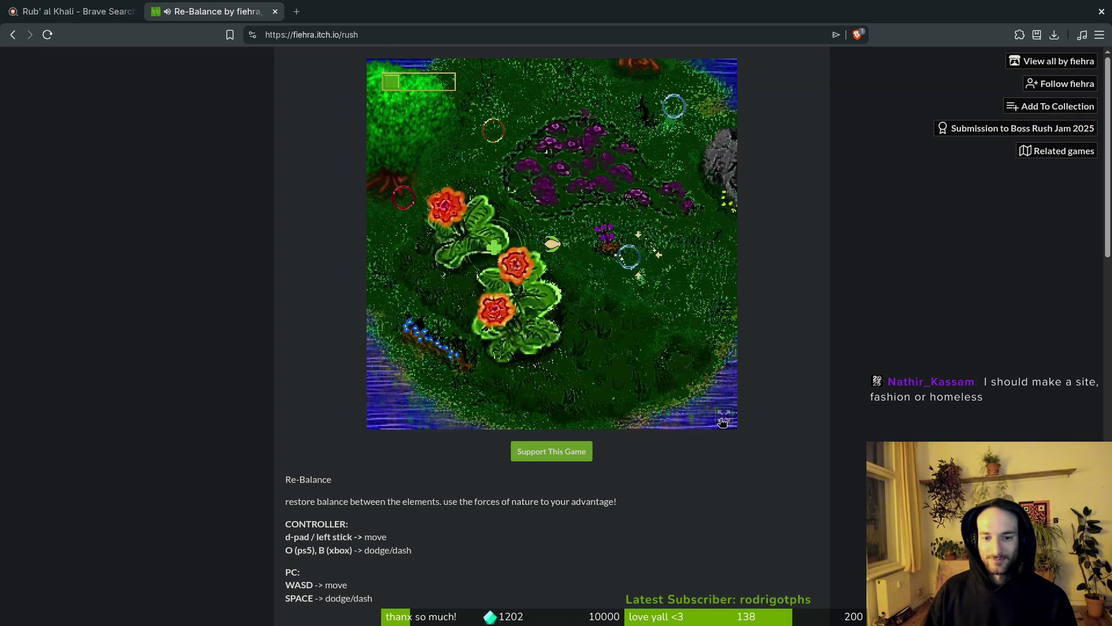
- Play Re-Balance full screen, pausing once, until the run ends in GAME OVER
click(722, 420)
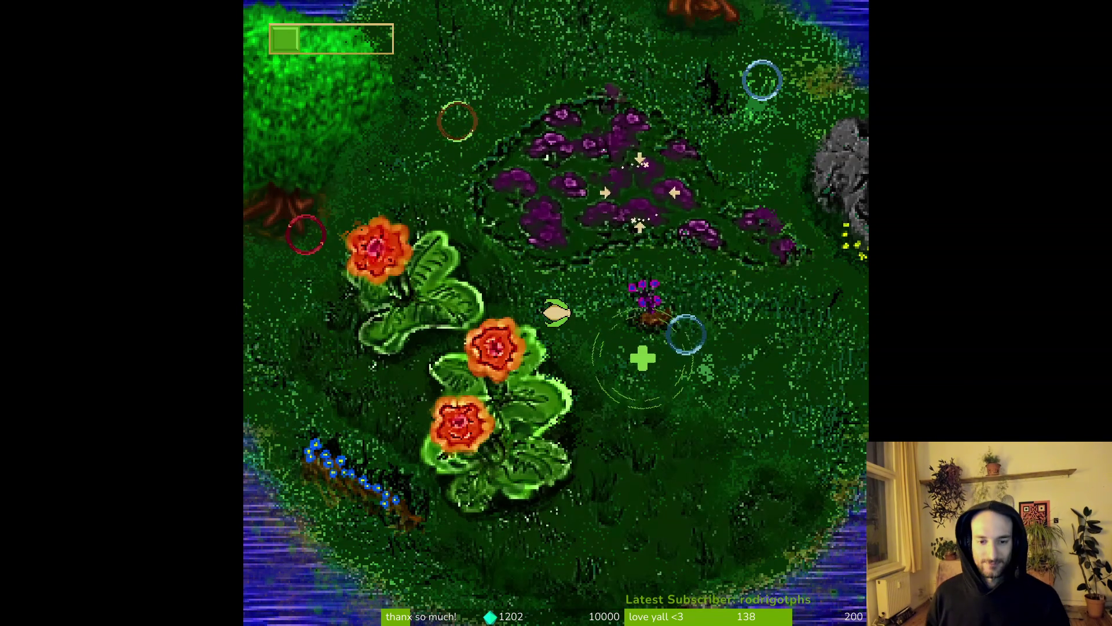
key(Escape)
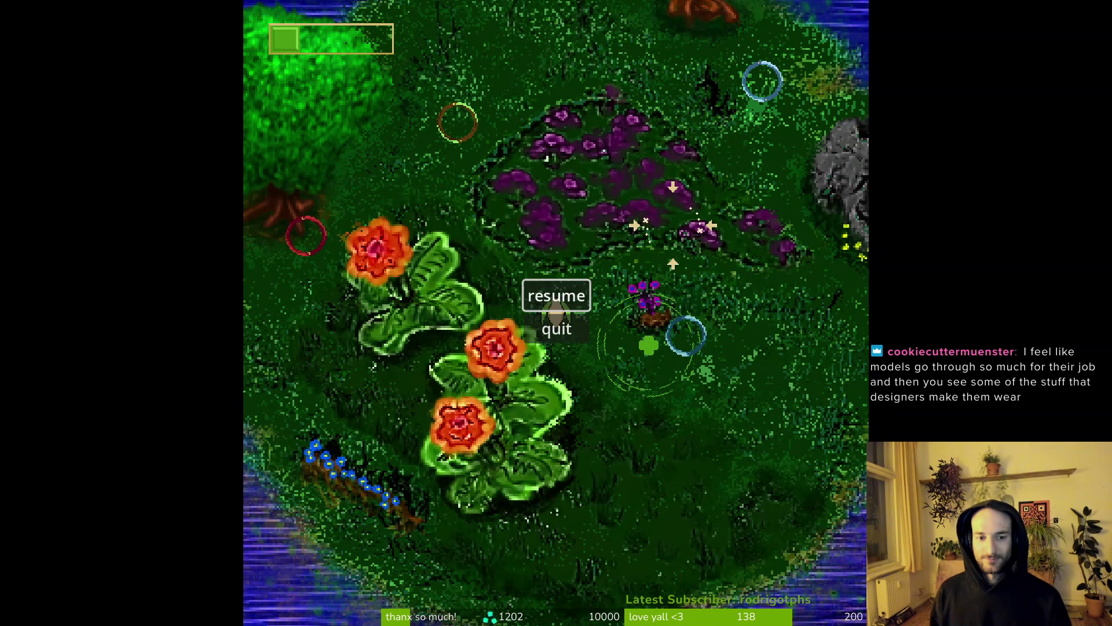
key(Escape)
key(d)
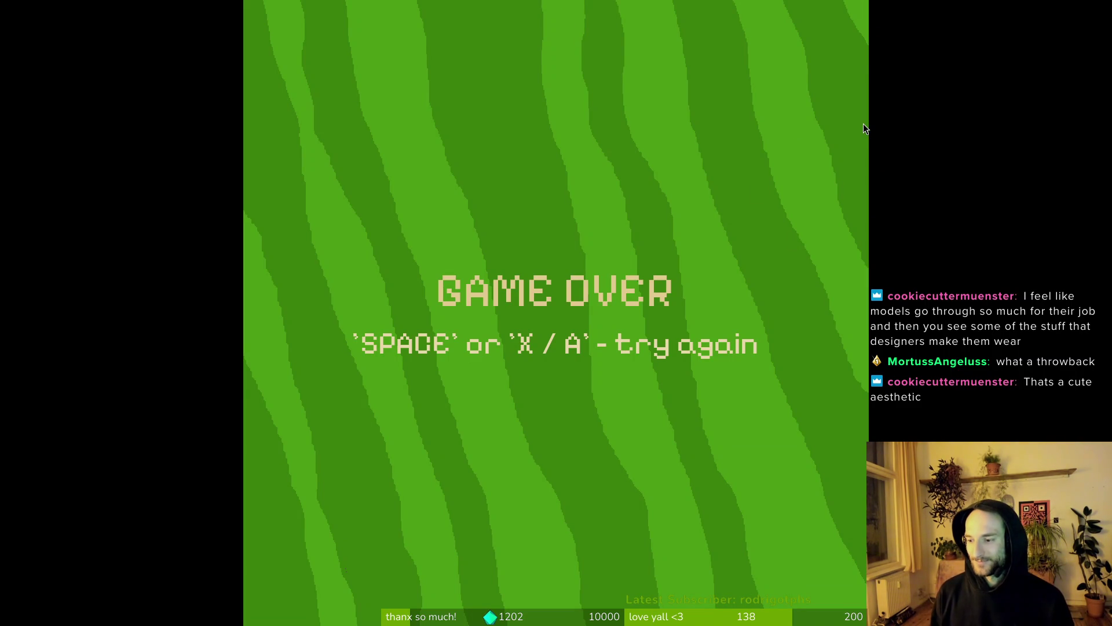
- Retry after the game over and play through to Rocky, the spinning spine
key(space)
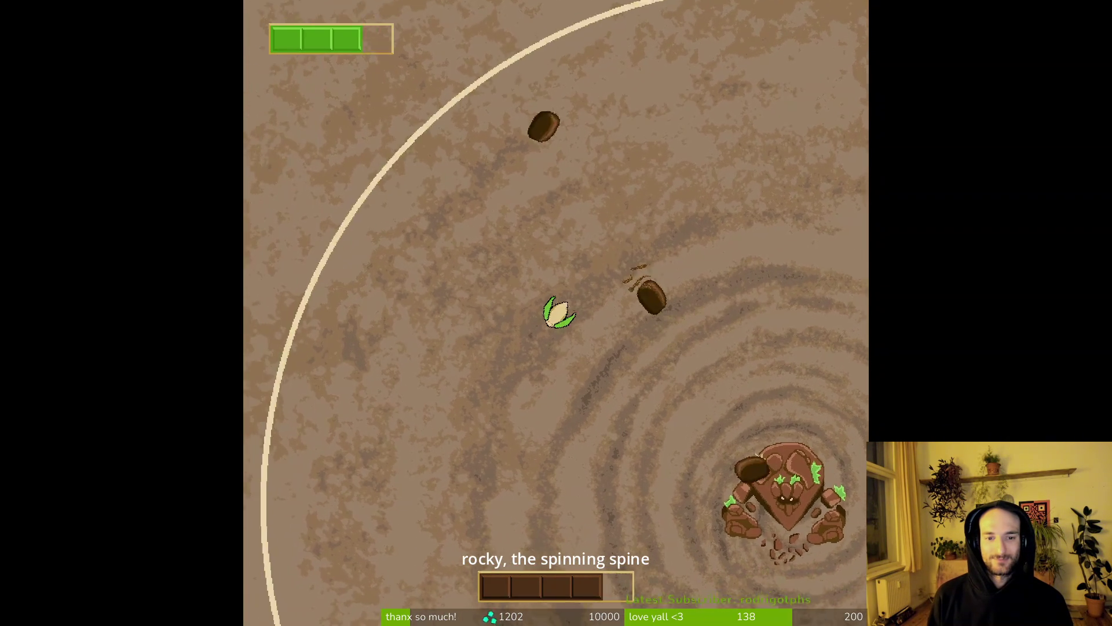
- Dodge the rocks by moving down, left and right around Rocky's arena
key(s)
key(s)
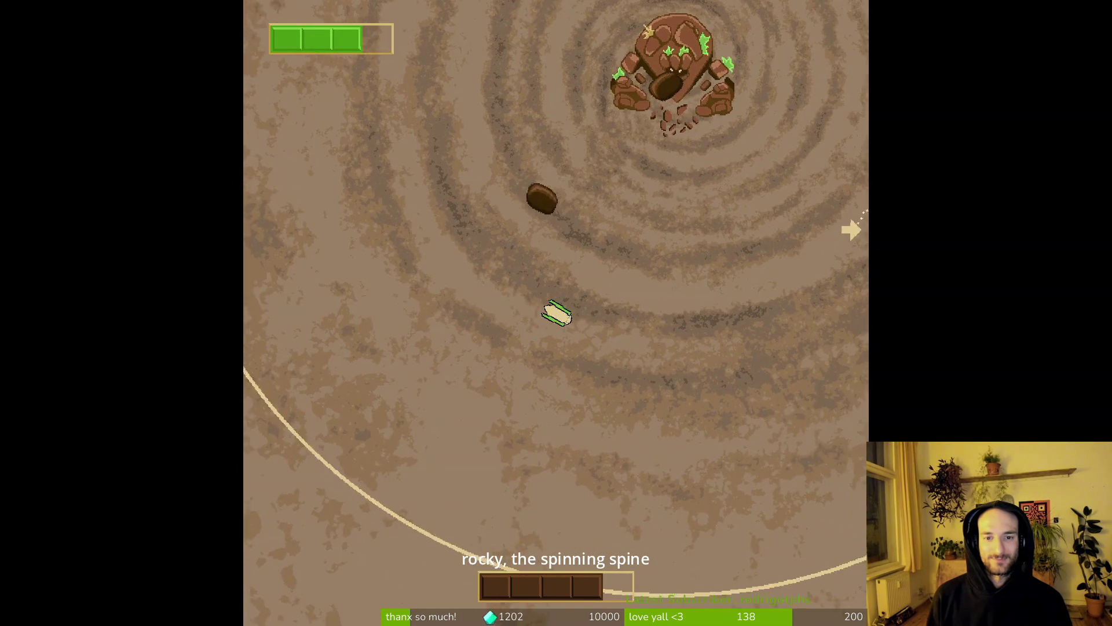
key(d)
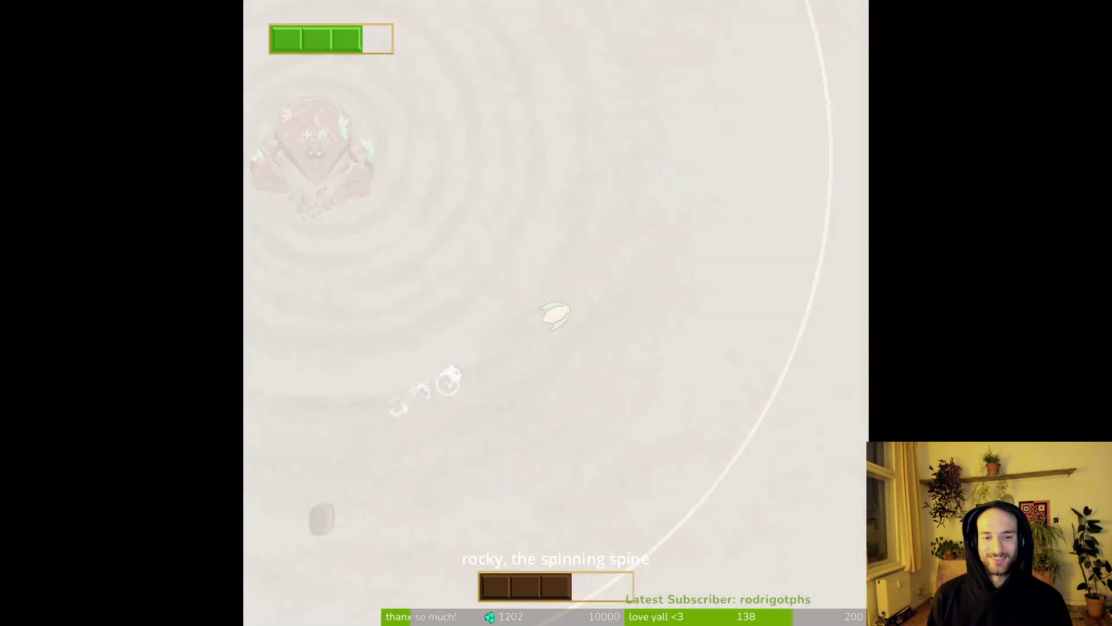
key(a)
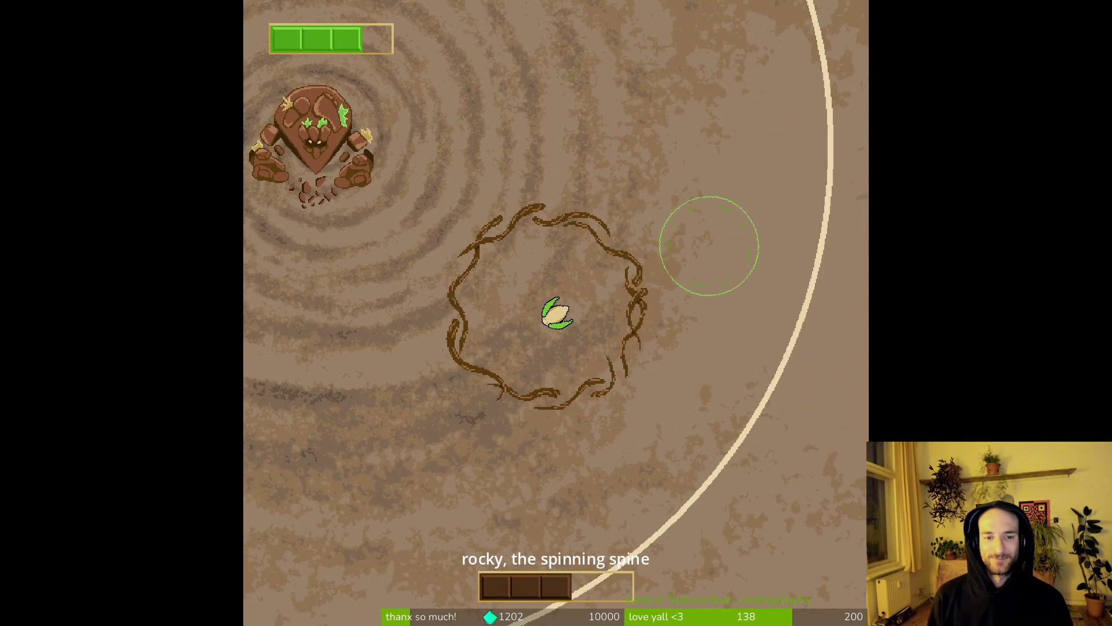
key(a)
key(s)
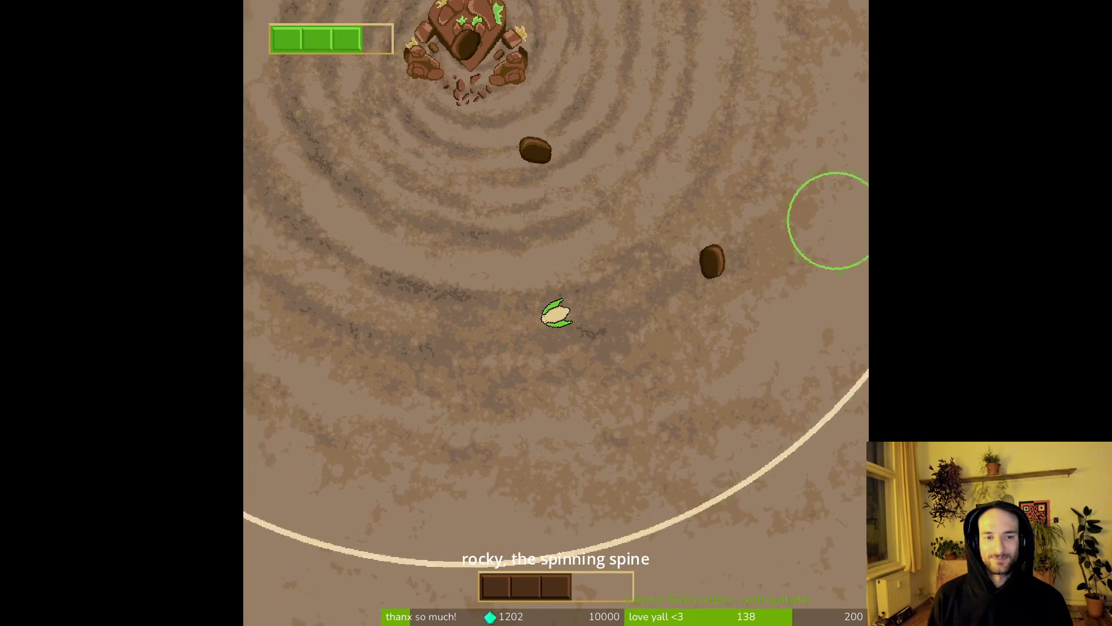
key(a)
key(s)
key(a)
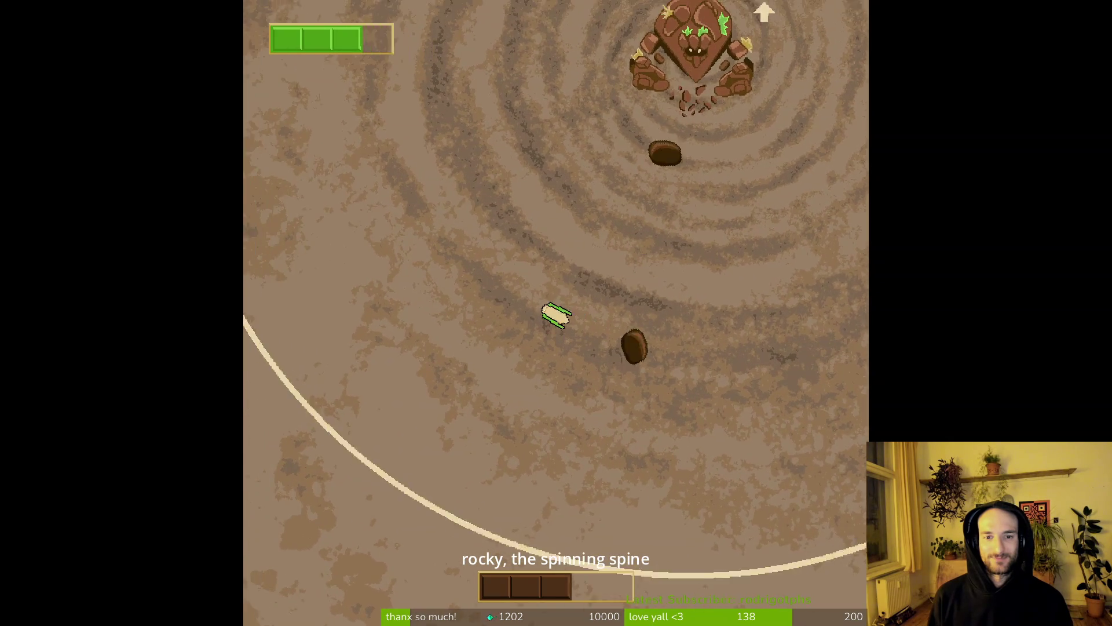
key(d)
key(s)
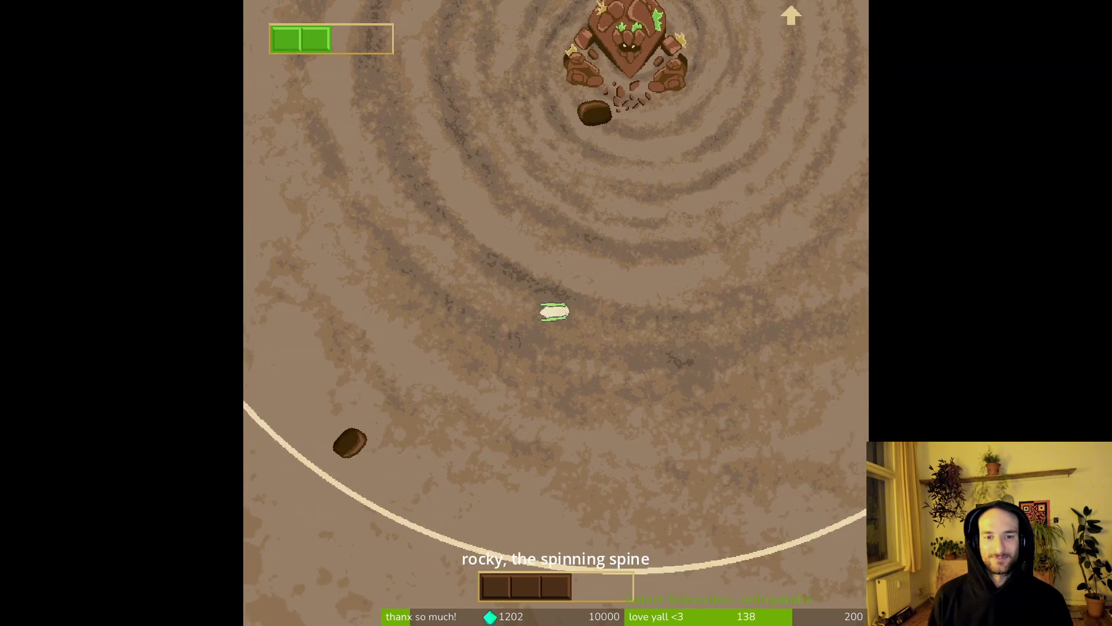
key(w)
key(d)
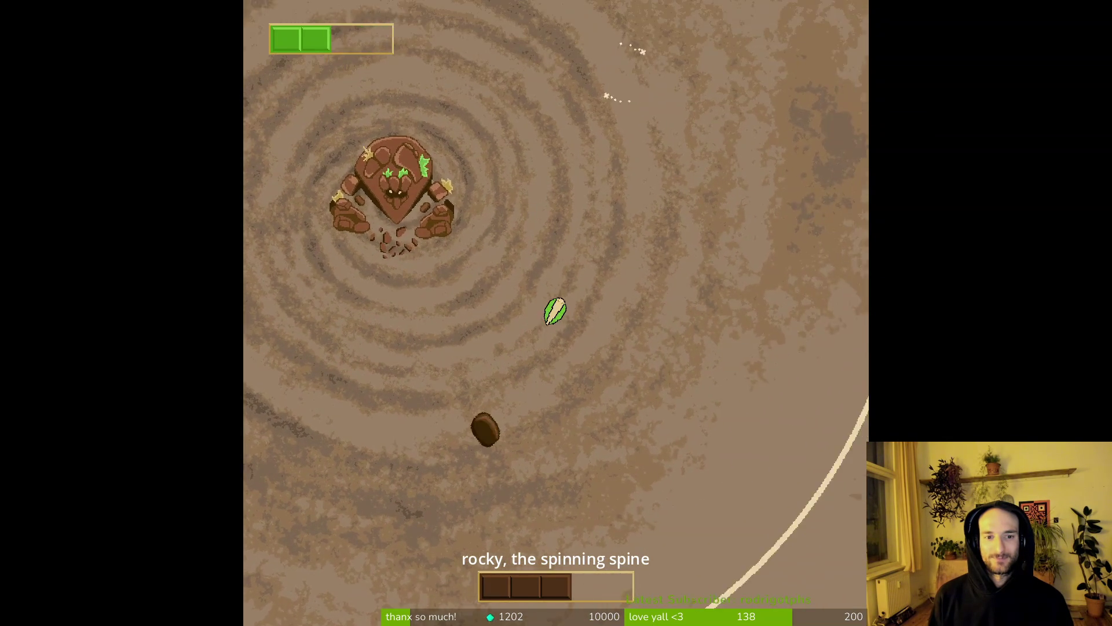
- Move right to hit Rocky, then keep circling the arena to the left
key(d)
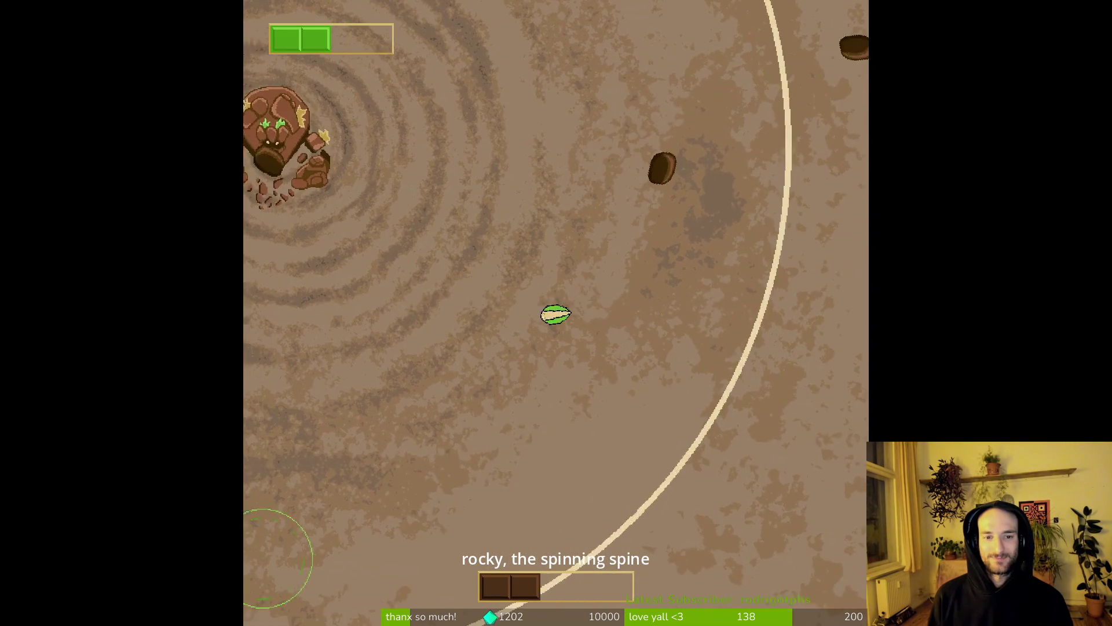
key(a)
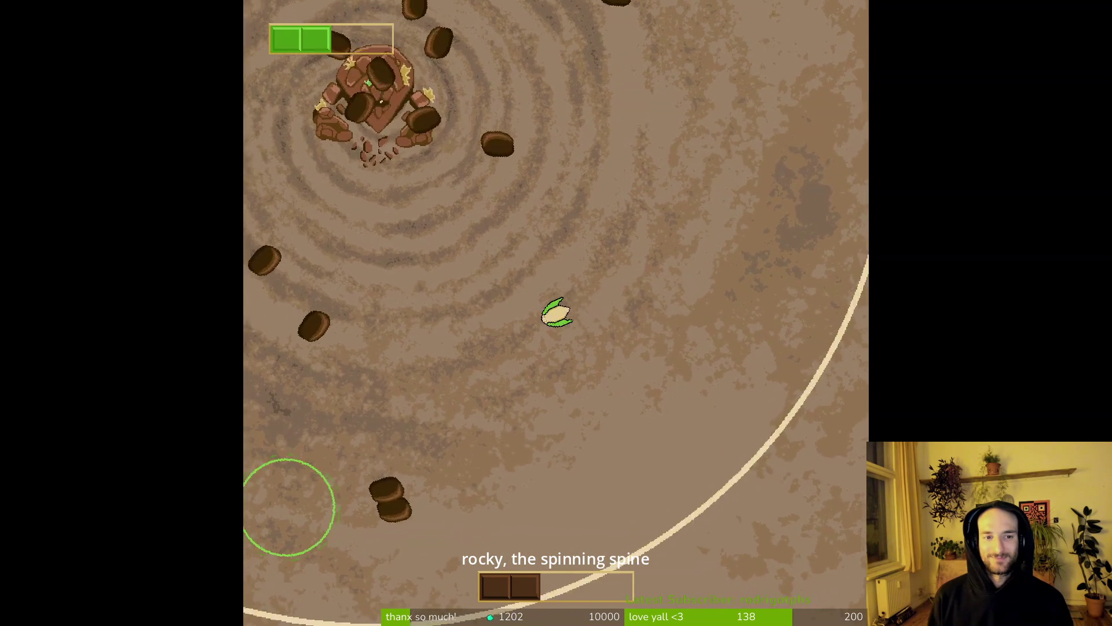
key(a)
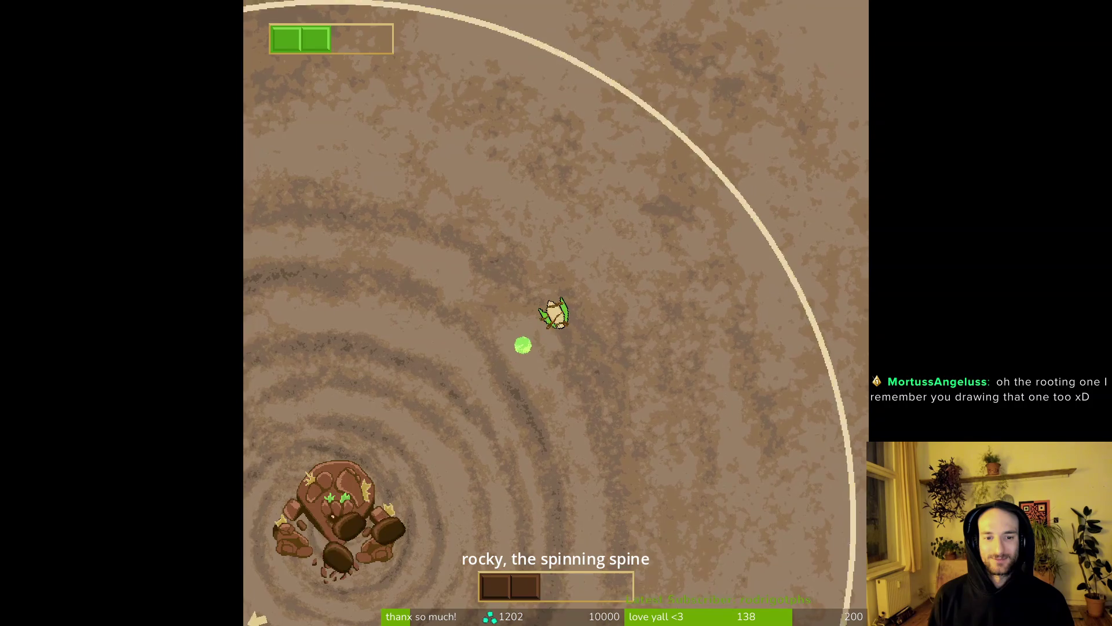
key(w)
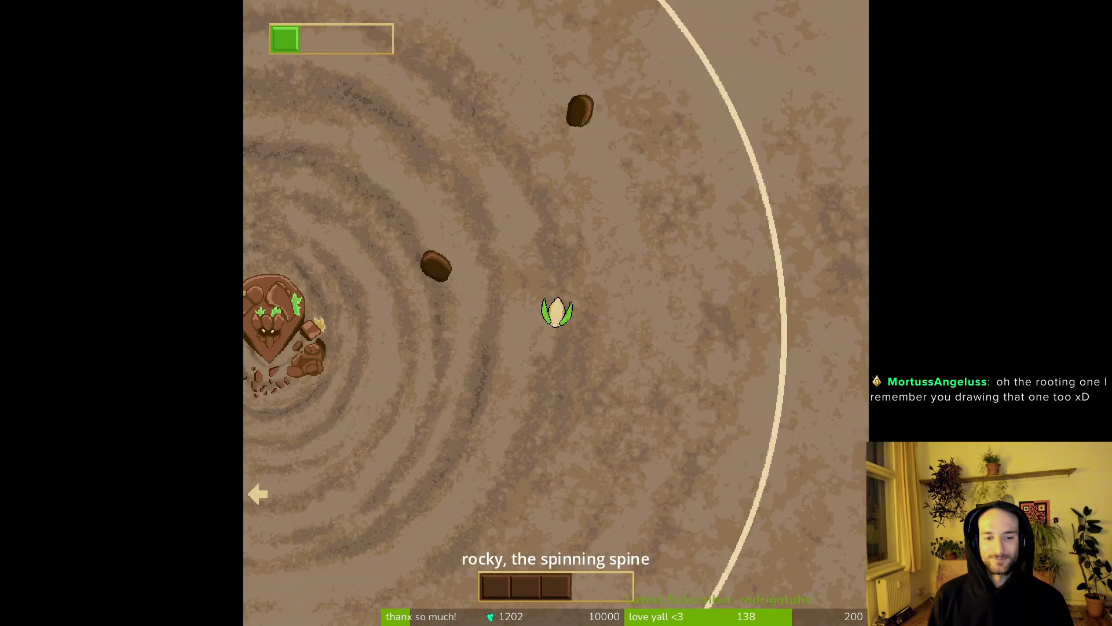
key(a)
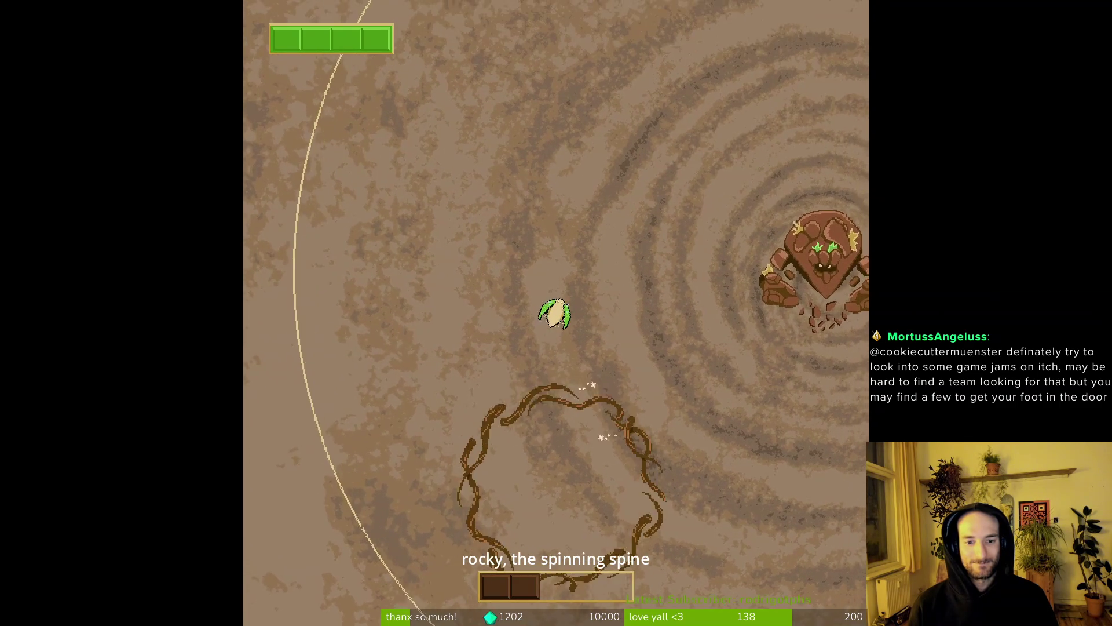
- Circle left and up away from the boulders to finish off Rocky
key(a)
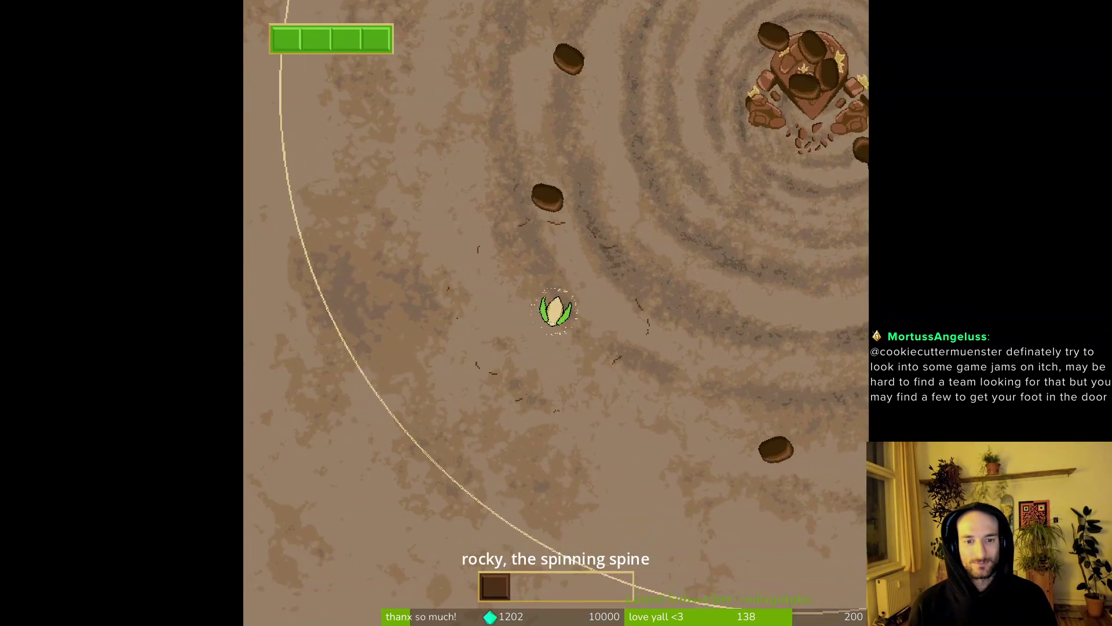
key(w)
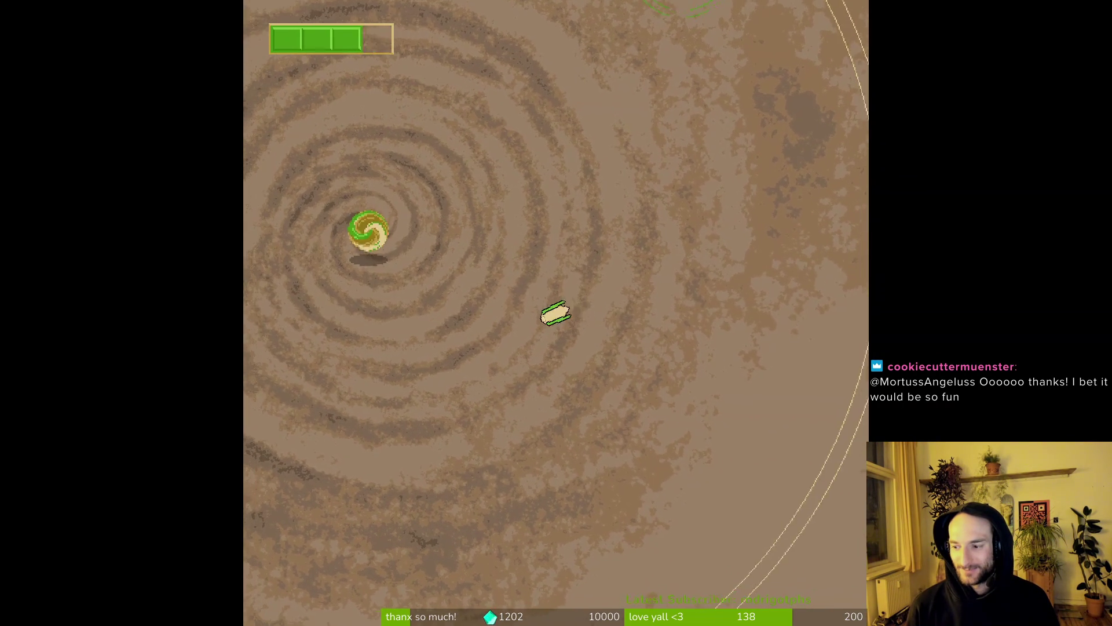
- Enter the green swirl and cross the garden to Wendy, the twisted twister
key(a)
key(a)
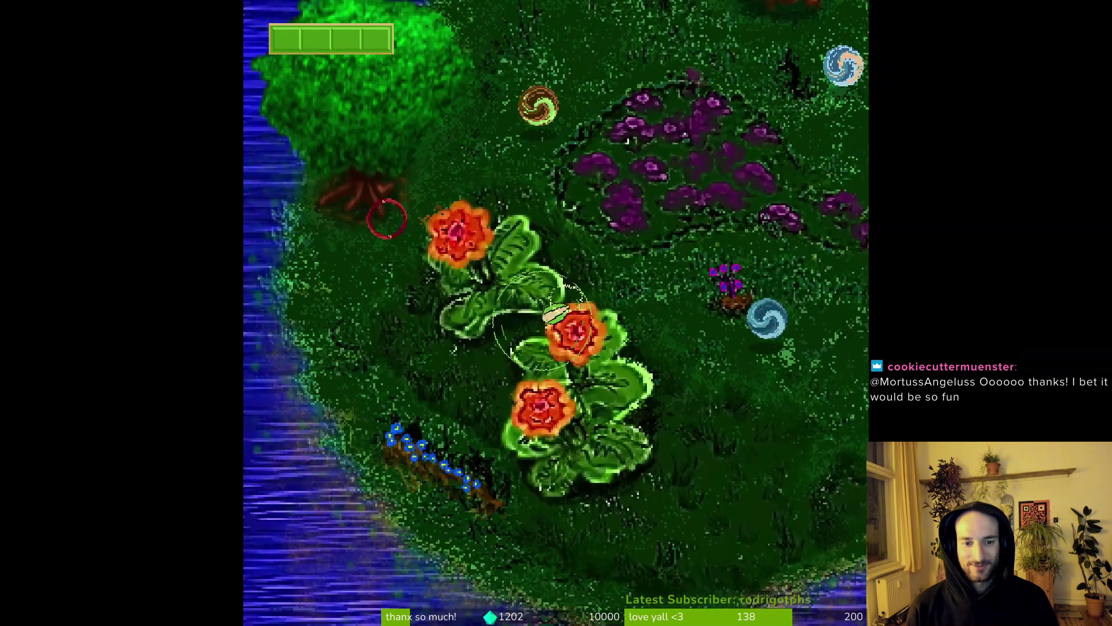
key(w+d)
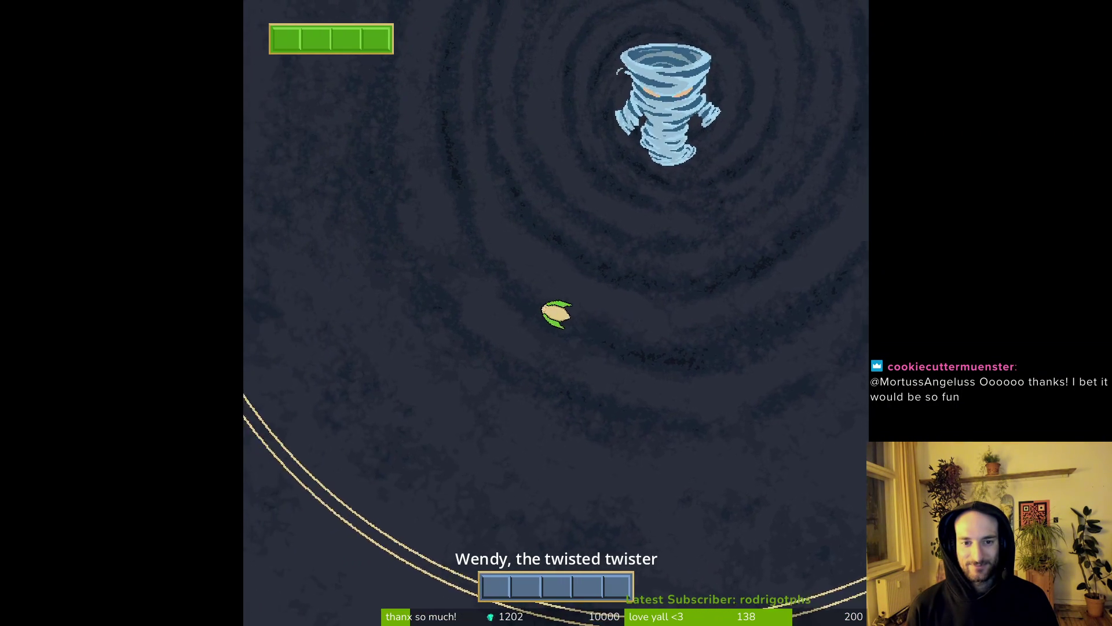
- Weave around the arena to dodge the tornado boss's crescent wind blades
key(w)
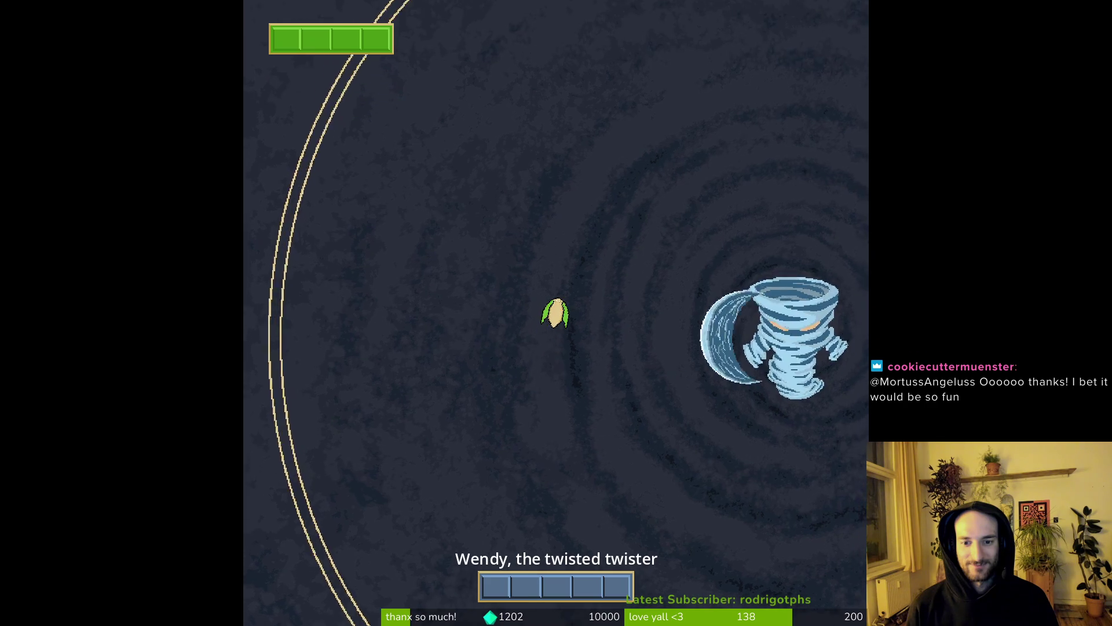
key(a)
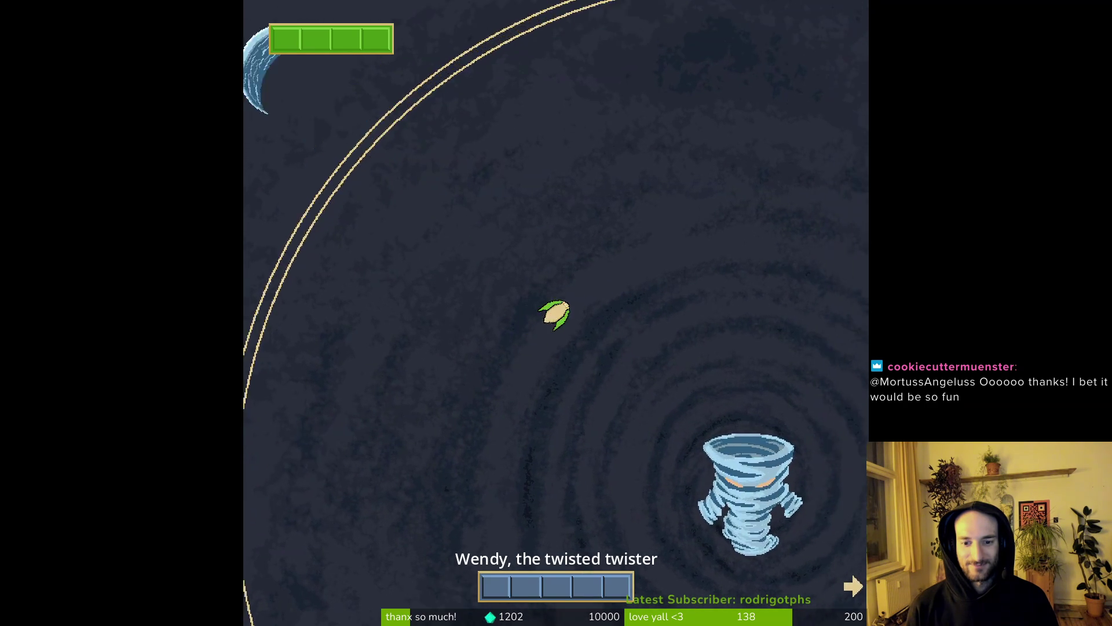
key(d)
key(s)
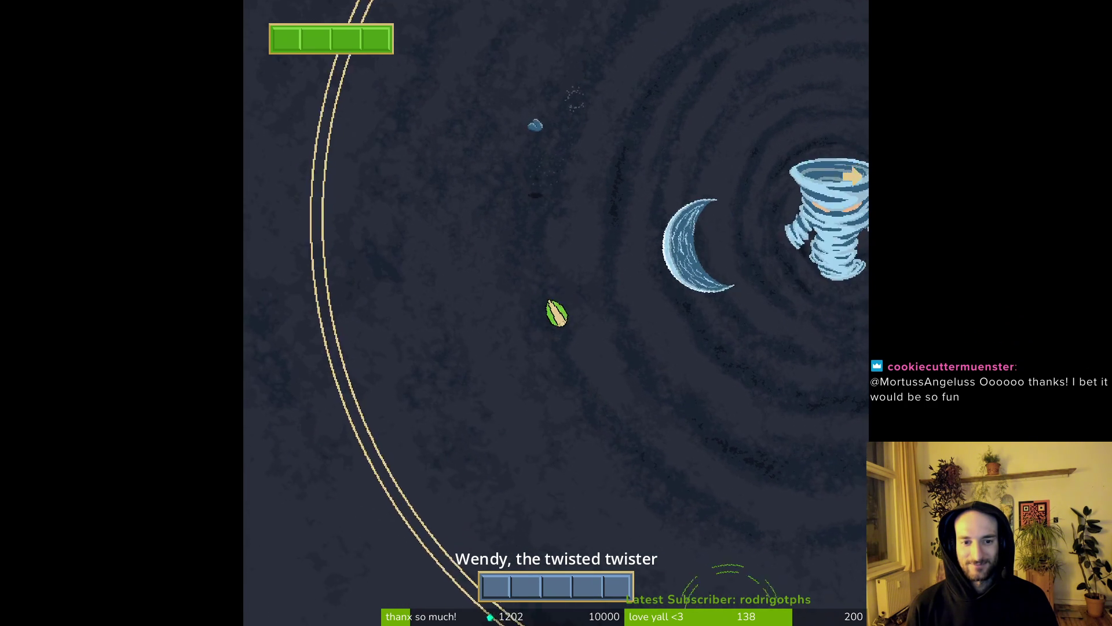
key(w)
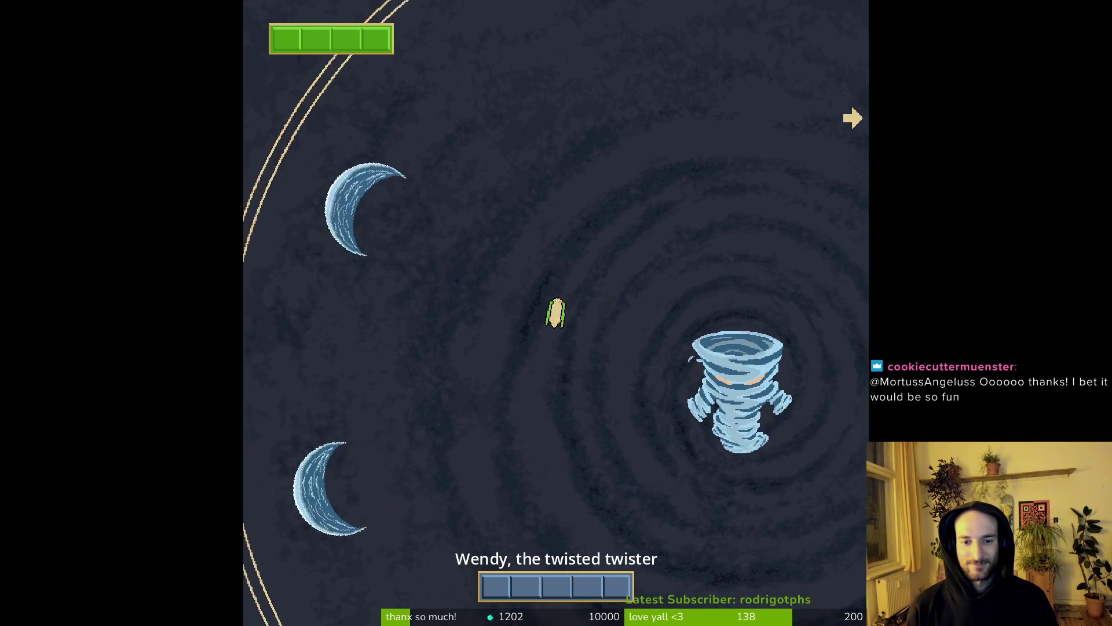
key(d)
key(s)
key(d)
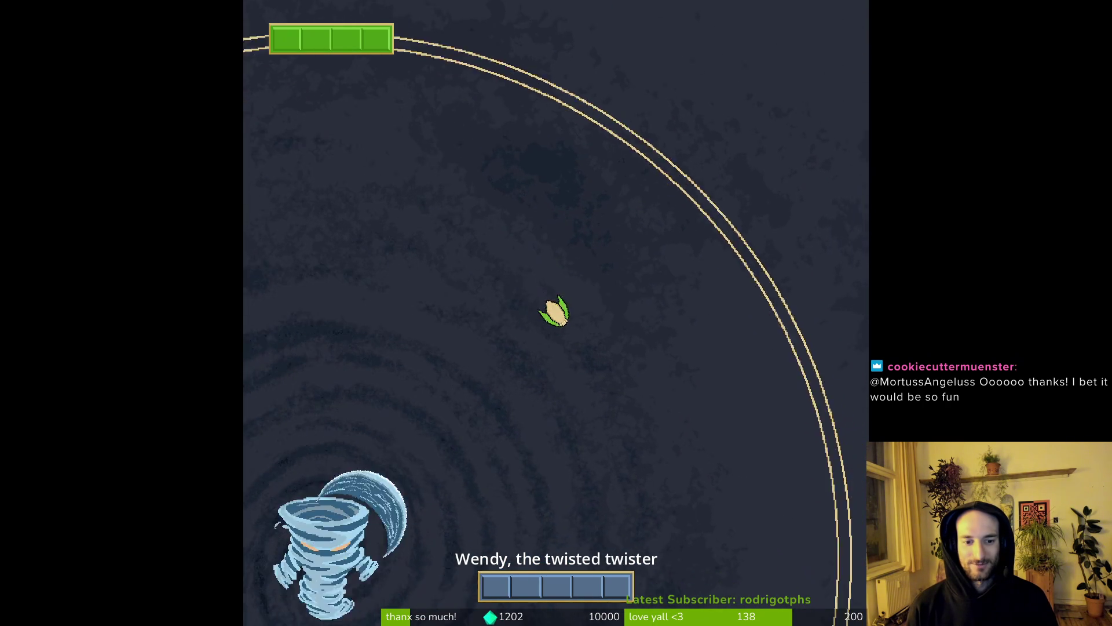
key(s)
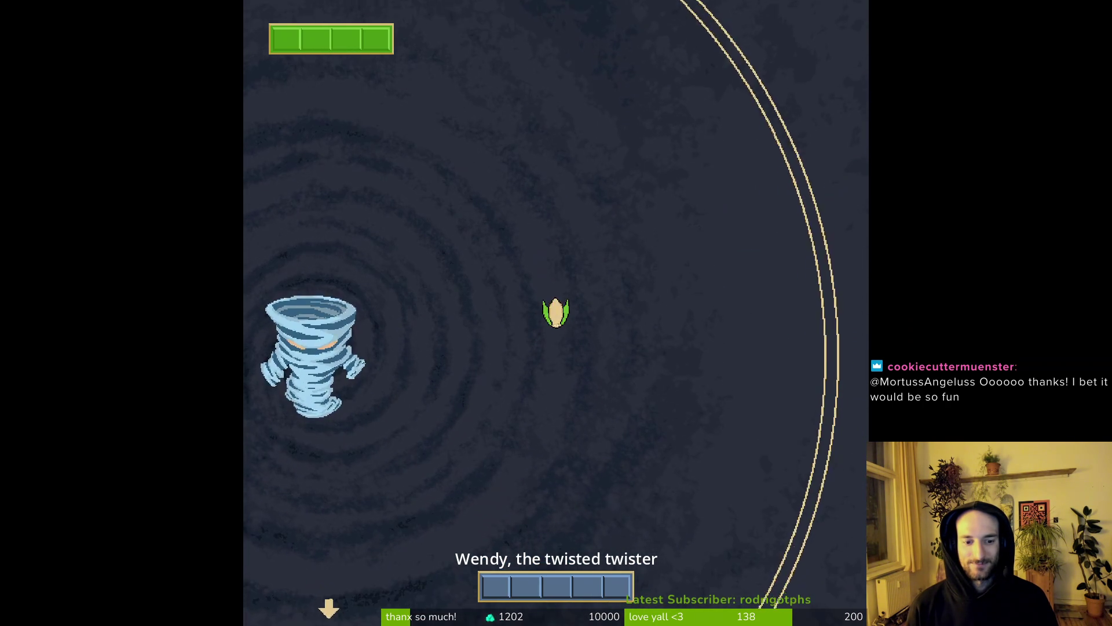
key(s)
key(a)
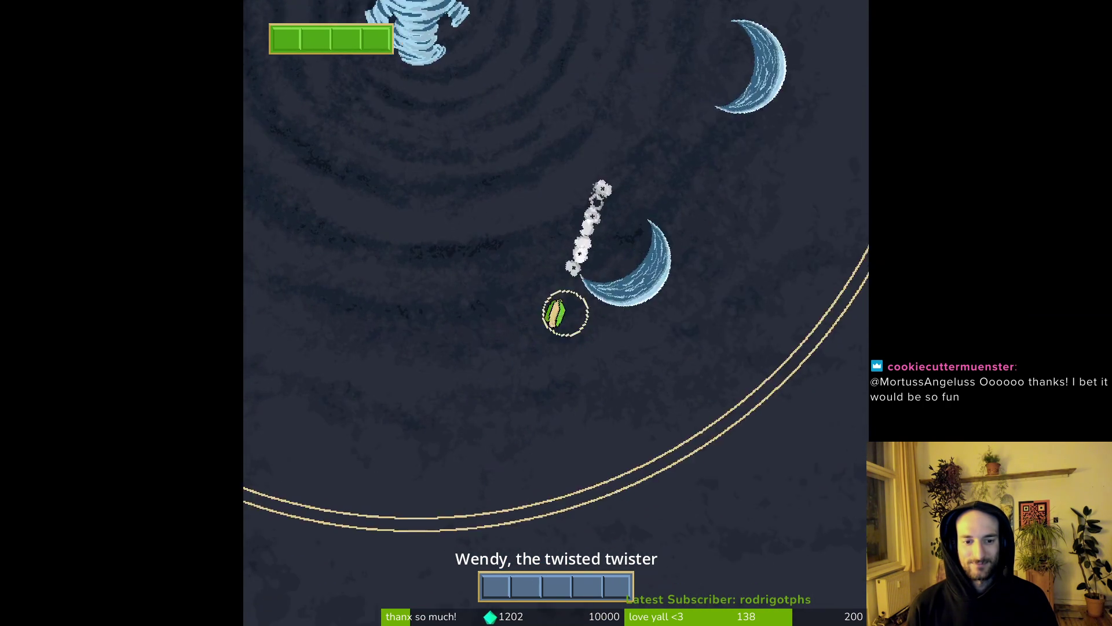
key(a)
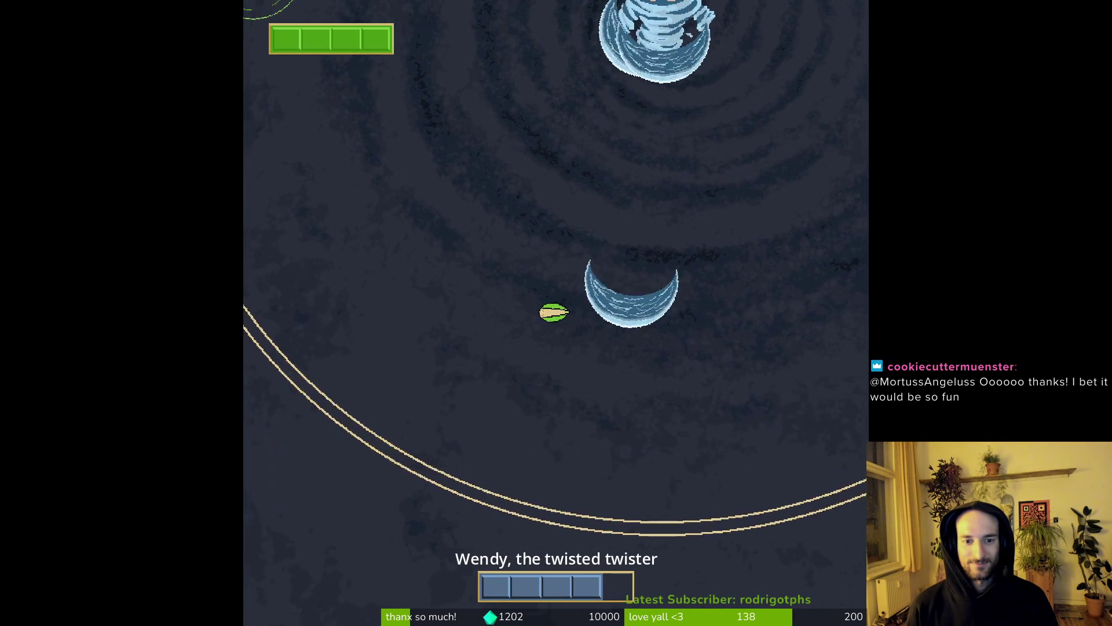
key(w)
key(a)
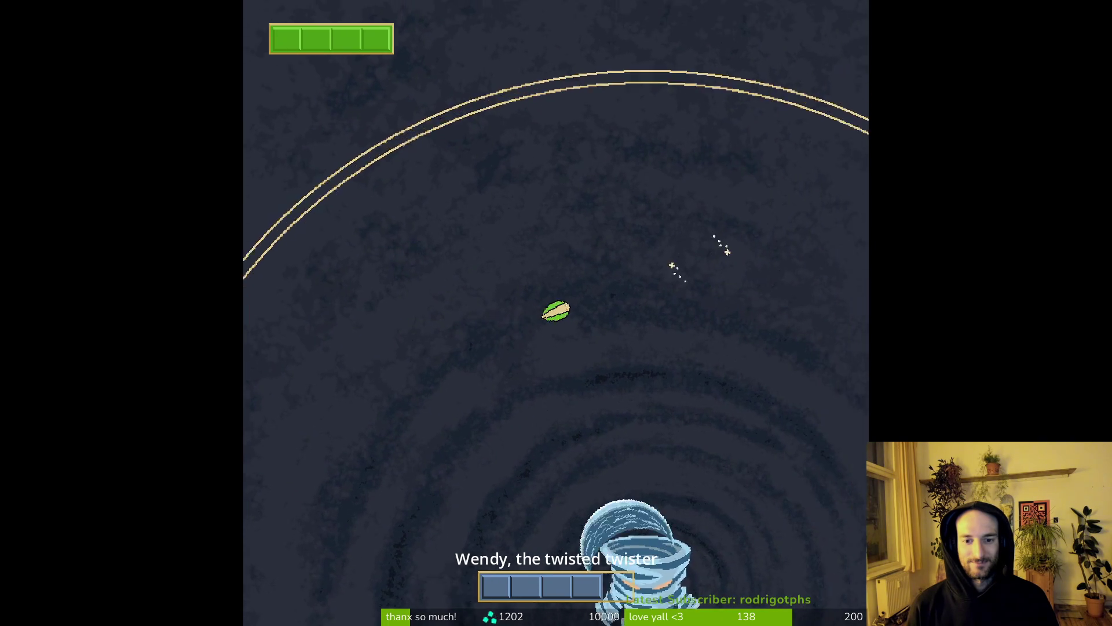
- Circle the tornado boss, damaging it while sidestepping the crescents
key(s)
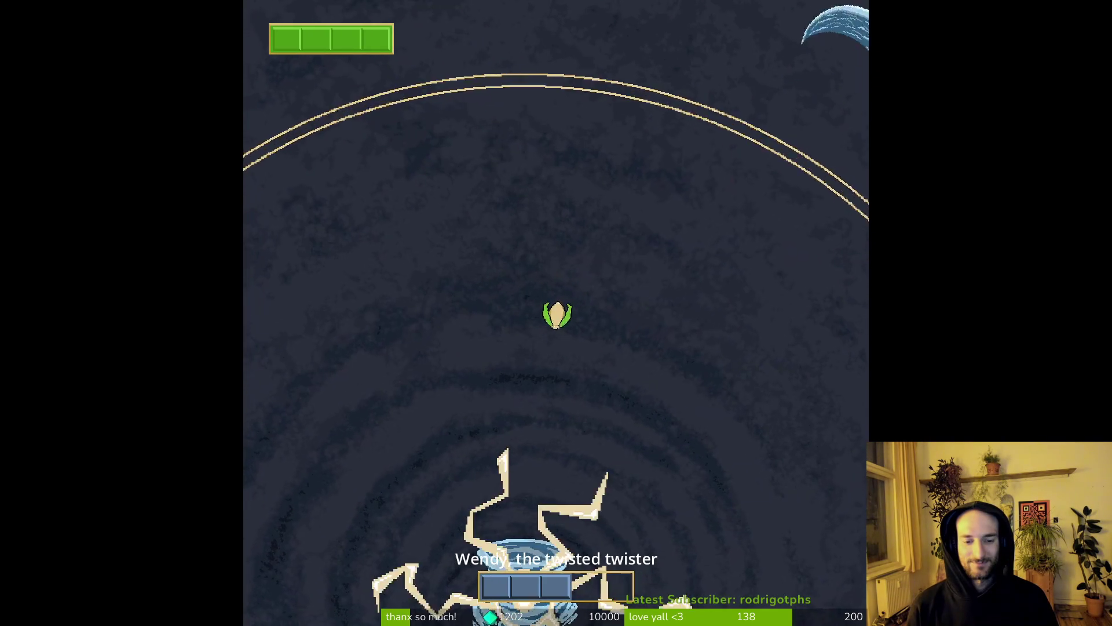
key(d)
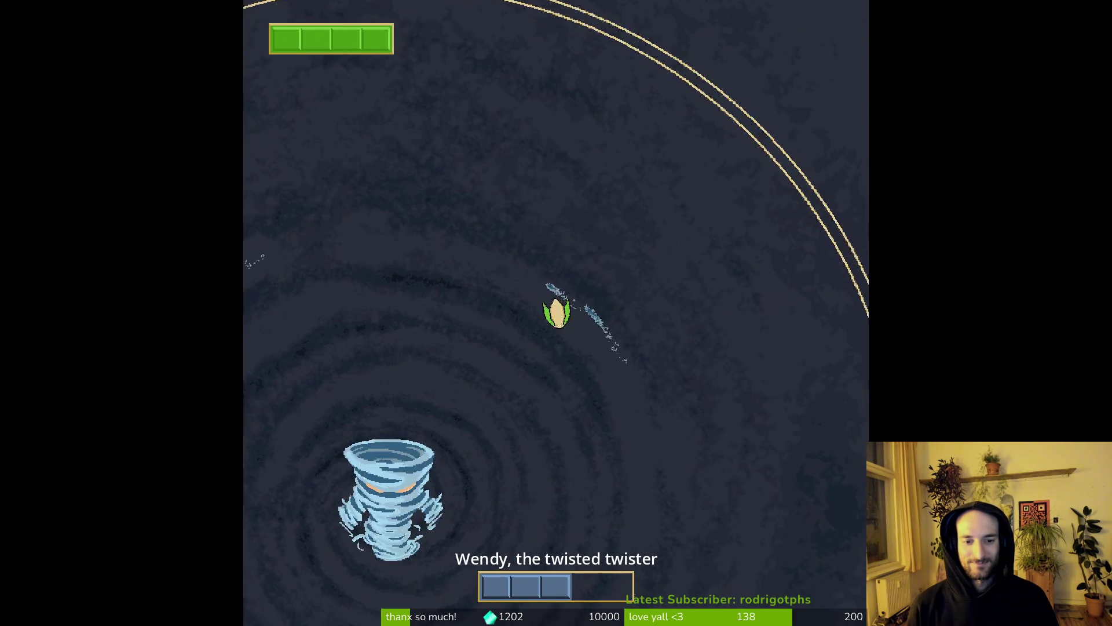
key(s)
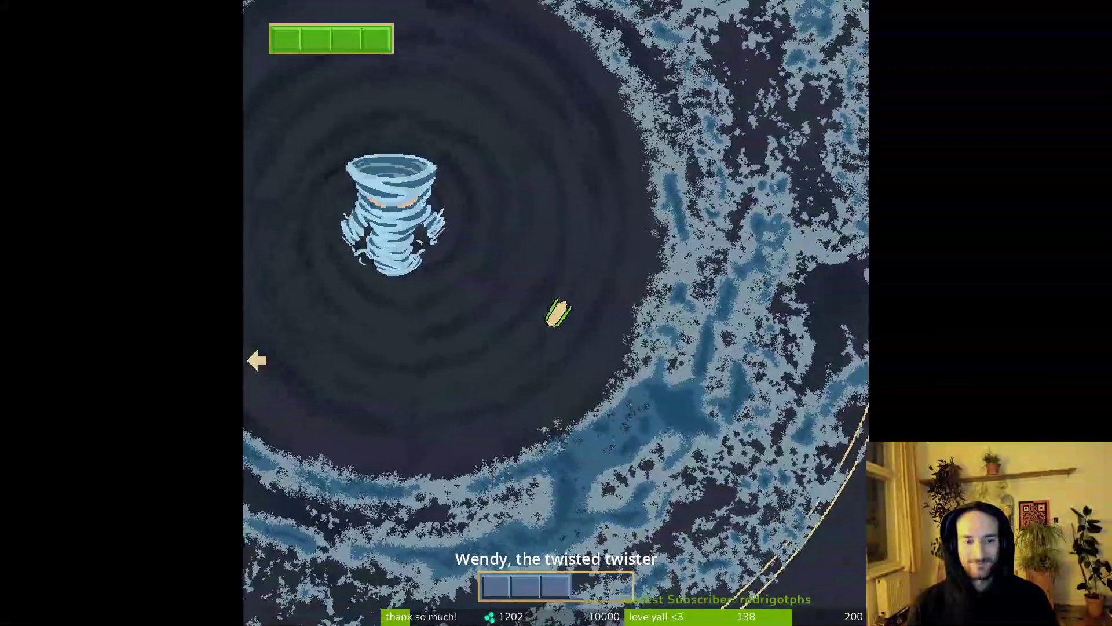
key(a)
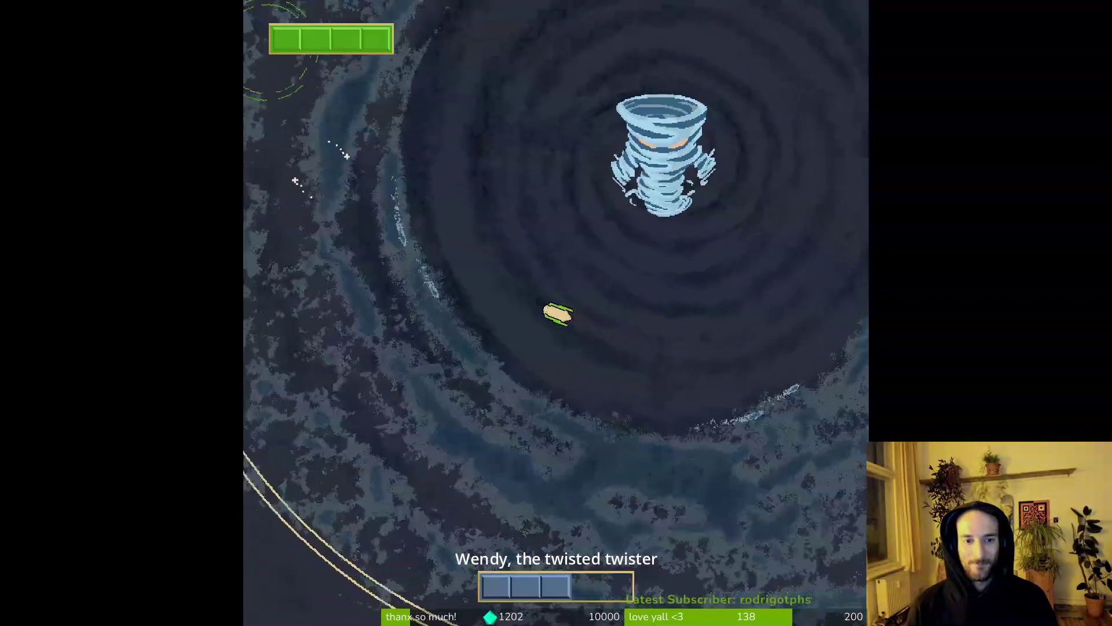
key(w)
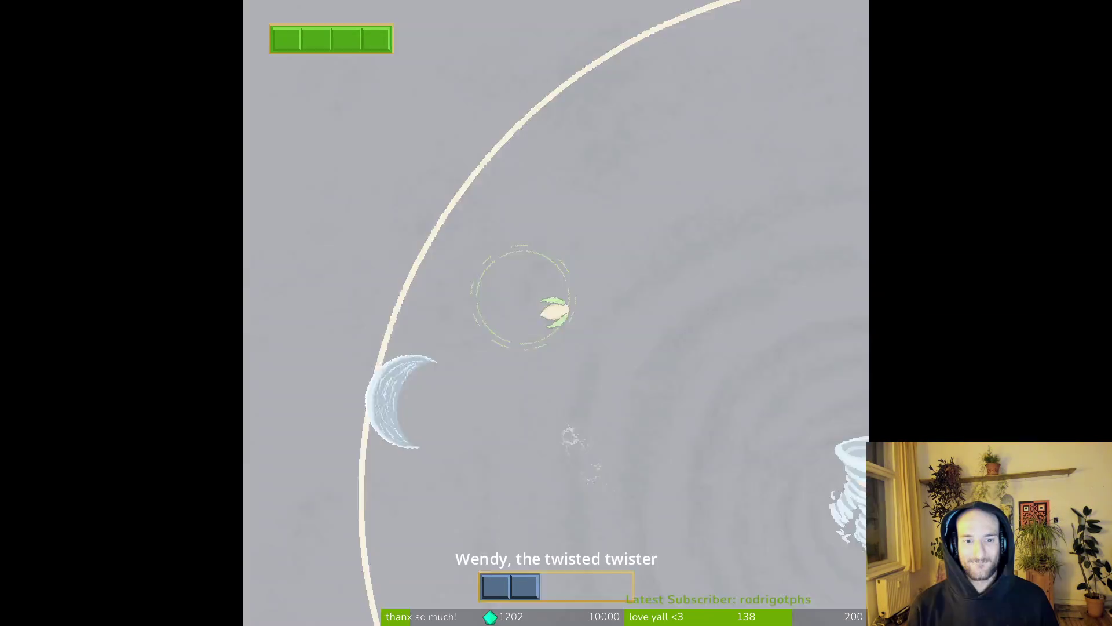
key(d)
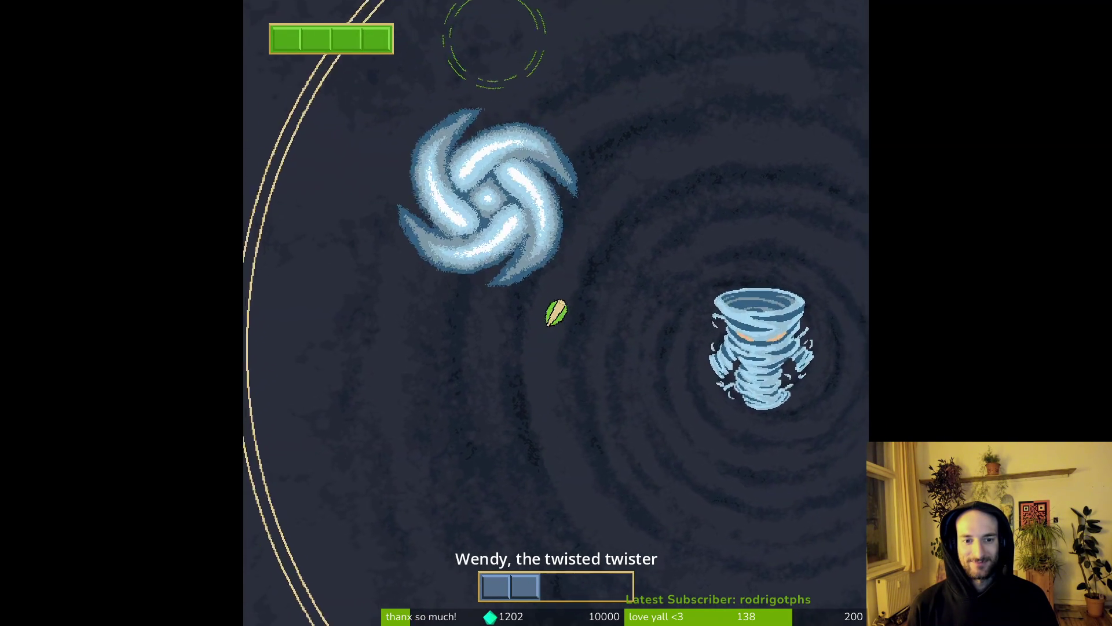
key(w)
key(d)
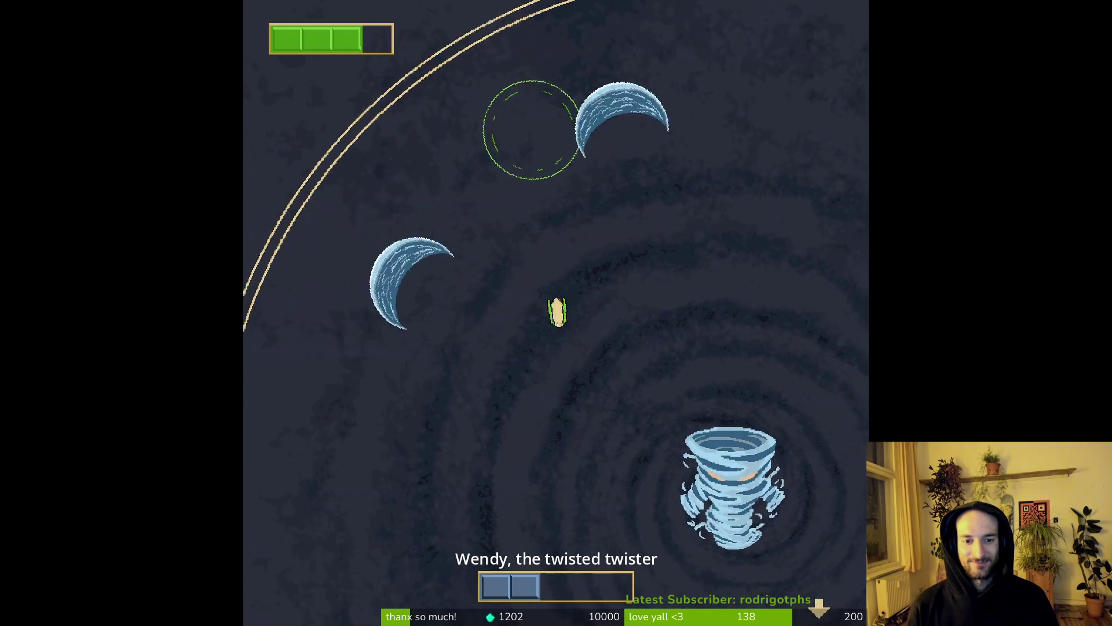
key(s)
key(a)
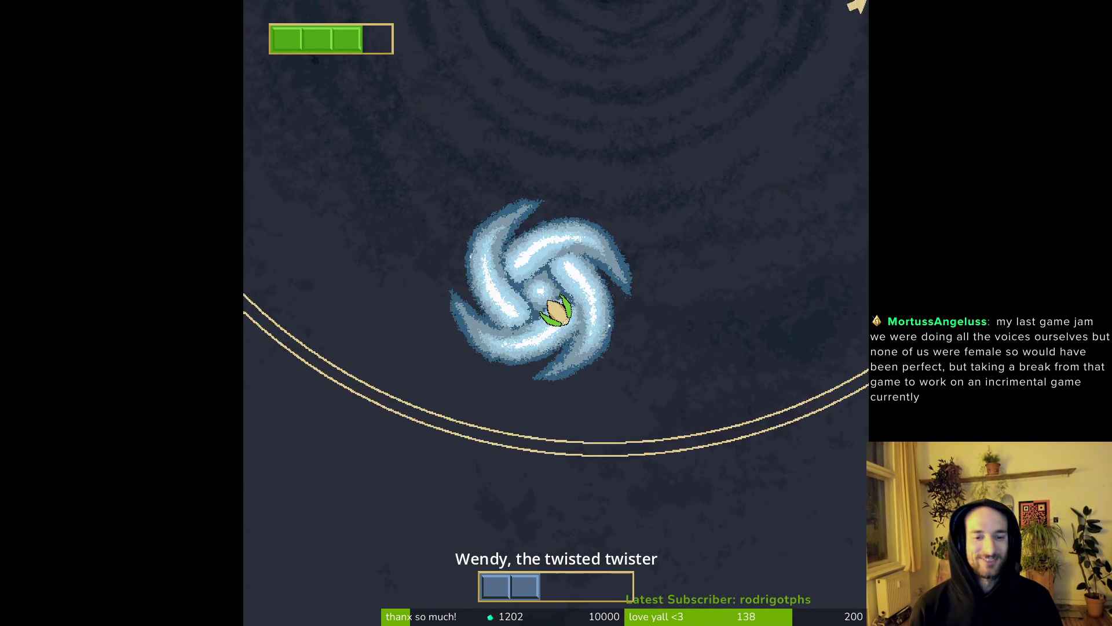
- Evade the white projectiles along the arena edges while keeping near the storm
key(d)
key(w)
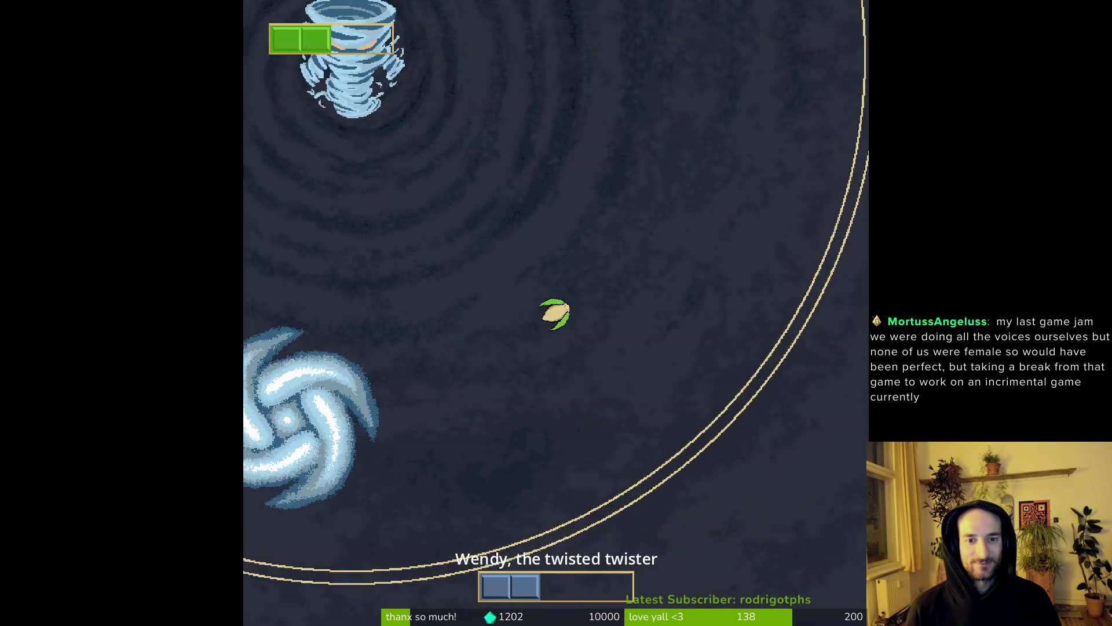
key(w)
key(d)
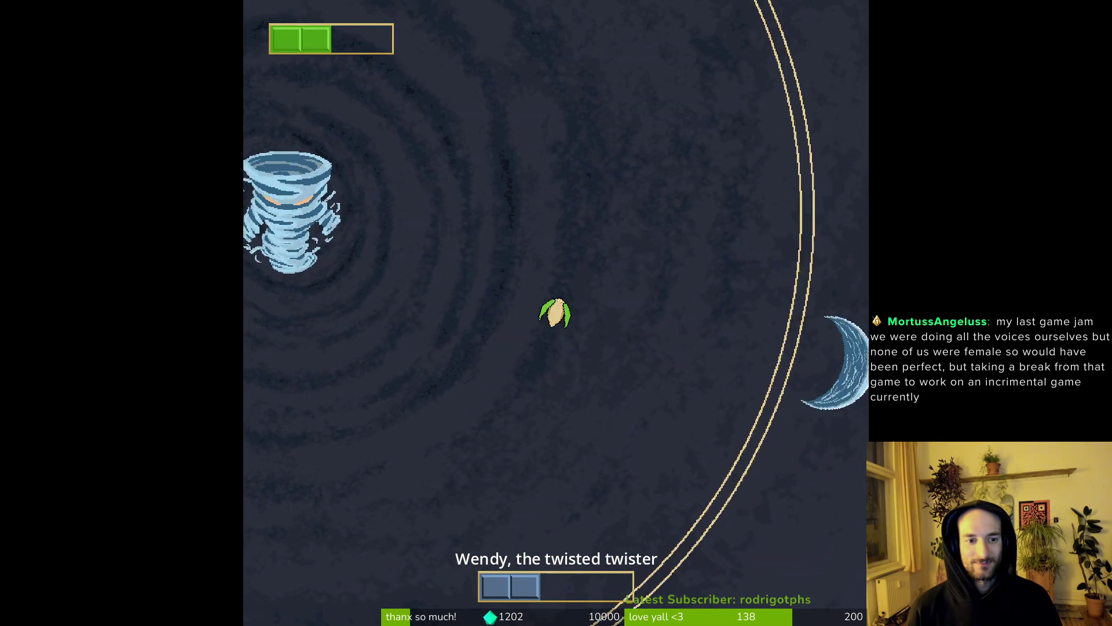
key(w)
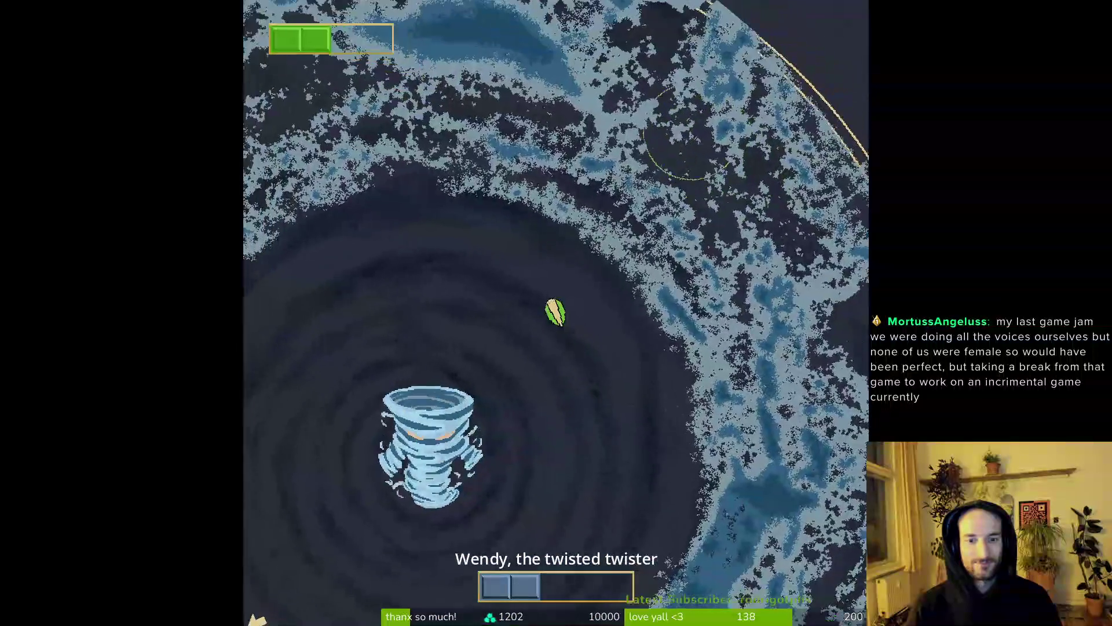
key(w)
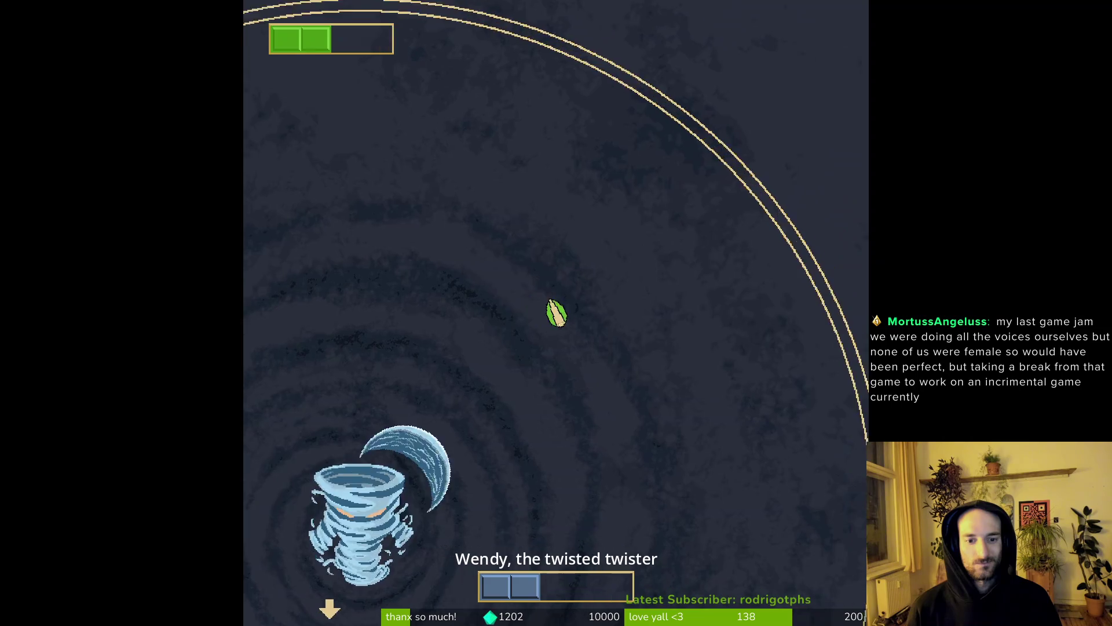
key(s)
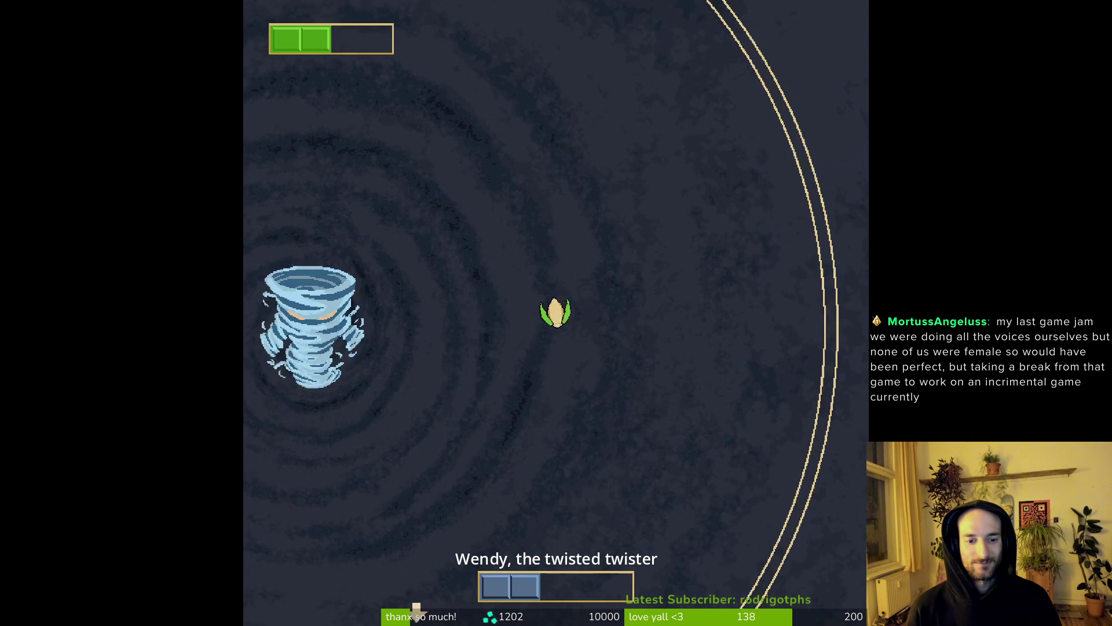
key(s)
key(s)
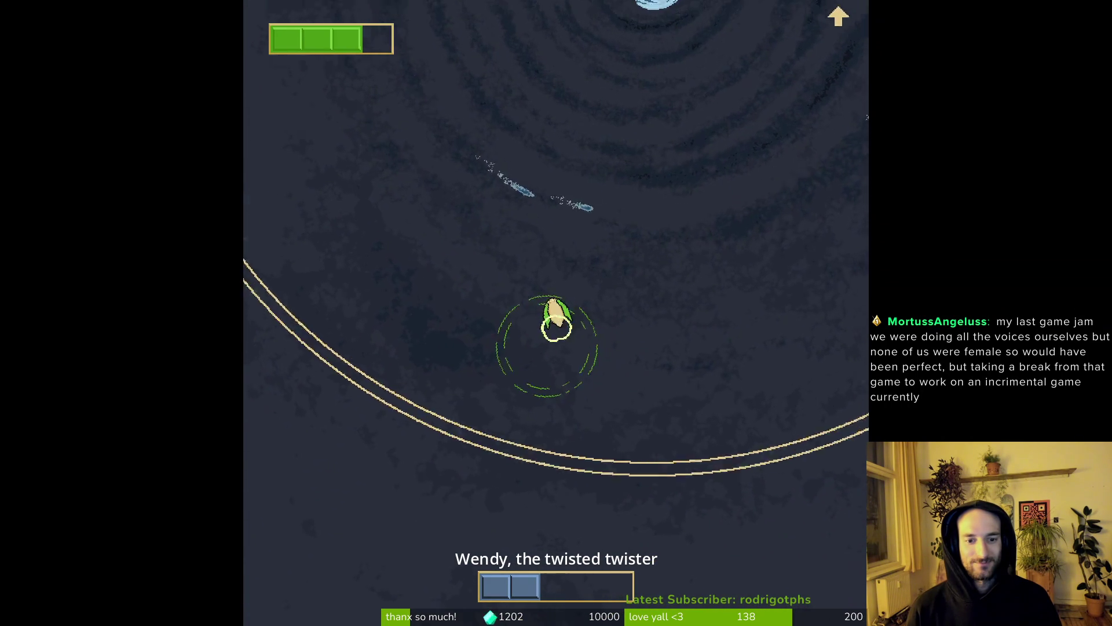
key(w)
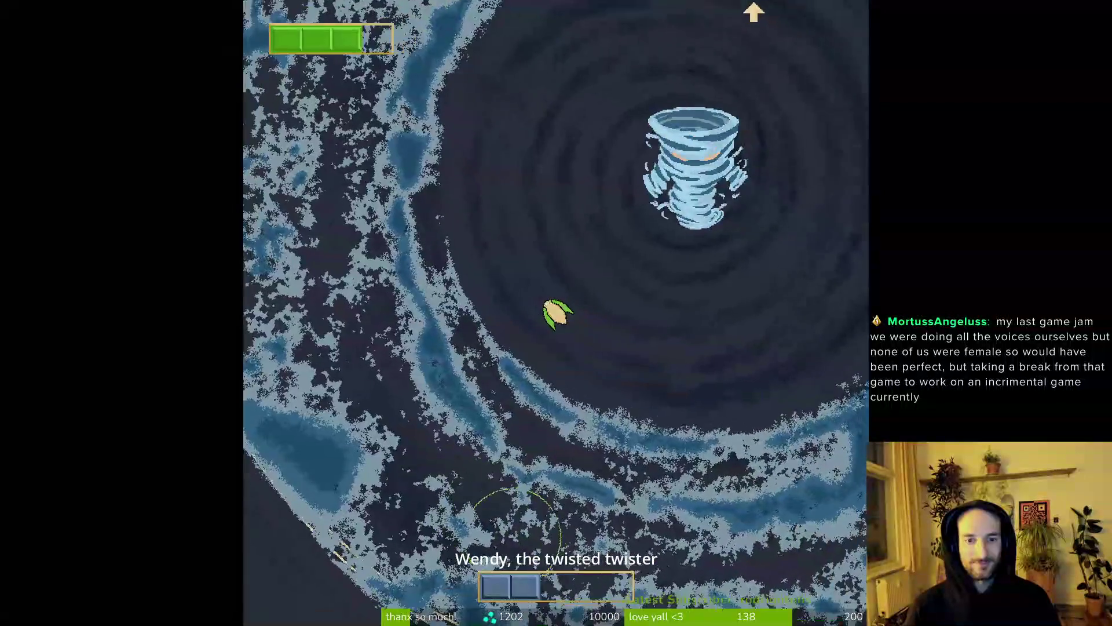
key(w)
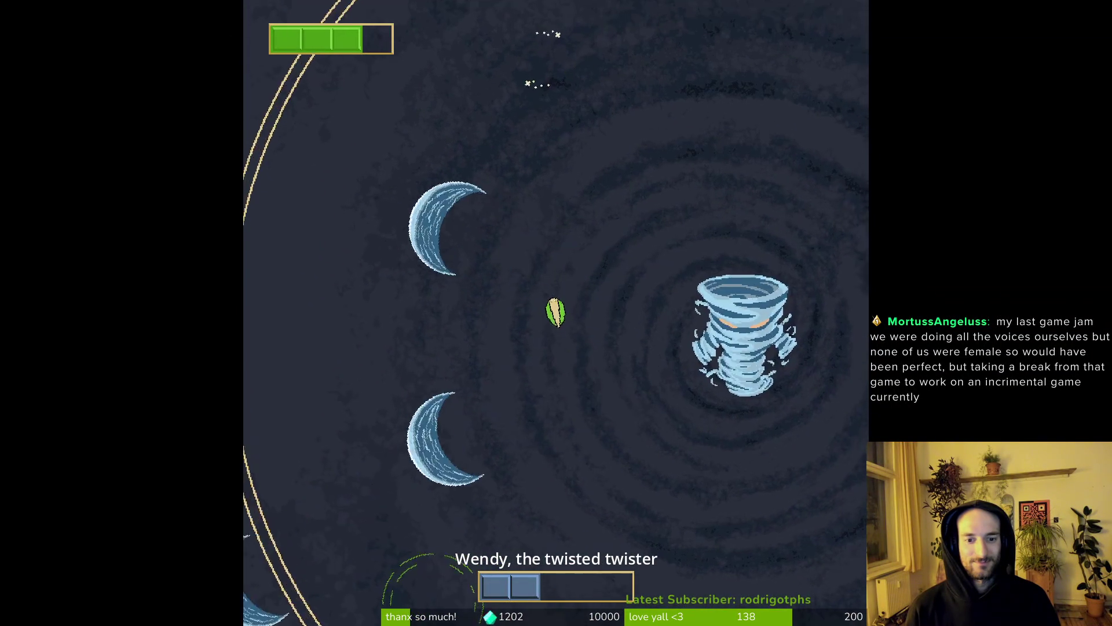
key(w)
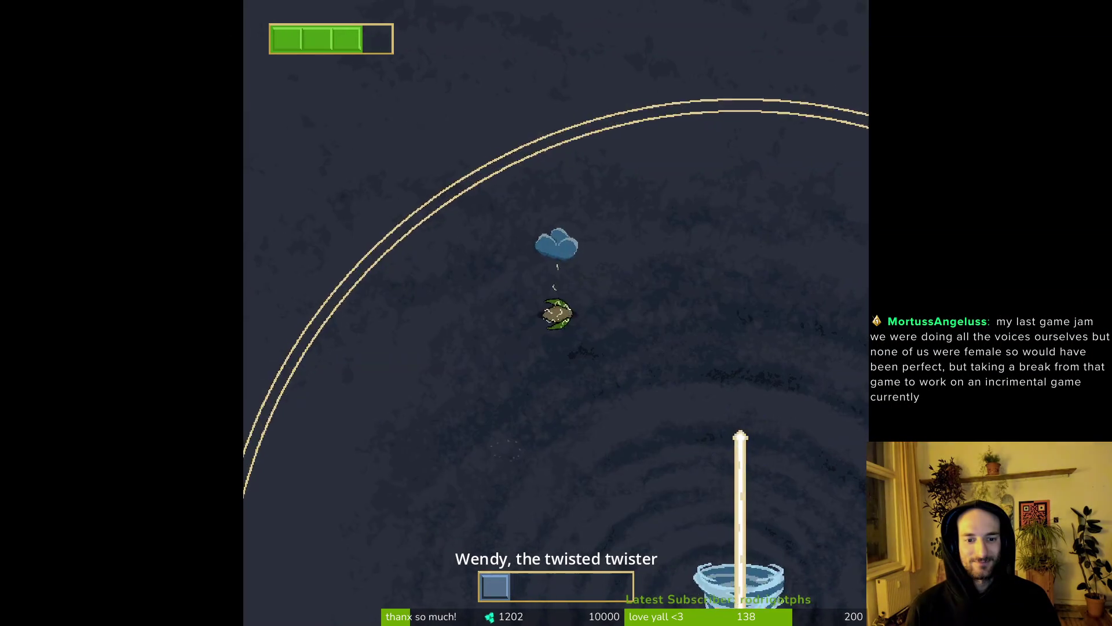
key(s)
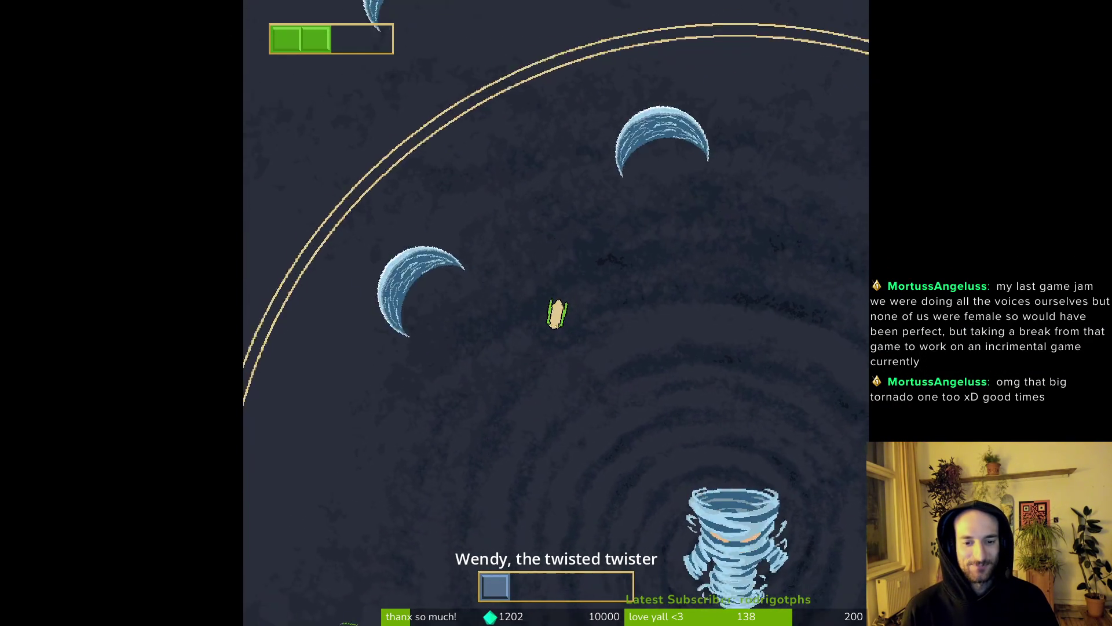
key(a)
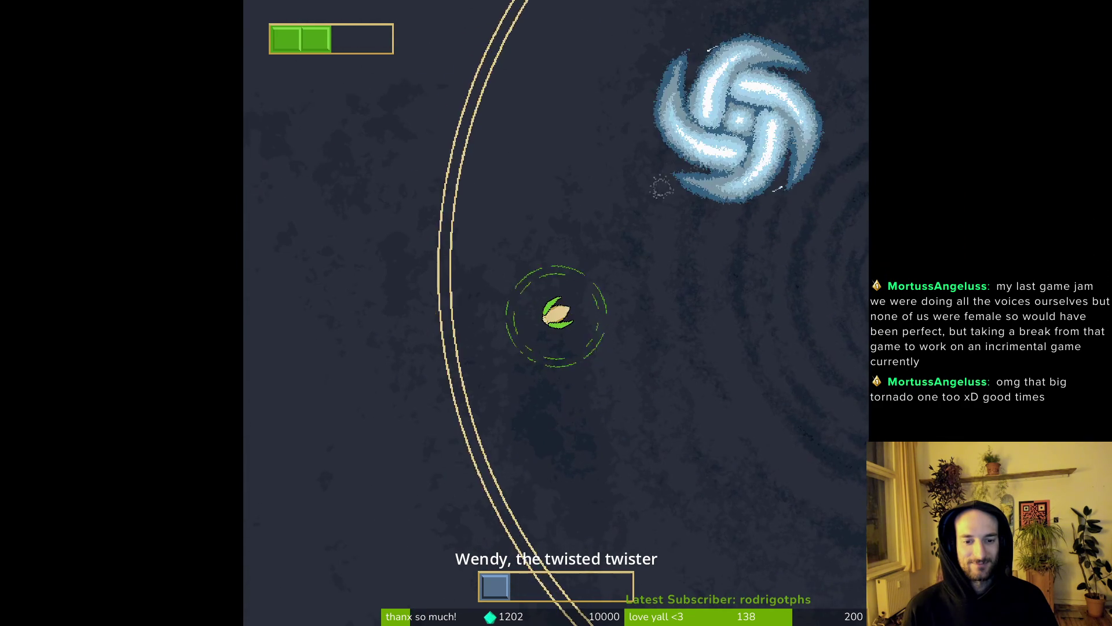
key(w)
key(w)
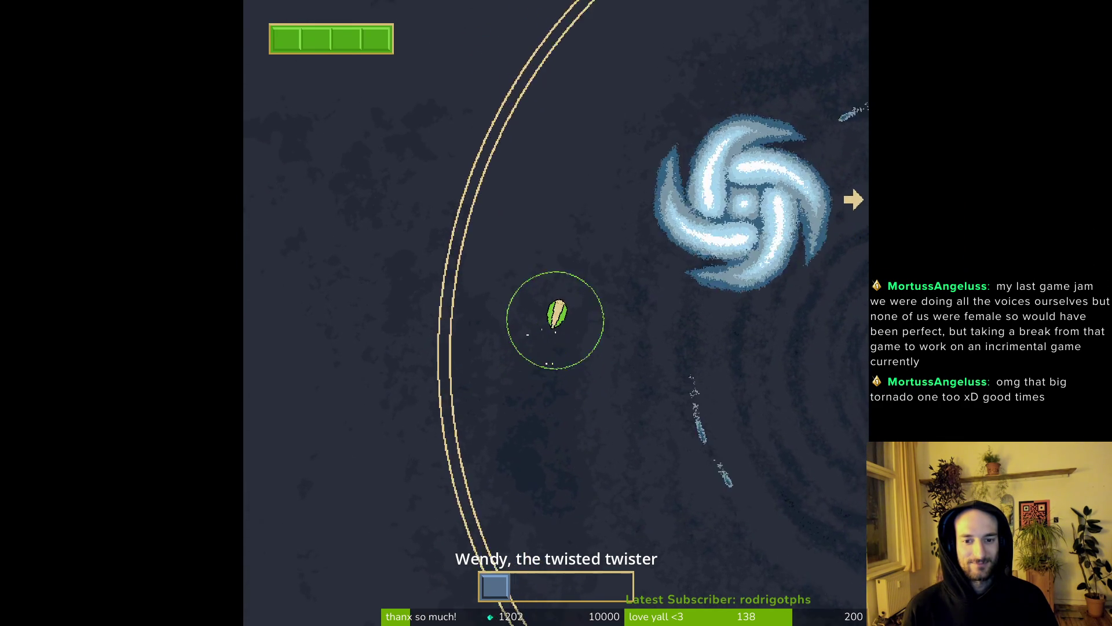
- Close in on the weakened boss, dash into its green swirl, then walk through the garden
key(d)
key(s)
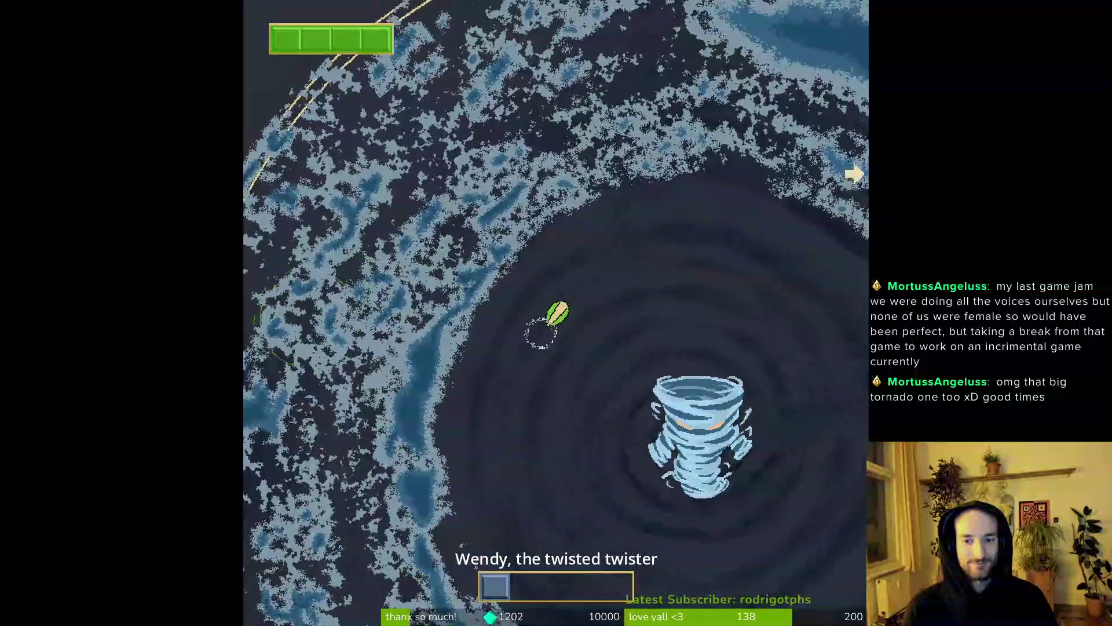
key(w)
key(d)
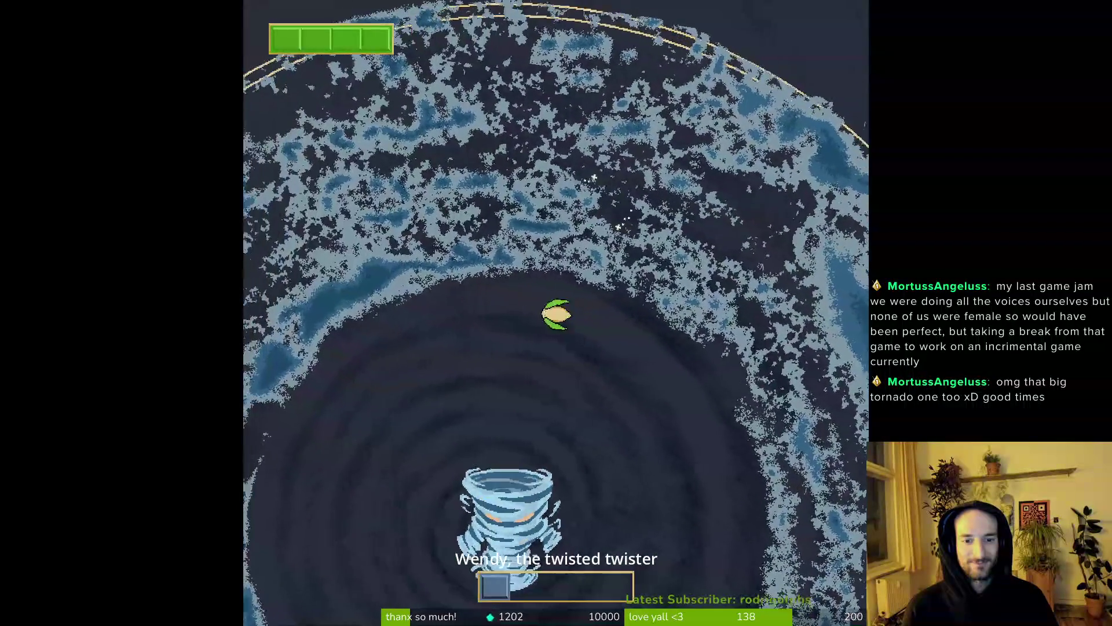
key(w)
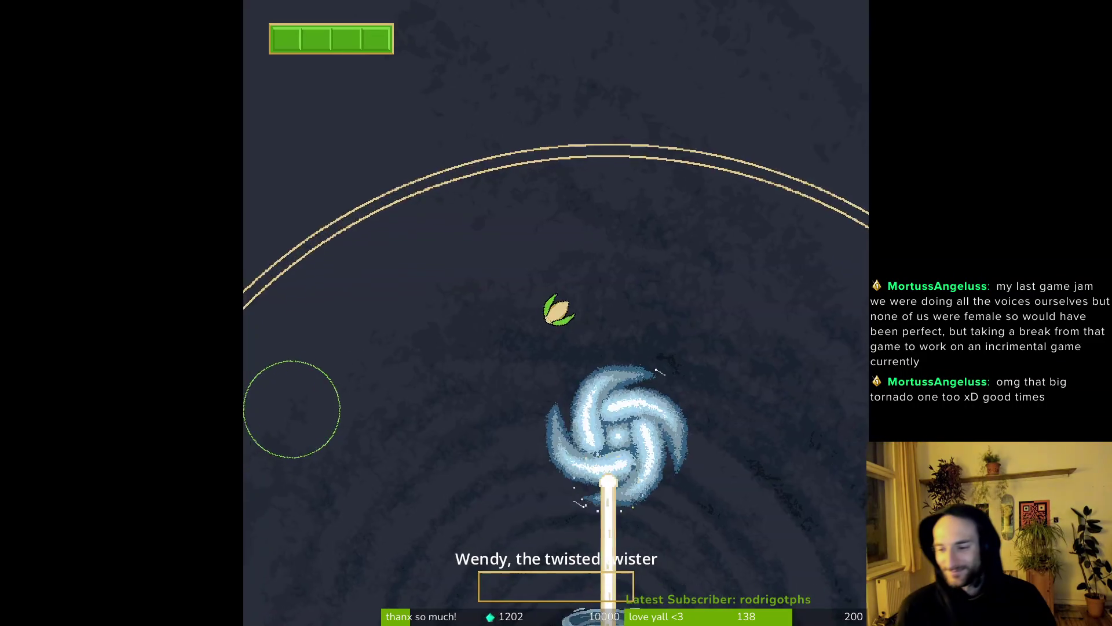
key(s)
key(a)
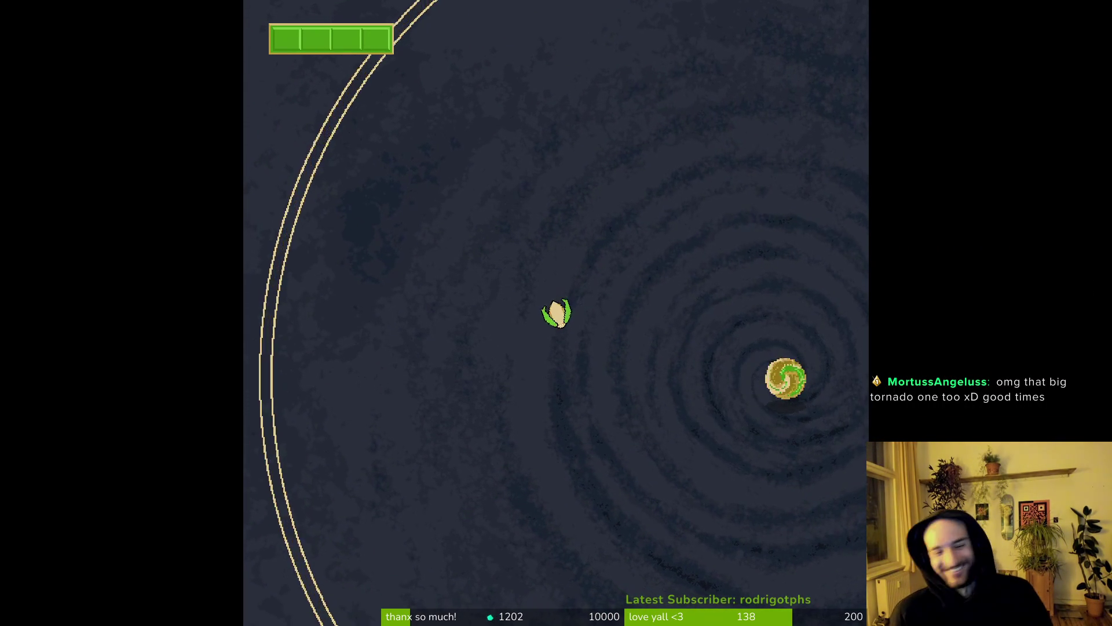
key(d)
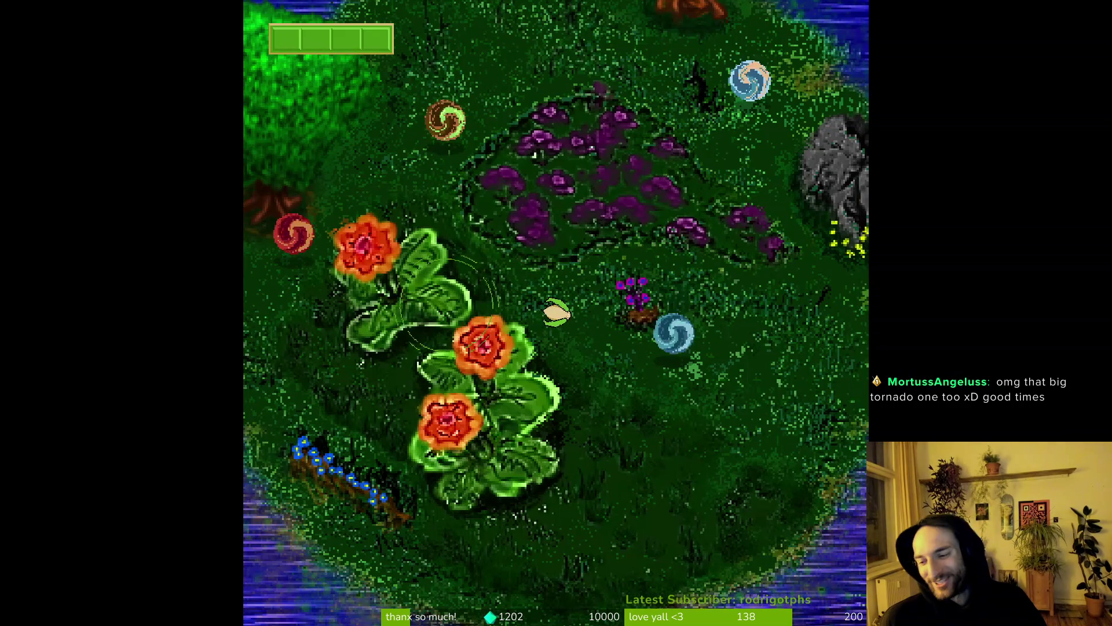
key(w)
key(a)
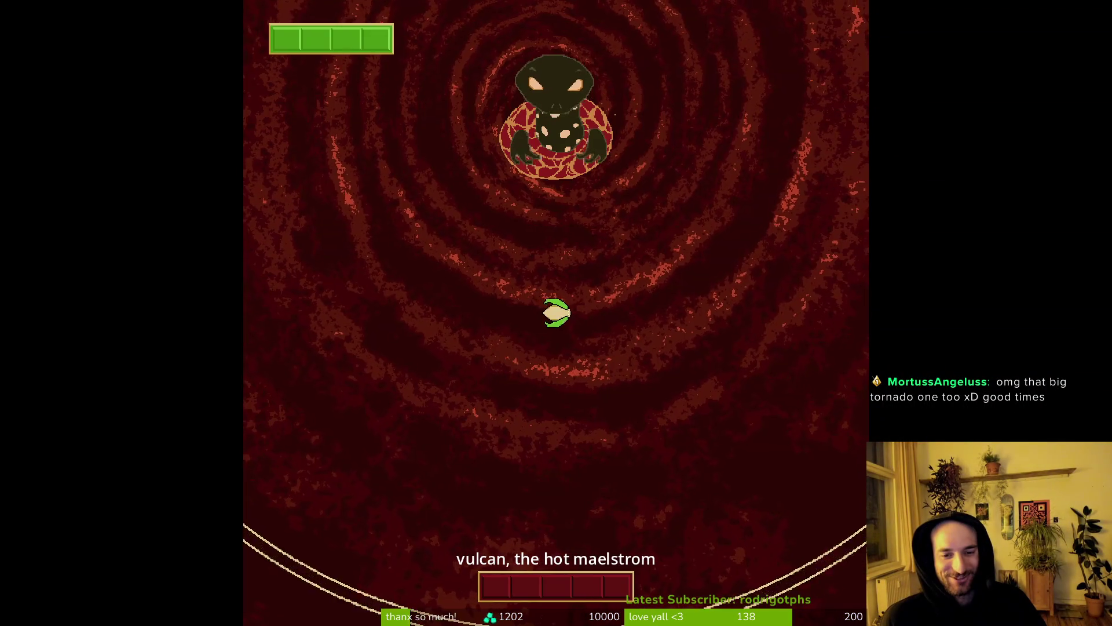
- Circle vulcan across the maelstrom arena, dodging fireballs until it collapses into its orb
key(w)
key(a)
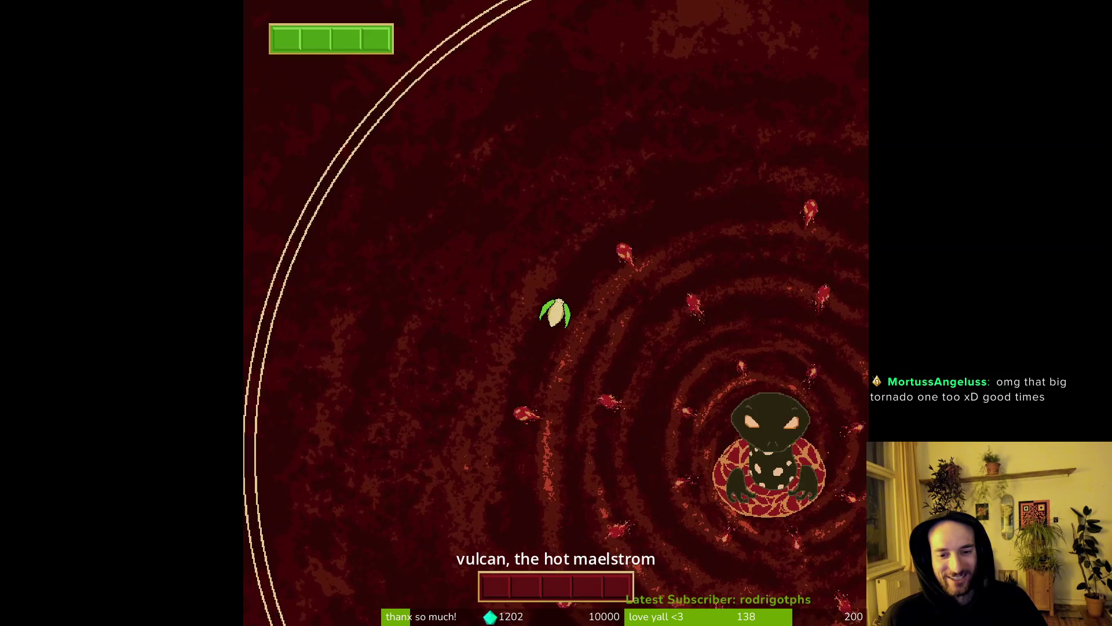
key(d)
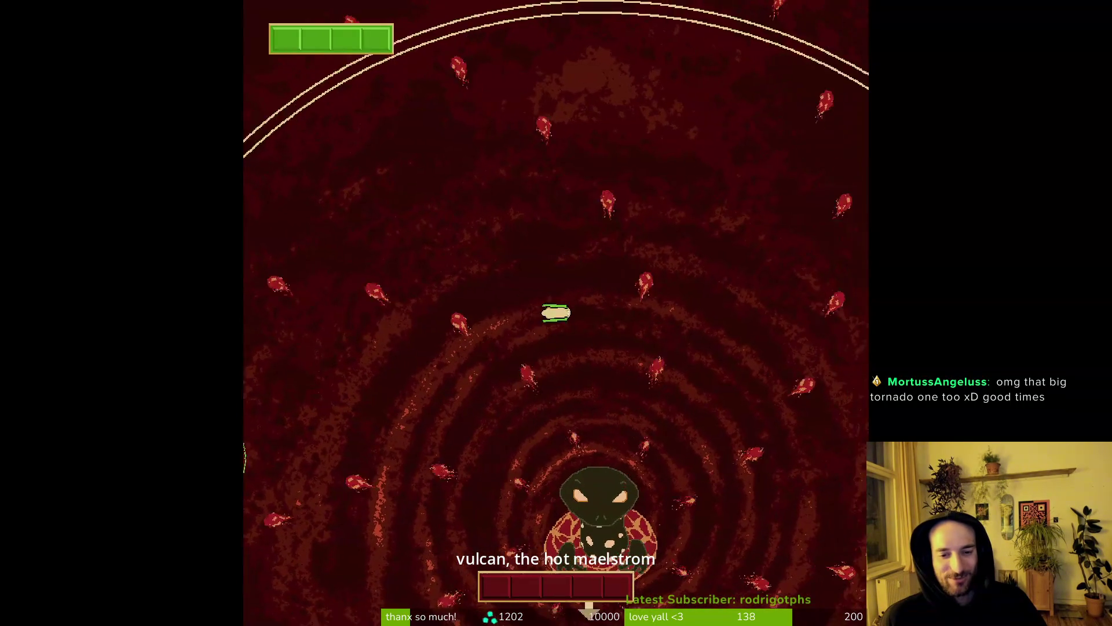
key(s)
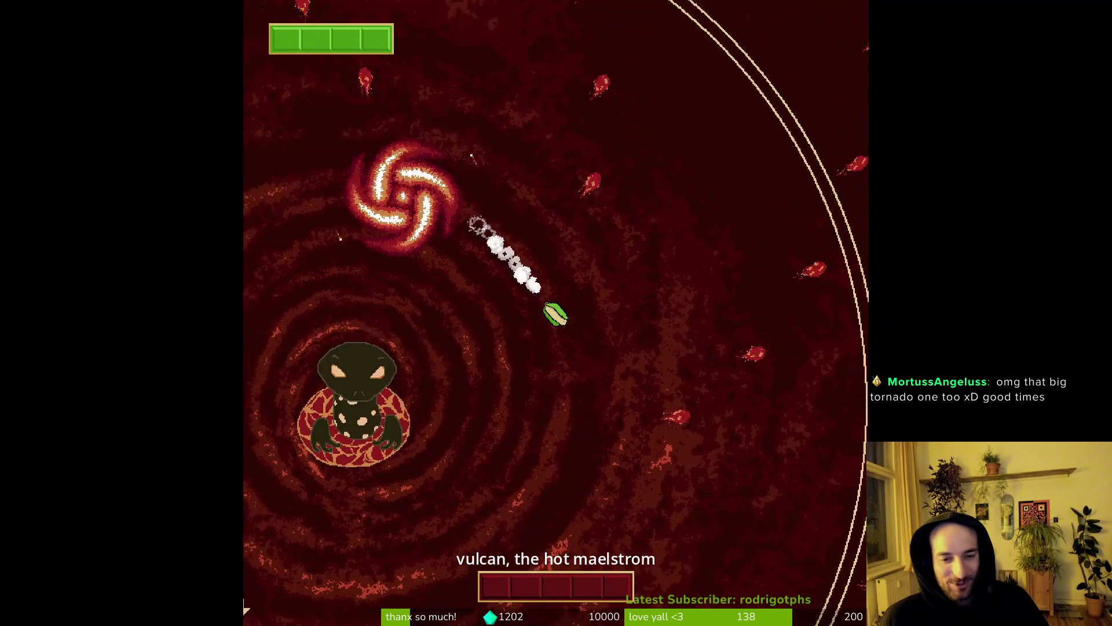
key(a)
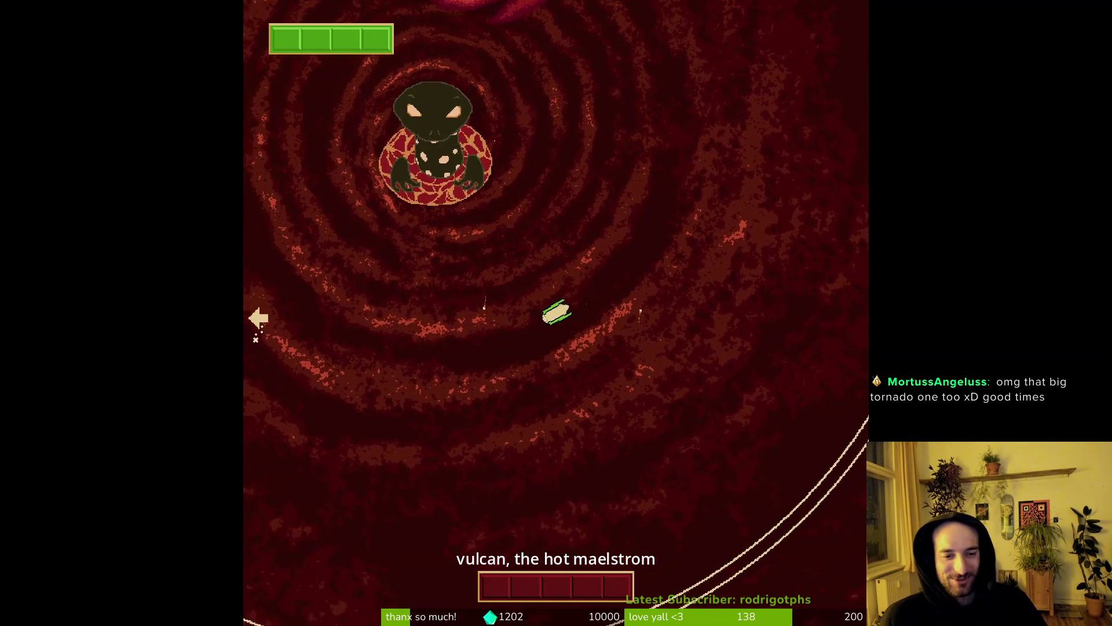
key(w)
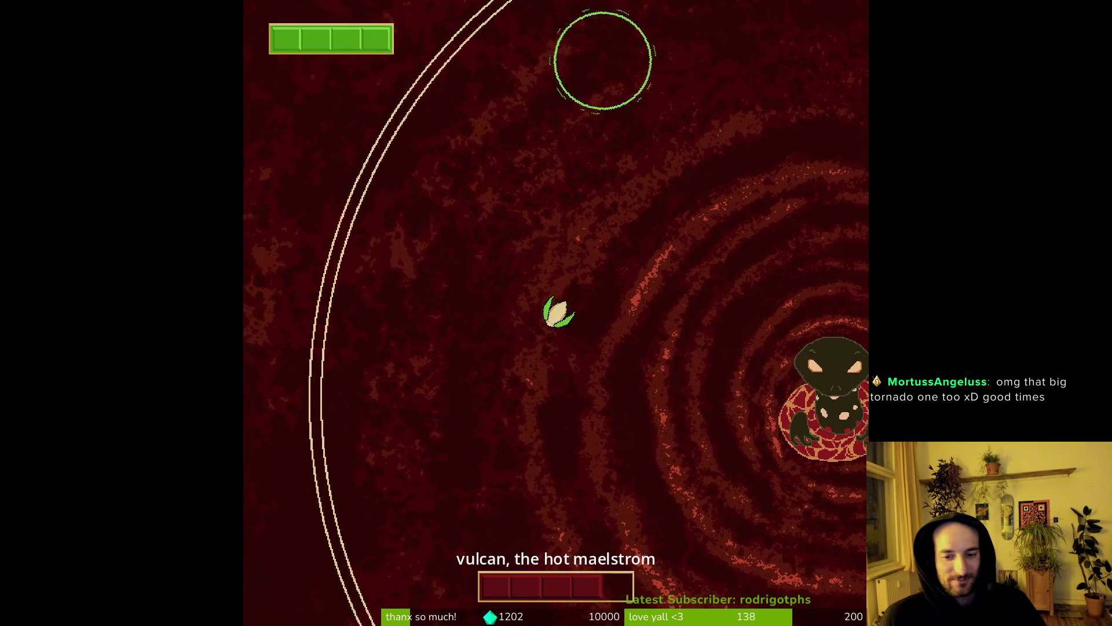
key(a)
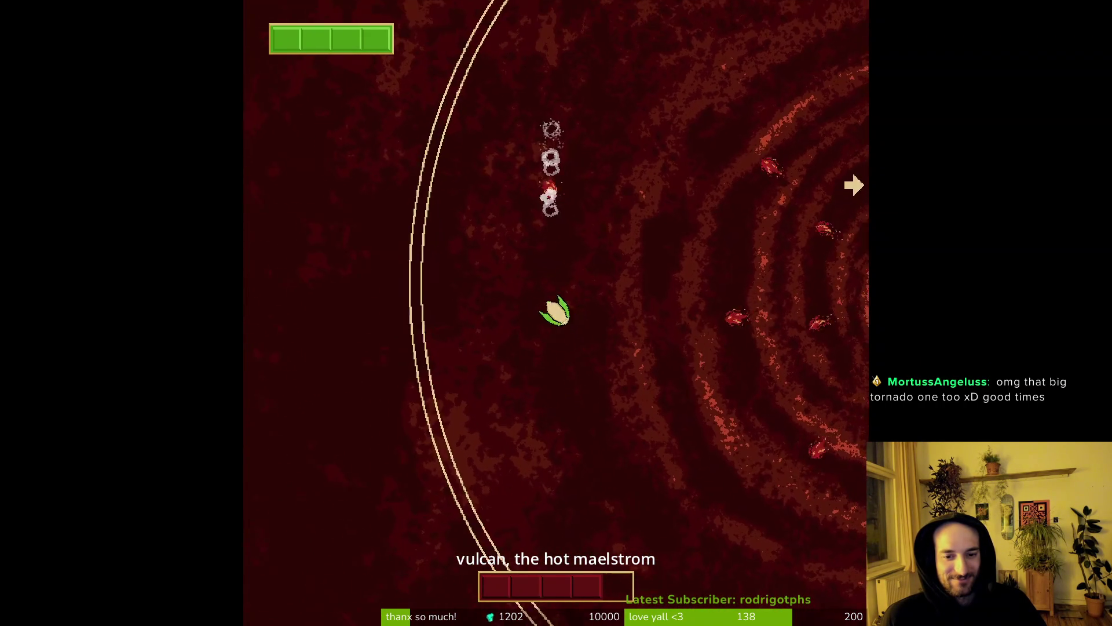
key(d)
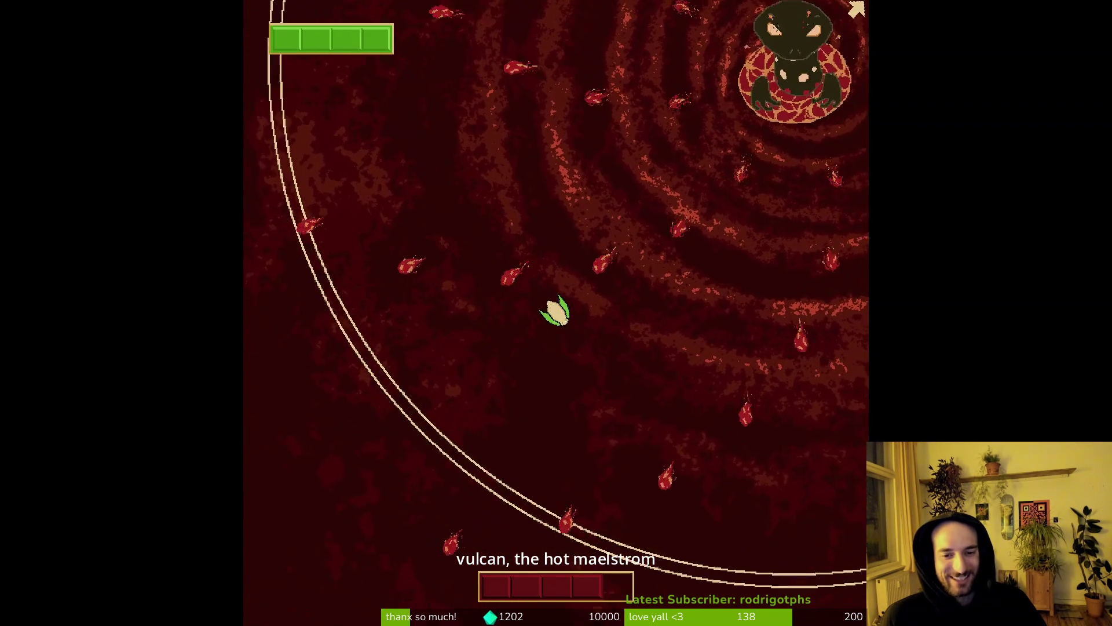
key(d)
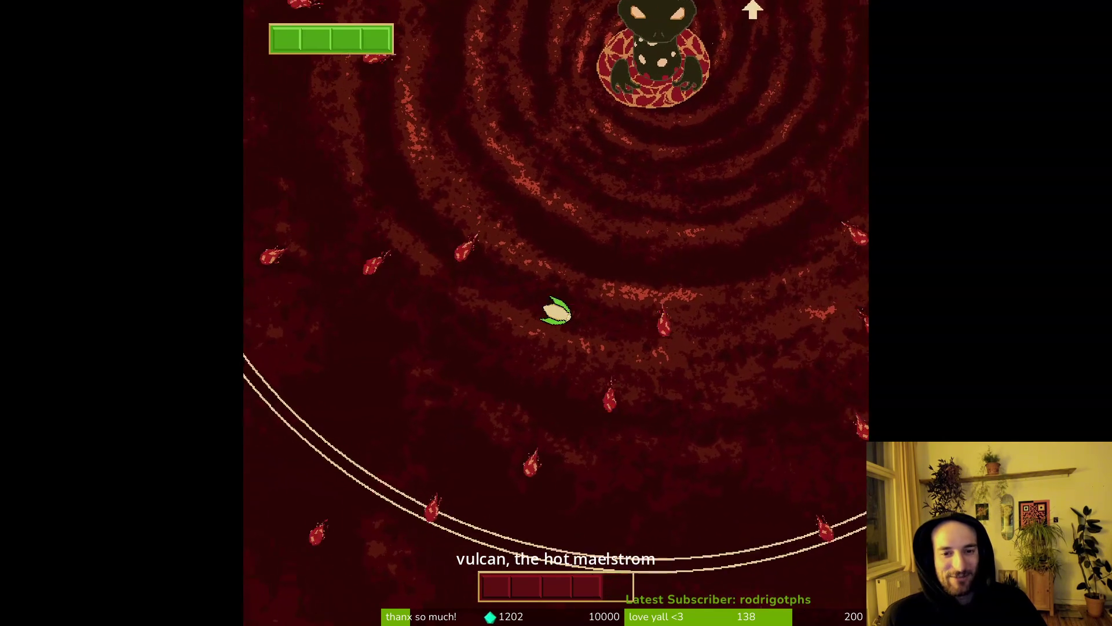
key(w)
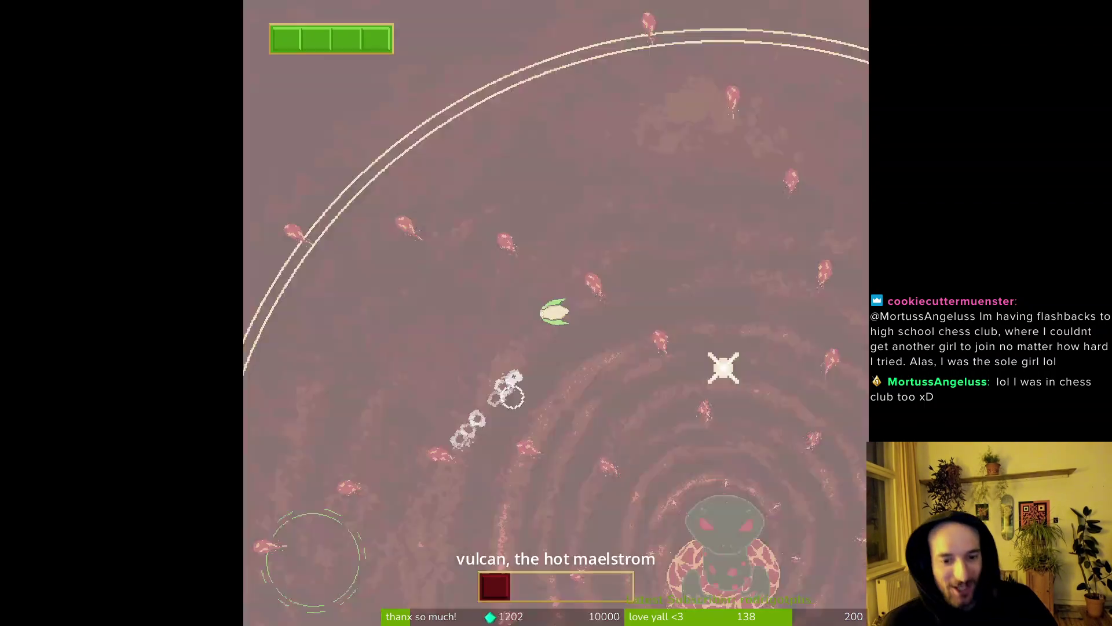
key(s)
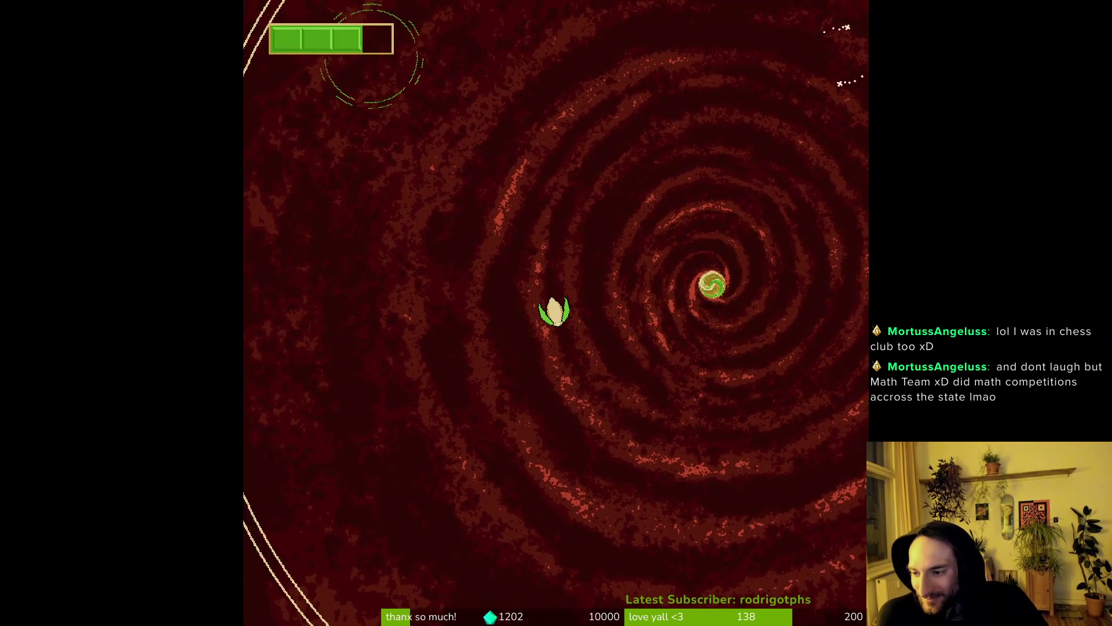
- Follow the spiral up-right and enter vulcan's glowing orb to leave the arena
key(d)
key(w)
key(w)
key(d)
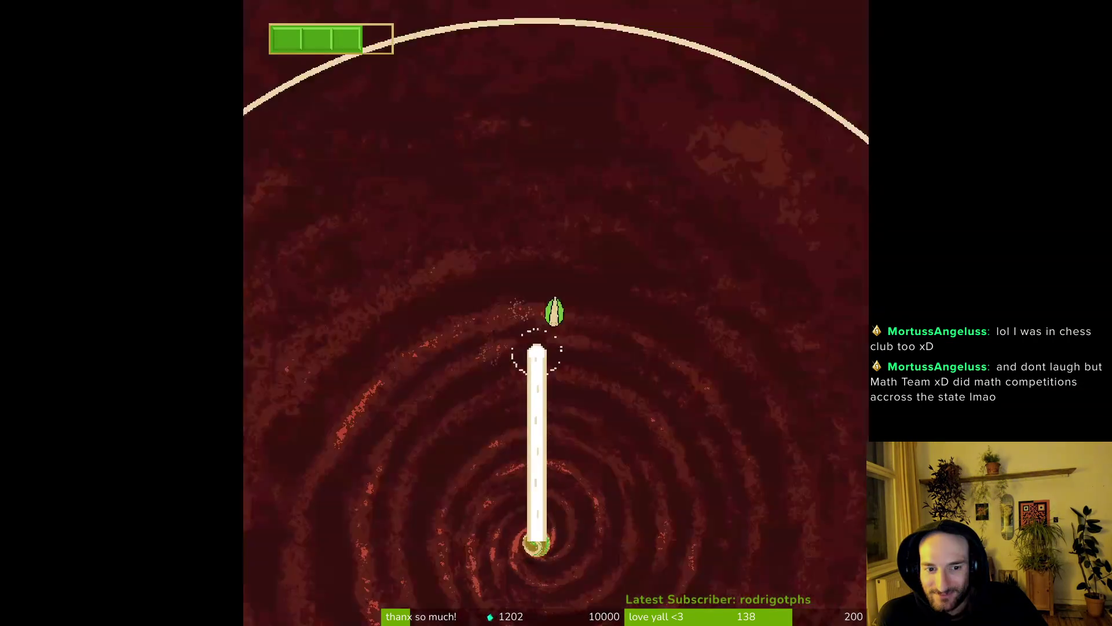
key(s)
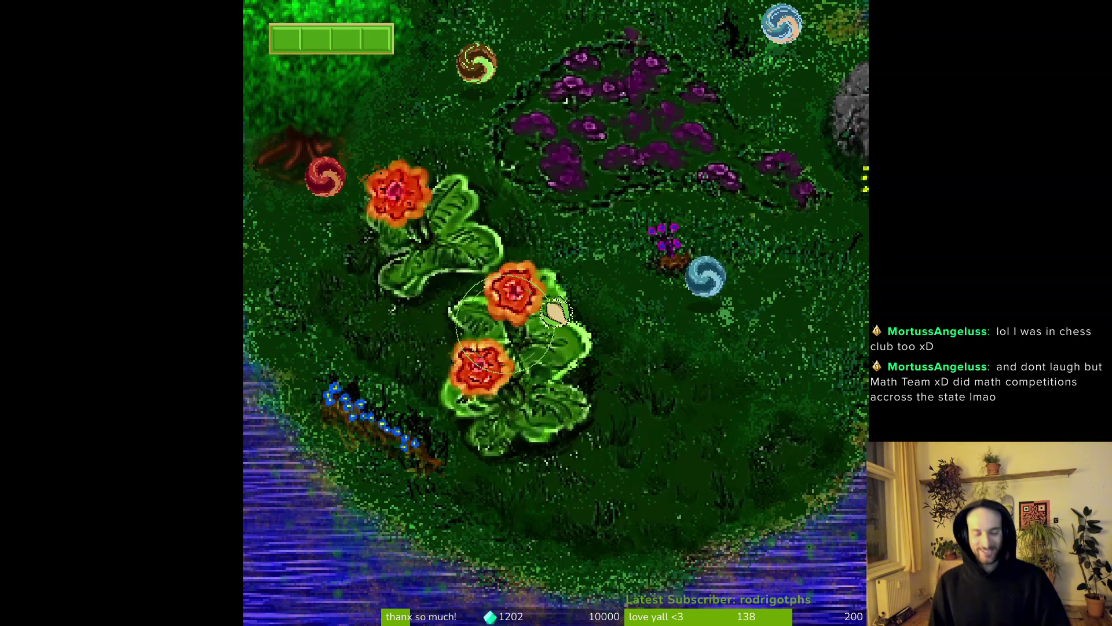
- Pause Re-Balance and quit to the title screen
key(Escape)
key(Down)
key(Return)
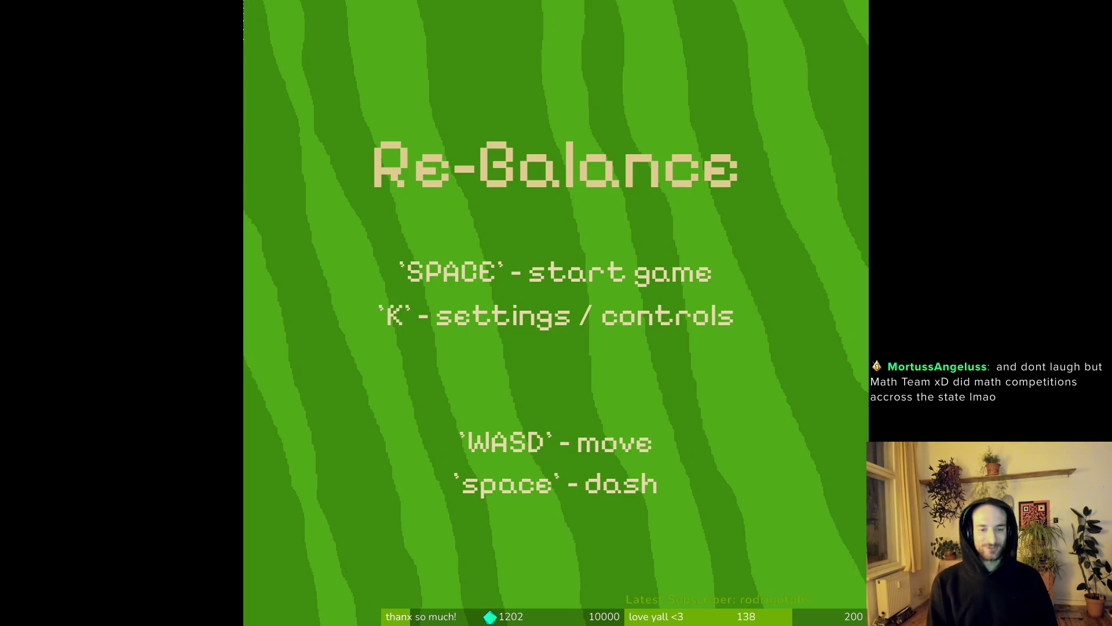
- Exit fullscreen, close the Re-Balance tab, and return to loreDandelion.aseprite in Aseprite
key(Escape)
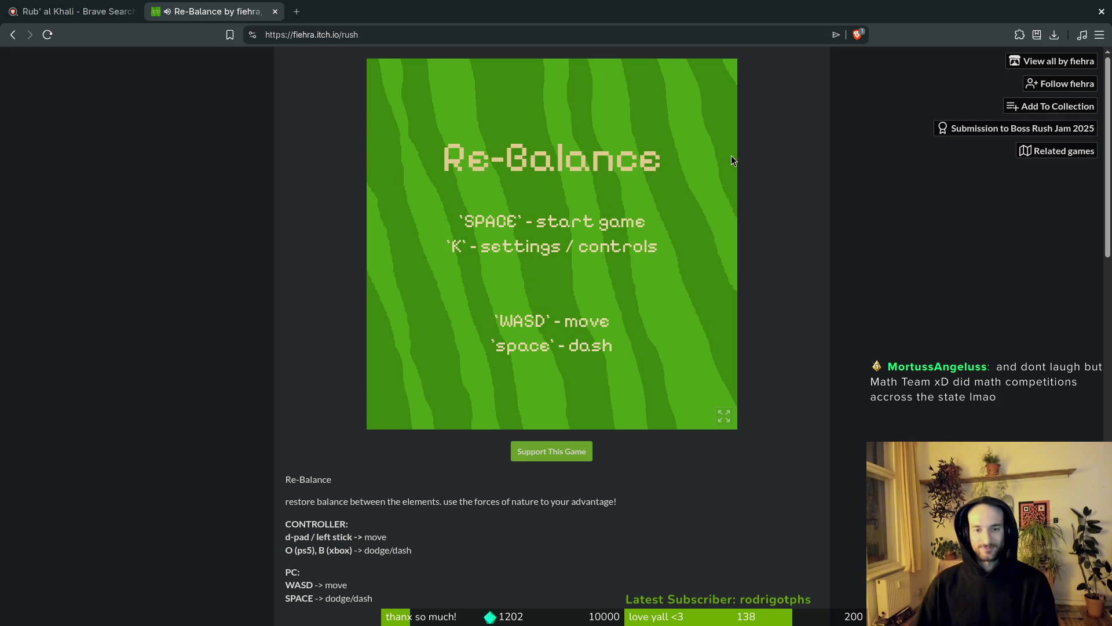
key(ctrl+w)
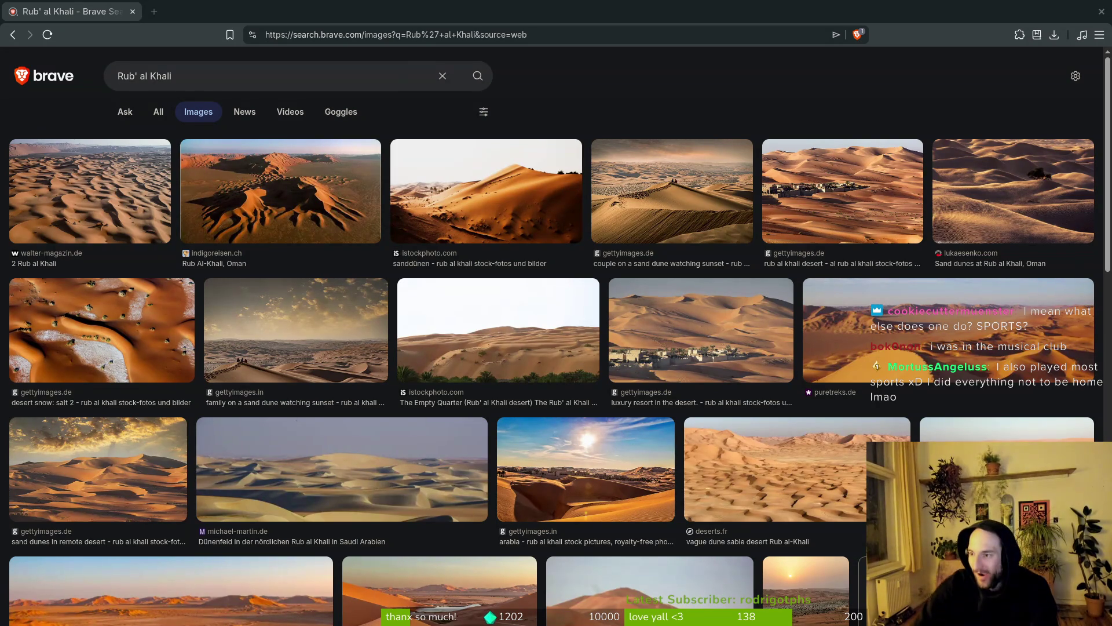
key(alt+Tab)
scroll(716, 310, up, 4)
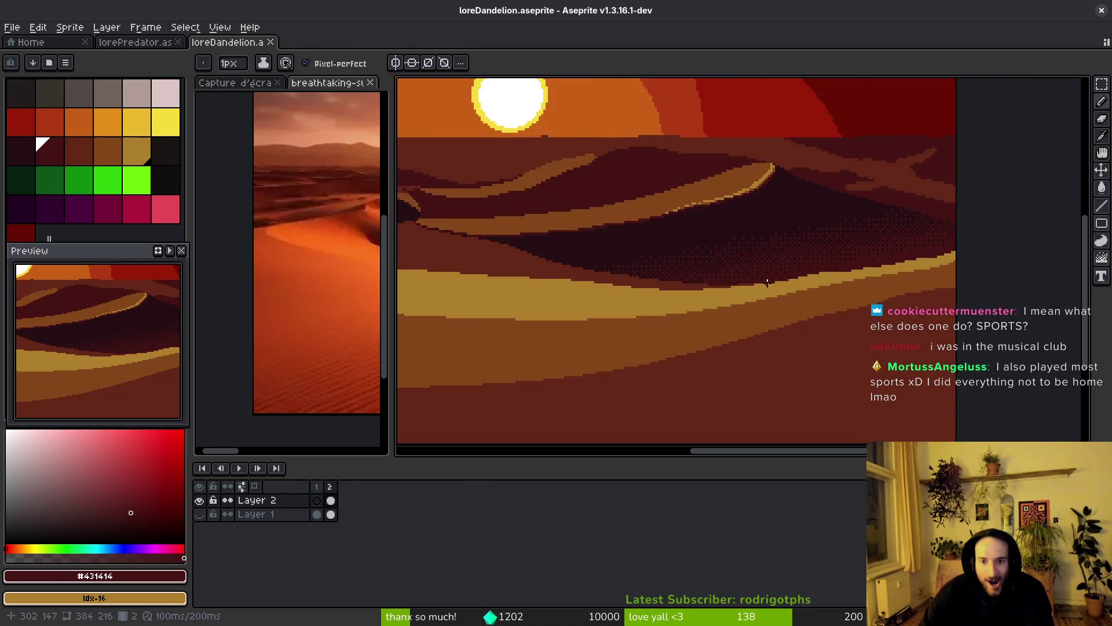
- Compare the loreDandelion artwork against the desert sunset reference image
scroll(703, 324, up, 3)
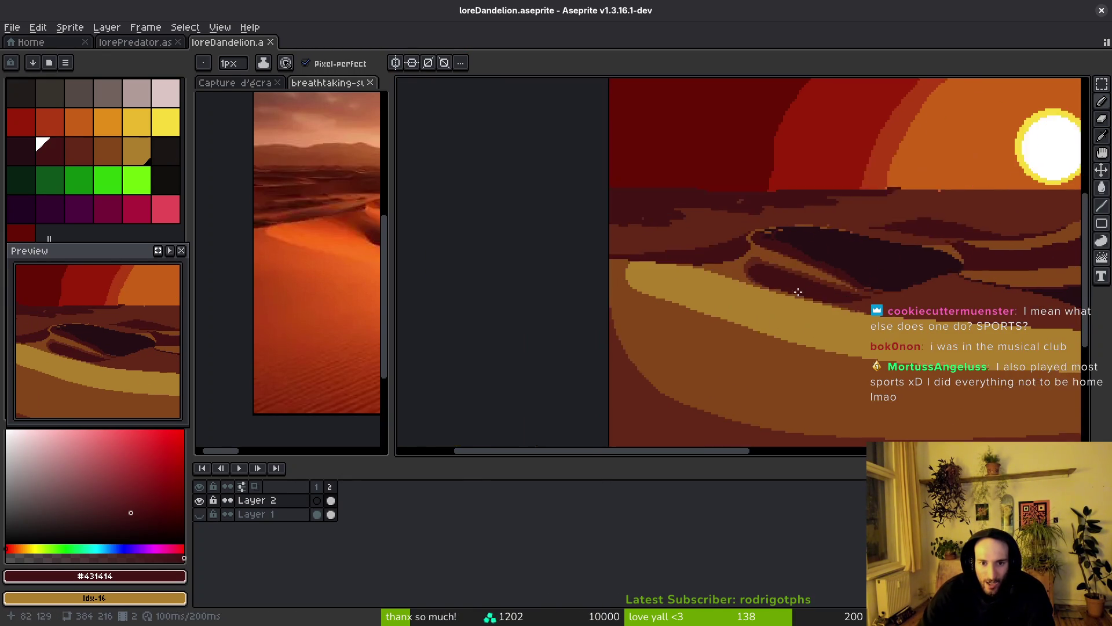
key(alt)
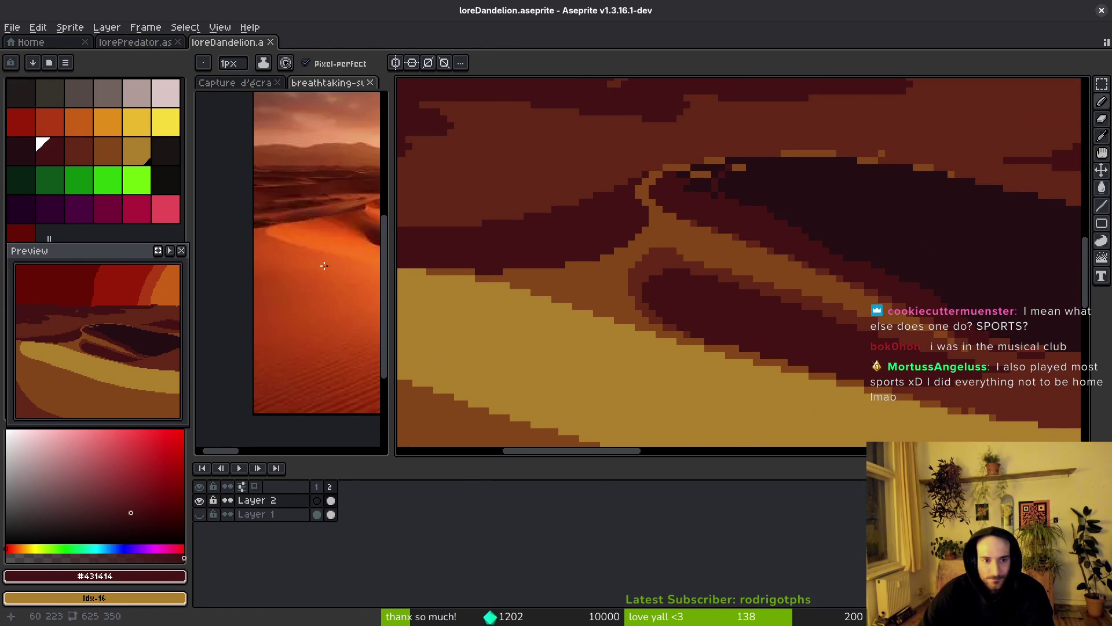
click(323, 261)
scroll(272, 275, up, 3)
scroll(884, 313, down, 1)
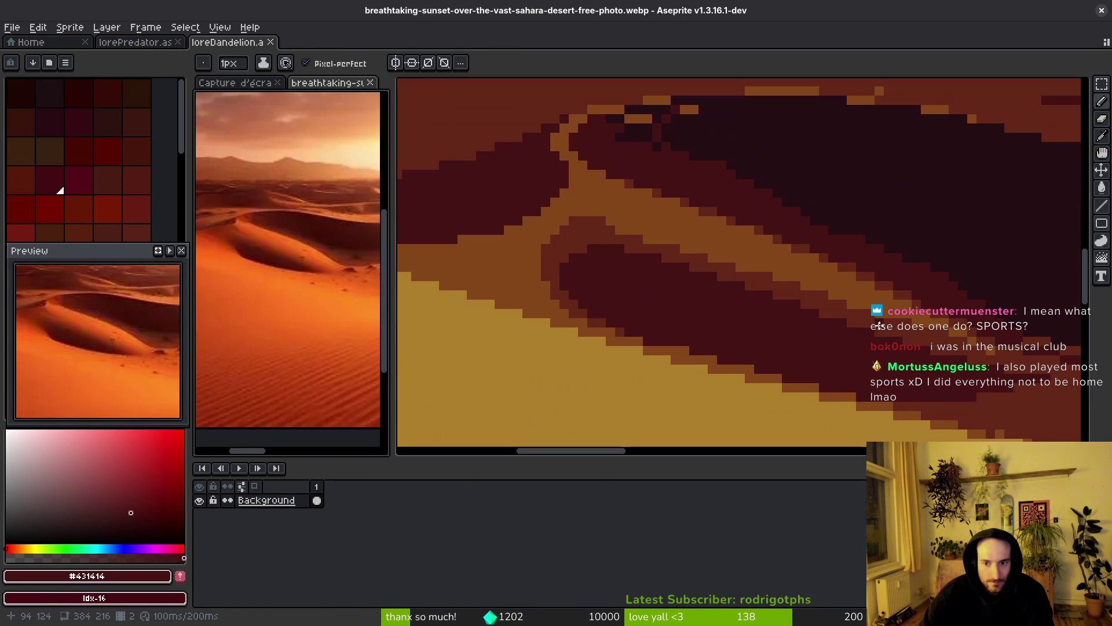
click(904, 330)
scroll(921, 349, down, 1)
scroll(919, 349, down, 2)
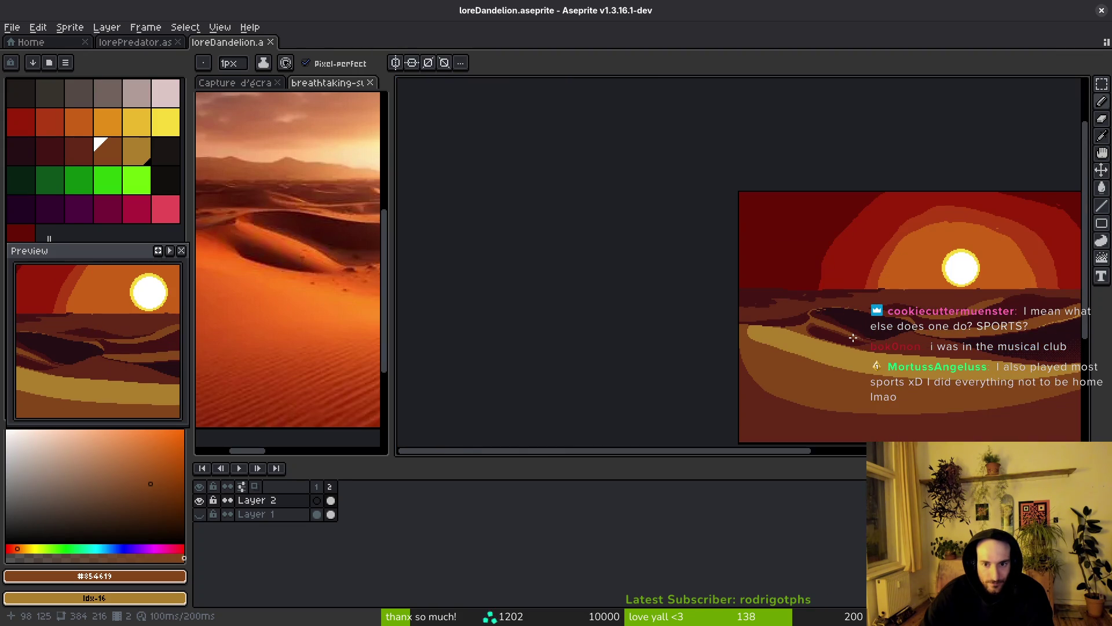
scroll(956, 290, up, 3)
click(345, 283)
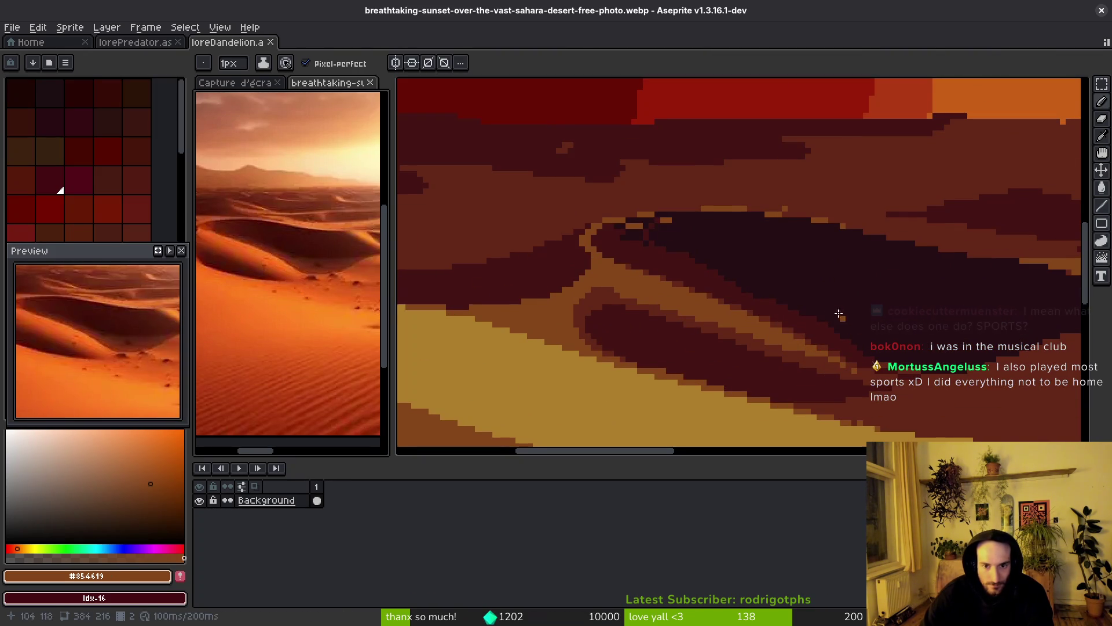
scroll(618, 281, up, 2)
click(618, 280)
- Paint the darkest #250e13 pixels along the big dune's shadow
alt+click(591, 206)
drag(591, 206, 642, 230)
scroll(528, 221, up, 1)
click(529, 220)
scroll(556, 232, up, 1)
mouse_move(556, 232)
mouse_down()
mouse_move(596, 250)
mouse_move(846, 284)
mouse_up()
click(689, 256)
- Add maroon #431414 at the shadow edge and cover stray orange pixels with #250e13
alt+click(687, 293)
click(615, 275)
scroll(618, 278, right, 2)
alt+click(613, 256)
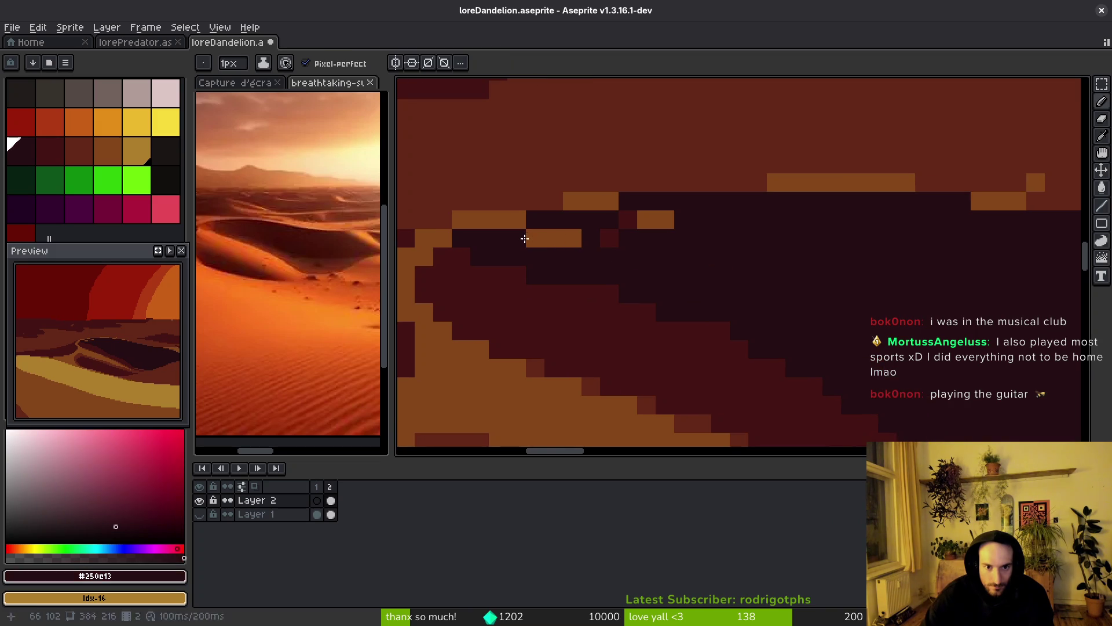
drag(530, 238, 666, 209)
scroll(750, 244, left, 1)
click(690, 225)
scroll(690, 225, up, 4)
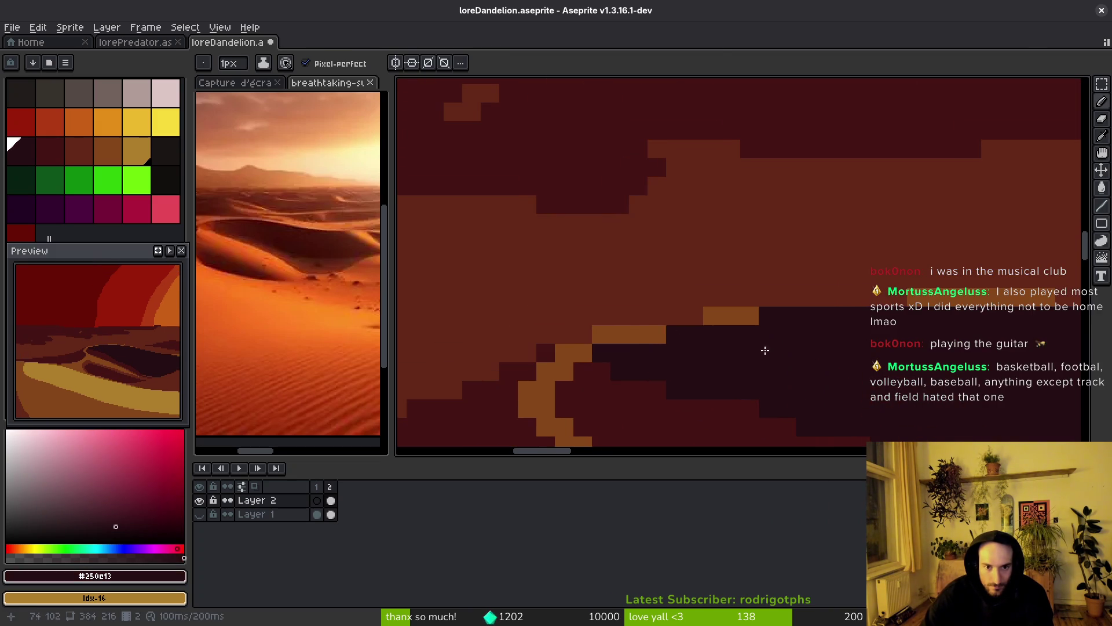
- Draw a thin orange #854619 rim along the dune edge
alt+click(640, 328)
click(684, 317)
mouse_move(684, 317)
mouse_down()
mouse_move(784, 295)
mouse_move(895, 297)
mouse_up()
scroll(1018, 375, down, 2)
scroll(1018, 375, up, 3)
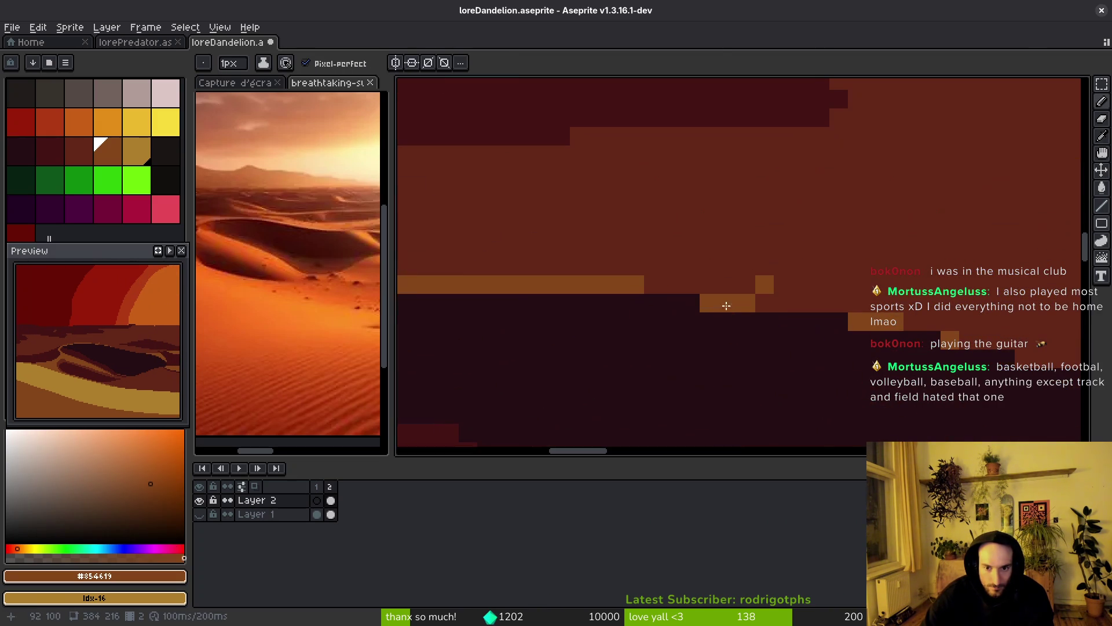
drag(760, 302, 842, 313)
- Break up the orange rim with dark pixels and add orange pixels along the crest
alt+click(770, 316)
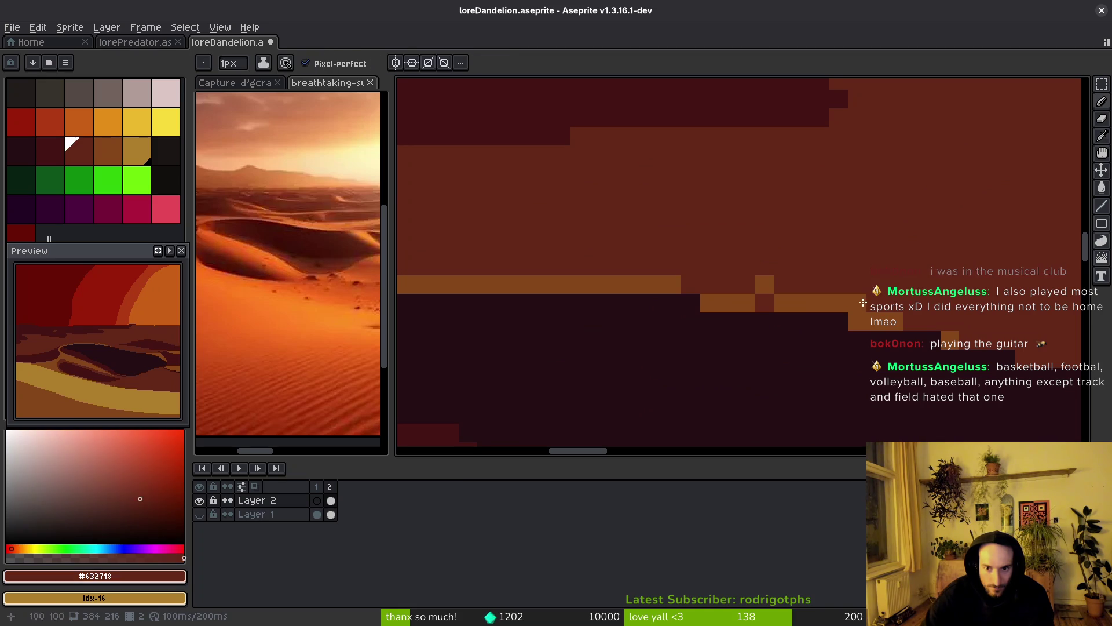
click(765, 285)
click(821, 303)
alt+click(852, 321)
scroll(979, 374, down, 1)
scroll(739, 335, up, 1)
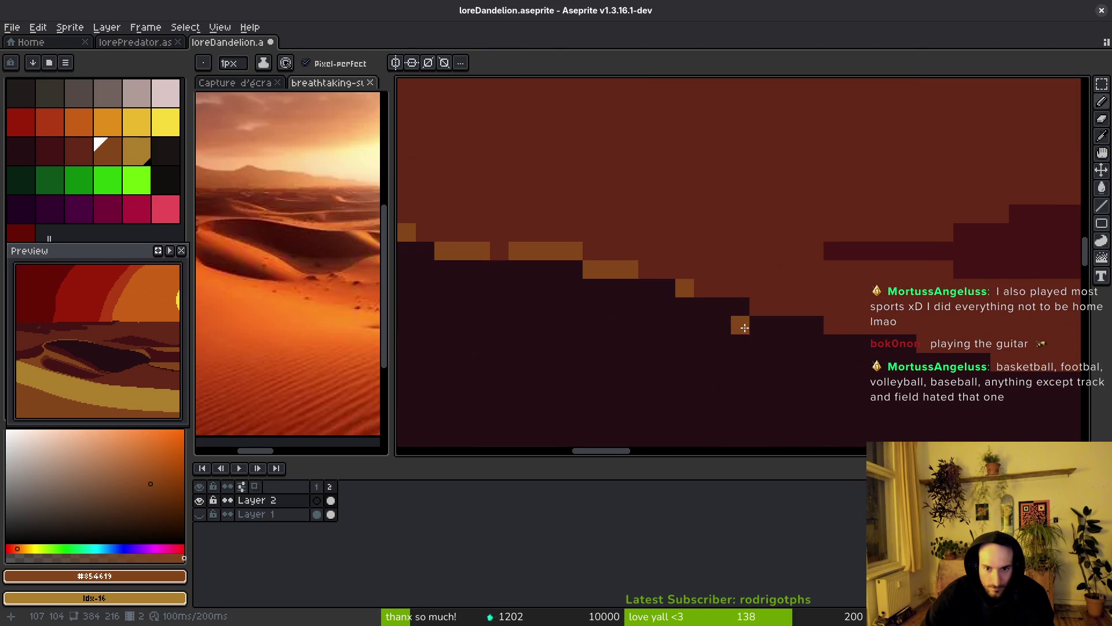
mouse_move(702, 290)
mouse_down()
mouse_move(944, 343)
mouse_move(890, 329)
mouse_move(807, 343)
mouse_up()
scroll(890, 328, right, 5)
click(900, 357)
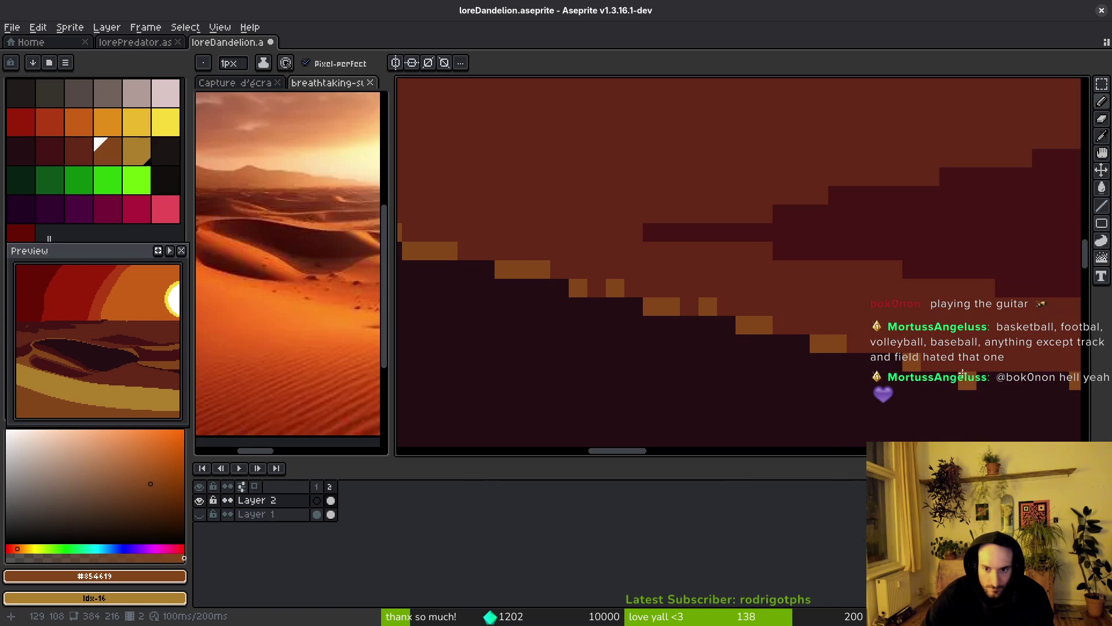
- Try filling maroon dune areas with dark #250e13, then undo those strokes
scroll(868, 402, down, 3)
scroll(868, 402, down, 2)
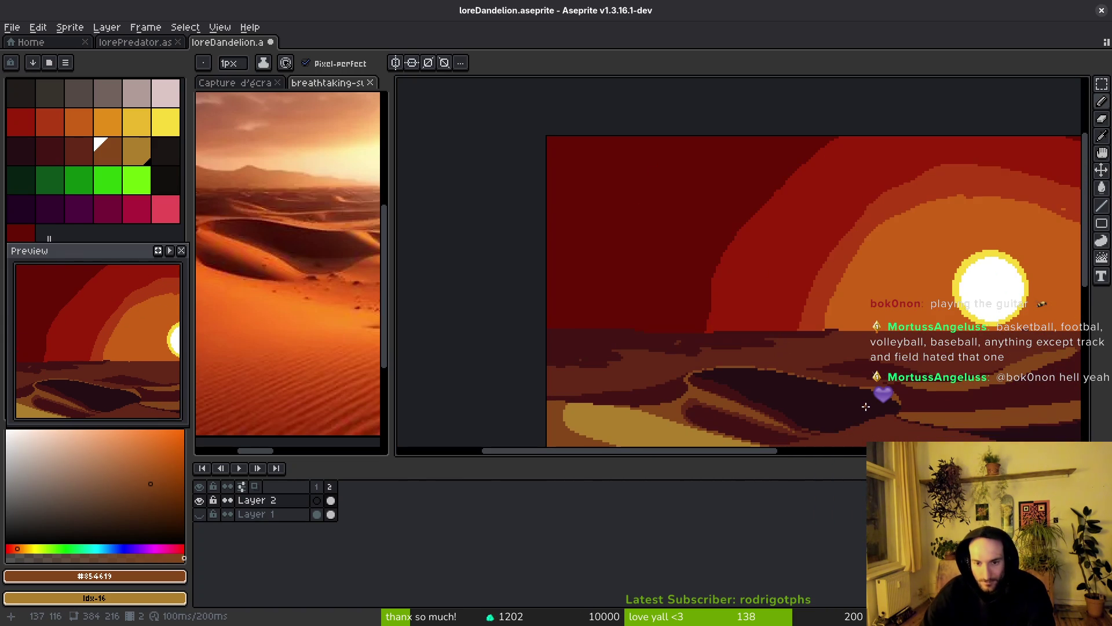
scroll(776, 345, up, 3)
scroll(776, 344, up, 2)
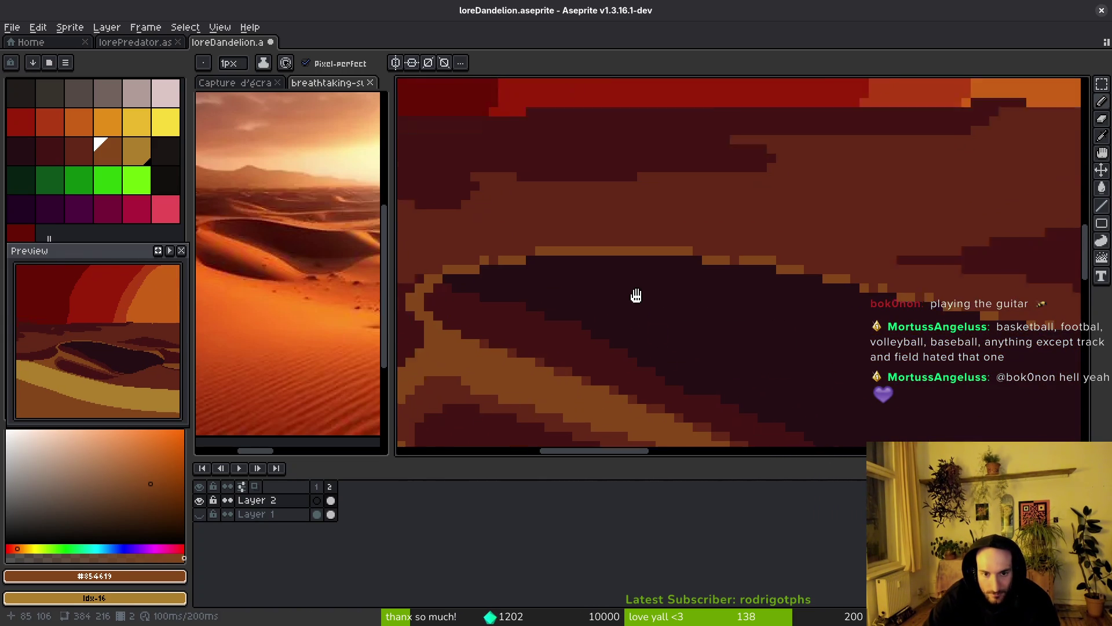
alt+click(524, 305)
scroll(695, 317, up, 1)
scroll(695, 317, up, 1)
alt+click(566, 228)
mouse_move(529, 245)
mouse_down()
mouse_move(735, 301)
mouse_move(606, 256)
mouse_move(518, 249)
mouse_up()
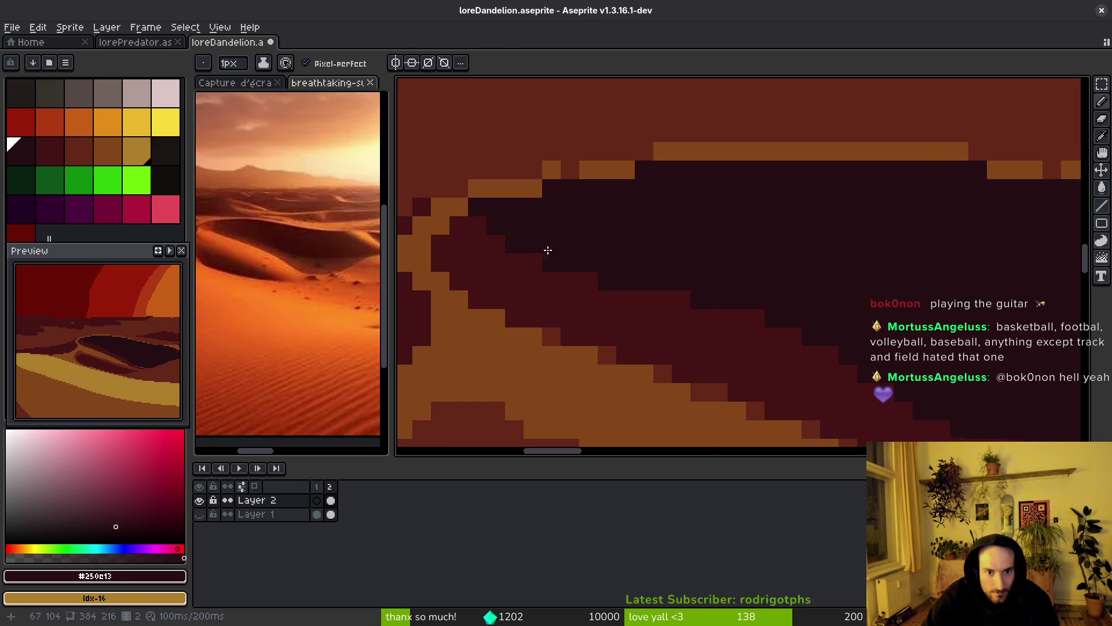
scroll(646, 334, down, 3)
scroll(608, 303, up, 3)
key(ctrl+z)
- Paint maroon #431414 pixels into the dune, turning brown pixels dark red
alt+click(534, 258)
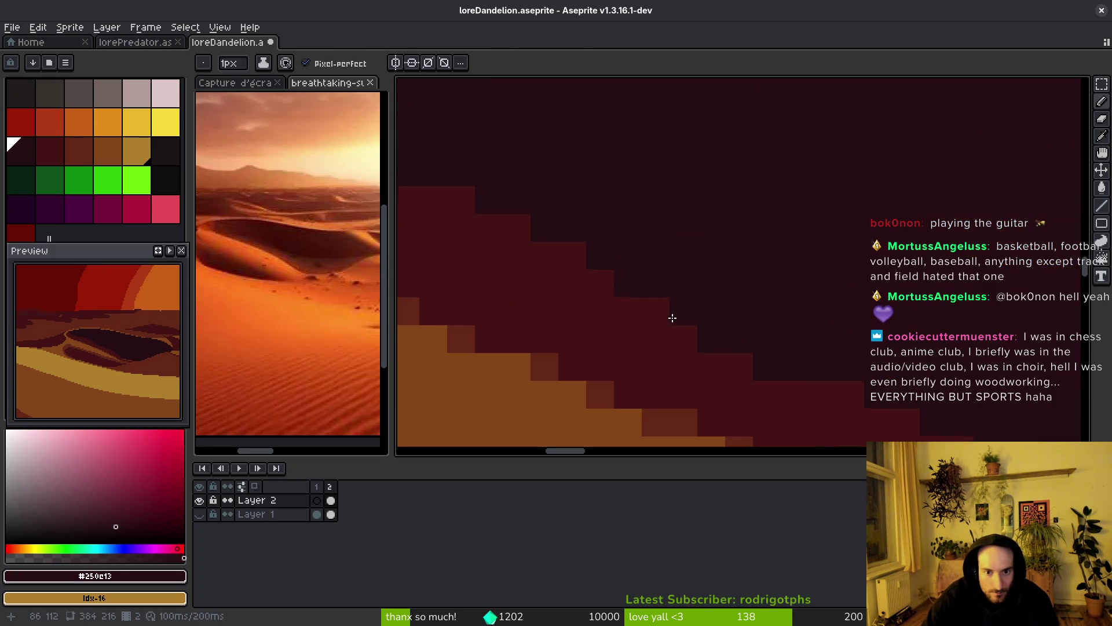
drag(697, 311, 698, 355)
scroll(521, 236, down, 2)
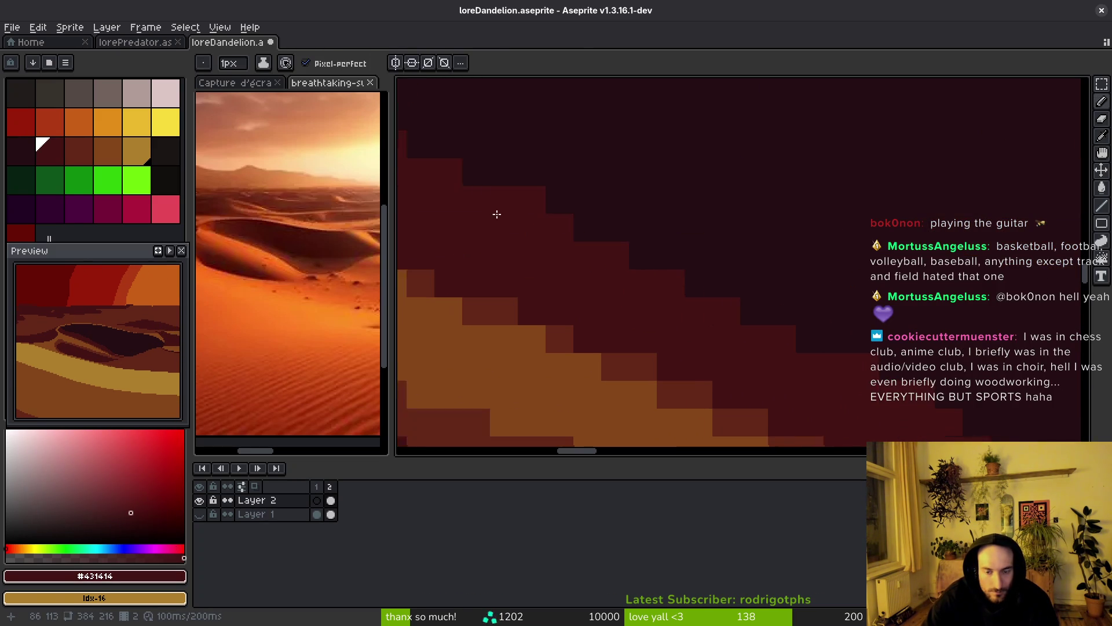
scroll(774, 355, right, 6)
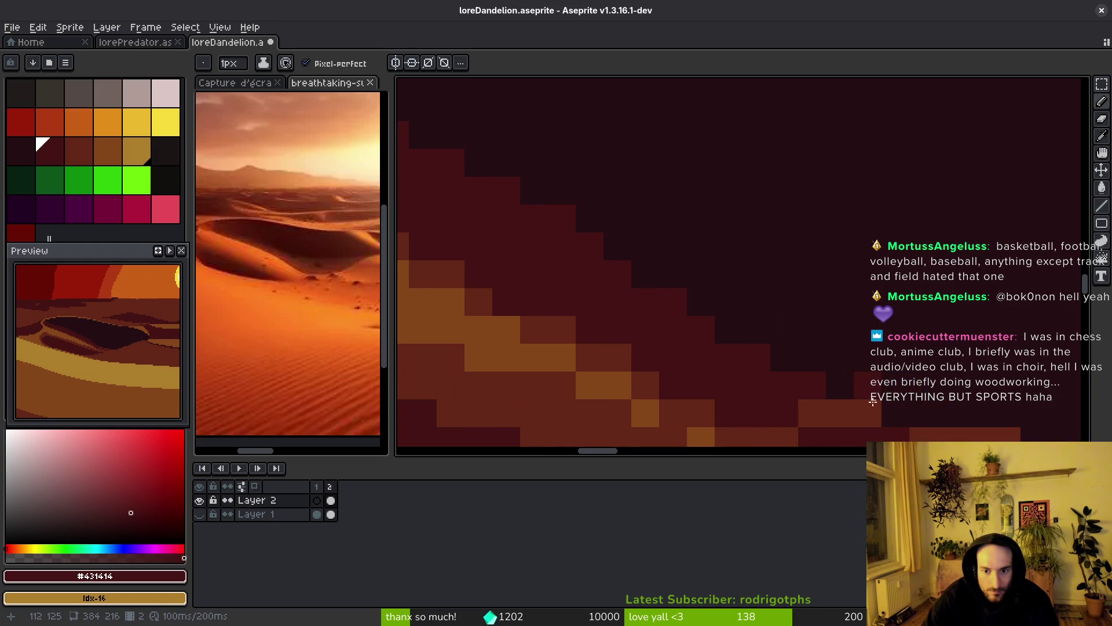
scroll(964, 386, down, 2)
scroll(738, 345, up, 2)
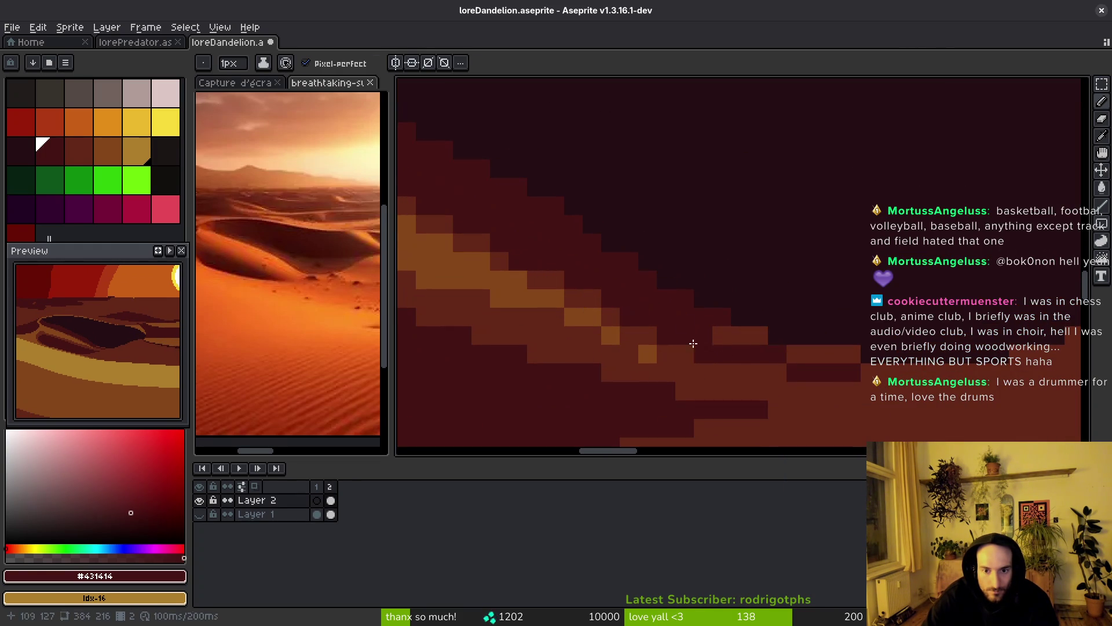
drag(738, 342, 759, 335)
scroll(753, 336, right, 3)
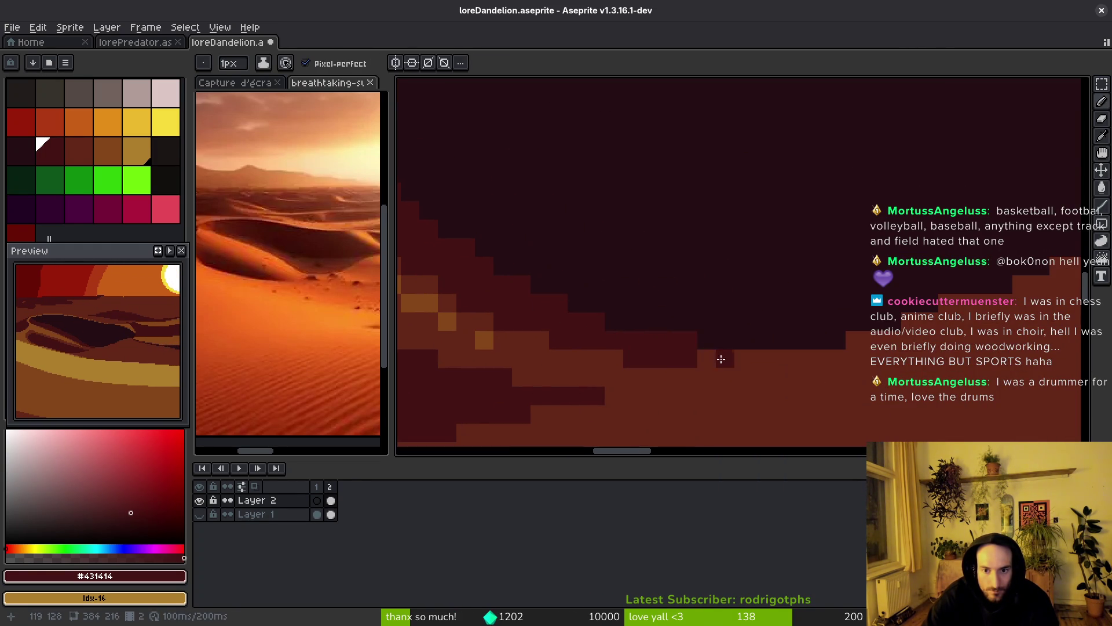
- Add a dark #250e13 pixel and stroke along the dune's shadow edge
alt+click(638, 323)
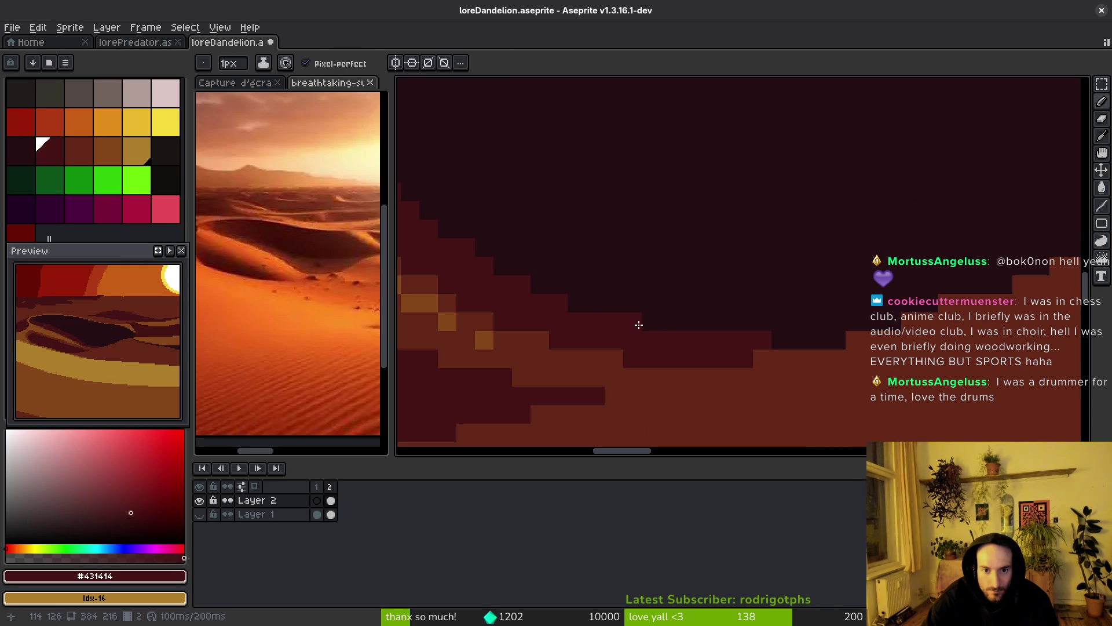
click(465, 246)
scroll(464, 243, down, 4)
scroll(762, 332, up, 6)
drag(715, 315, 668, 325)
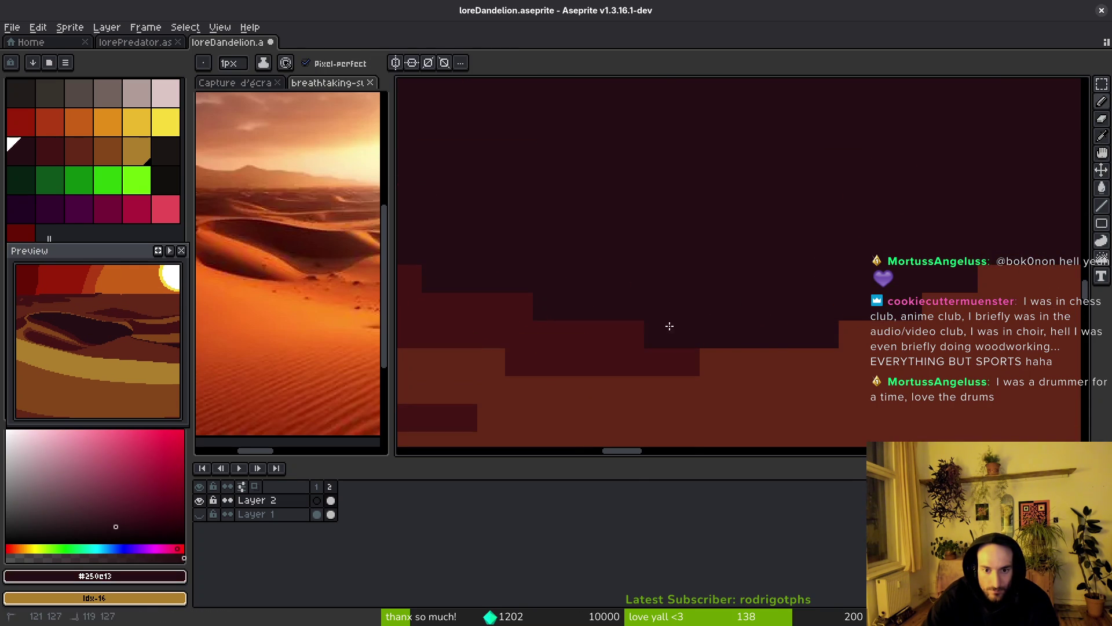
scroll(676, 355, down, 3)
scroll(700, 357, up, 2)
- Add a few maroon #431414 pixels near the dune edge and save loreDandelion
alt+click(695, 345)
click(720, 345)
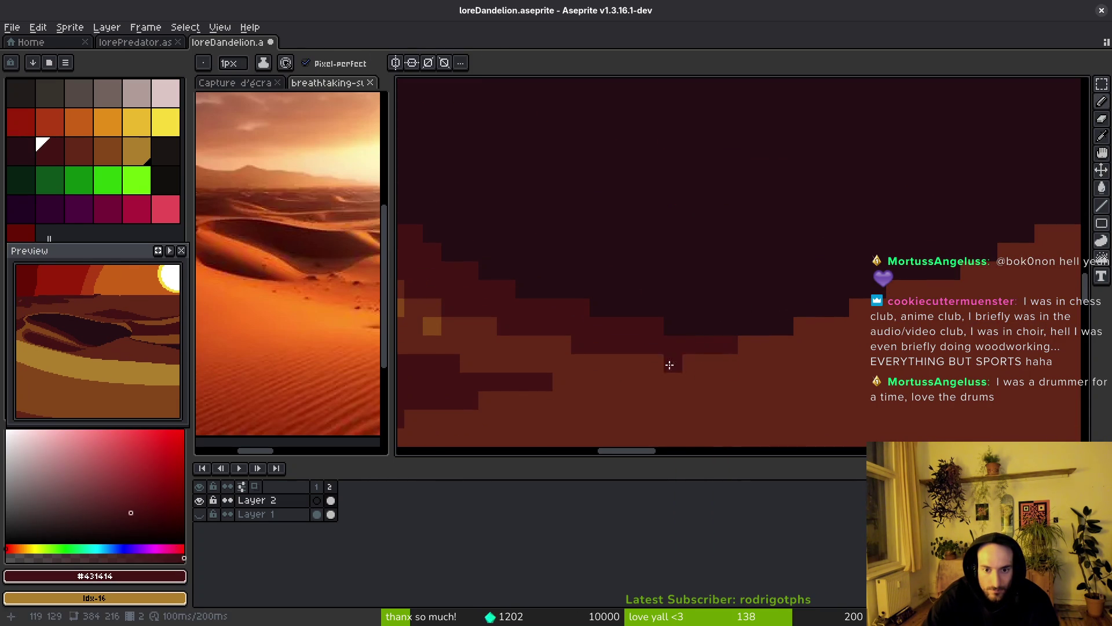
click(654, 364)
scroll(665, 365, down, 1)
key(ctrl+s)
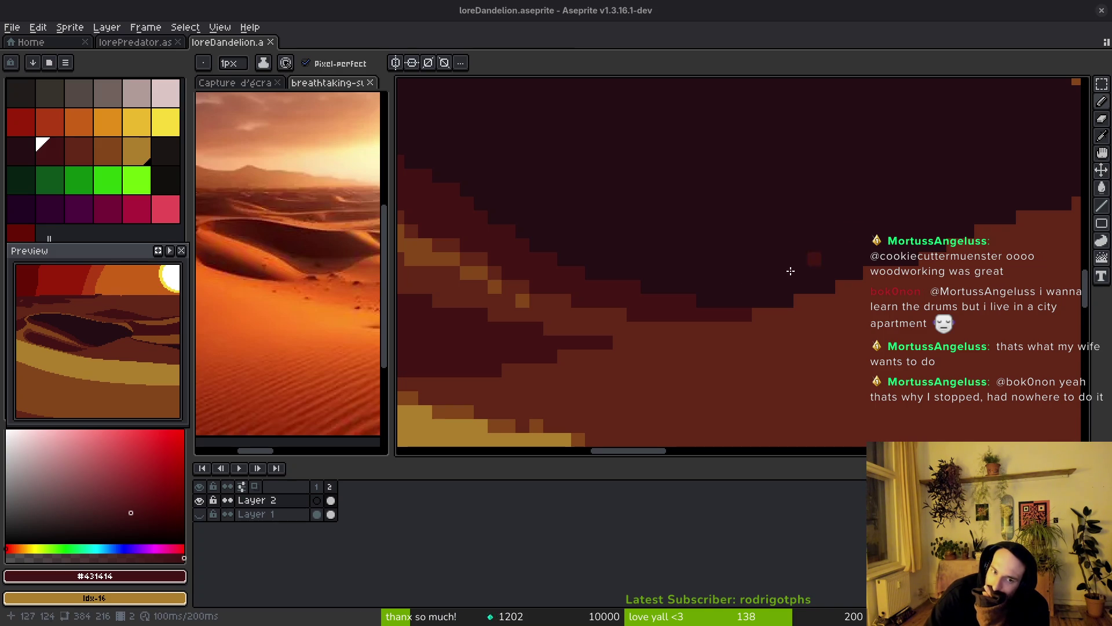
- Pencil dark #250e13 pixels into the dune shadow, then pan back across the dunes
scroll(842, 231, down, 3)
scroll(691, 343, up, 5)
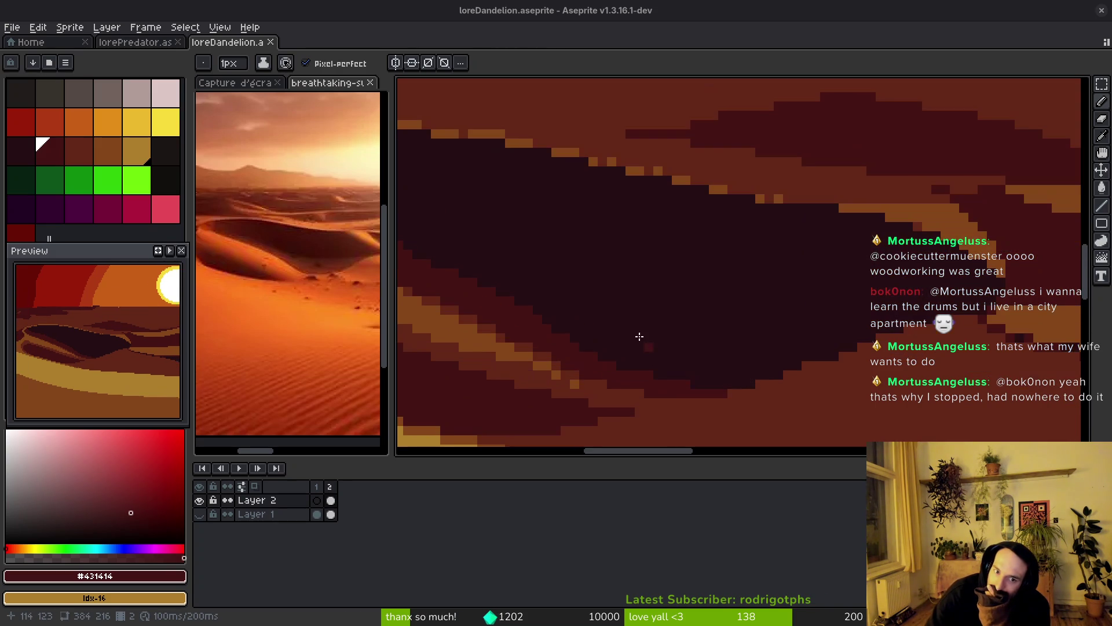
alt+click(801, 218)
click(767, 268)
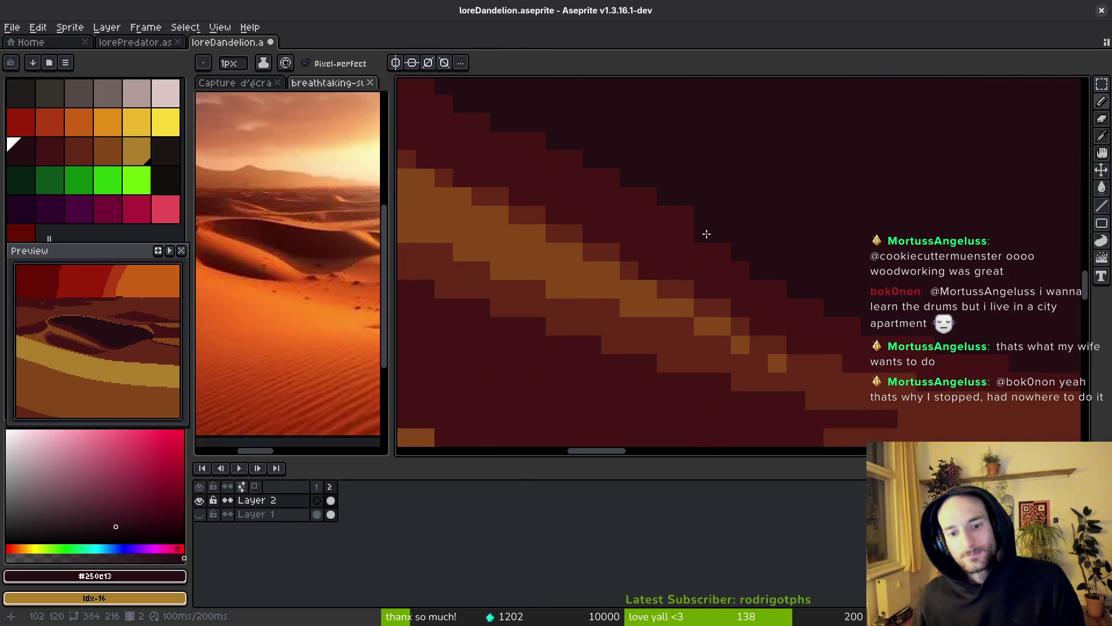
click(681, 215)
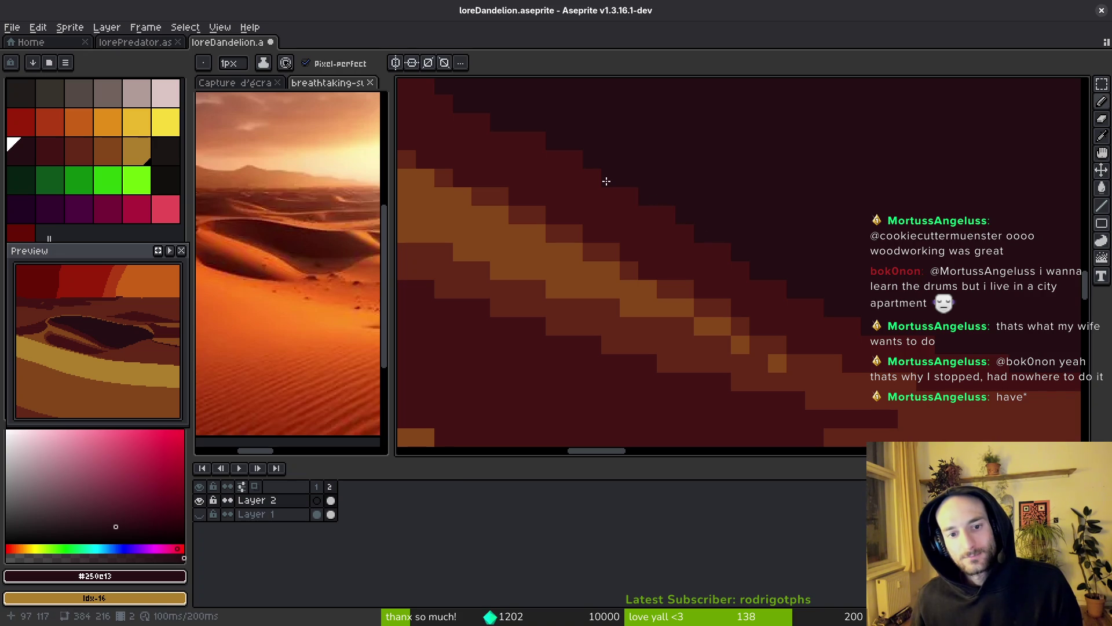
scroll(724, 206, down, 3)
scroll(735, 286, down, 1)
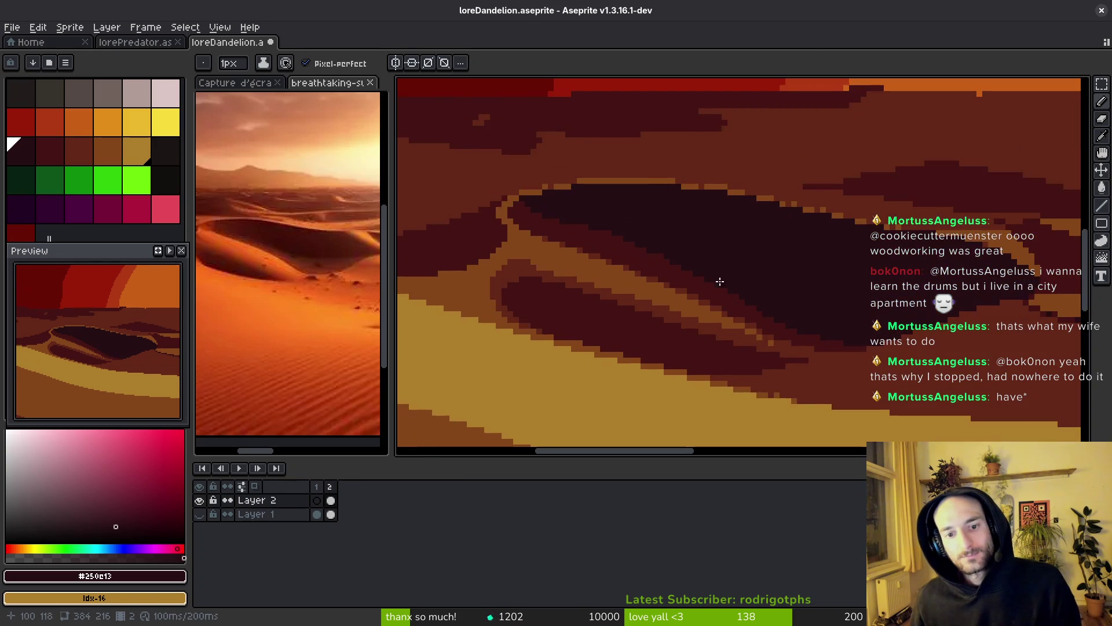
scroll(638, 248, up, 3)
drag(635, 234, 897, 278)
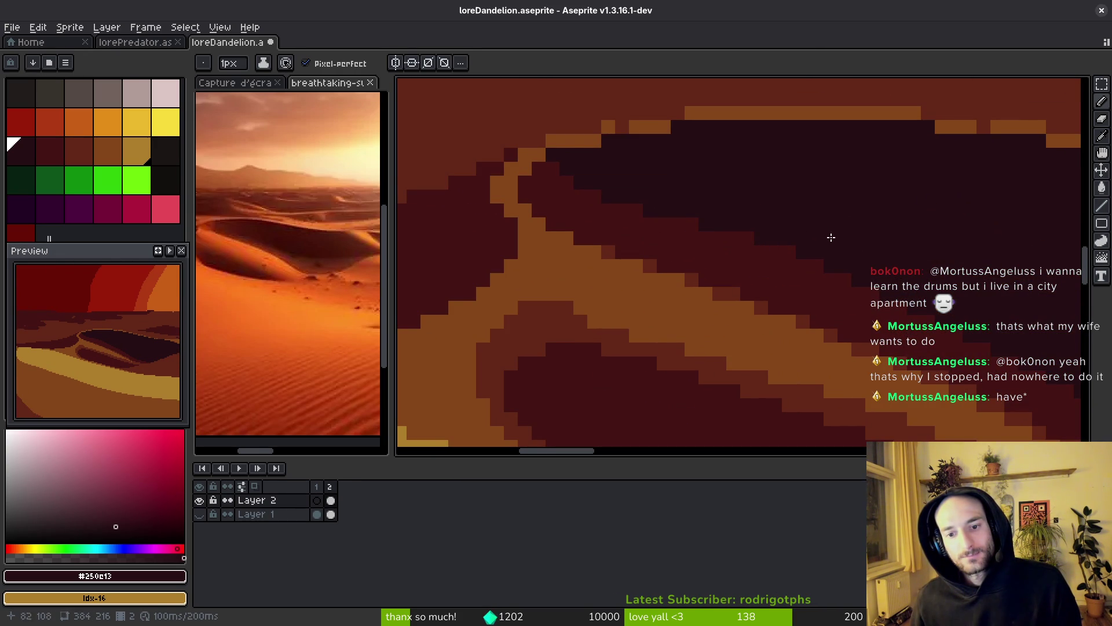
scroll(807, 241, down, 4)
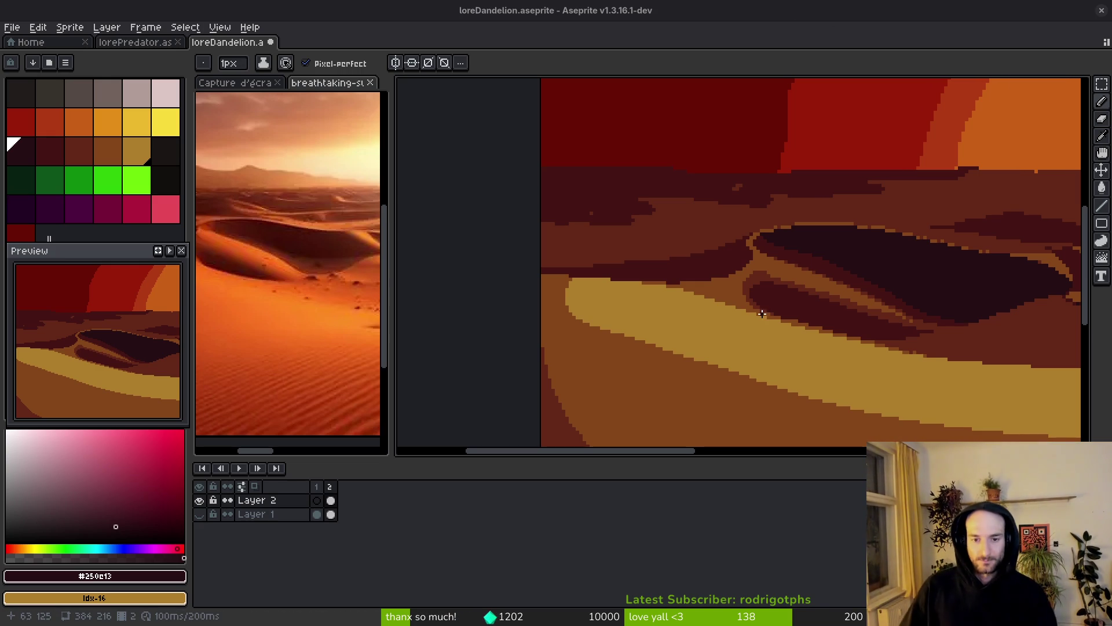
- Paint a short maroon stroke along the dune's shadow edge
scroll(665, 303, up, 1)
scroll(665, 303, up, 2)
alt+click(827, 254)
scroll(734, 263, up, 1)
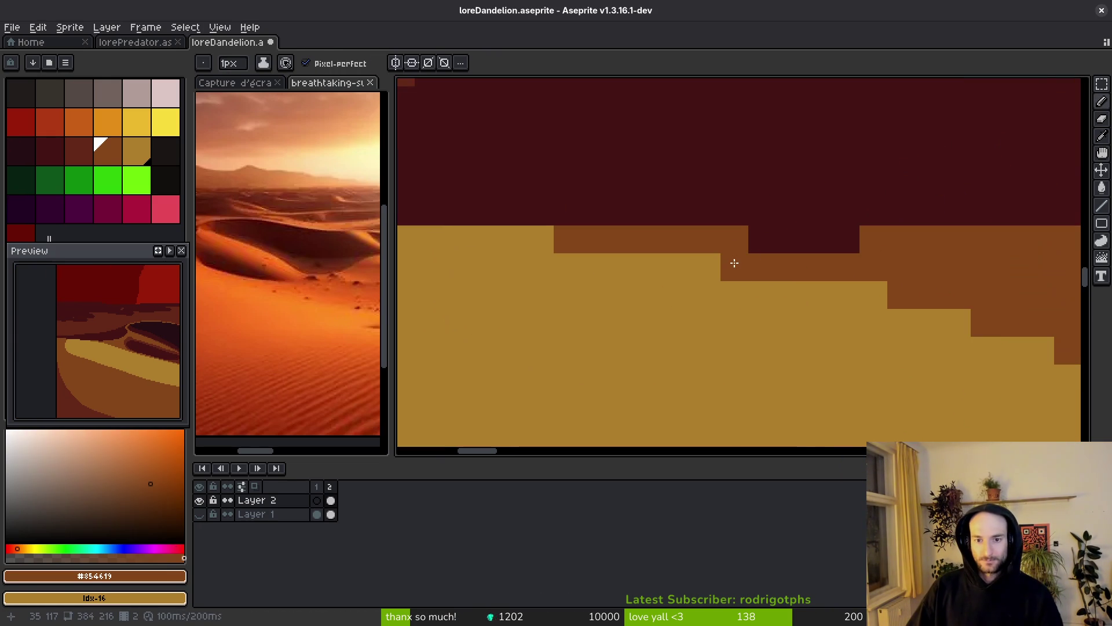
scroll(839, 342, down, 4)
scroll(834, 347, up, 3)
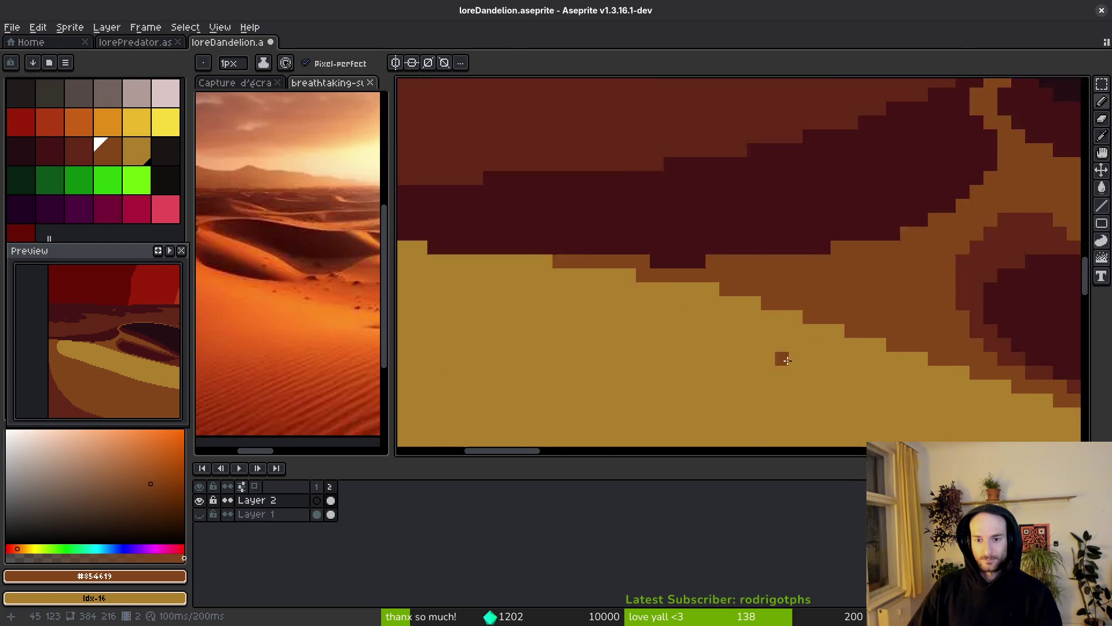
scroll(693, 261, down, 1)
scroll(806, 266, up, 2)
alt+click(804, 241)
scroll(770, 260, down, 1)
drag(738, 272, 665, 263)
- Sample the gold, reddish-brown #632718 and maroon #431414 dune colours from the canvas
scroll(665, 263, down, 3)
scroll(794, 272, up, 3)
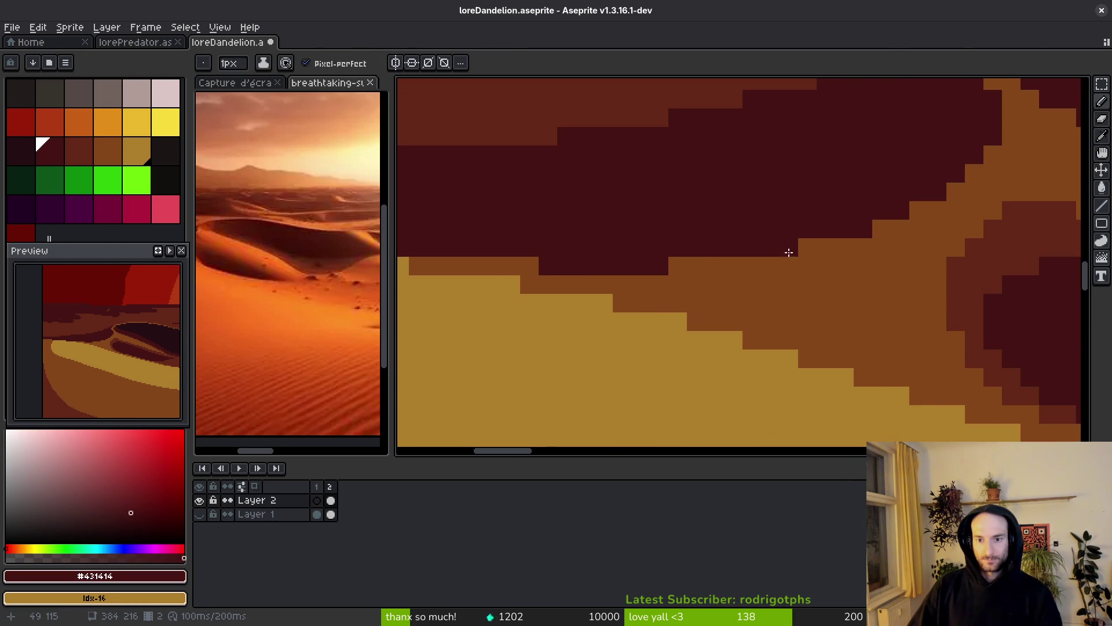
scroll(685, 334, down, 3)
scroll(689, 268, up, 2)
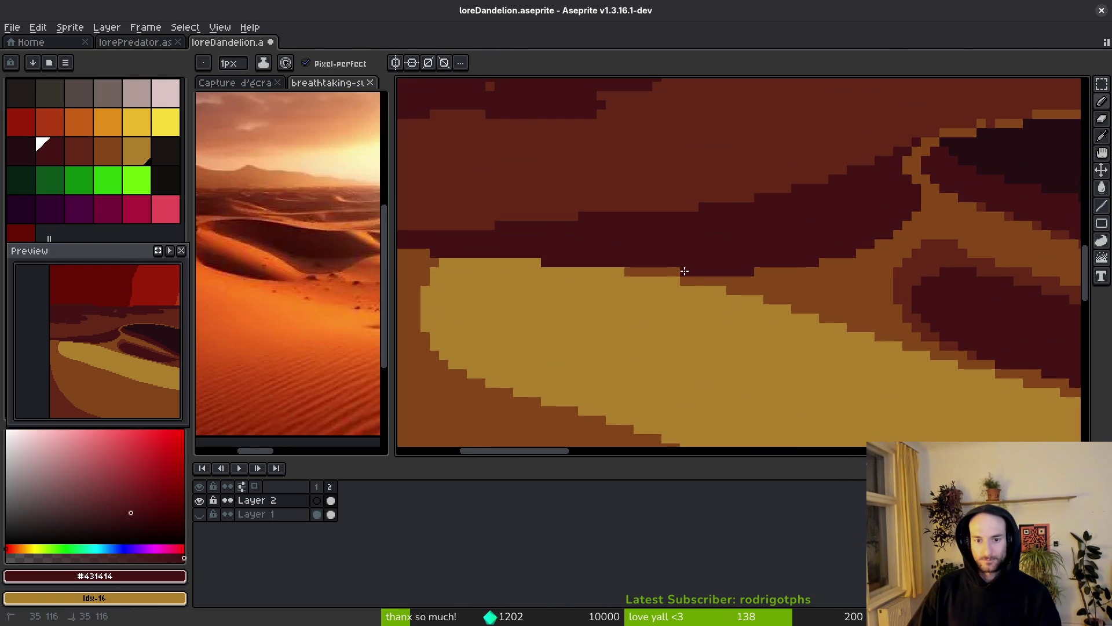
scroll(733, 275, down, 2)
scroll(733, 276, up, 3)
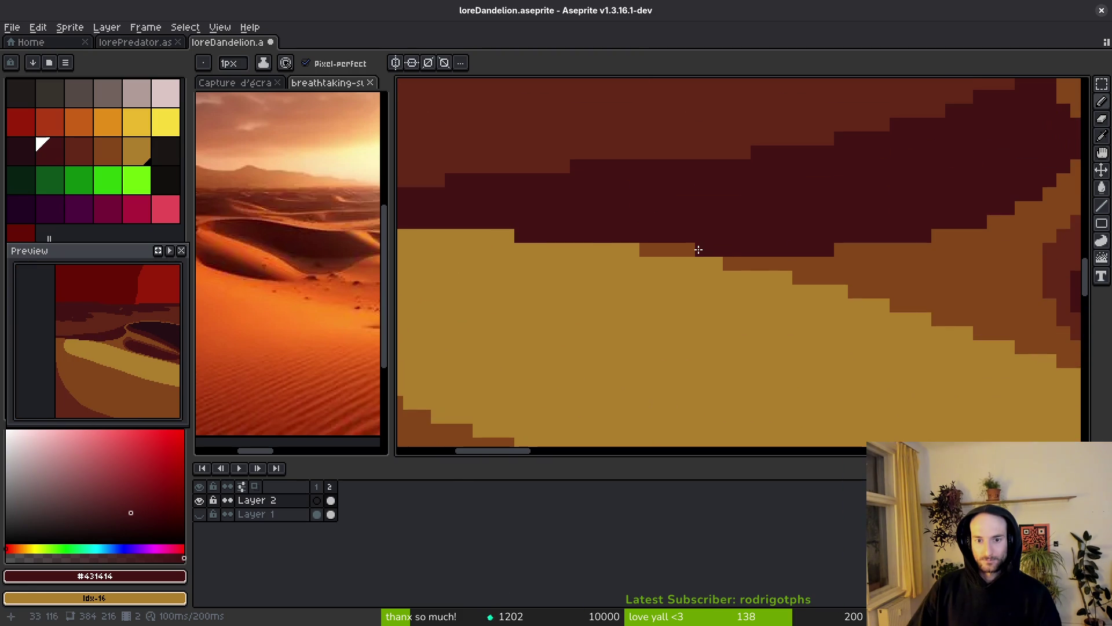
scroll(716, 276, down, 2)
scroll(716, 277, up, 3)
alt+click(670, 248)
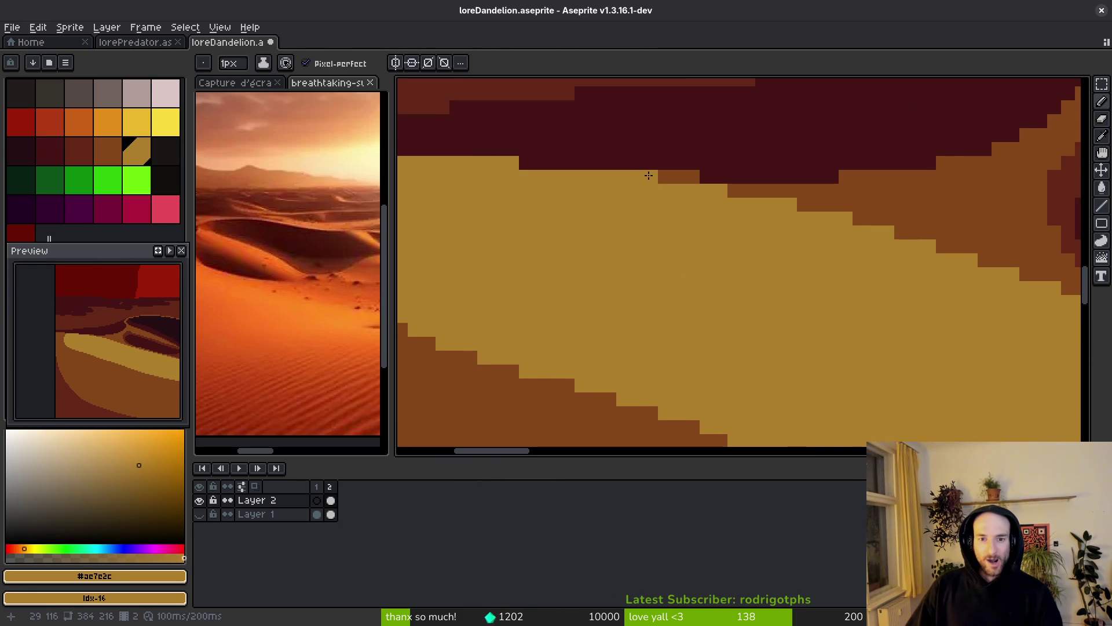
scroll(715, 281, down, 2)
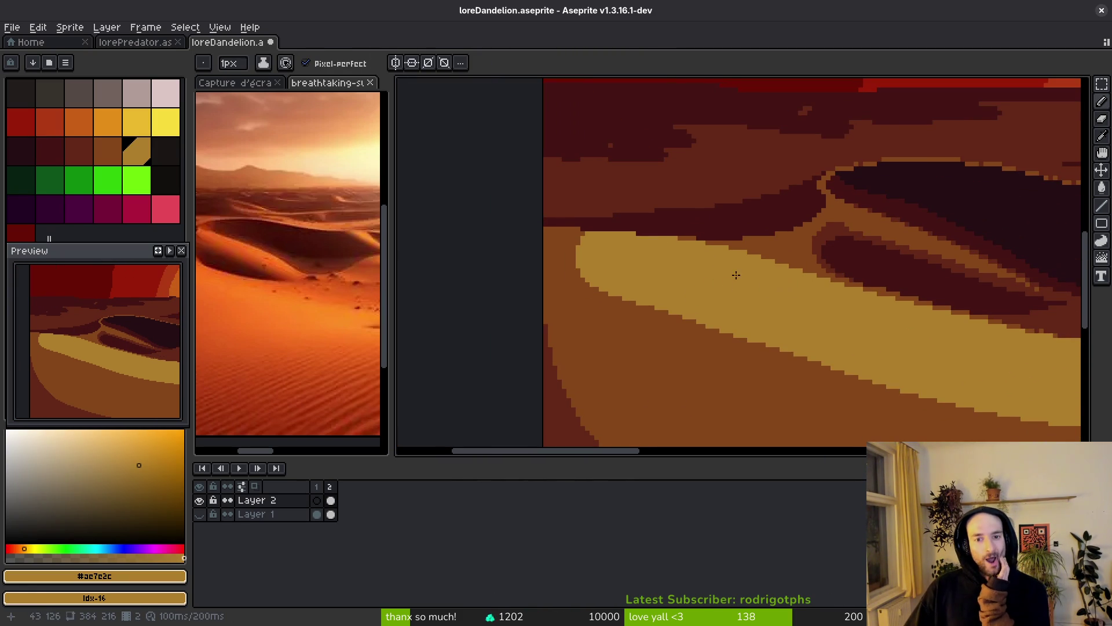
scroll(701, 188, up, 2)
scroll(701, 188, up, 1)
alt+click(732, 224)
scroll(728, 220, up, 1)
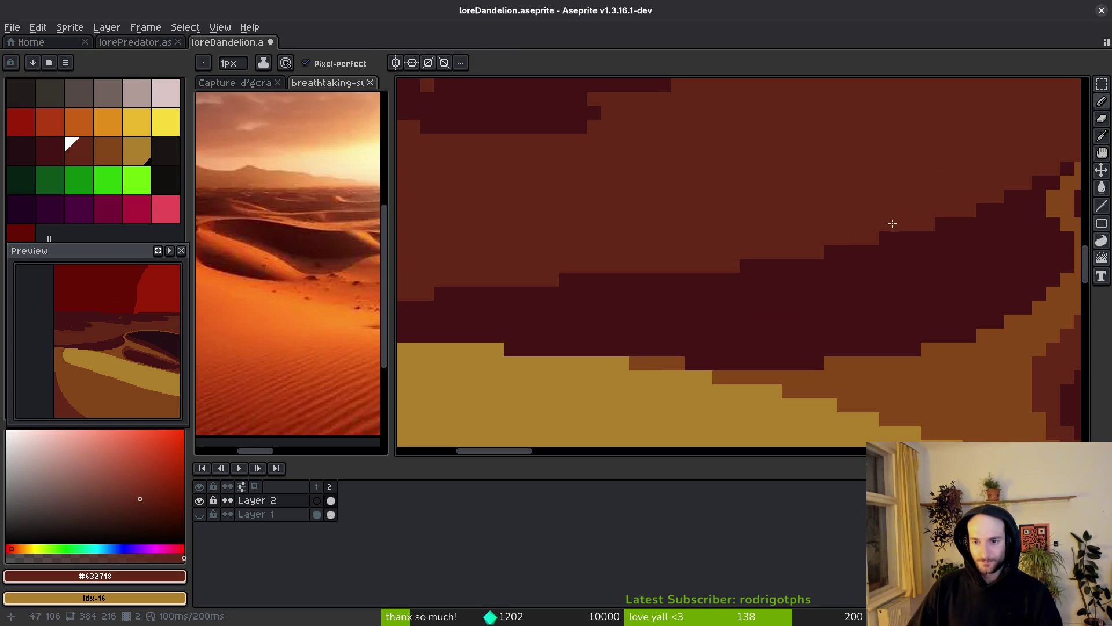
alt+click(823, 254)
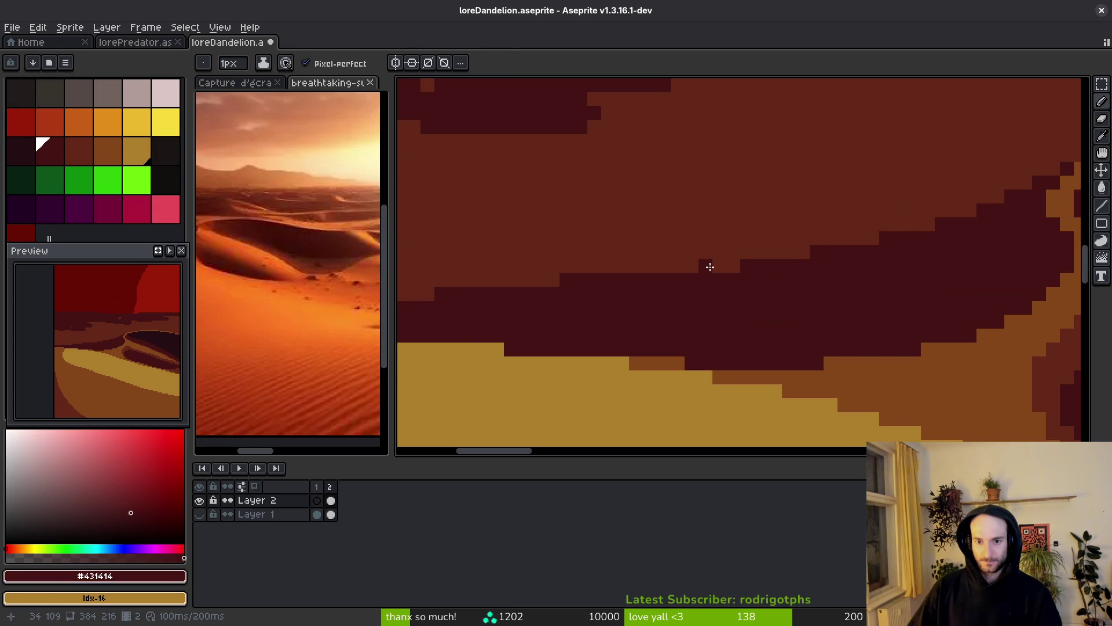
- Bring the desert sunset reference photo into focus
scroll(742, 278, down, 2)
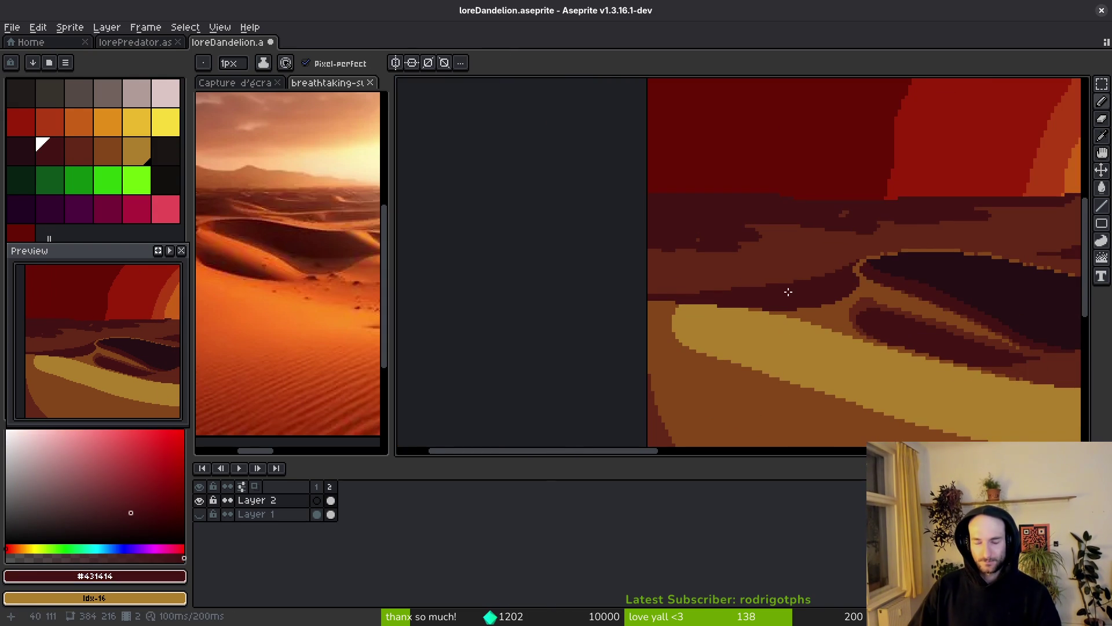
scroll(785, 295, up, 2)
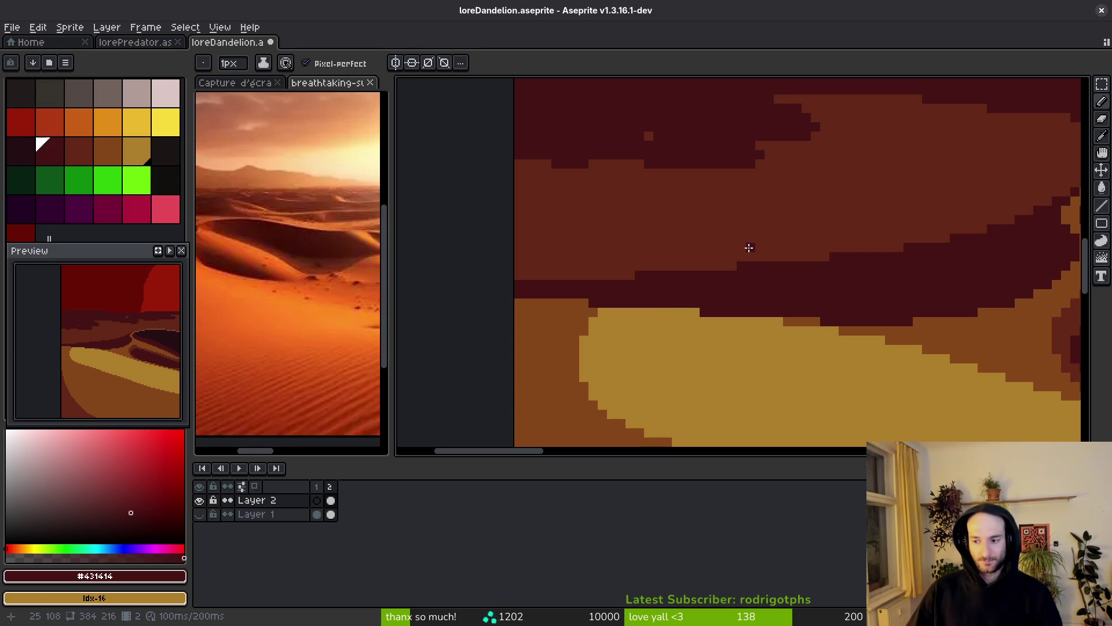
scroll(861, 293, down, 3)
scroll(782, 307, up, 1)
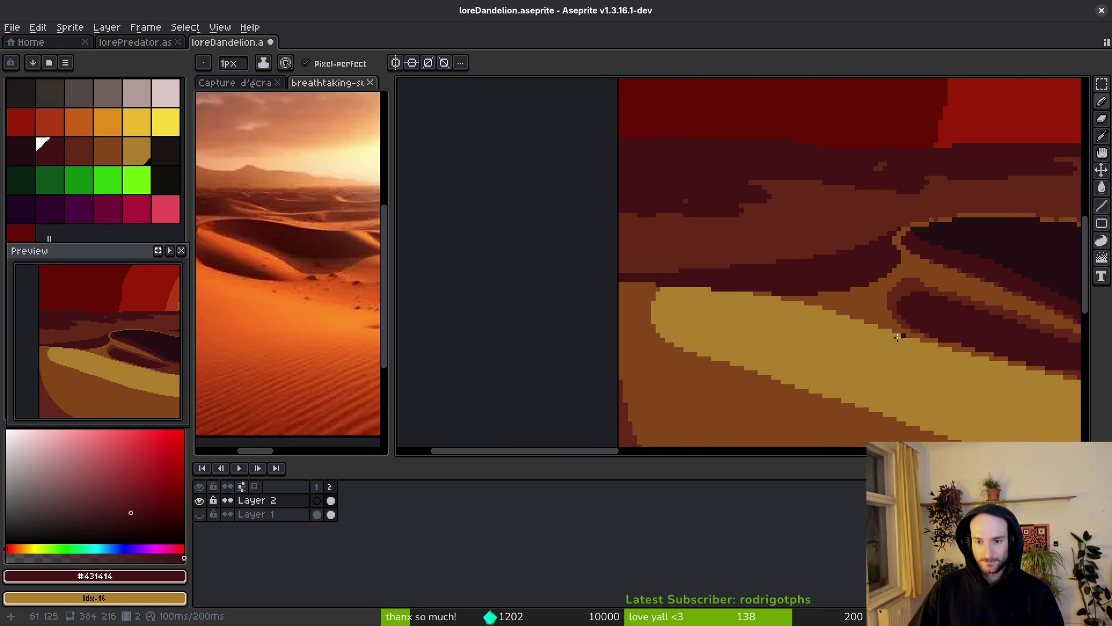
scroll(695, 322, up, 1)
scroll(696, 322, down, 4)
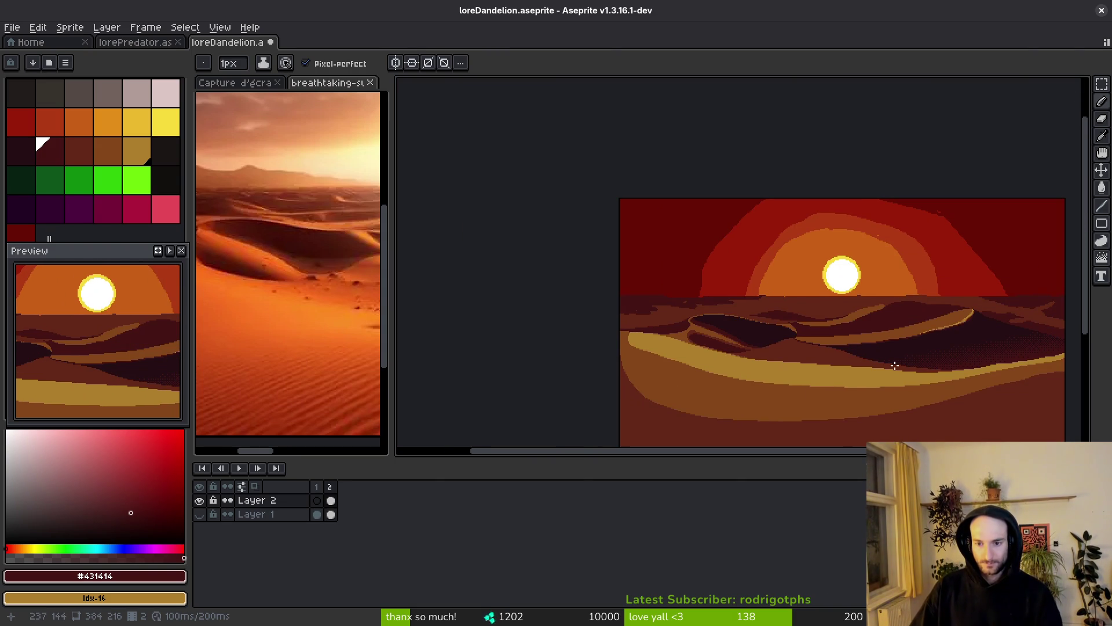
click(285, 306)
- Return to the artwork and set #250c13 from the dark dune as the background colour
scroll(285, 305, right, 2)
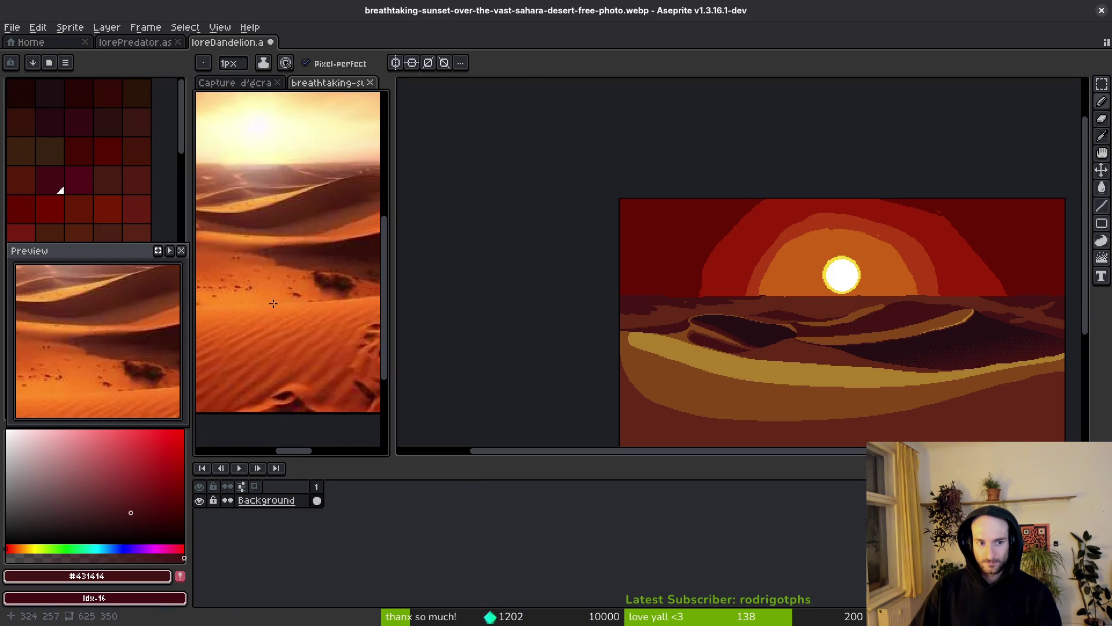
scroll(807, 347, up, 3)
click(807, 343)
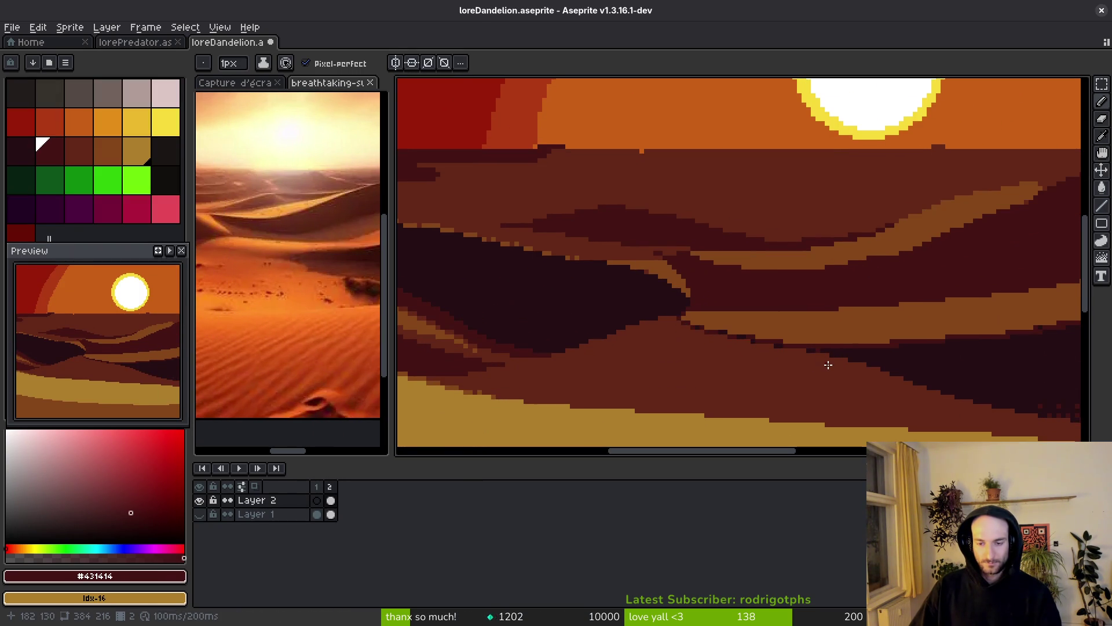
scroll(822, 362, down, 1)
scroll(380, 345, right, 2)
scroll(834, 392, down, 3)
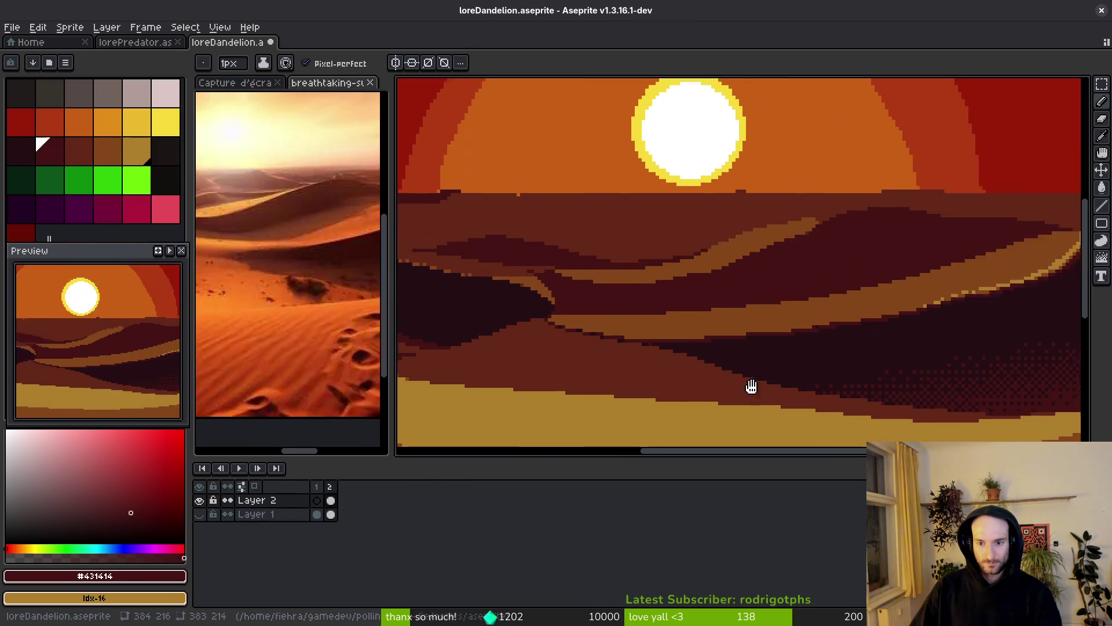
scroll(755, 365, up, 3)
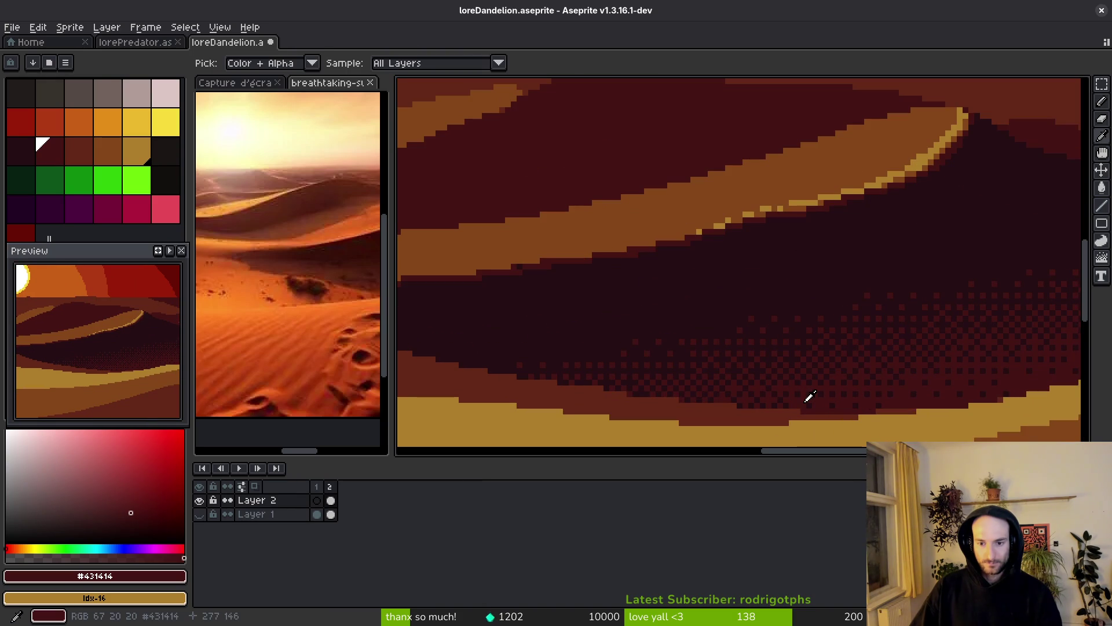
alt+right_click(695, 293)
mouse_move(695, 293)
mouse_down()
mouse_move(610, 350)
mouse_move(600, 346)
mouse_move(593, 313)
mouse_move(614, 304)
mouse_move(619, 228)
mouse_move(626, 241)
mouse_move(606, 251)
mouse_move(608, 311)
mouse_up()
- Spread a Bayer-dithered gradient over the dark dune band
key(shift+g)
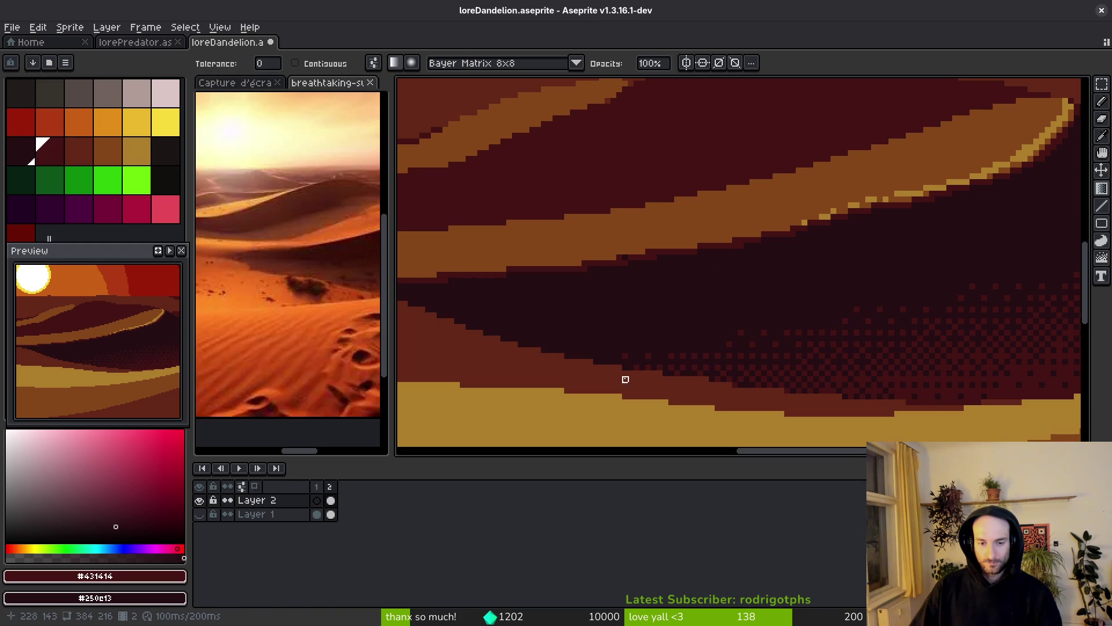
mouse_move(626, 368)
mouse_down()
mouse_move(636, 311)
mouse_move(661, 310)
mouse_move(665, 286)
mouse_move(648, 264)
mouse_up()
scroll(682, 286, down, 5)
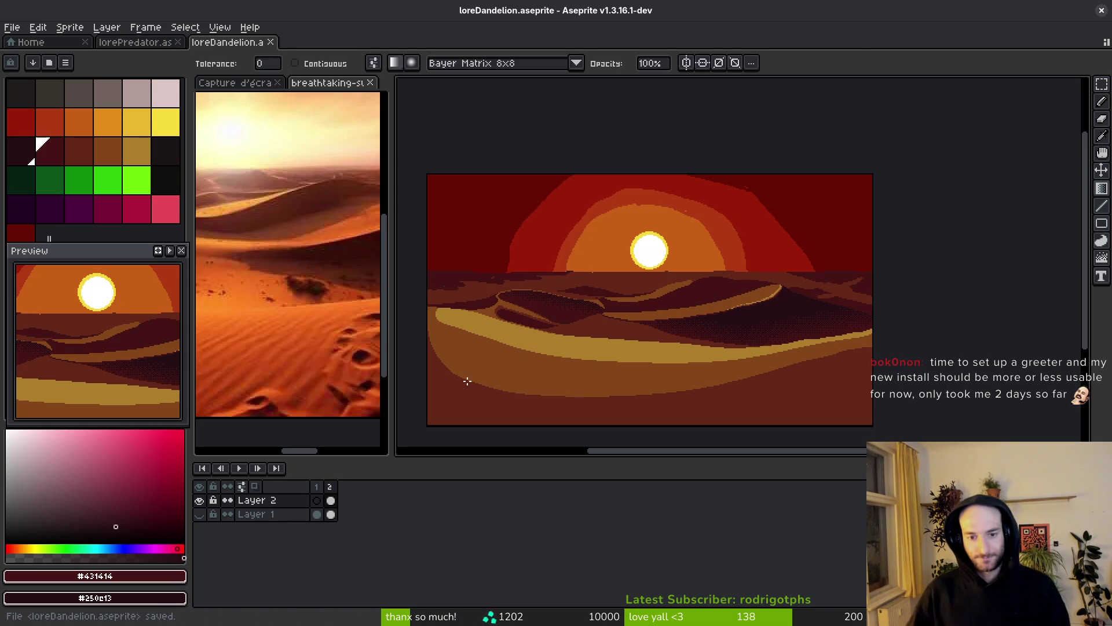
- Redraw the dune crest and edges with dark #632718 pixel lines using the 1px Pencil
scroll(200, 334, up, 2)
scroll(248, 318, down, 3)
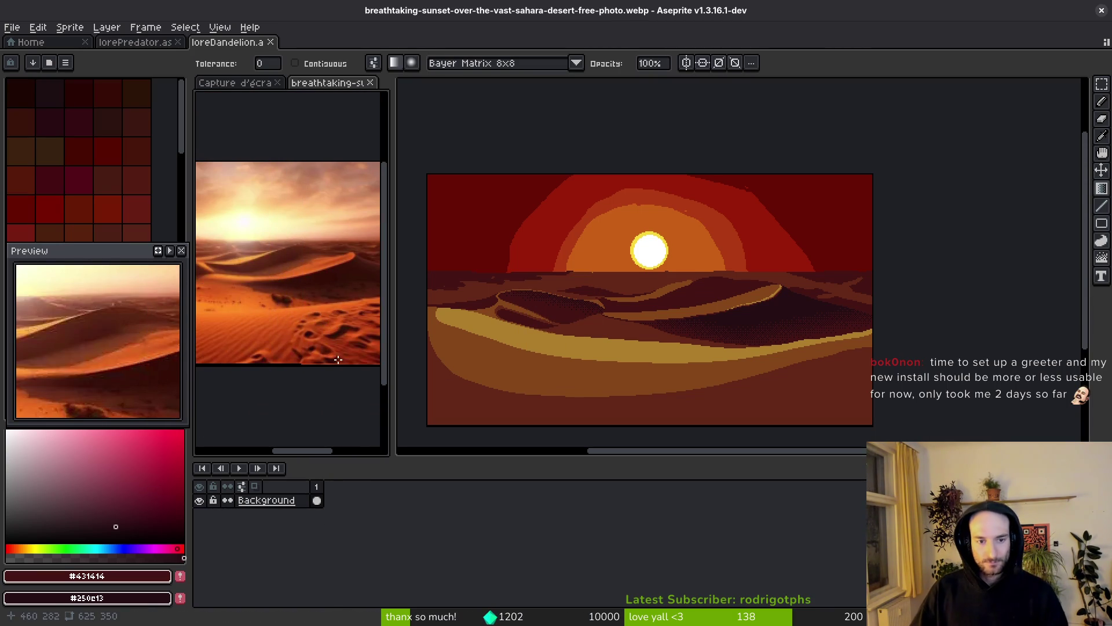
scroll(318, 253, up, 3)
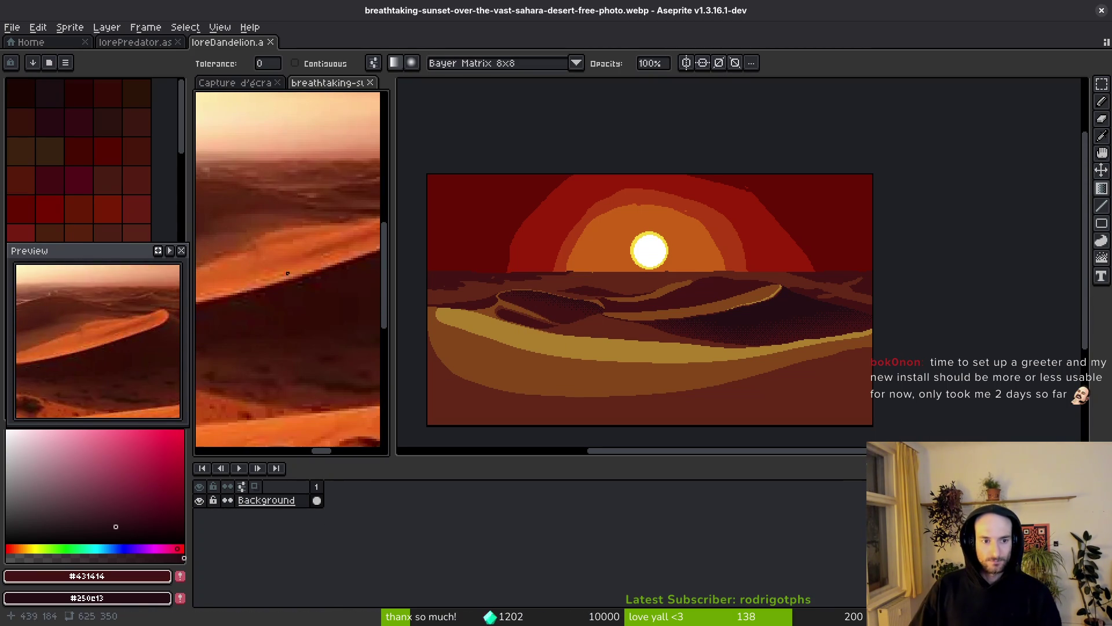
scroll(748, 359, up, 4)
scroll(748, 359, down, 3)
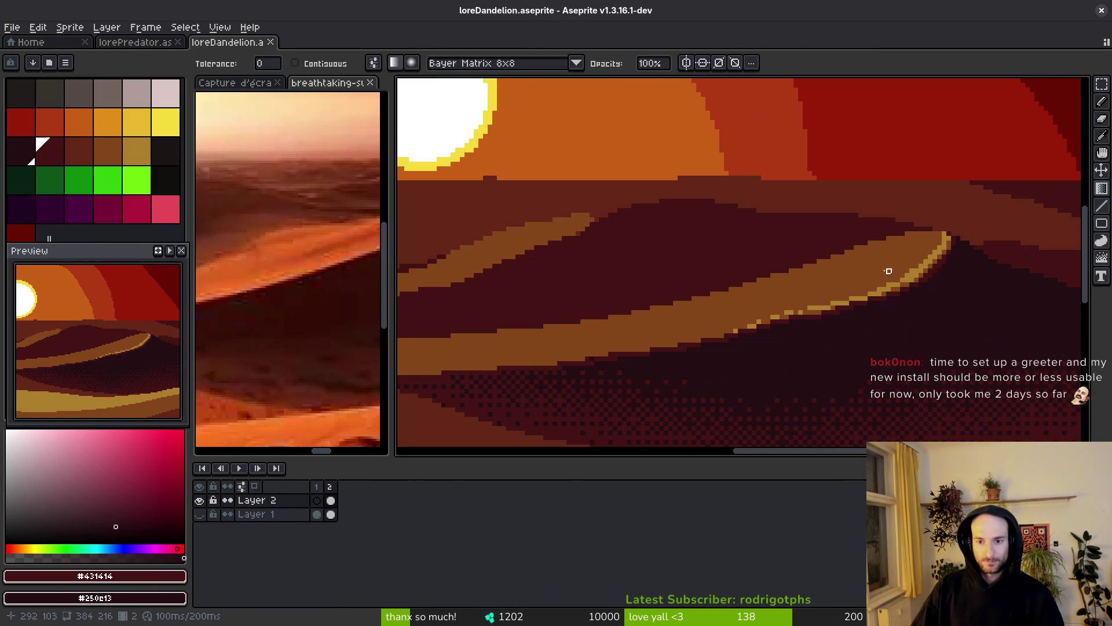
scroll(643, 276, left, 5)
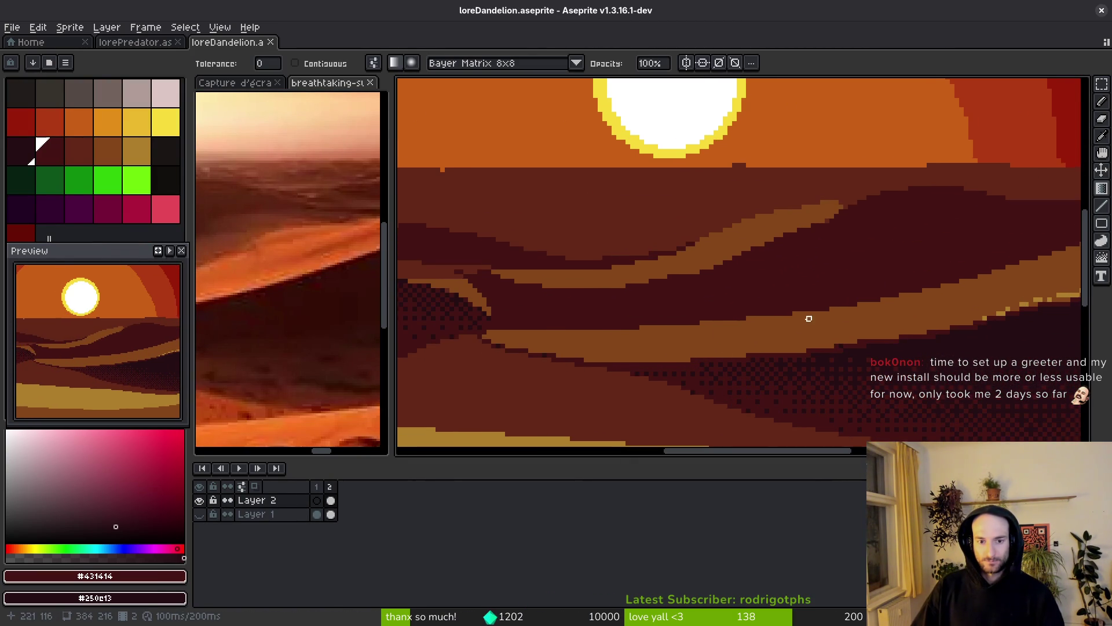
scroll(874, 276, right, 2)
alt+click(471, 422)
key(b)
scroll(963, 246, up, 4)
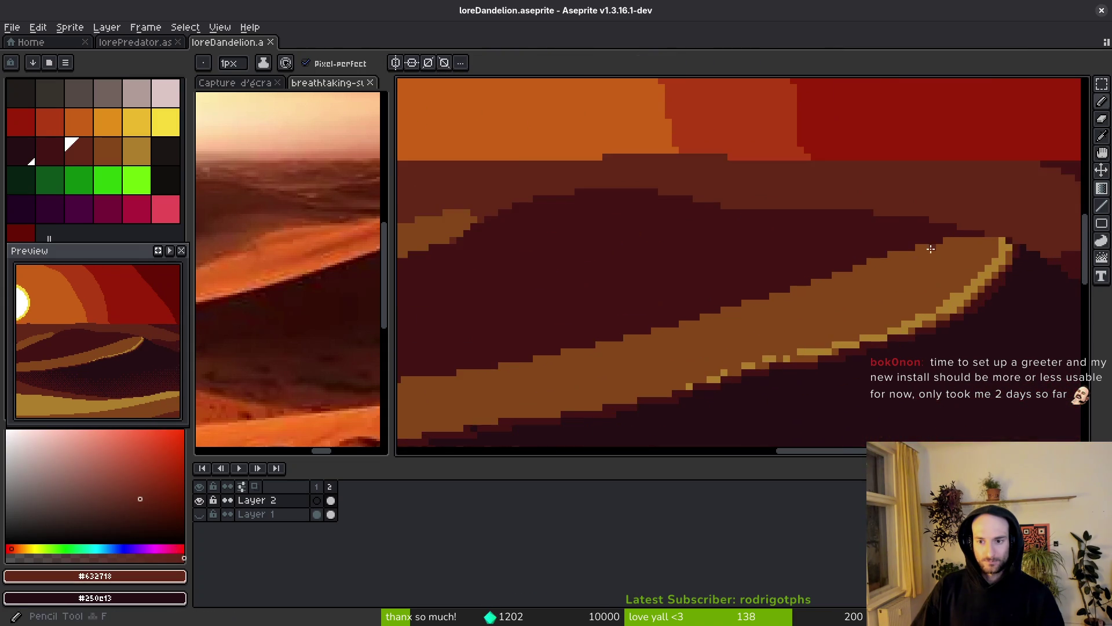
drag(1015, 234, 727, 385)
scroll(832, 318, down, 5)
scroll(832, 318, left, 6)
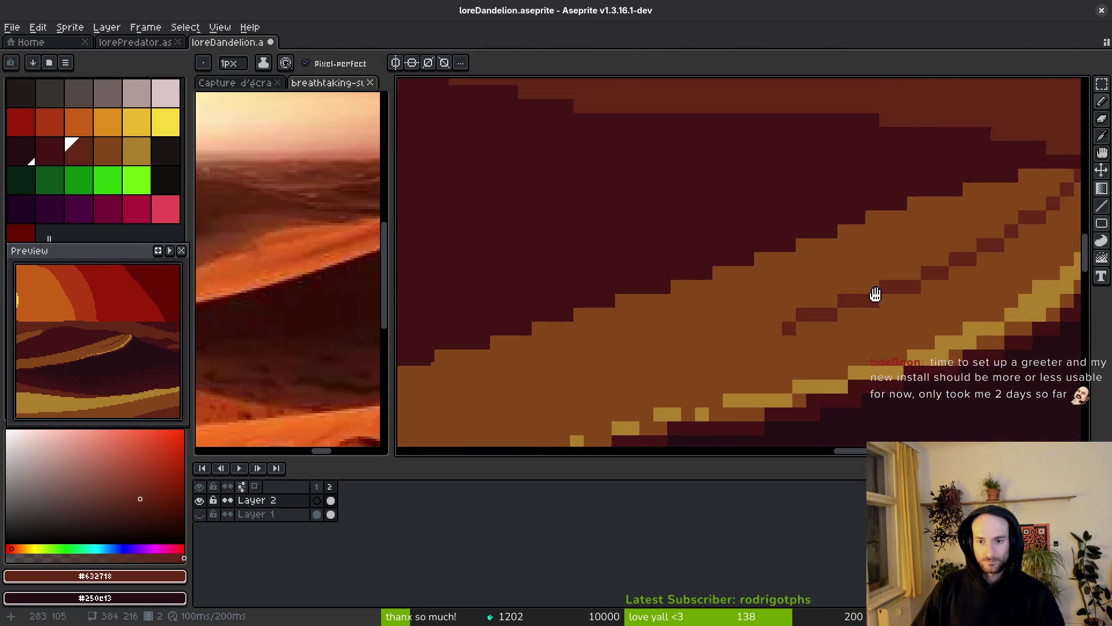
drag(864, 299, 515, 380)
scroll(935, 306, down, 3)
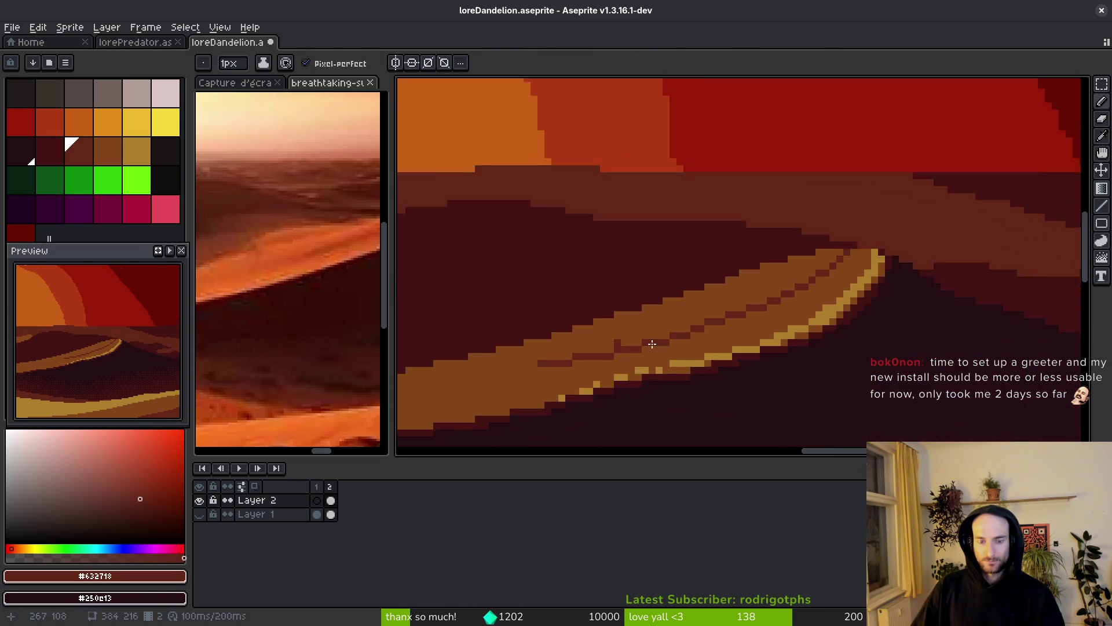
drag(841, 318, 562, 354)
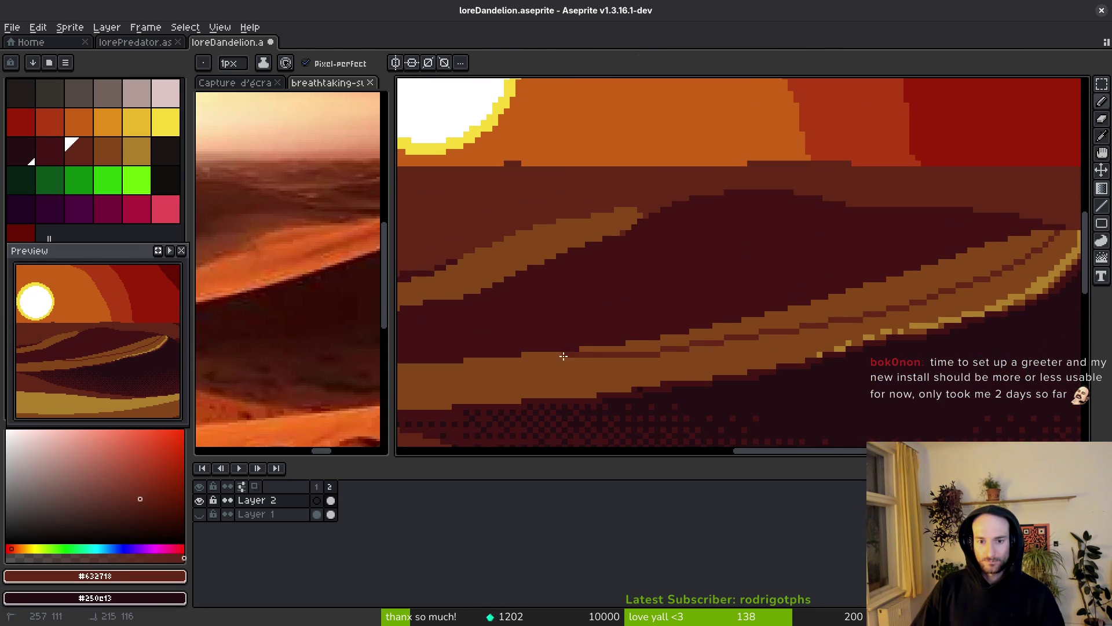
scroll(809, 336, left, 4)
drag(869, 340, 508, 362)
- Check the sunset reference photo, then darken more pixels along the orange and reddish dune bands
scroll(508, 362, up, 4)
click(330, 292)
scroll(303, 301, down, 3)
scroll(304, 301, up, 4)
click(578, 280)
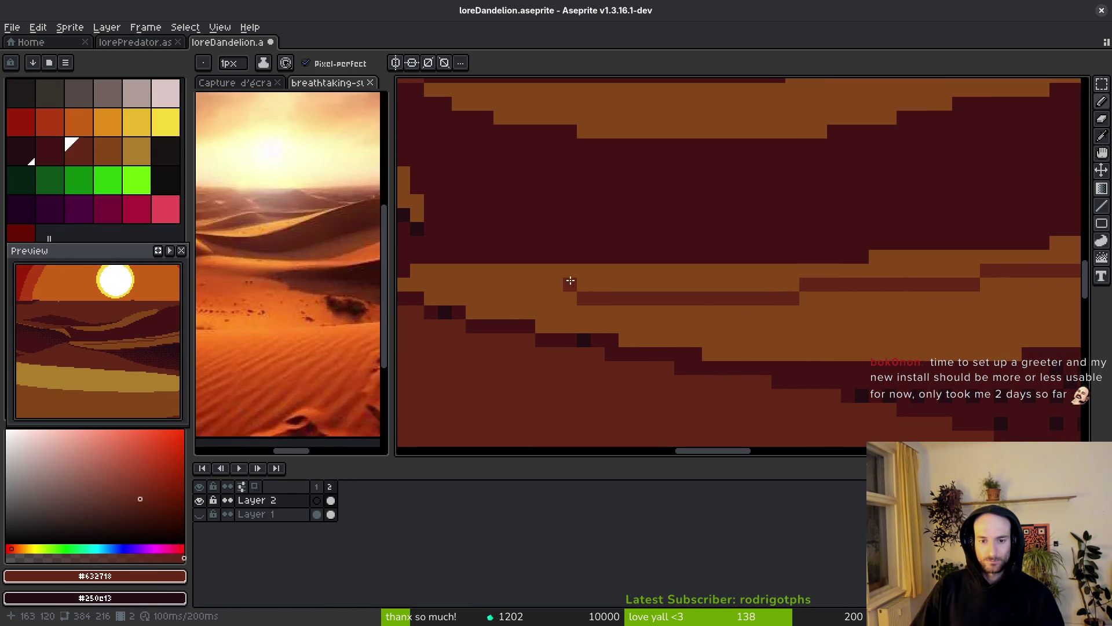
drag(491, 274, 569, 280)
mouse_move(494, 268)
mouse_down()
mouse_move(897, 308)
mouse_move(615, 325)
mouse_move(765, 317)
mouse_up()
drag(874, 303, 917, 303)
drag(989, 283, 911, 276)
drag(744, 310, 707, 307)
drag(952, 296, 851, 296)
- Add small orange-brown #854619 strokes on the dune and re-sample the dark #632718
alt+click(534, 347)
mouse_move(754, 304)
mouse_down()
mouse_move(534, 348)
mouse_move(580, 331)
mouse_up()
scroll(656, 349, down, 1)
scroll(584, 320, up, 2)
click(702, 326)
key(g)
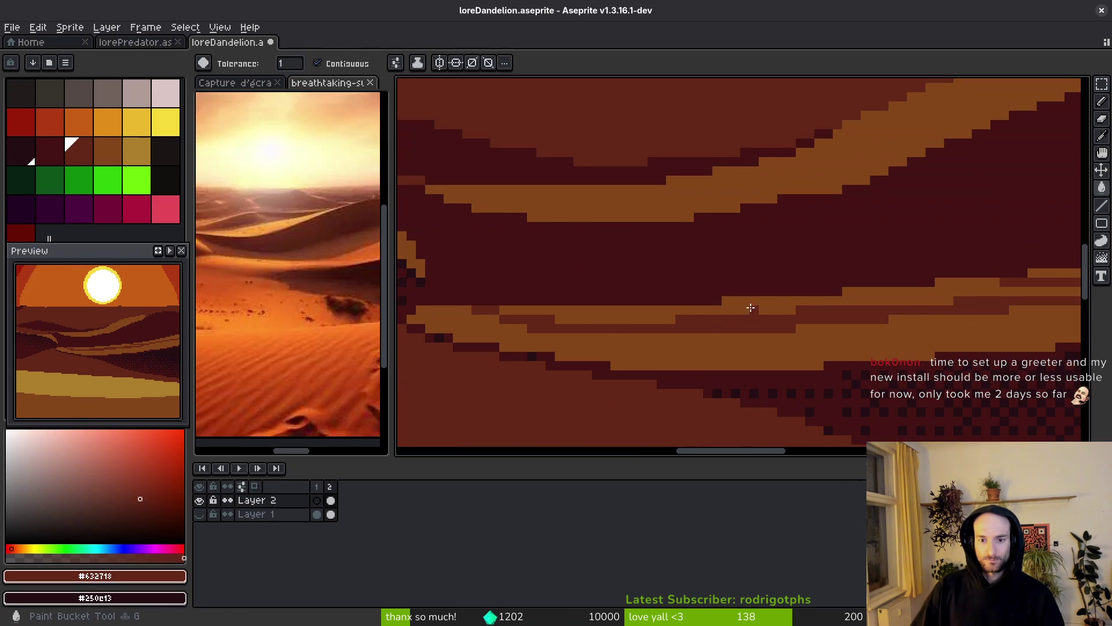
scroll(753, 303, down, 3)
scroll(757, 330, up, 3)
scroll(856, 301, down, 2)
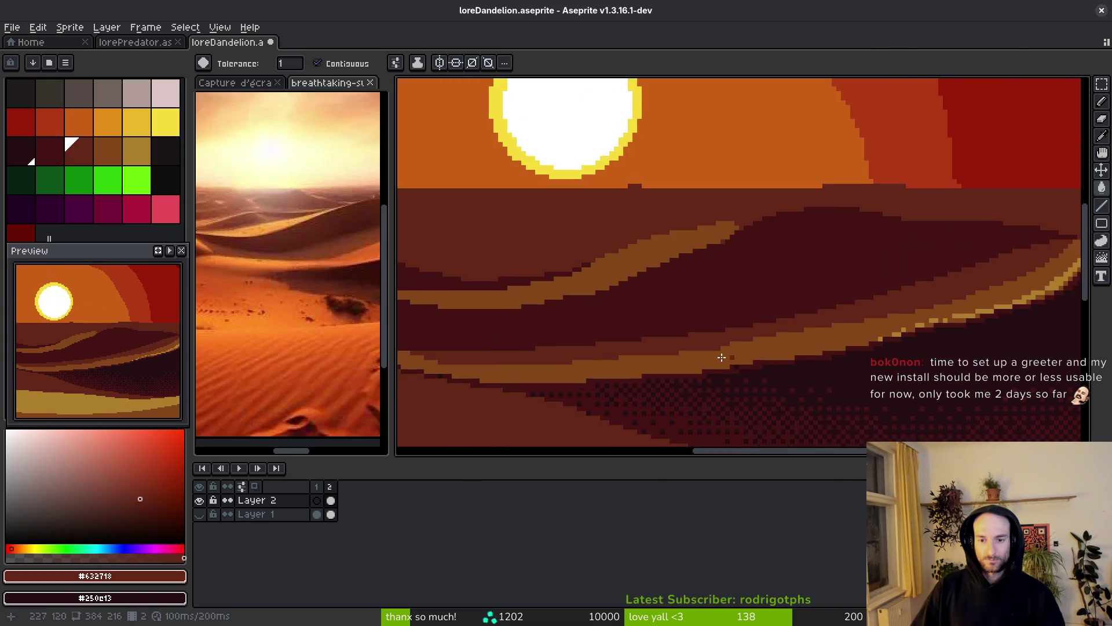
scroll(840, 319, up, 3)
key(b)
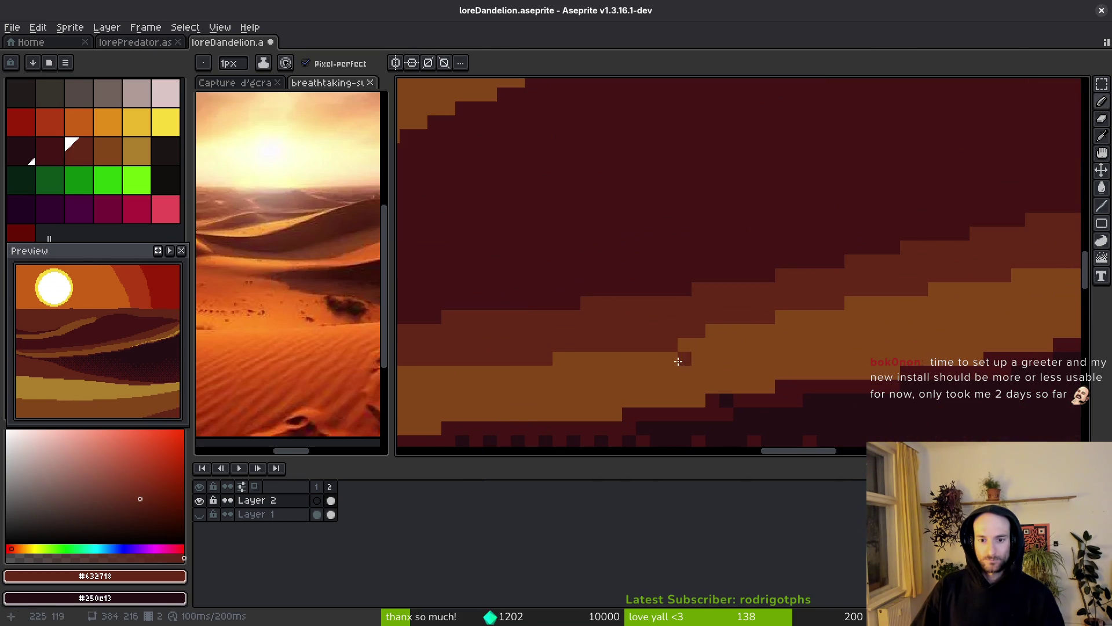
alt+click(652, 348)
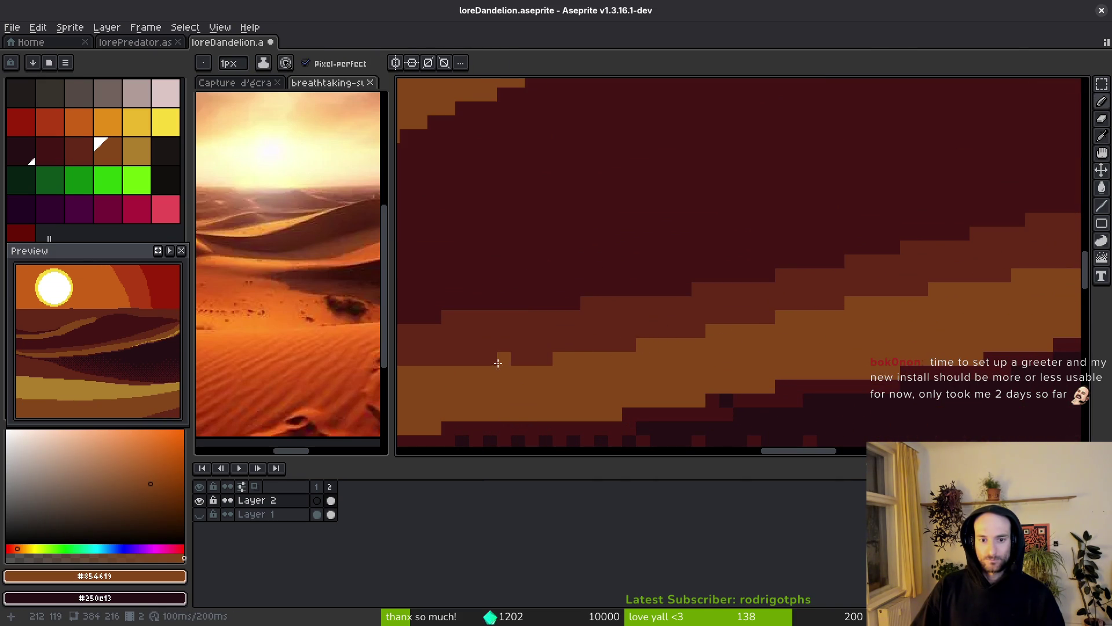
alt+click(633, 318)
drag(795, 330, 738, 352)
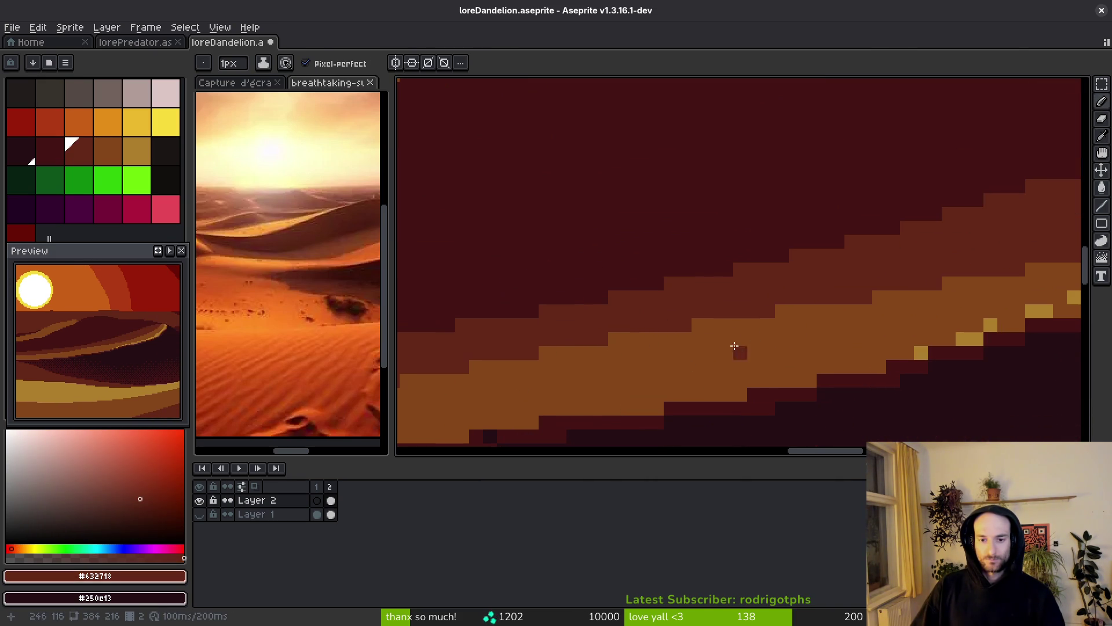
mouse_move(902, 345)
mouse_down()
mouse_move(784, 352)
mouse_move(613, 341)
mouse_up()
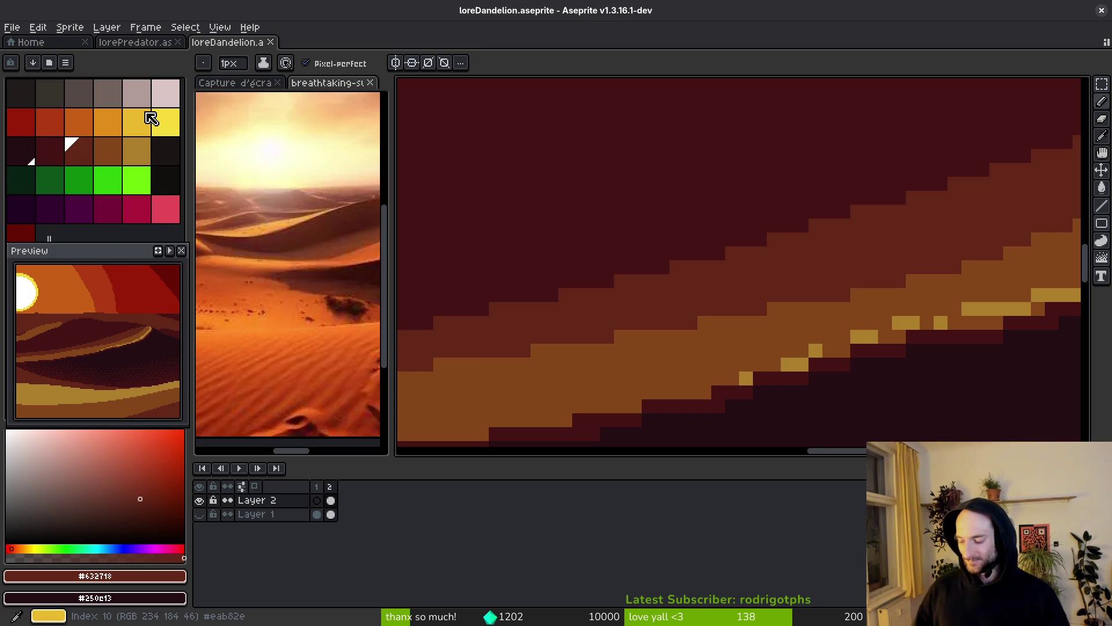
- Save loreDandelion.aseprite
scroll(807, 225, down, 5)
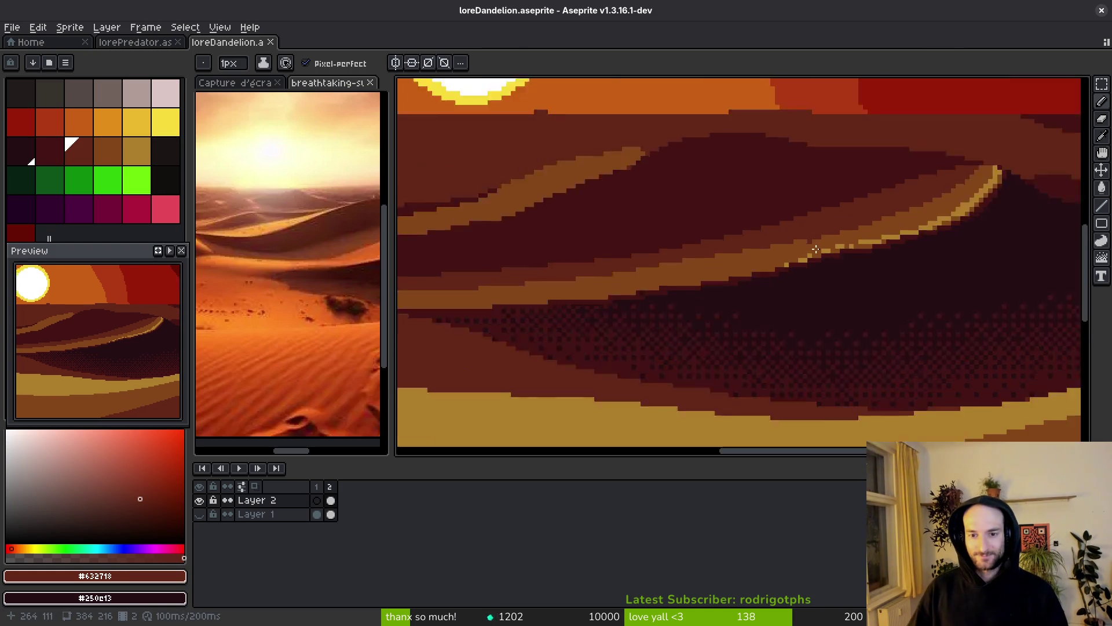
scroll(759, 211, left, 3)
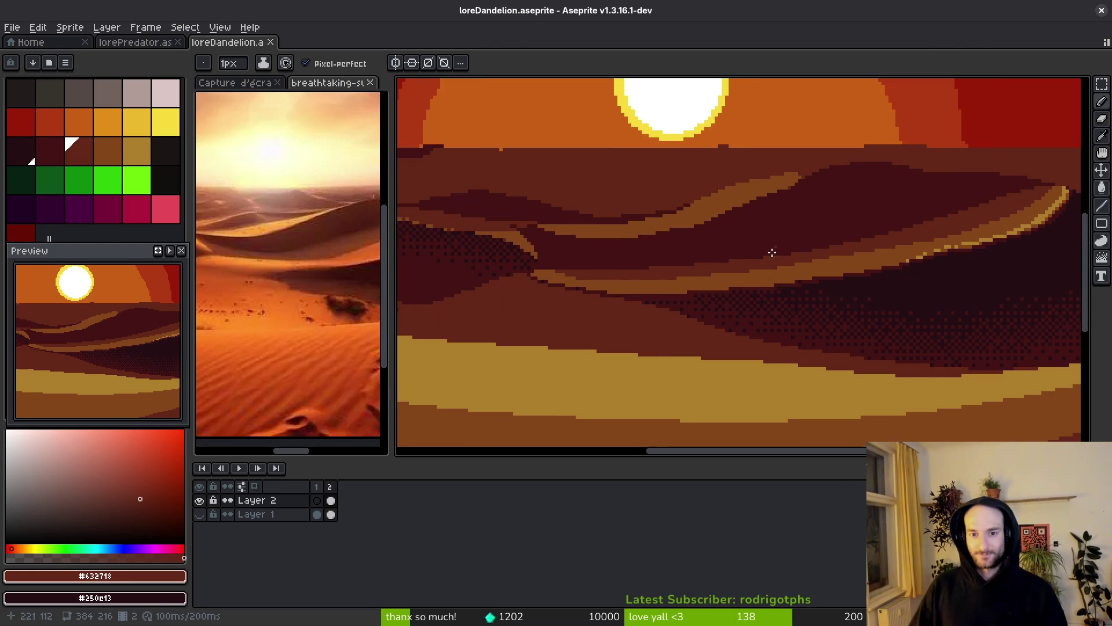
scroll(758, 271, up, 2)
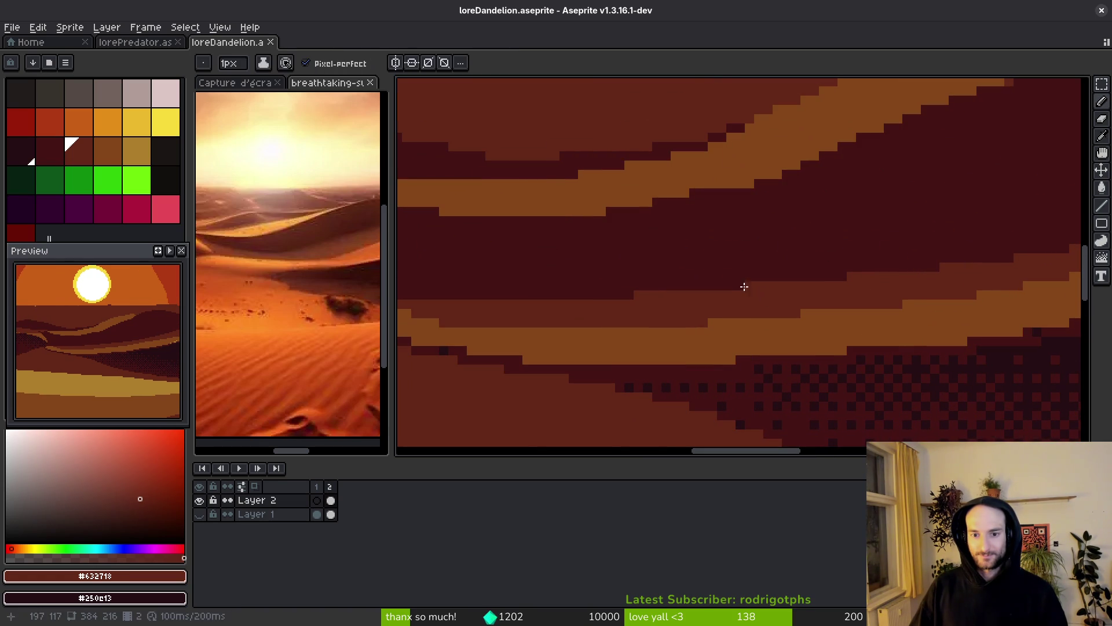
key(ctrl+s)
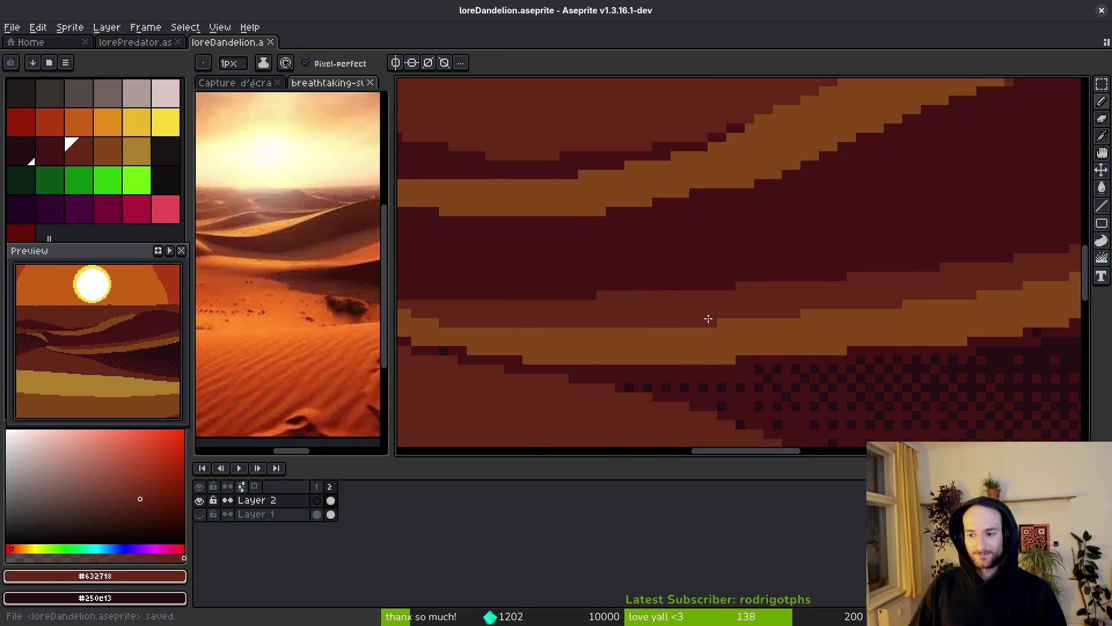
- Zoom in near the sun and darken the orange step pixels, covering the top steps with sky colour
scroll(723, 298, up, 5)
scroll(812, 305, left, 5)
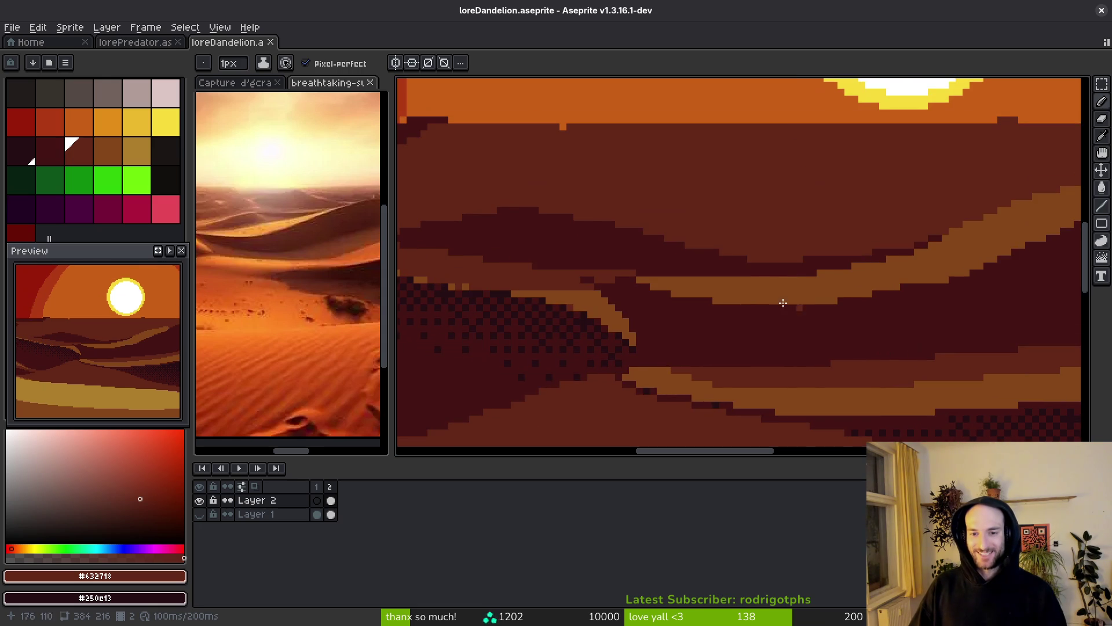
drag(723, 310, 487, 284)
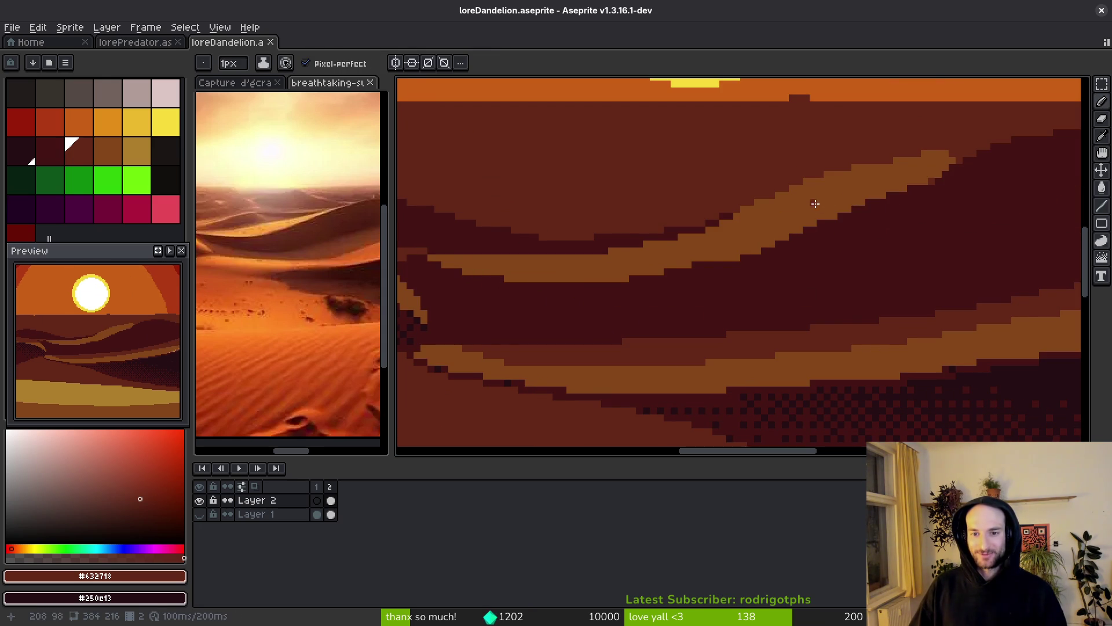
drag(817, 199, 820, 282)
scroll(899, 293, up, 2)
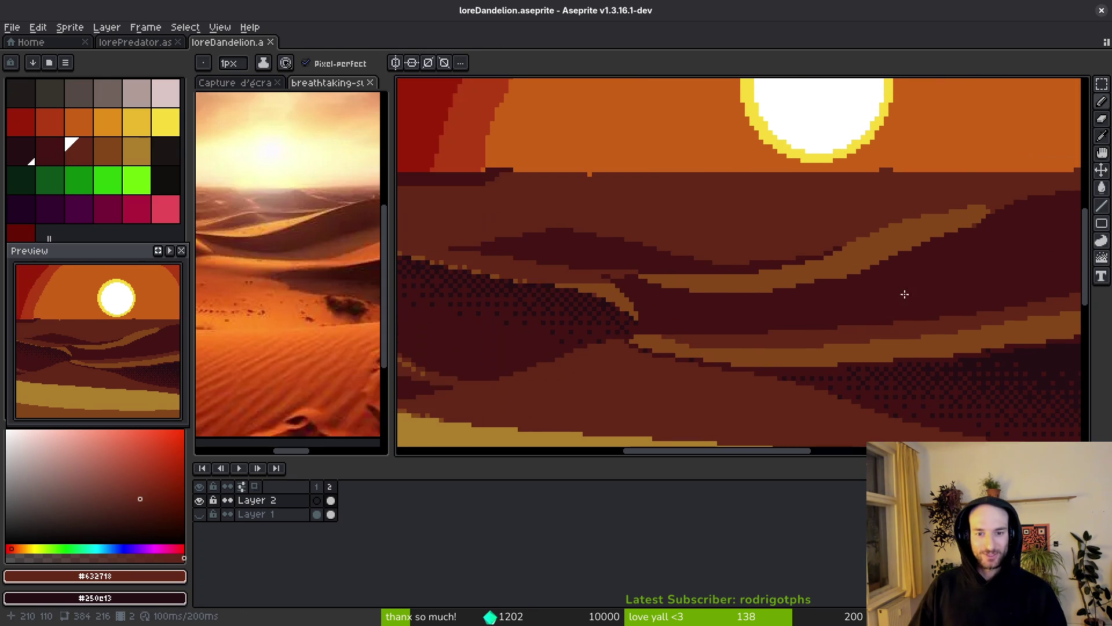
scroll(720, 285, up, 2)
scroll(574, 266, up, 2)
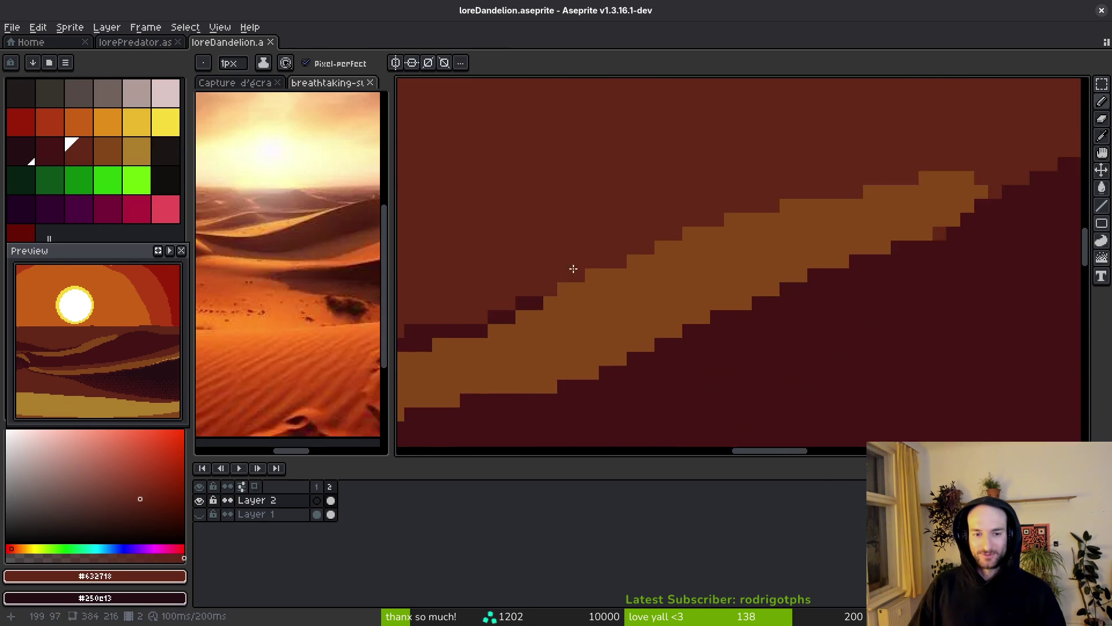
drag(530, 299, 692, 248)
mouse_move(794, 179)
mouse_down()
mouse_move(533, 286)
mouse_move(725, 264)
mouse_move(846, 231)
mouse_up()
drag(845, 230, 760, 261)
mouse_move(418, 399)
mouse_down()
mouse_move(417, 387)
mouse_move(623, 322)
mouse_move(701, 284)
mouse_move(737, 293)
mouse_move(953, 204)
mouse_move(543, 355)
mouse_up()
drag(683, 317, 732, 315)
- Trim step ends with sky #632718 and add orange #854619 pixels along the rising dune edge
alt+click(563, 387)
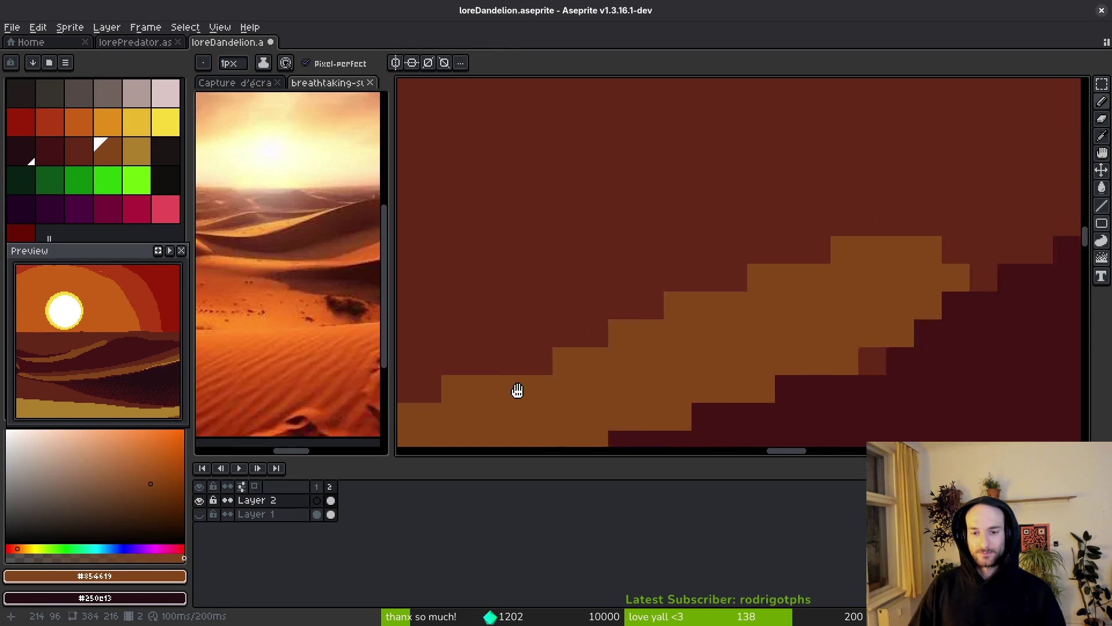
alt+click(554, 326)
drag(637, 316, 789, 255)
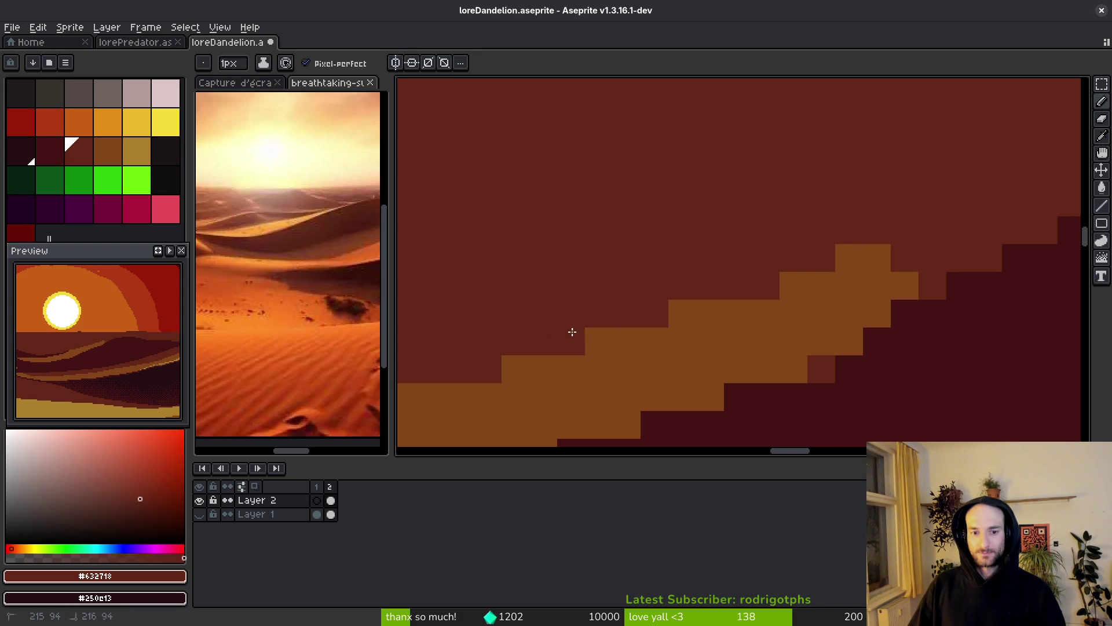
drag(555, 336, 982, 213)
alt+click(652, 355)
drag(747, 304, 891, 268)
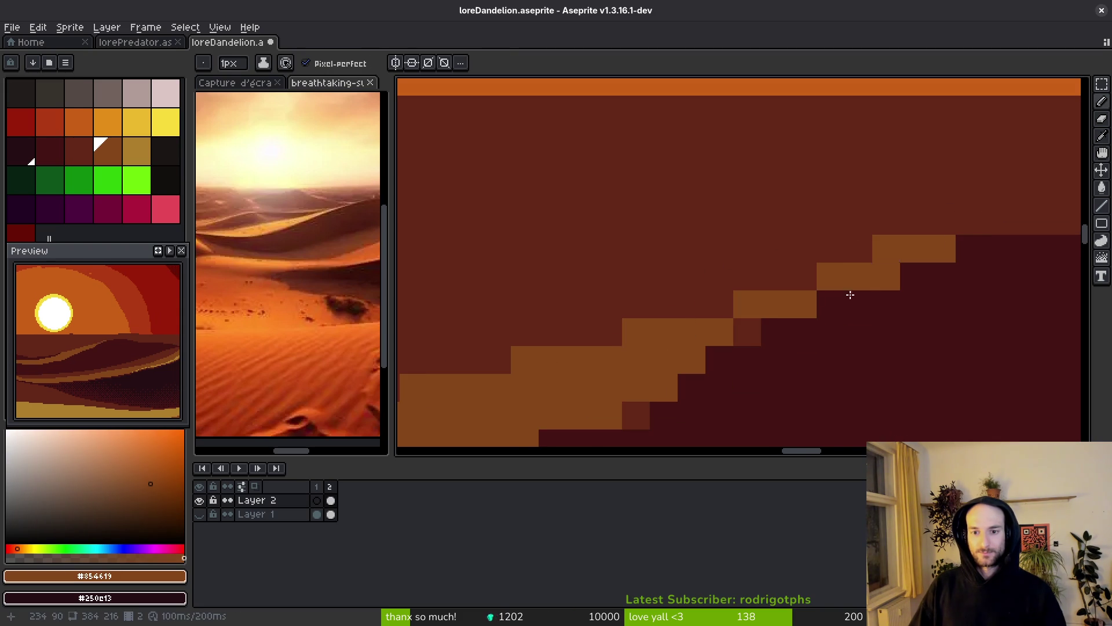
click(743, 334)
scroll(698, 360, down, 3)
scroll(640, 362, up, 2)
- Draw a dark #431414 line along the ridge and touch up edge pixels in #632718 and #431414
alt+click(635, 297)
scroll(640, 320, down, 2)
scroll(574, 342, up, 2)
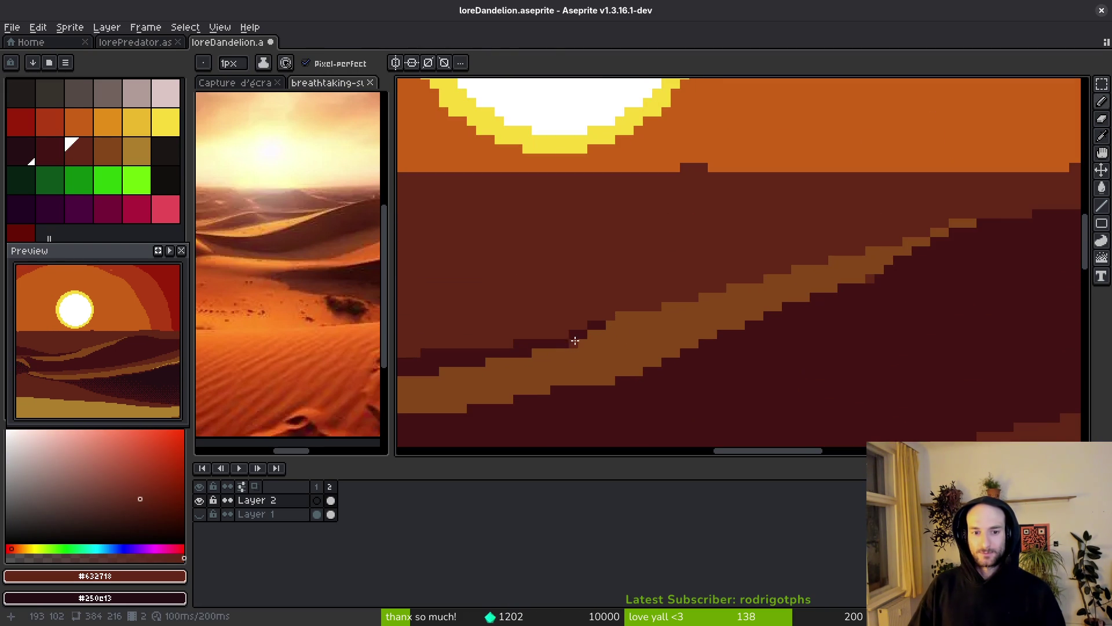
alt+click(534, 342)
drag(574, 342, 707, 298)
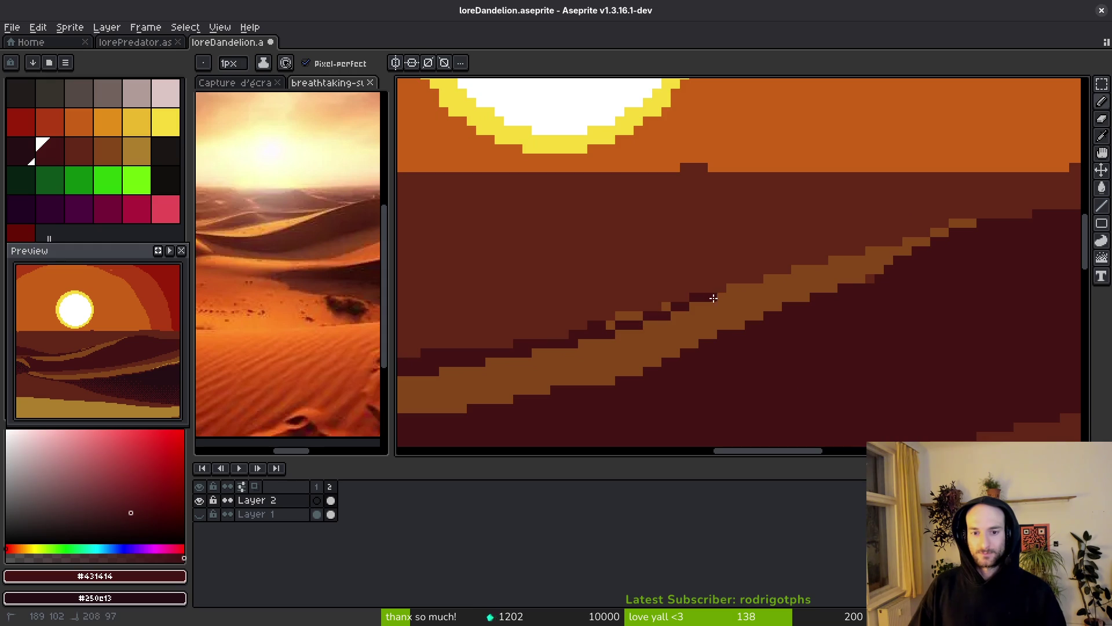
alt+click(733, 302)
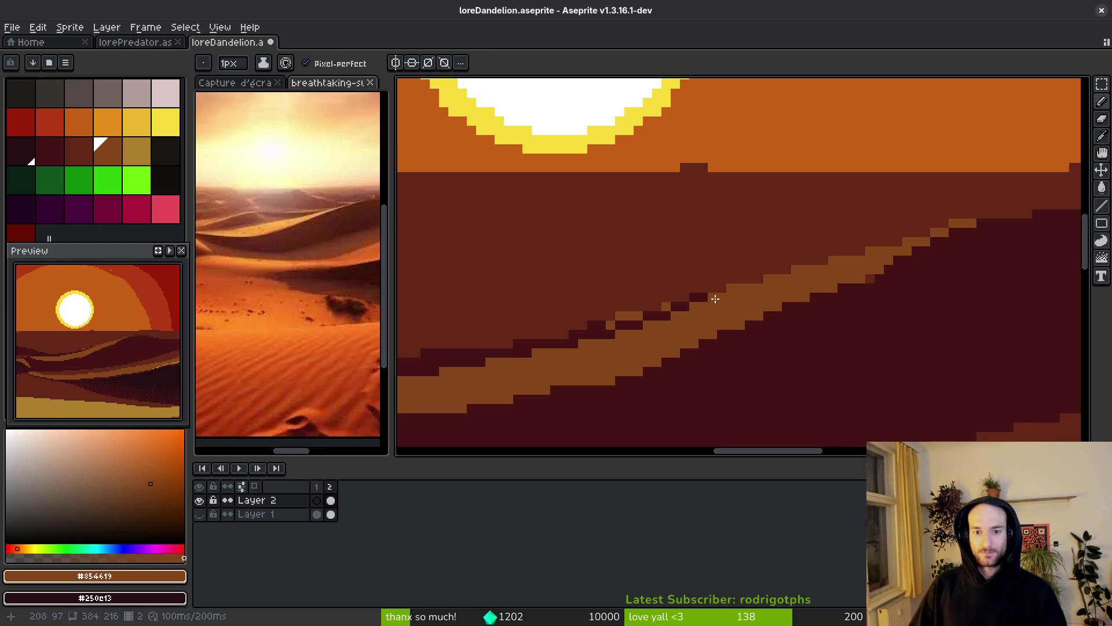
alt+click(670, 273)
scroll(667, 315, up, 2)
click(627, 315)
click(544, 343)
alt+click(576, 342)
click(683, 315)
- Save loreDandelion.aseprite
scroll(685, 316, down, 3)
scroll(728, 322, up, 2)
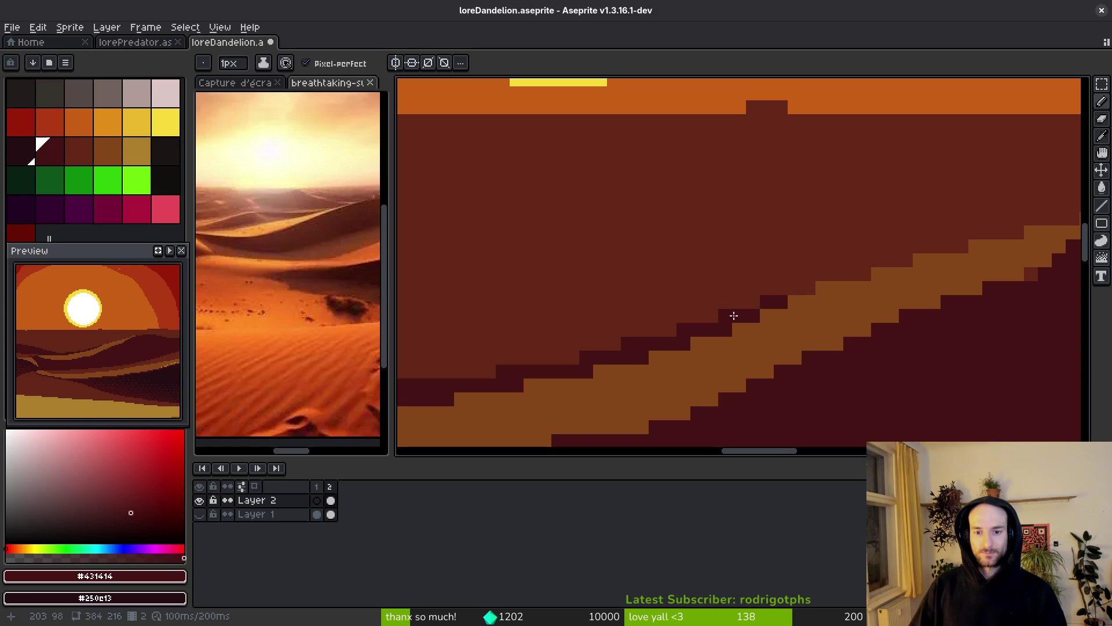
scroll(816, 301, down, 3)
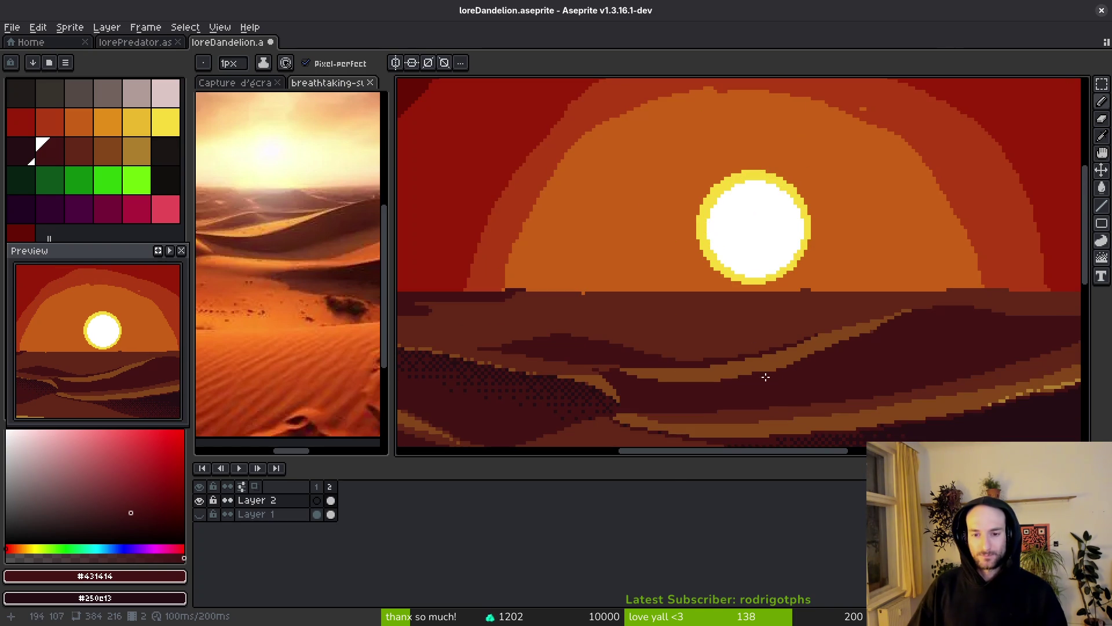
key(ctrl+s)
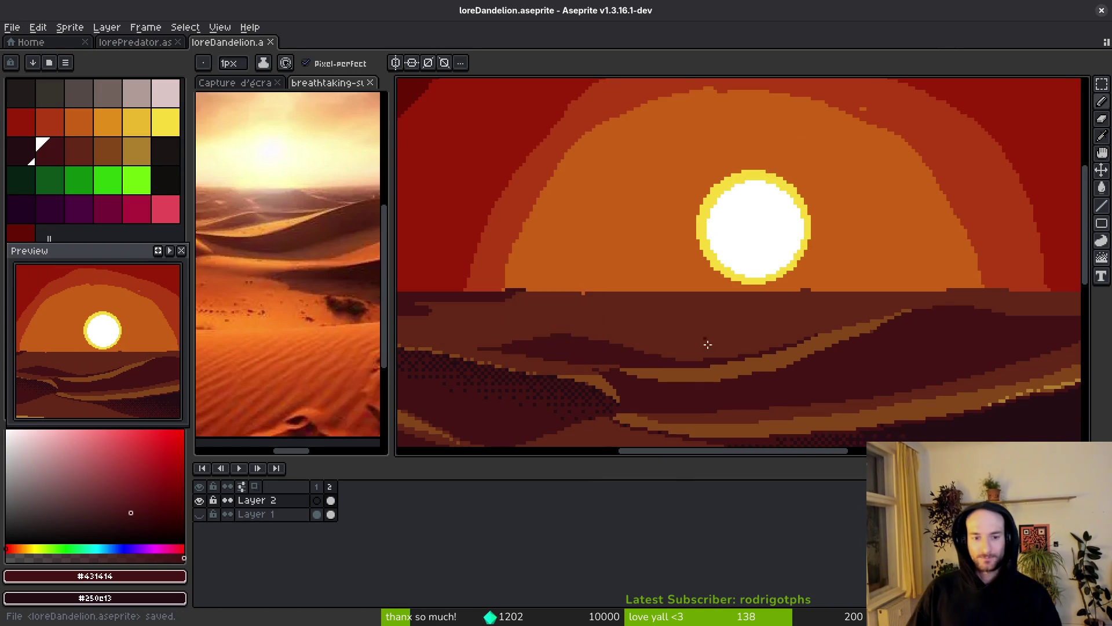
- Compare the dunes with the reference desert photo, then paint a pixel on the artwork
scroll(736, 375, left, 3)
scroll(737, 375, left, 3)
scroll(765, 360, down, 2)
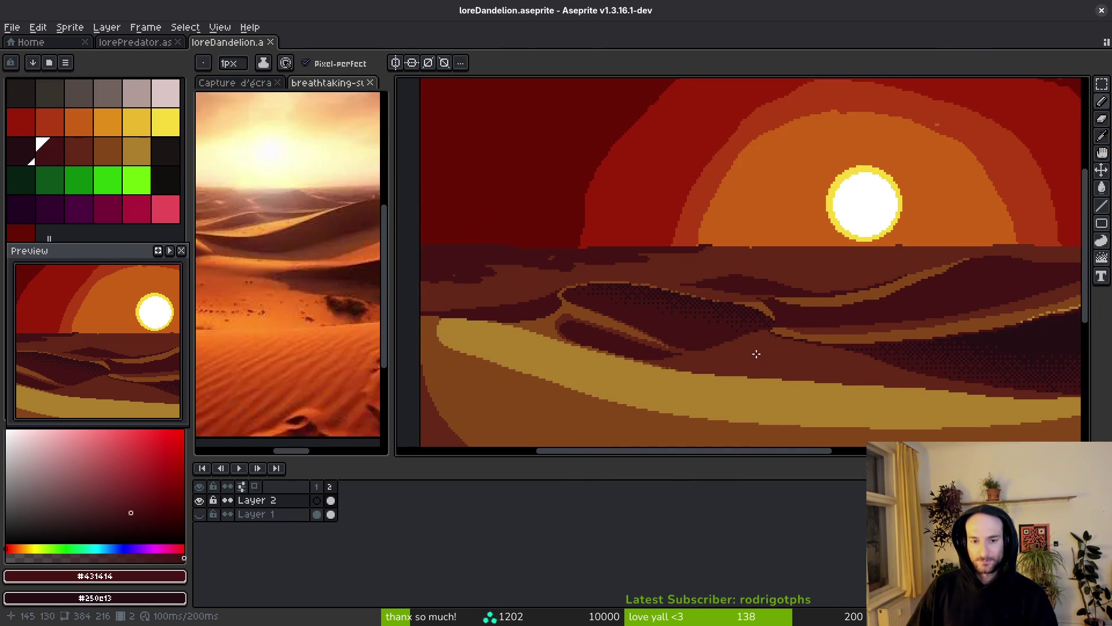
scroll(726, 353, right, 1)
scroll(716, 386, down, 2)
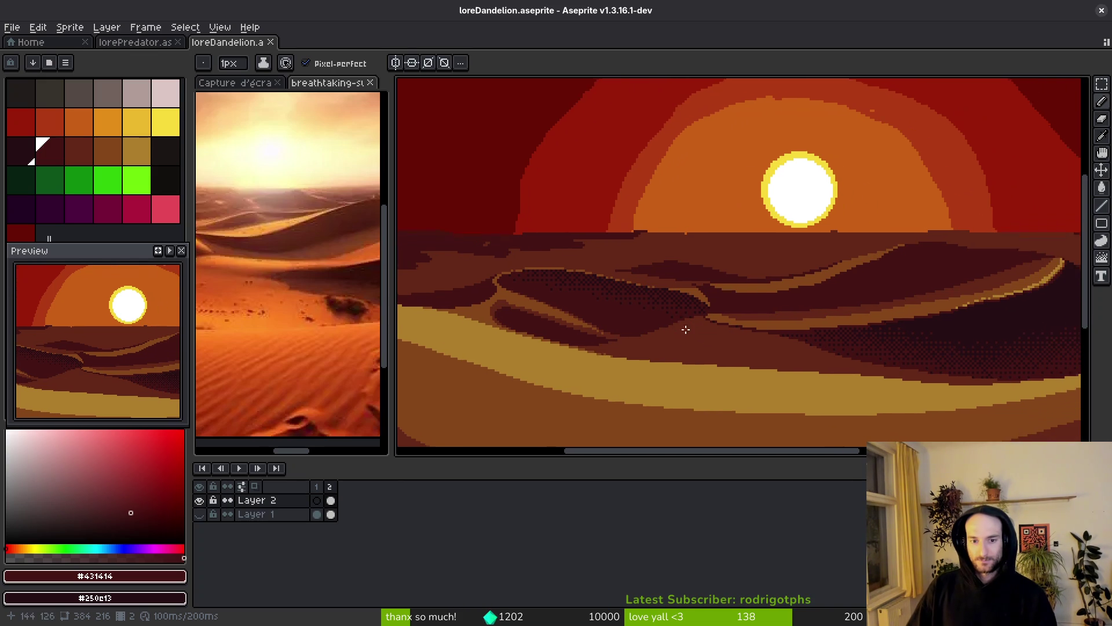
scroll(667, 329, up, 3)
click(310, 322)
scroll(316, 318, down, 2)
click(730, 352)
scroll(729, 351, right, 2)
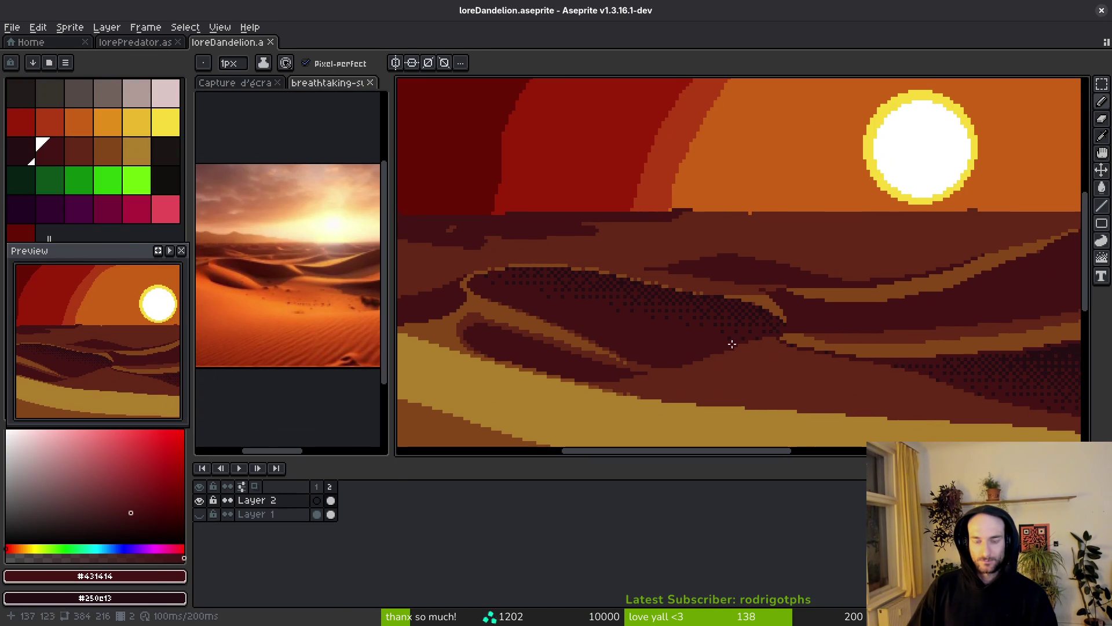
click(722, 317)
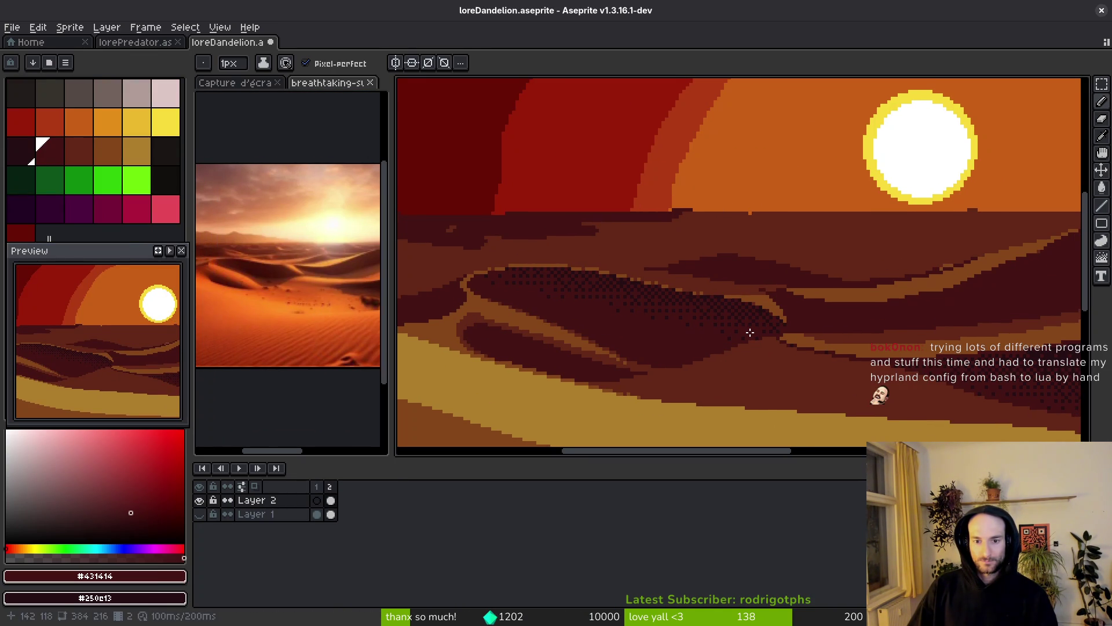
- Undo the last dither stroke, then redo the dither strokes on the dunes
key(ctrl+z)
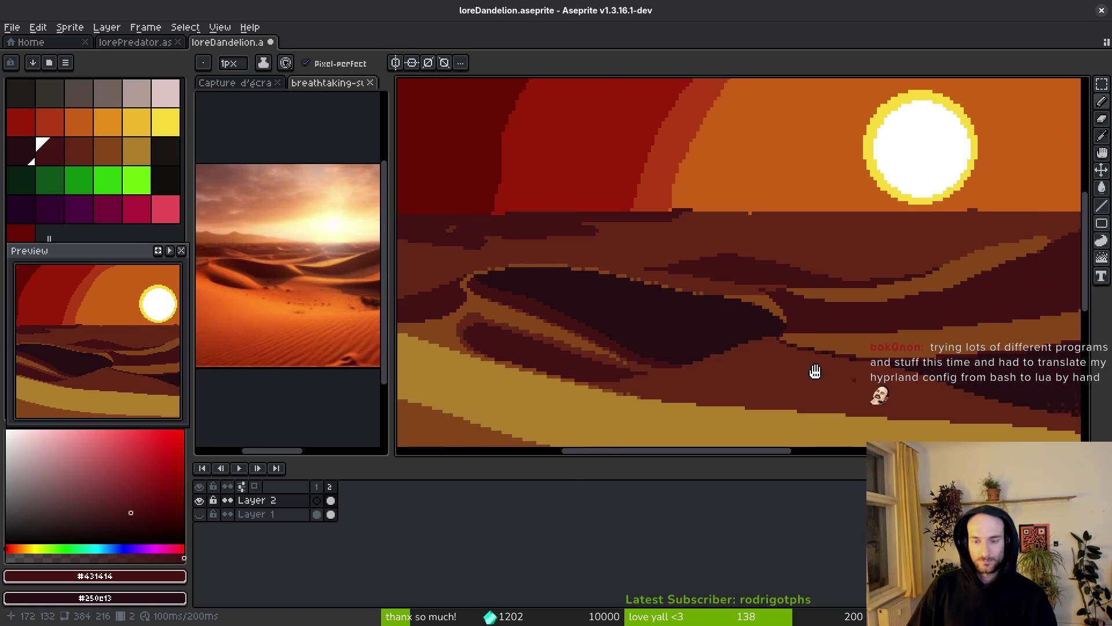
scroll(724, 336, right, 5)
scroll(724, 336, down, 3)
scroll(684, 342, up, 3)
key(ctrl+y)
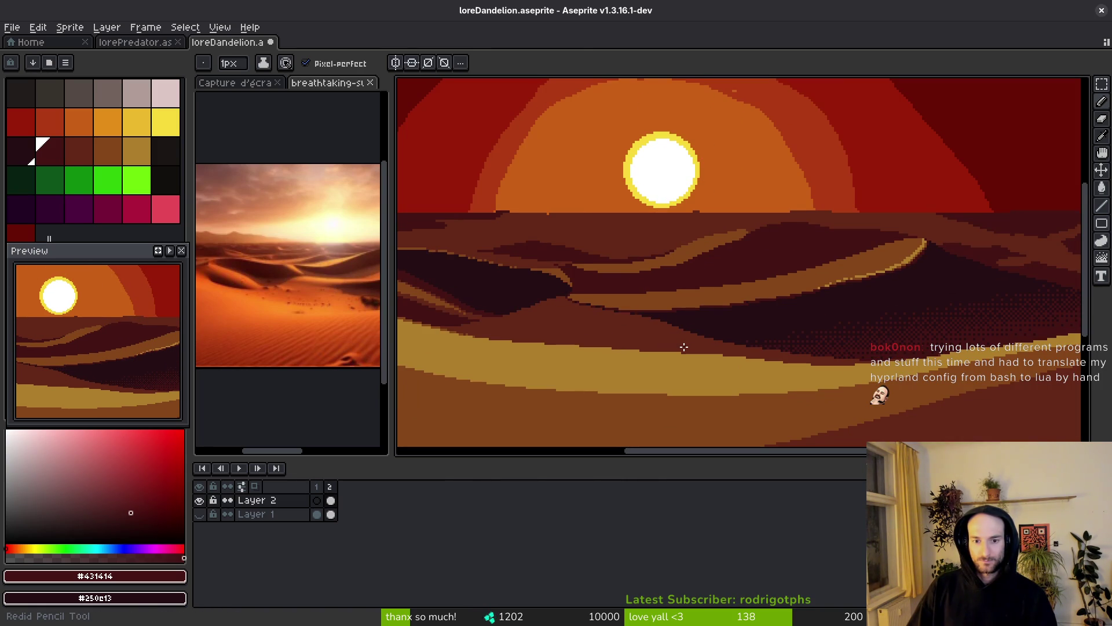
key(ctrl+y)
key(ctrl+y)
key(ctrl+y)
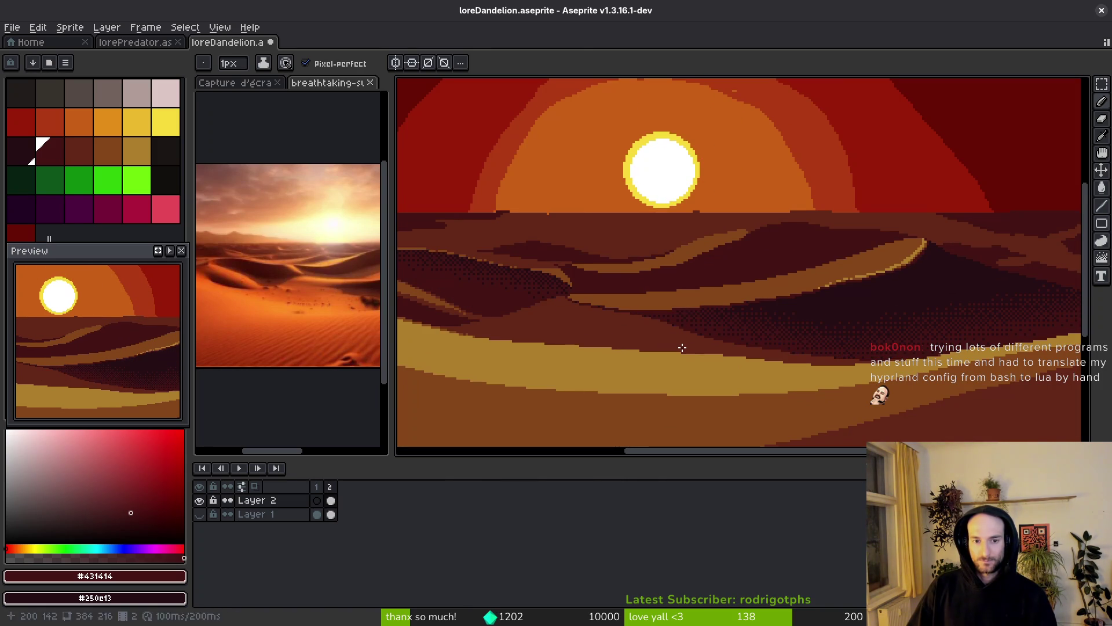
scroll(672, 338, left, 3)
- Sample the deep maroon #250c13, test a Paint Bucket fill on the dune shadow, and undo it
key(i)
click(657, 310)
scroll(656, 310, up, 2)
key(g)
click(657, 310)
key(ctrl+z)
scroll(812, 293, up, 3)
- Lasso-select the large left dune's shadow area
key(f)
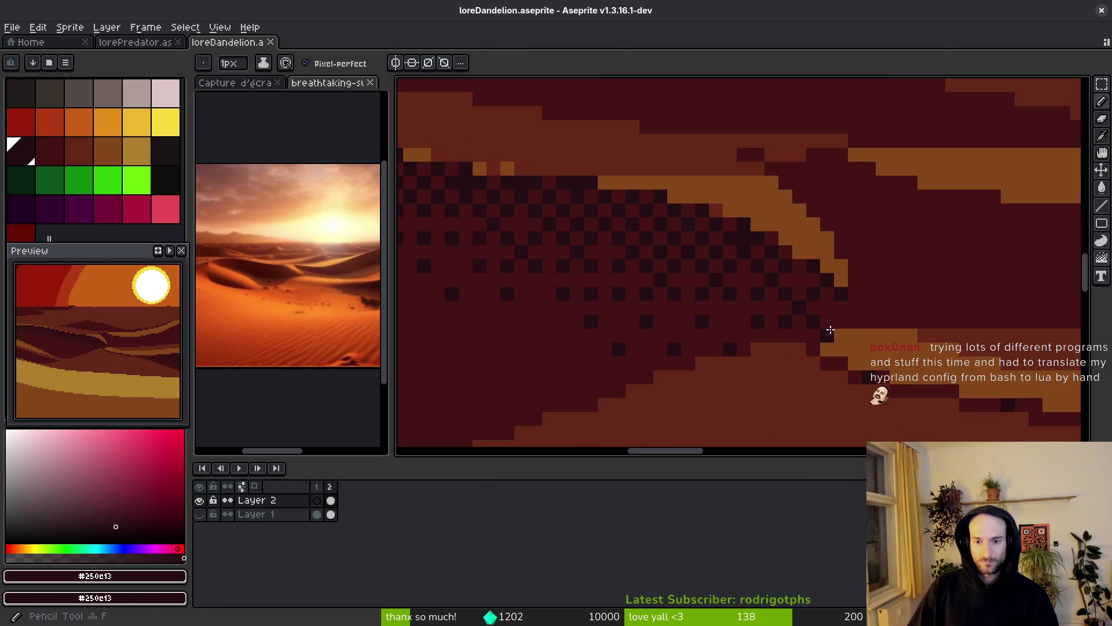
key(g)
scroll(791, 365, down, 2)
key(q)
drag(820, 313, 464, 262)
mouse_move(535, 345)
mouse_down()
mouse_move(663, 395)
mouse_move(817, 399)
mouse_move(848, 351)
mouse_move(822, 317)
mouse_up()
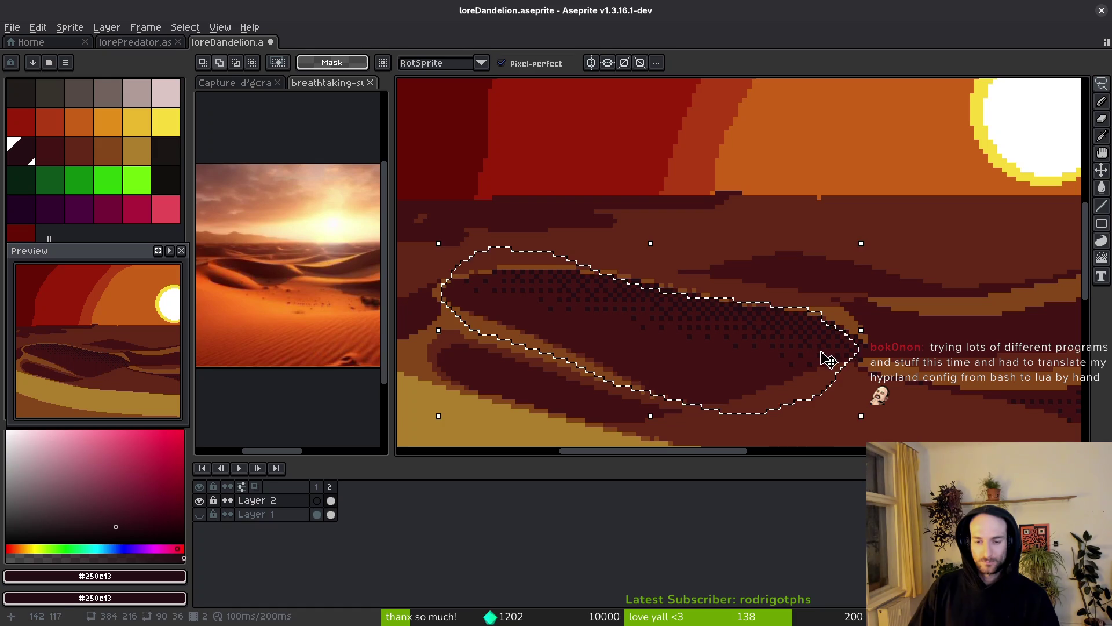
- Replace #431414 with #250c13 inside the selection, then deselect
key(i)
click(757, 352)
key(shift+r)
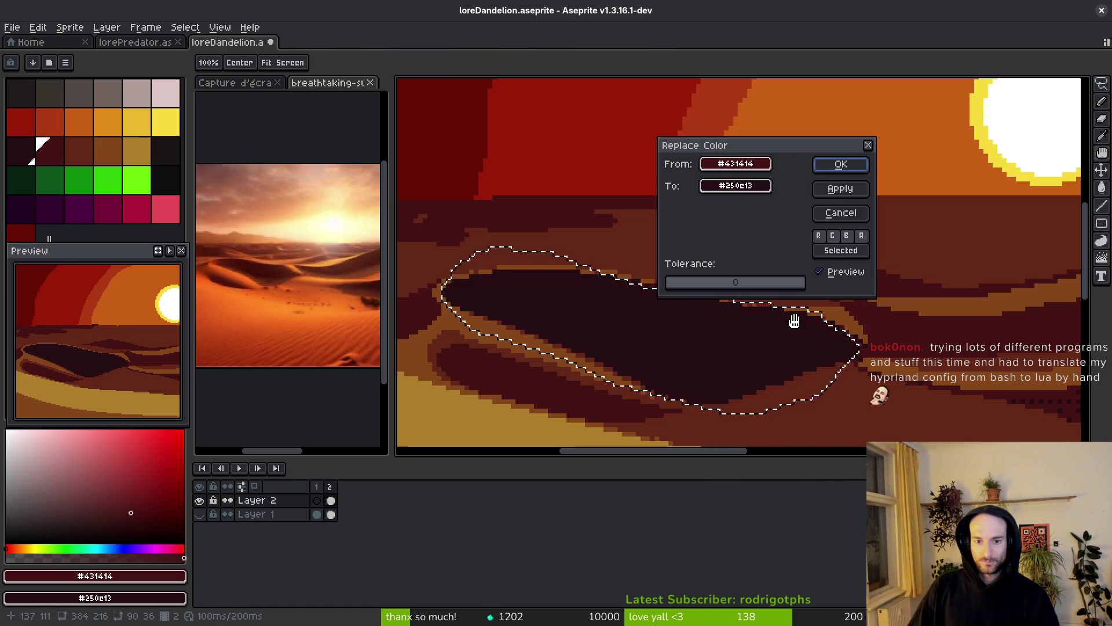
click(852, 166)
key(ctrl+d)
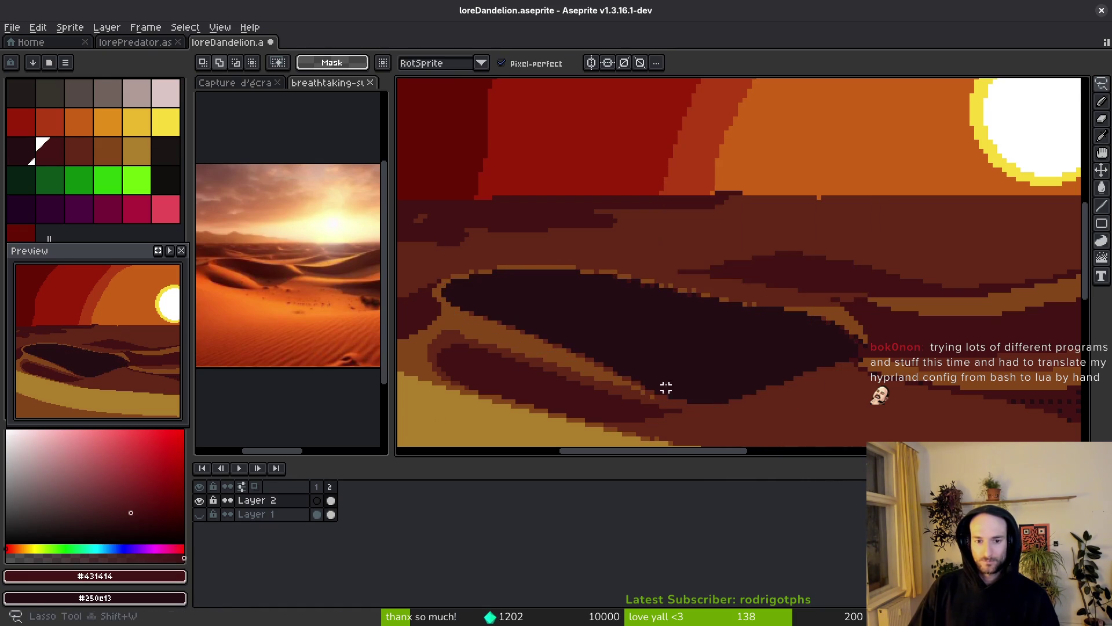
scroll(671, 392, down, 2)
- Lay a Bayer-dithered gradient over the dark dune shadow
key(i)
key(g)
key(g)
scroll(655, 374, up, 3)
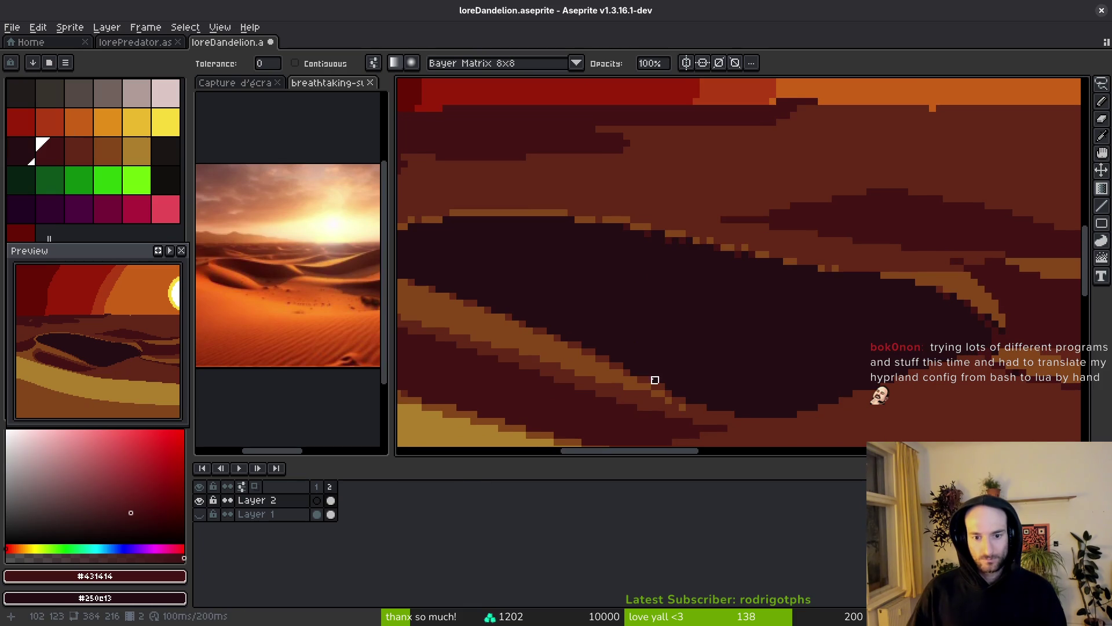
mouse_move(690, 401)
mouse_down()
mouse_move(724, 254)
mouse_move(710, 276)
mouse_up()
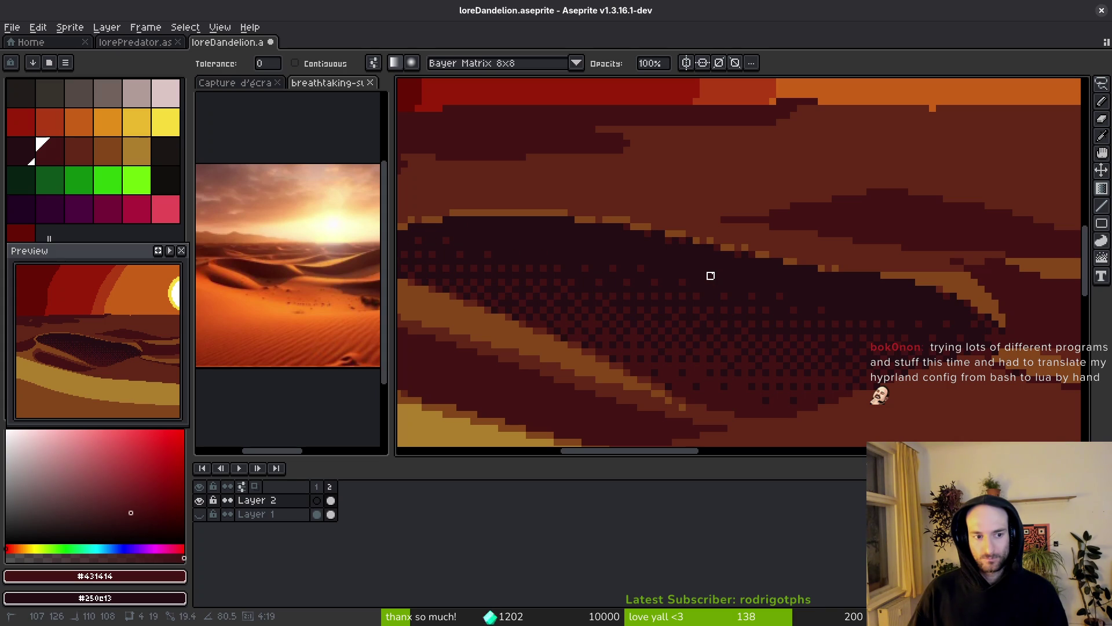
drag(710, 275, 711, 276)
scroll(715, 324, down, 5)
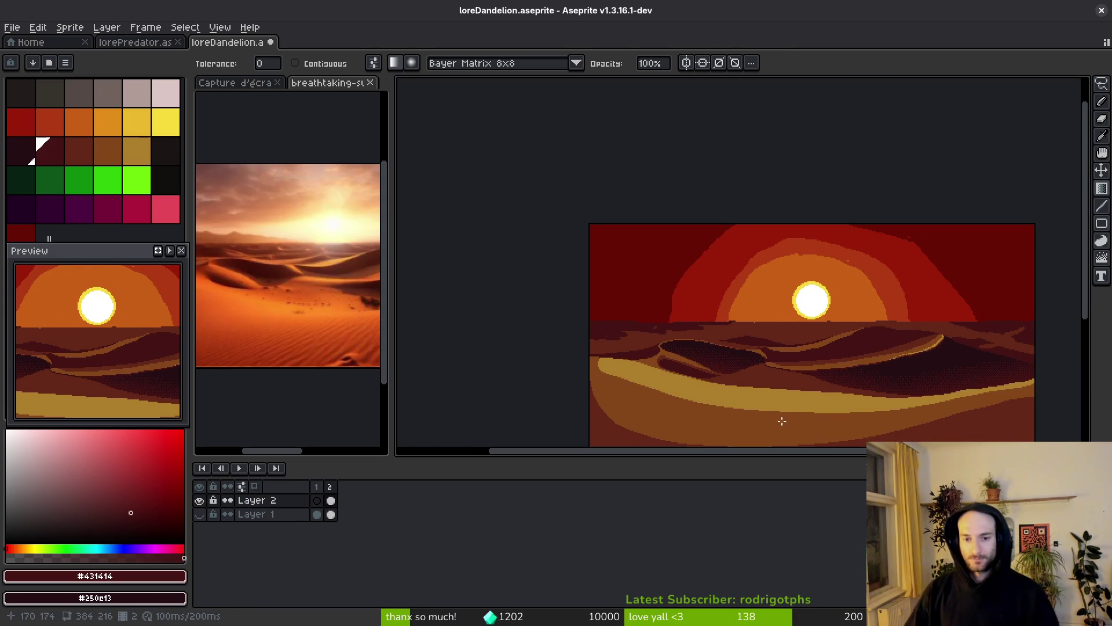
scroll(728, 376, up, 2)
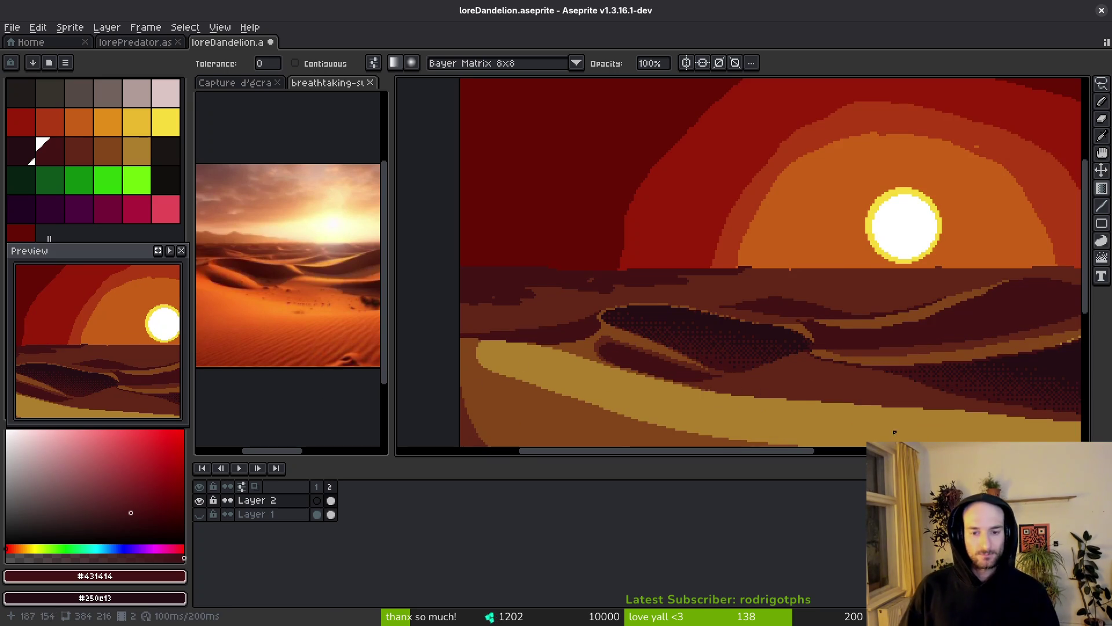
scroll(769, 394, right, 1)
- Refill the dune area solid dark, spread a fresh Bayer gradient across it, and save
click(728, 368)
scroll(728, 368, up, 4)
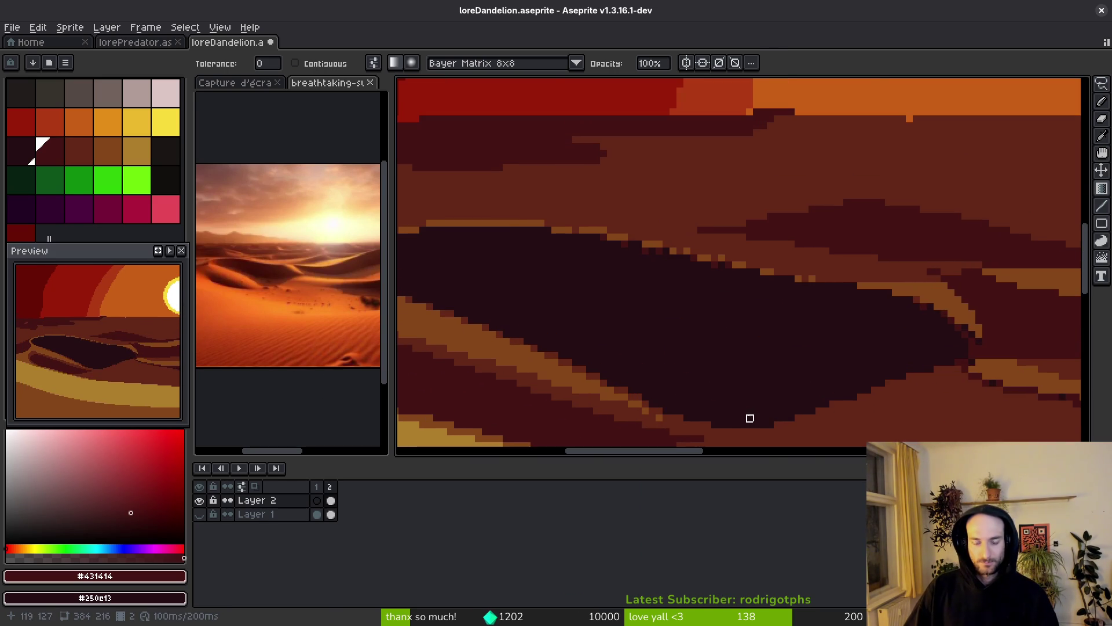
mouse_move(659, 404)
mouse_down()
mouse_move(693, 286)
mouse_move(667, 286)
mouse_move(701, 306)
mouse_up()
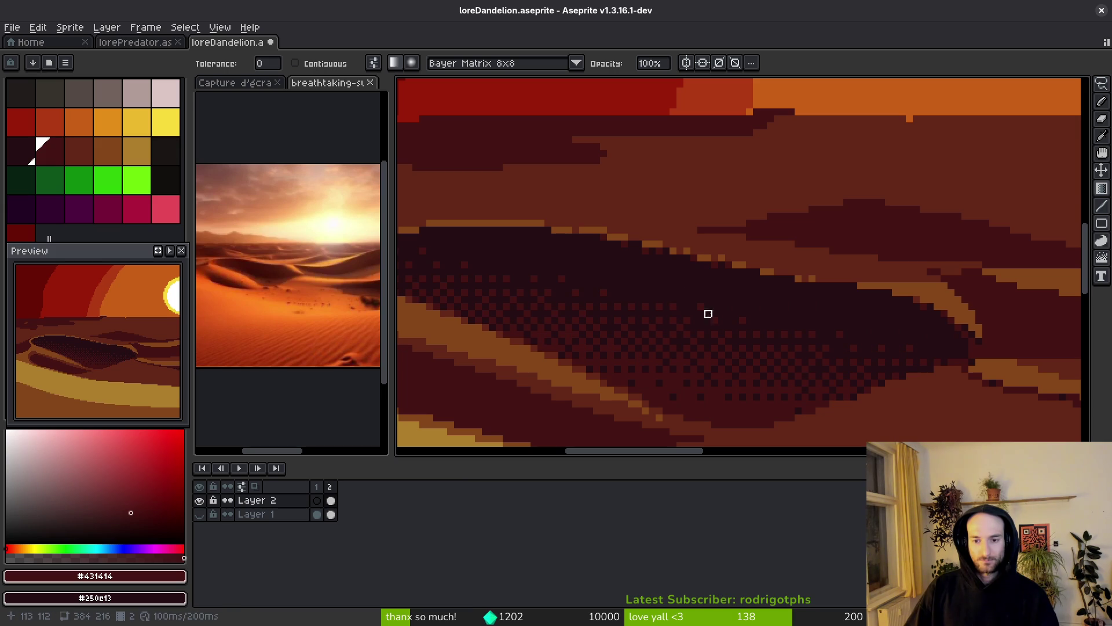
scroll(757, 390, down, 5)
scroll(767, 390, down, 2)
key(ctrl+s)
- Try a gold #ae7e2c to maroon dithered gradient on the lower dune, then undo it
scroll(618, 362, up, 2)
alt+click(764, 343)
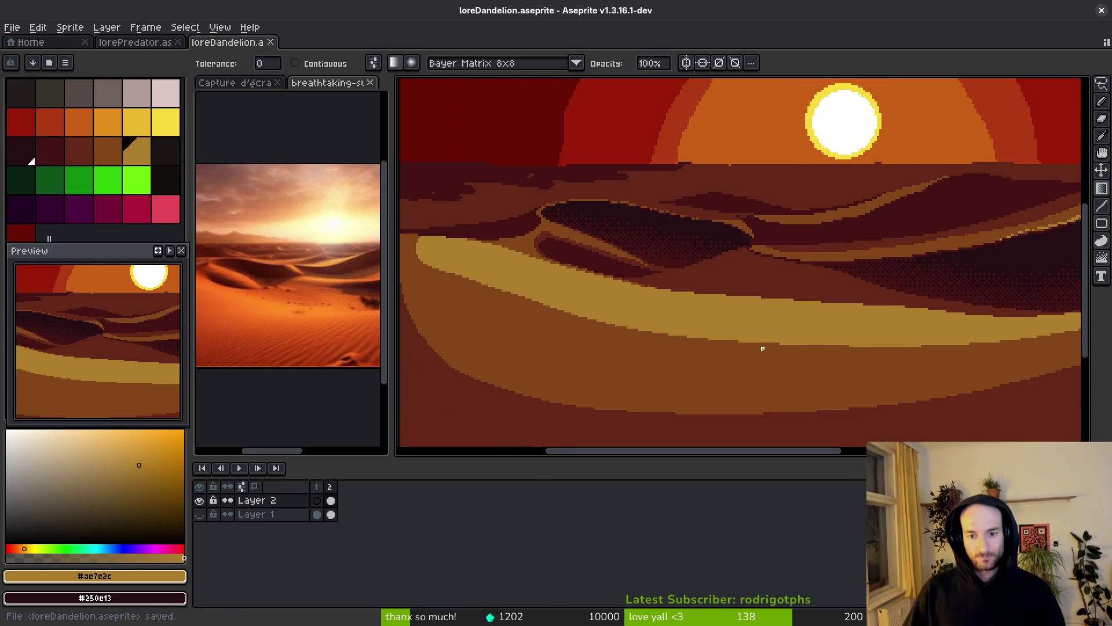
drag(756, 344, 749, 390)
key(ctrl+z)
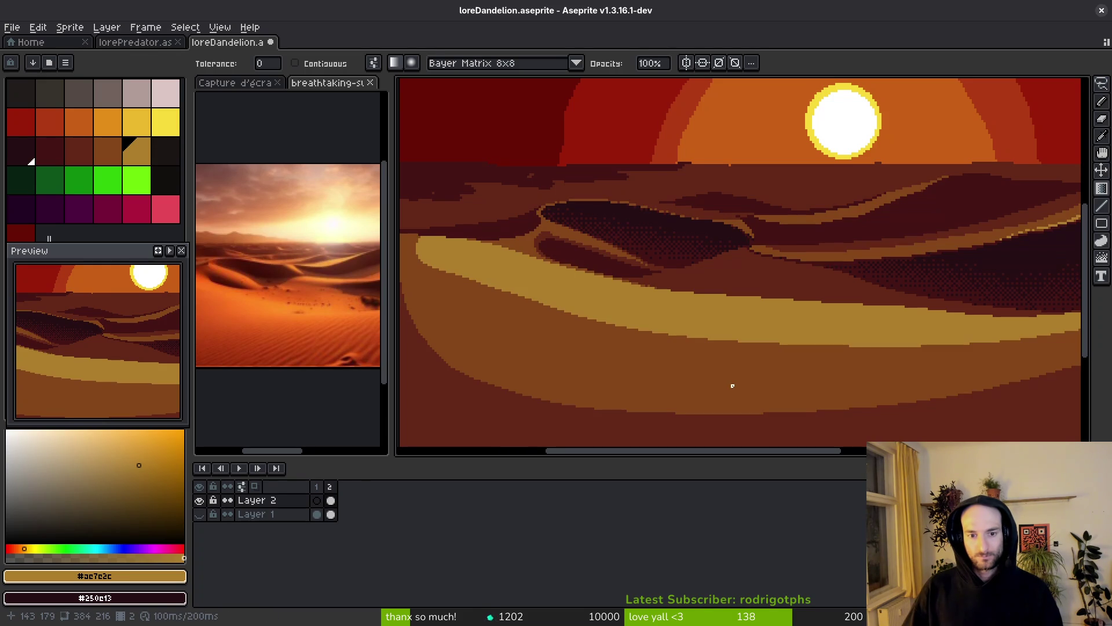
- Sample brown #854619 and gold #ae7e2c, trial a gradient on the lower dune, then undo it
alt+right_click(734, 351)
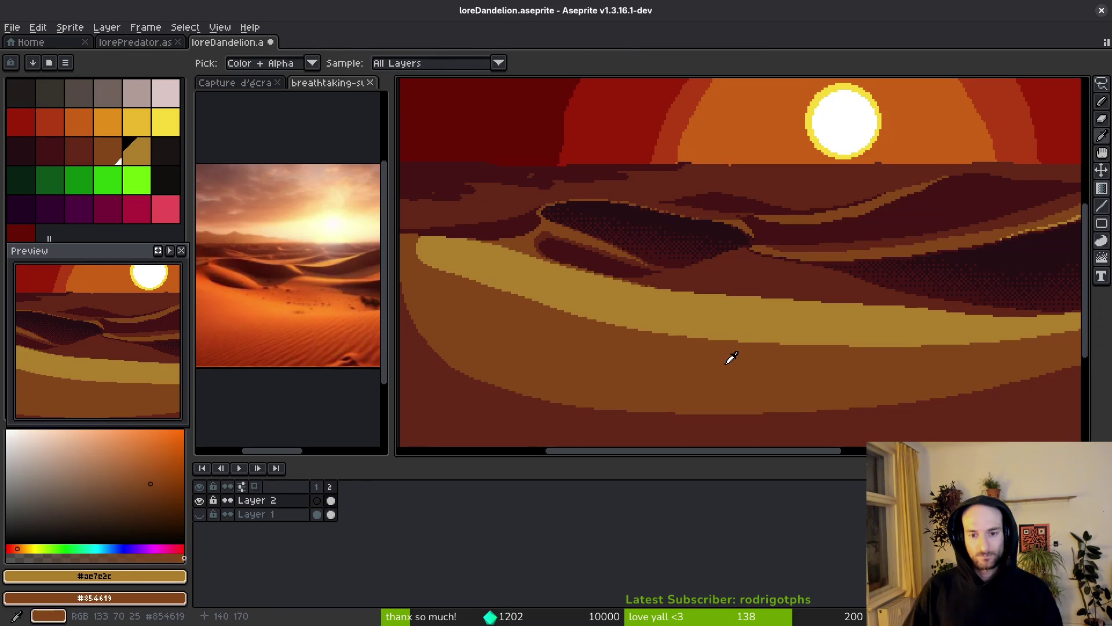
alt+click(630, 393)
alt+click(719, 313)
mouse_move(650, 392)
mouse_down()
mouse_move(703, 315)
mouse_move(678, 360)
mouse_move(676, 399)
mouse_move(692, 348)
mouse_move(702, 350)
mouse_move(677, 339)
mouse_move(719, 304)
mouse_move(690, 322)
mouse_move(693, 348)
mouse_move(707, 278)
mouse_move(699, 285)
mouse_up()
key(ctrl+z)
key(ctrl+z)
scroll(699, 285, down, 3)
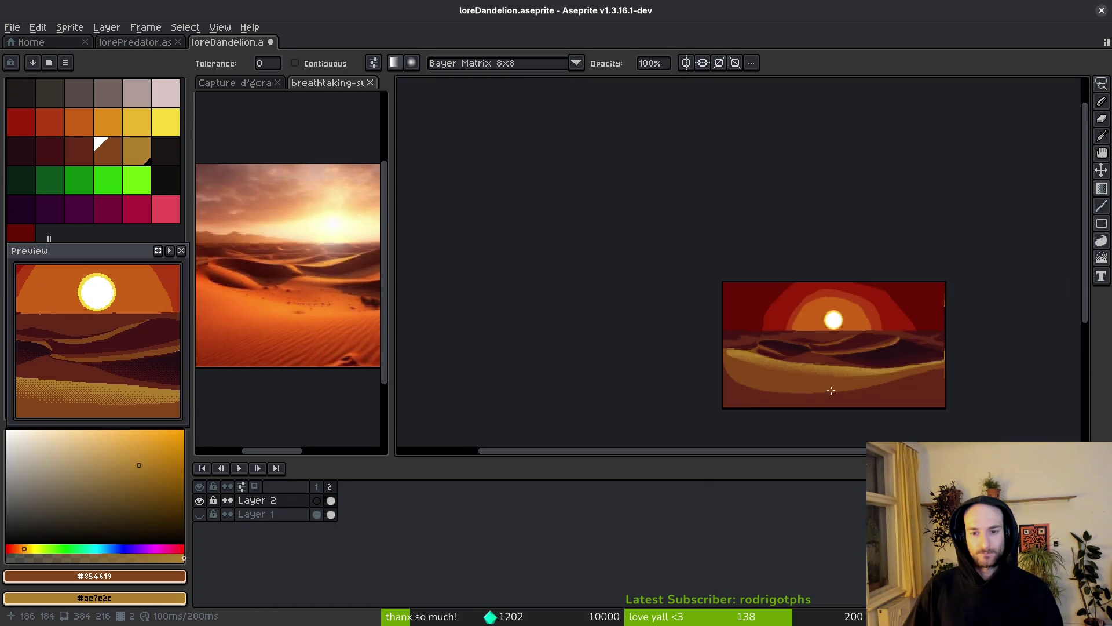
scroll(759, 385, up, 1)
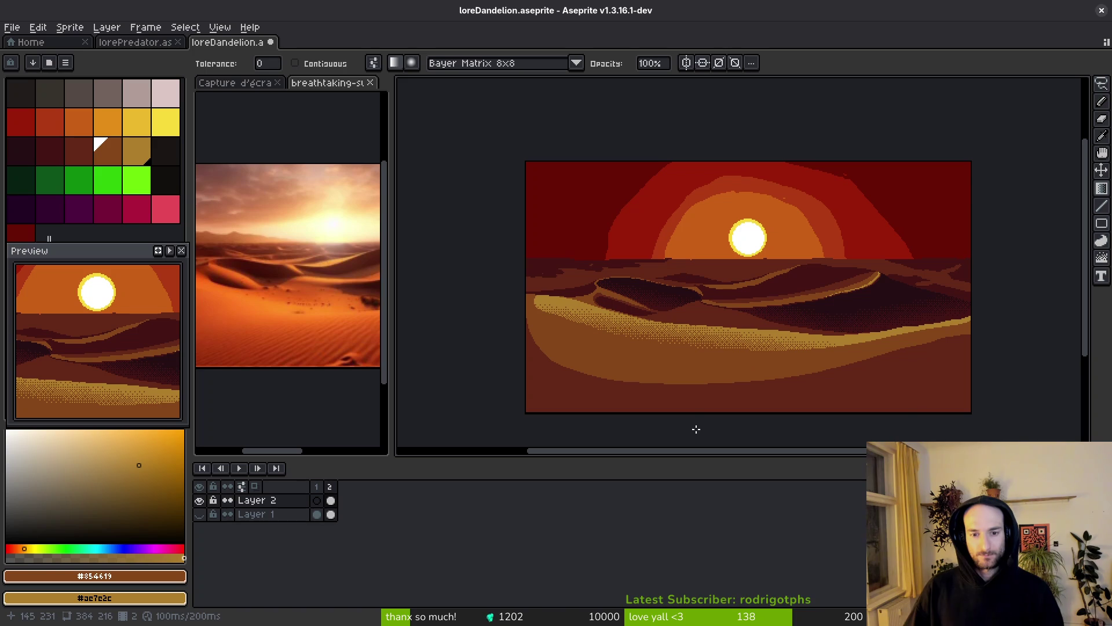
scroll(822, 338, up, 2)
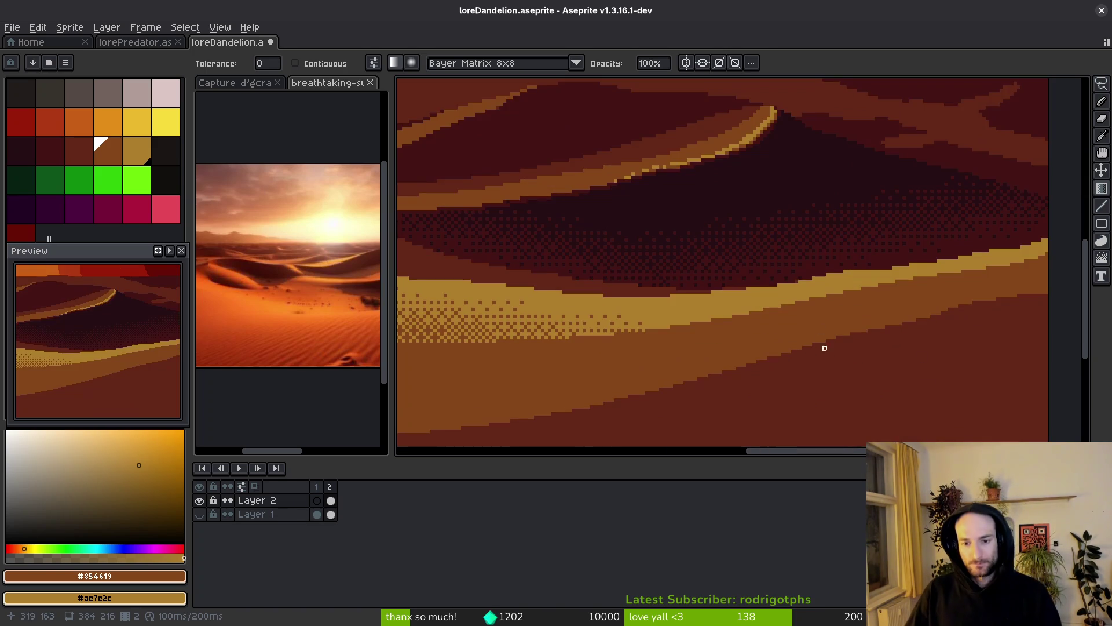
- Dither the gold down into the brown foreground dune with a vertical gradient
scroll(773, 358, up, 1)
mouse_move(722, 365)
mouse_down()
mouse_move(724, 298)
mouse_move(718, 307)
mouse_up()
scroll(802, 365, down, 4)
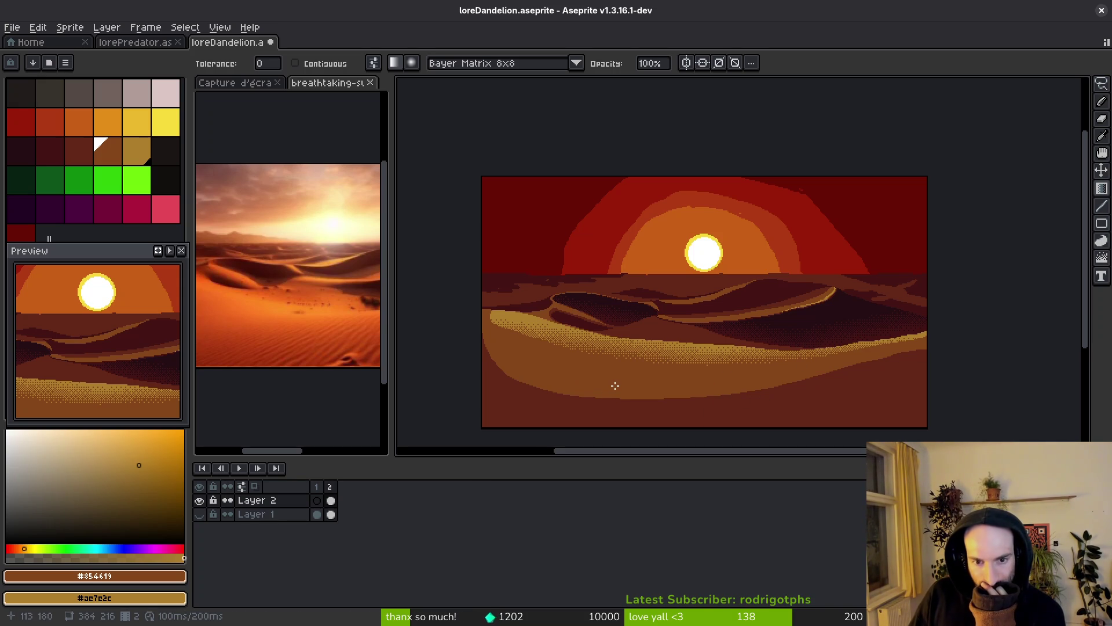
scroll(621, 400, up, 3)
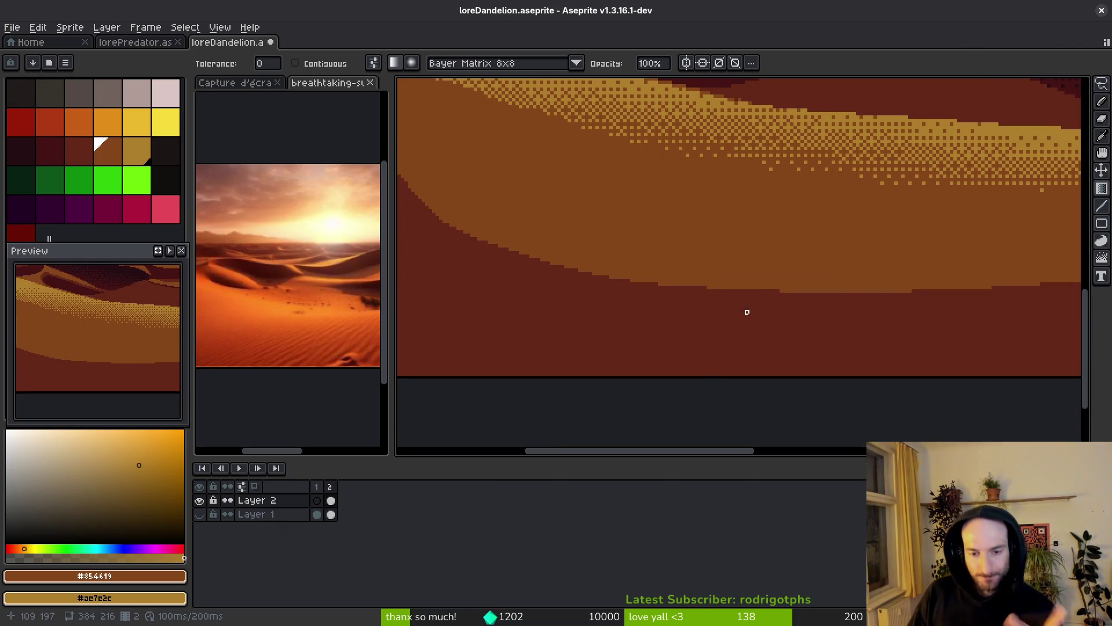
- Sample dark #632718 and brown #854619 from the foreground as the two colours
key(alt)
alt+click(722, 303)
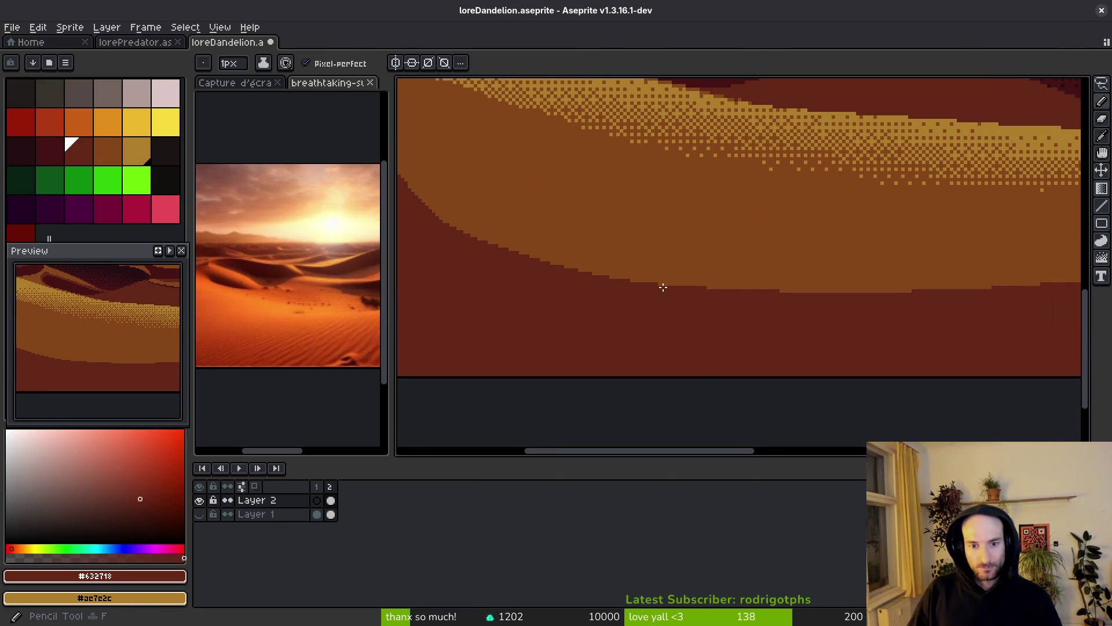
scroll(635, 308, down, 1)
key(alt)
alt+right_click(718, 313)
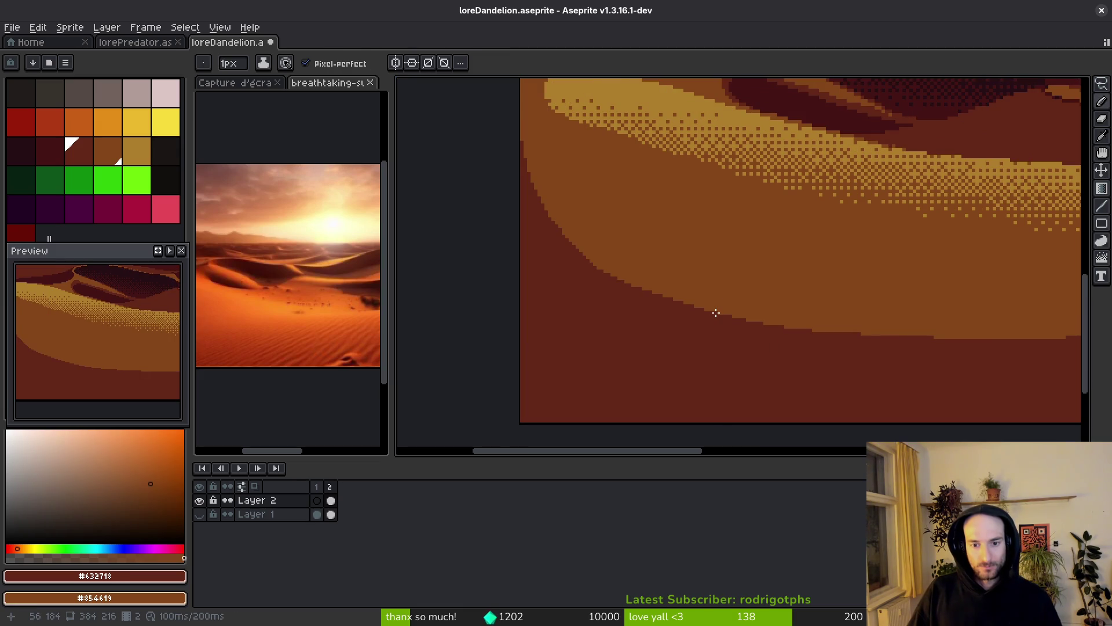
key(ctrl+apostrophe)
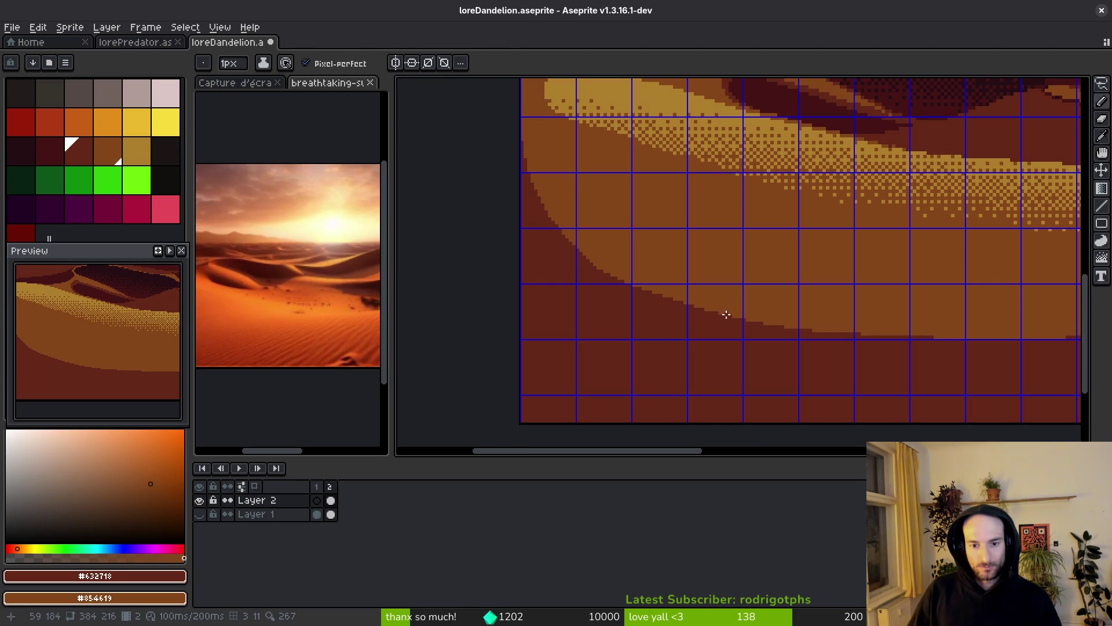
key(ctrl+apostrophe)
- Dither brown into dark #632718 along the foreground dune edge and extend the band
key(shift+g)
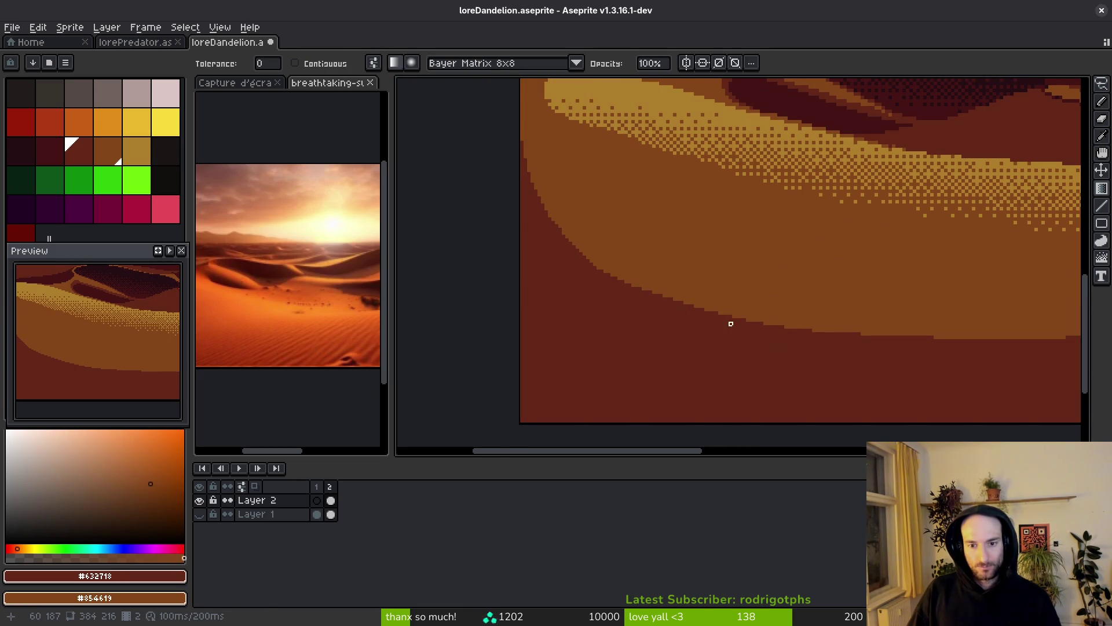
drag(732, 315, 755, 261)
scroll(655, 305, up, 2)
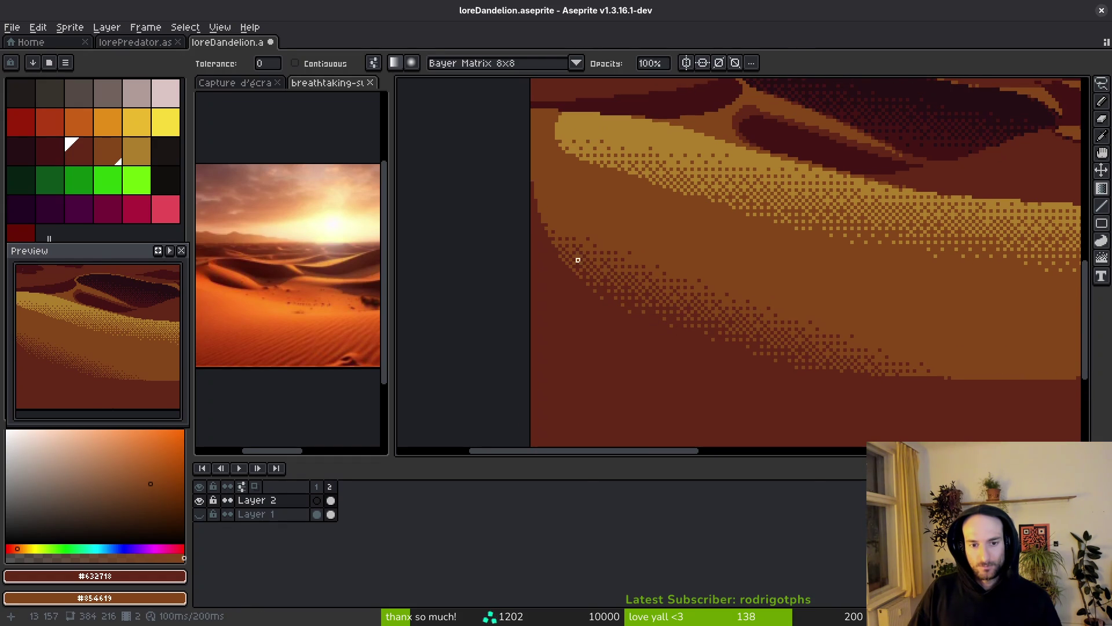
mouse_move(557, 246)
mouse_down()
mouse_move(576, 231)
mouse_move(560, 238)
mouse_up()
mouse_move(554, 242)
mouse_down()
mouse_move(586, 194)
mouse_move(602, 211)
mouse_up()
scroll(702, 330, down, 3)
scroll(727, 328, up, 4)
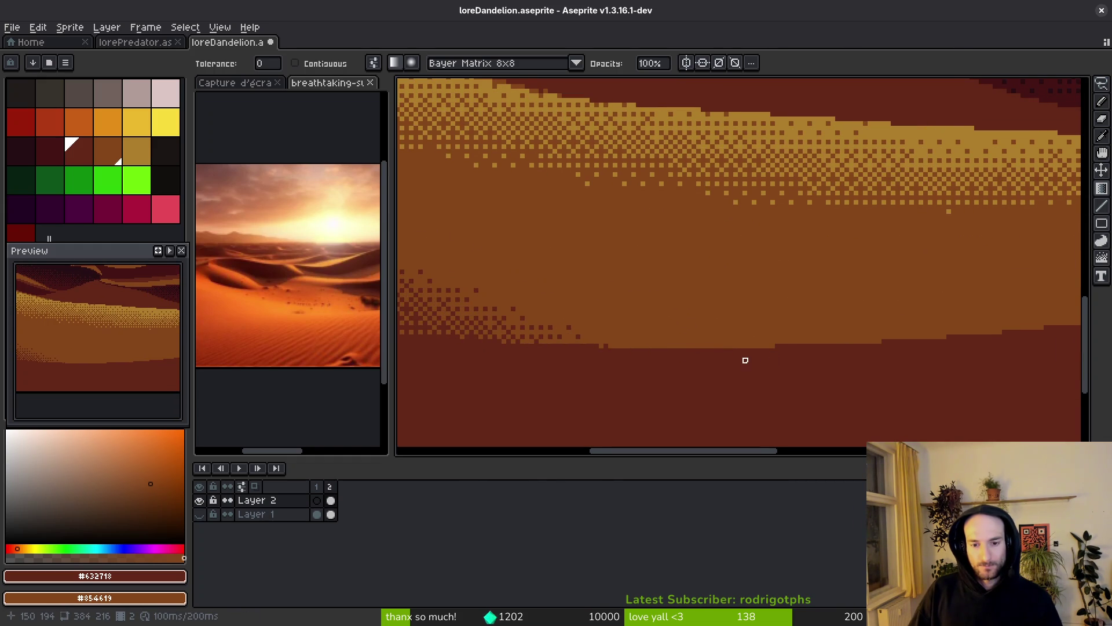
scroll(745, 360, right, 2)
- Redraw the dithered bands on the lower dune as a vertical fade
mouse_move(731, 345)
mouse_down()
mouse_move(739, 280)
mouse_move(718, 267)
mouse_up()
scroll(719, 270, down, 2)
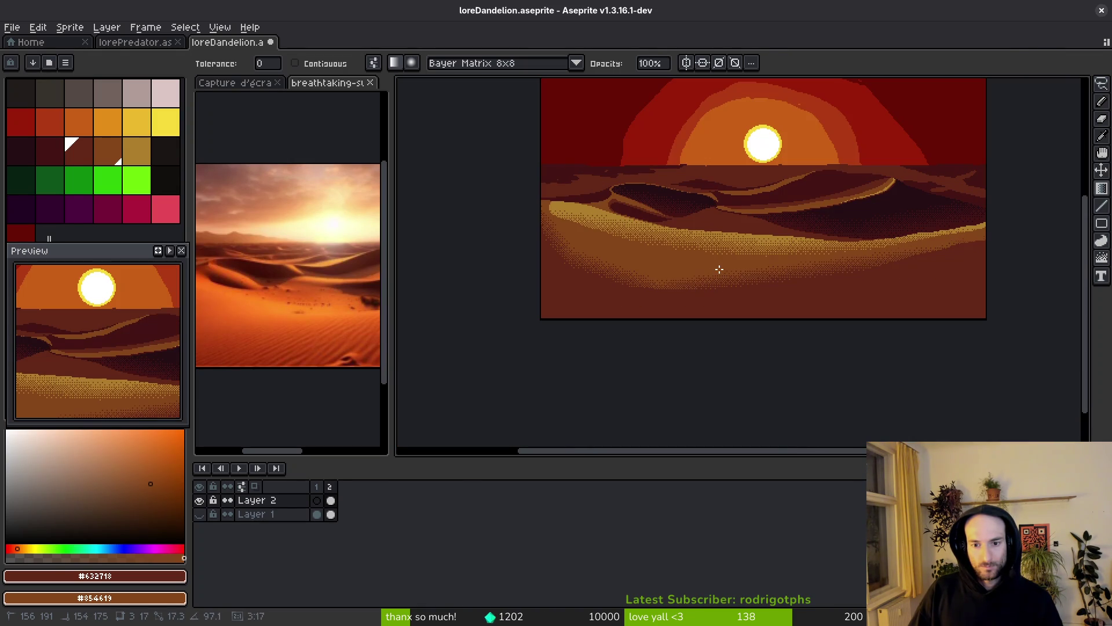
drag(716, 230, 719, 271)
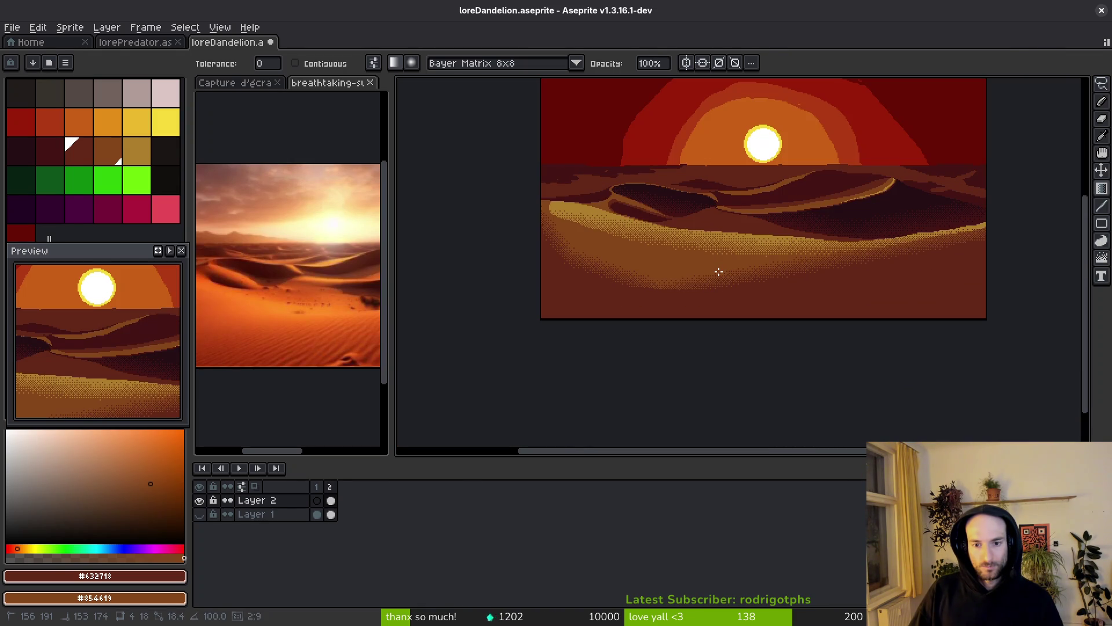
drag(721, 230, 721, 272)
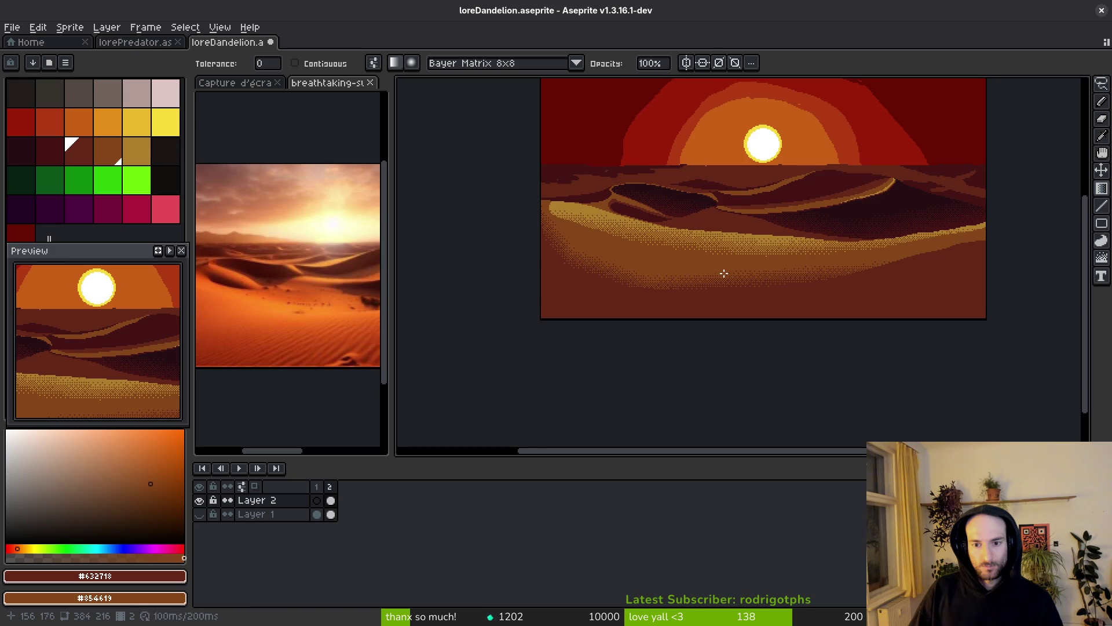
scroll(787, 350, up, 3)
mouse_move(783, 325)
mouse_down()
mouse_move(762, 298)
mouse_move(774, 290)
mouse_up()
scroll(776, 307, down, 2)
scroll(777, 330, down, 5)
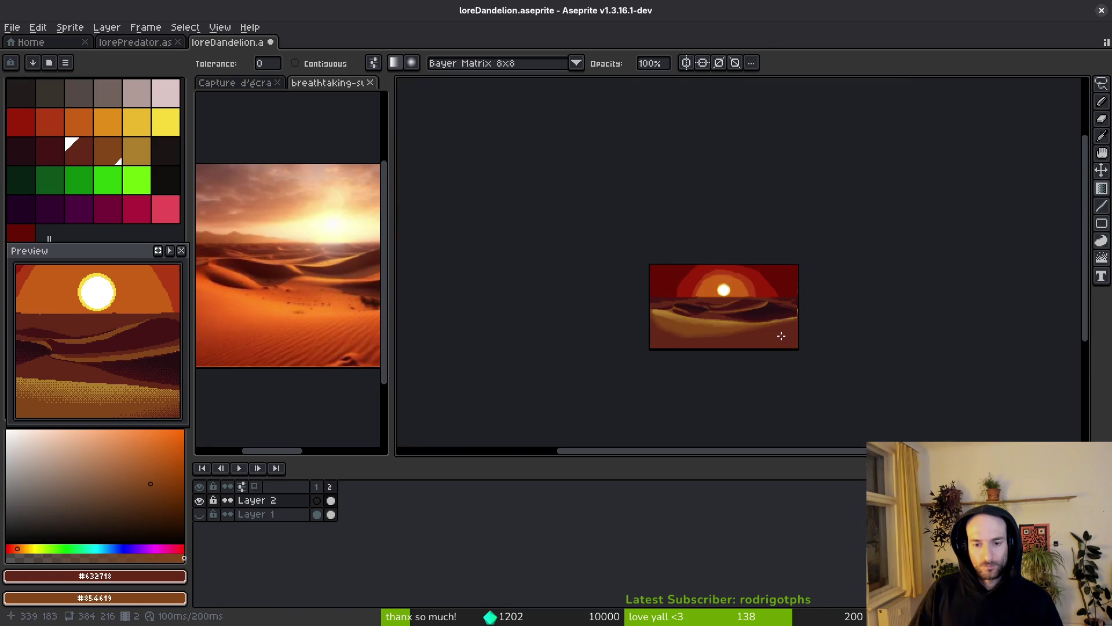
scroll(785, 352, up, 3)
- Recentre and zoom the view onto the dune crest
drag(779, 345, 813, 284)
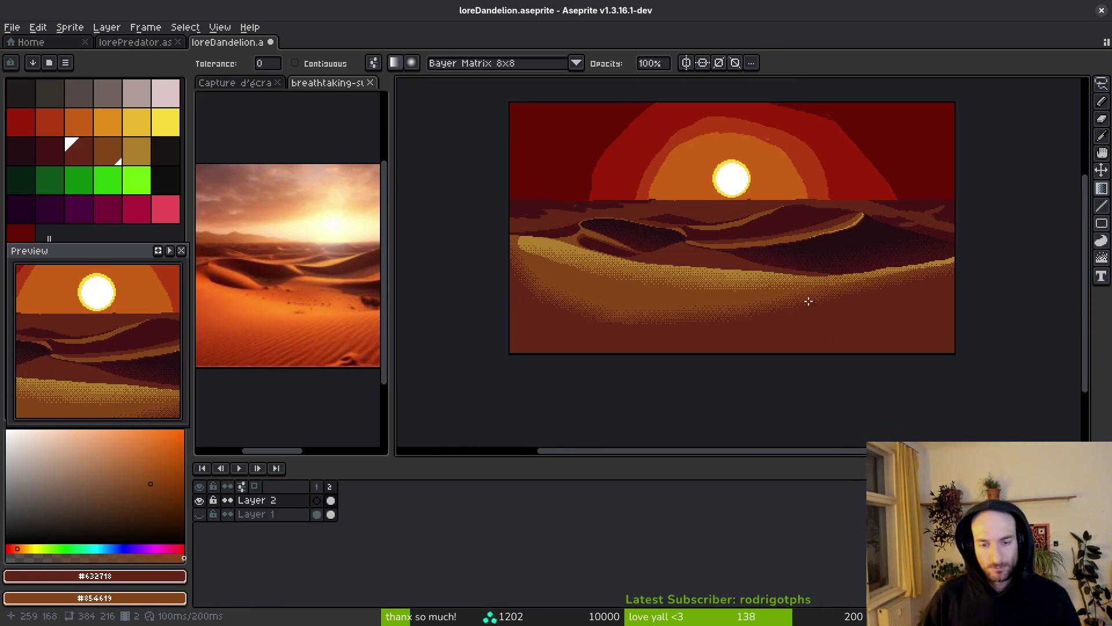
scroll(846, 284, up, 4)
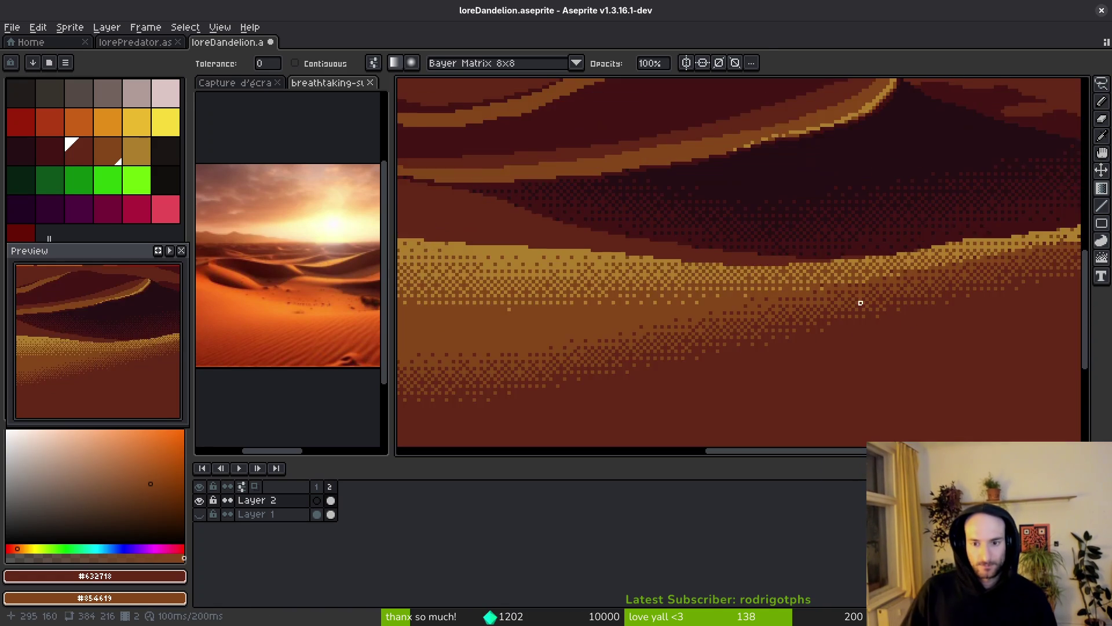
scroll(776, 286, down, 2)
drag(748, 311, 811, 307)
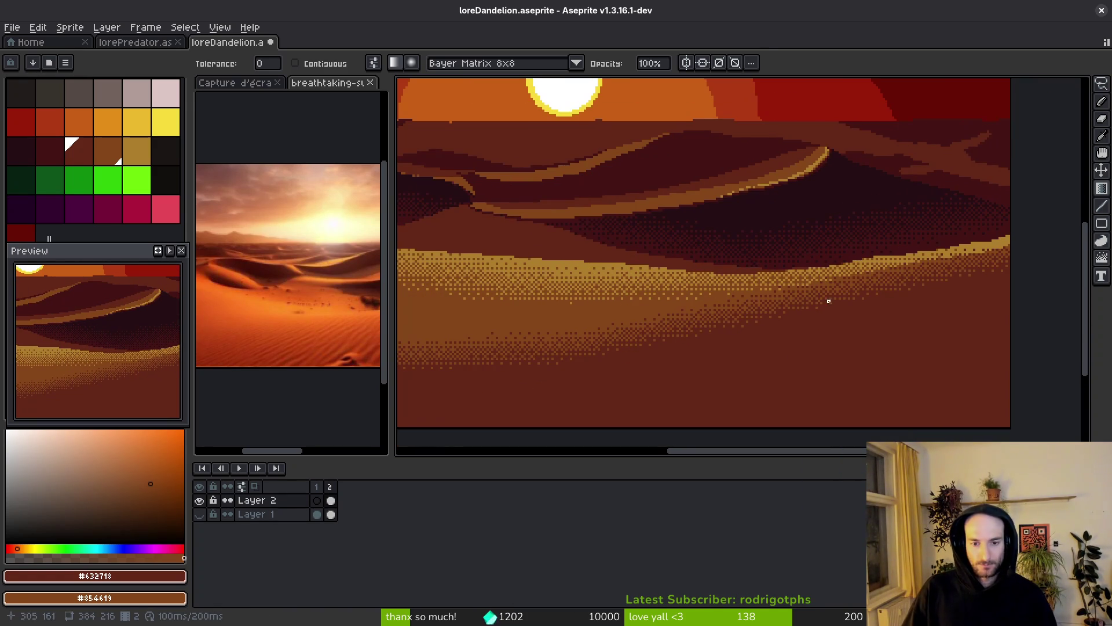
scroll(724, 290, up, 5)
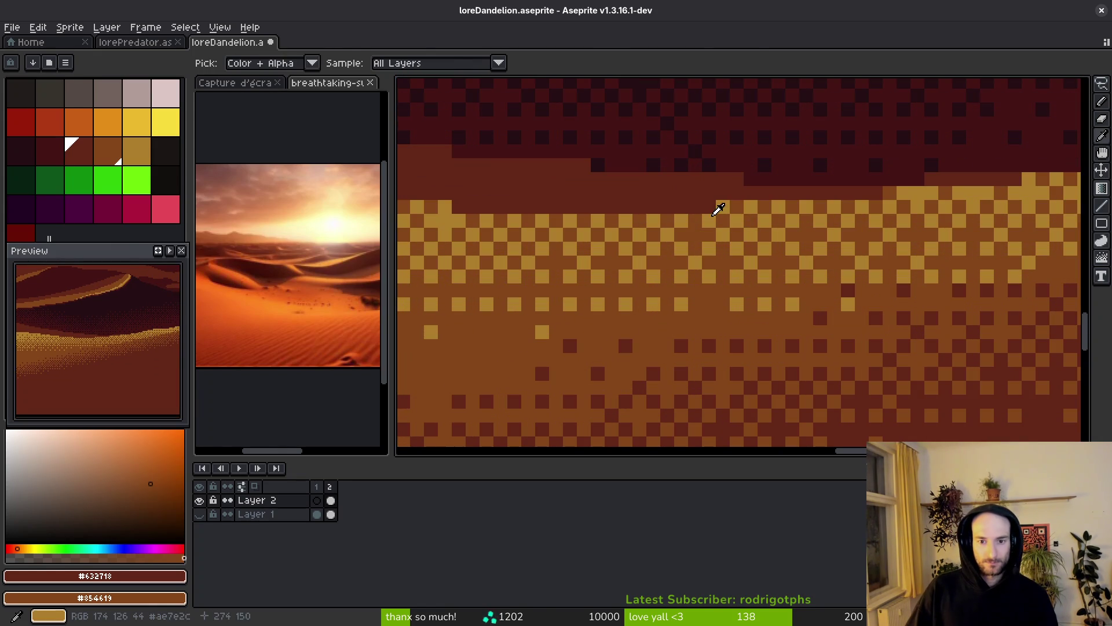
- Draw a straight gold line along the foreground dune's top edge
alt+click(722, 208)
key(l)
drag(465, 216, 995, 197)
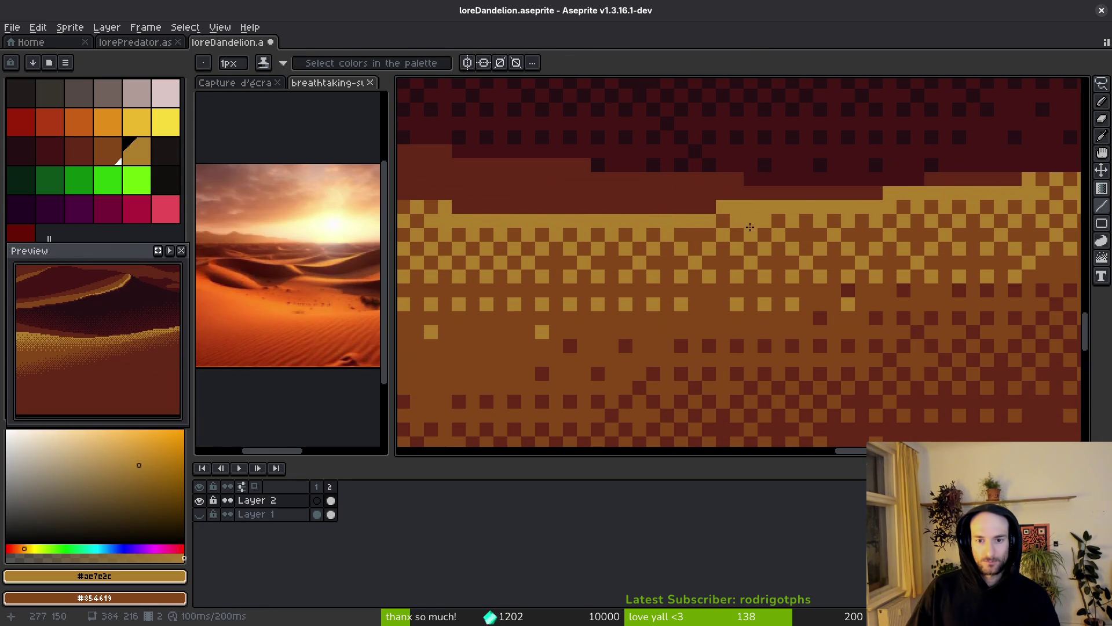
scroll(621, 233, left, 5)
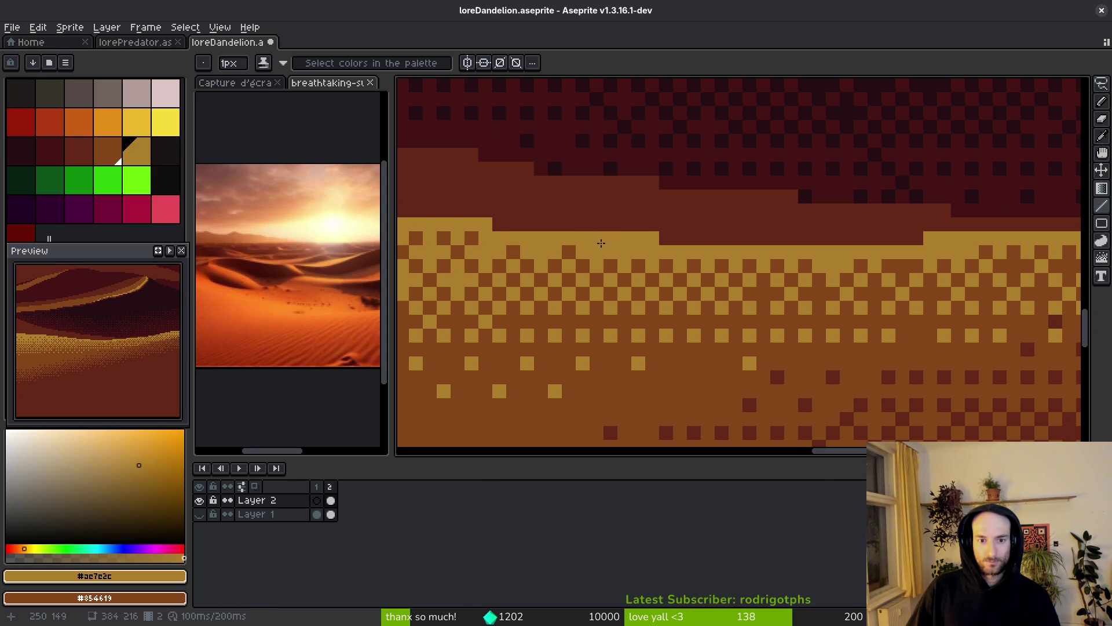
scroll(579, 249, left, 1)
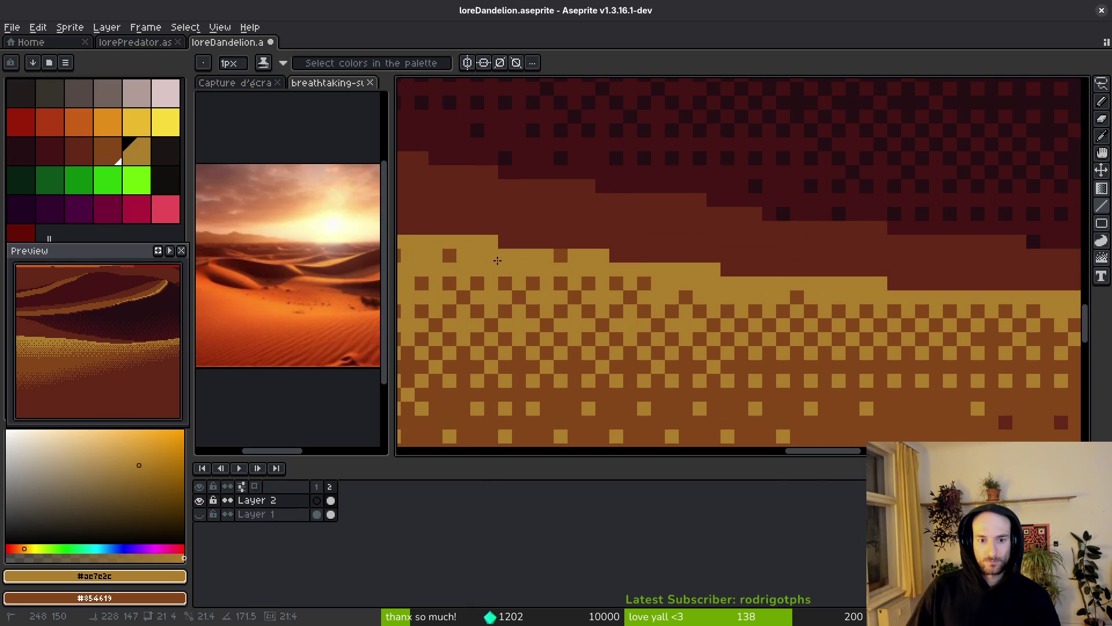
scroll(610, 324, right, 5)
scroll(610, 324, right, 5)
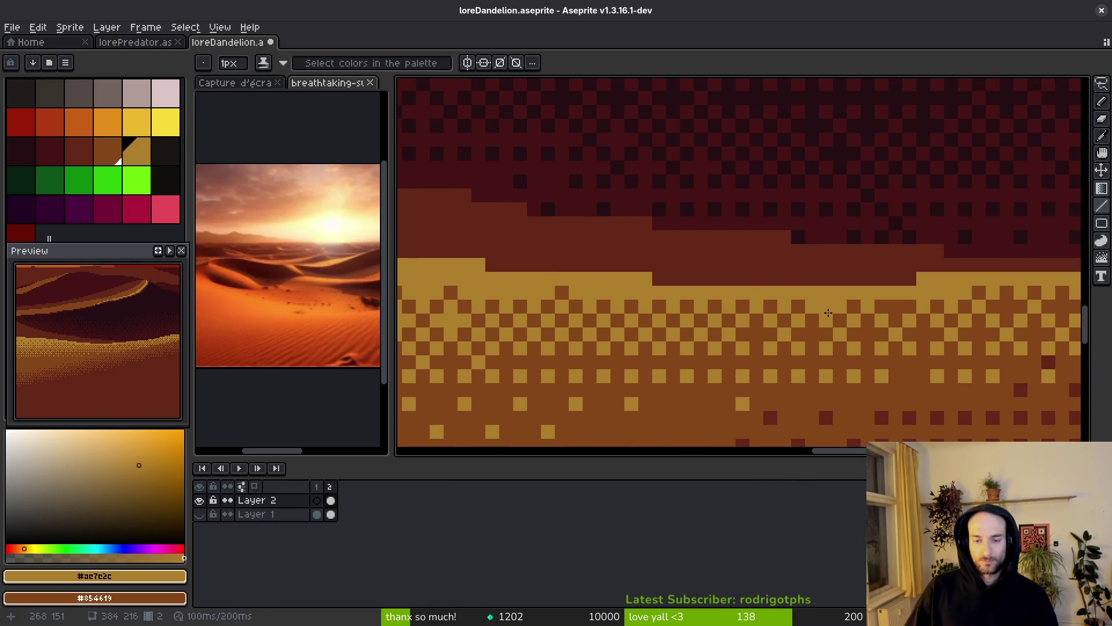
scroll(673, 388, down, 3)
scroll(674, 377, up, 3)
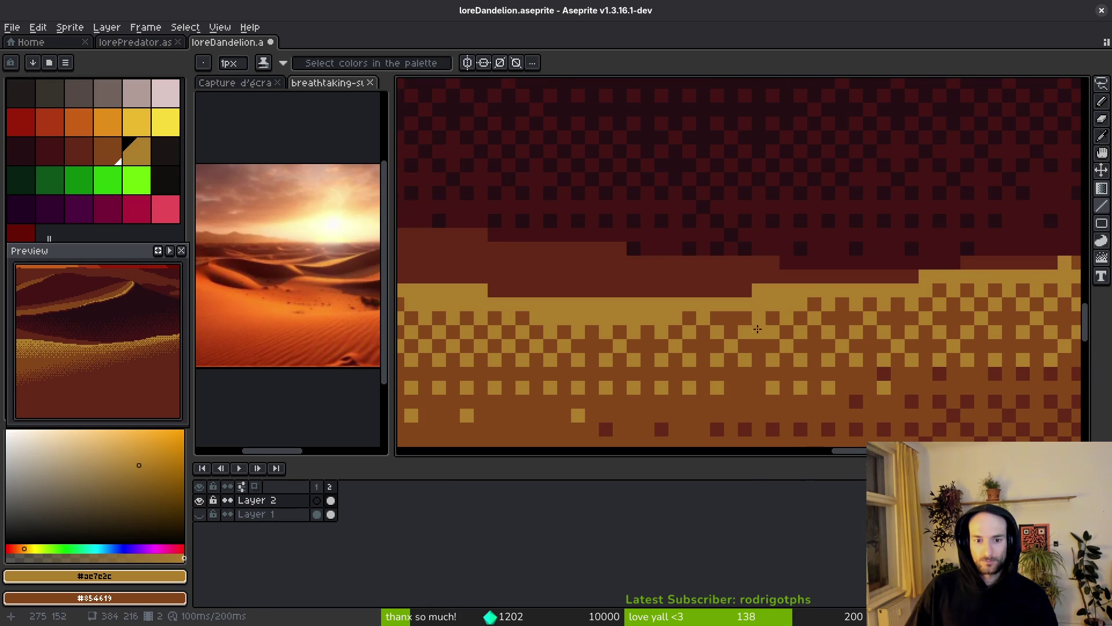
scroll(566, 373, left, 3)
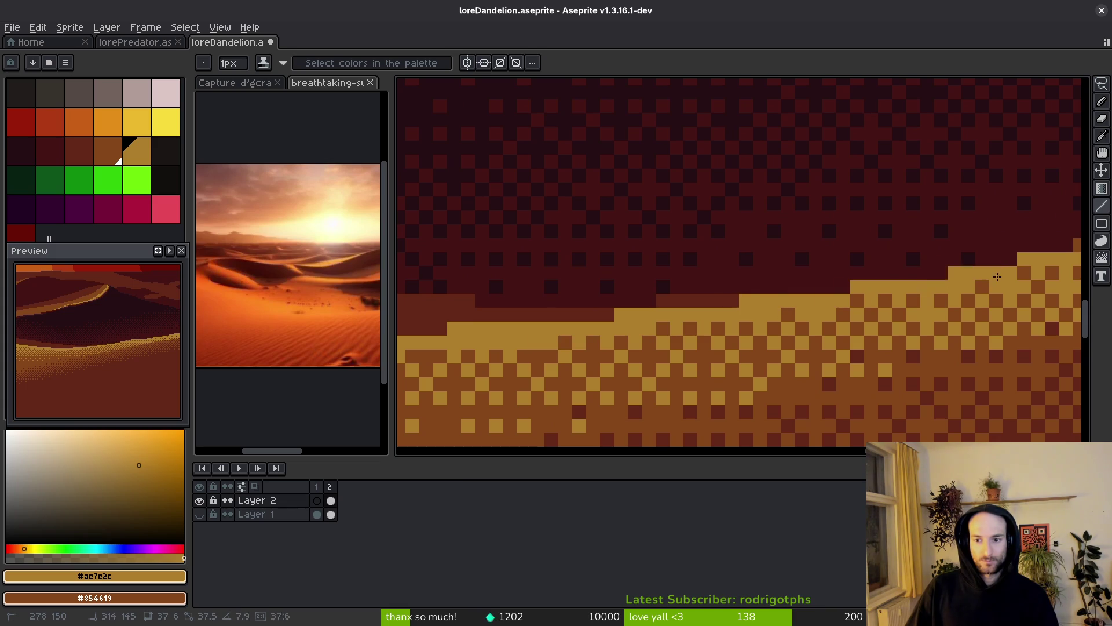
- Compare the crest against the second frame, then return to the first frame
key(Right)
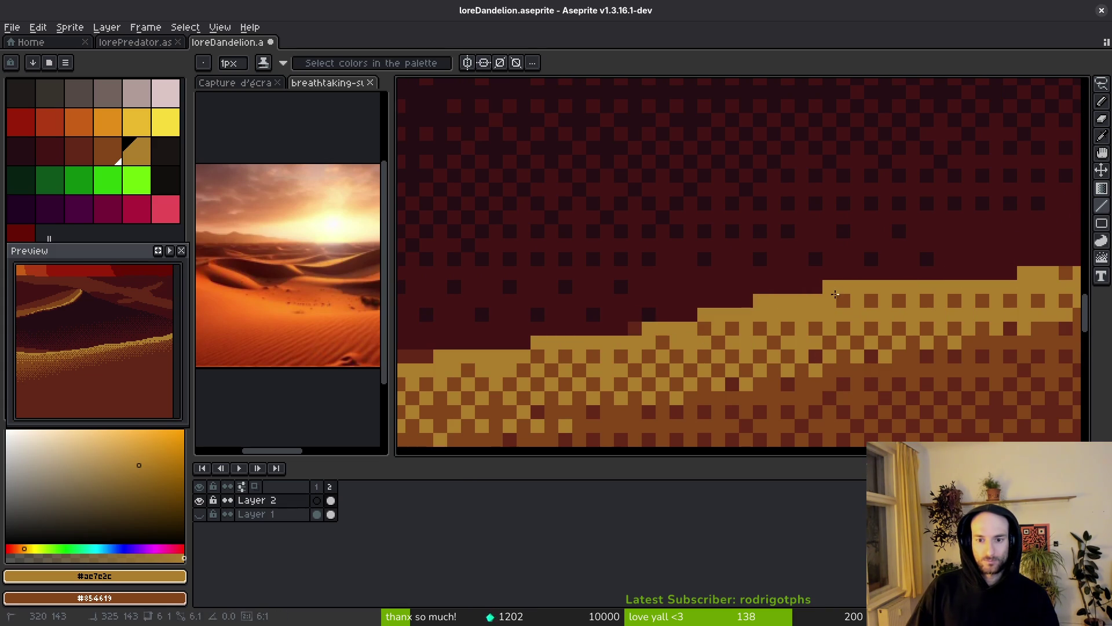
scroll(776, 316, down, 4)
key(Left)
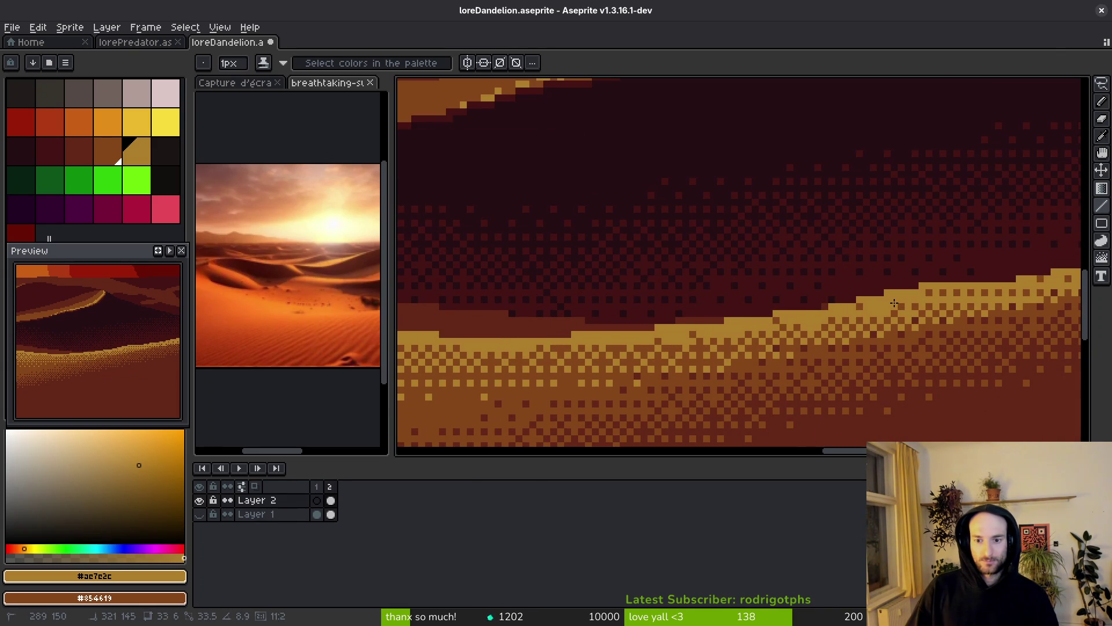
scroll(897, 305, up, 2)
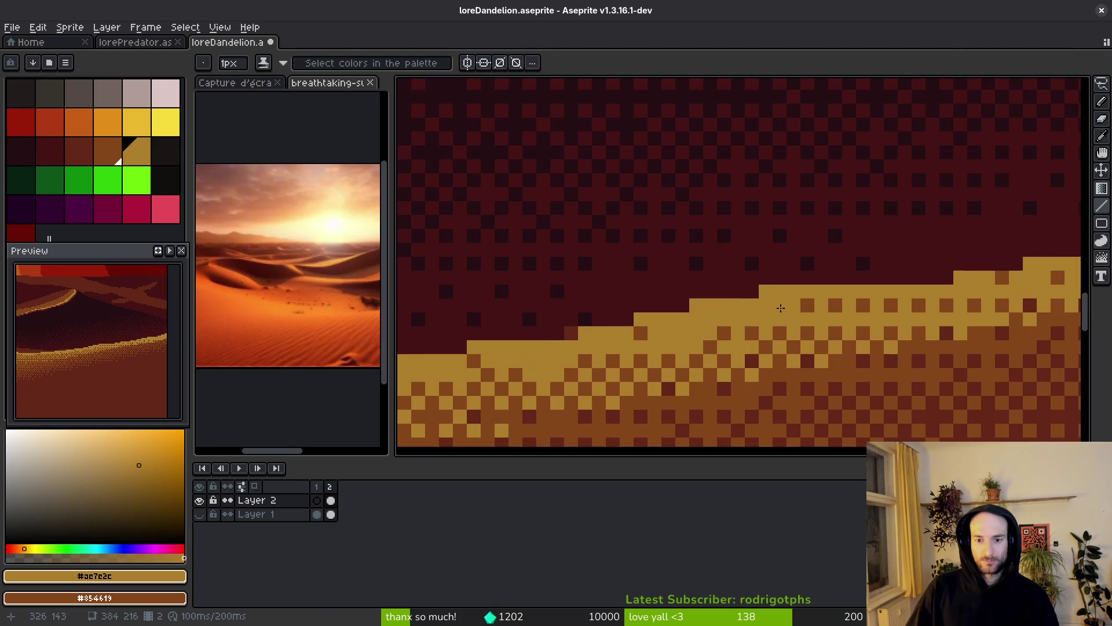
- Sample the brown and then the gold crest colour from the dune
alt+click(891, 305)
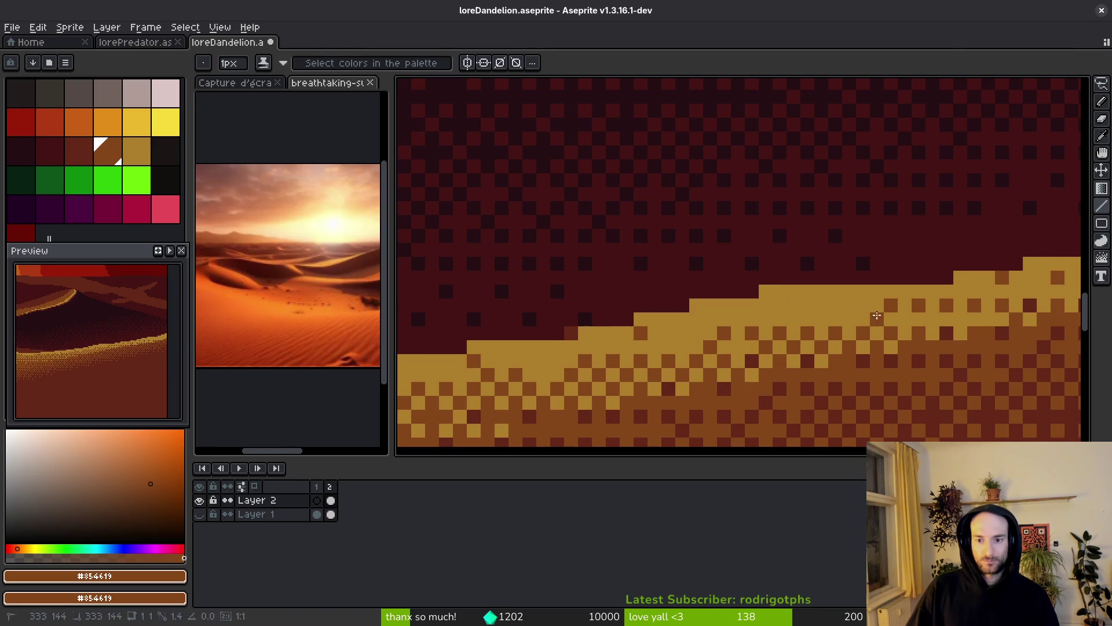
scroll(847, 308, down, 4)
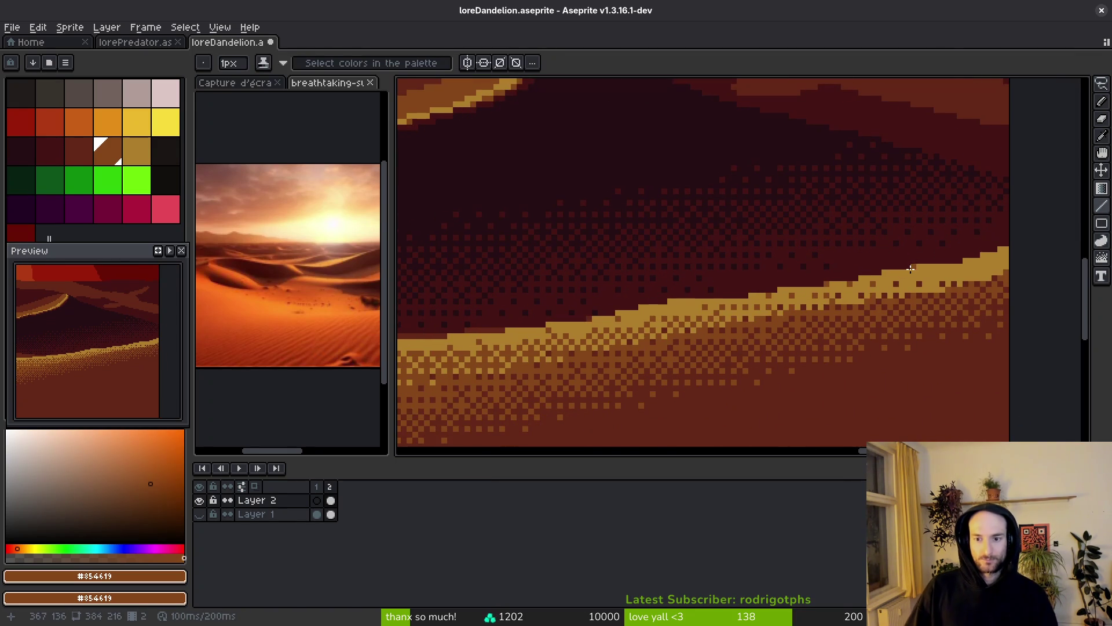
scroll(724, 324, up, 3)
scroll(737, 311, down, 3)
scroll(770, 289, up, 3)
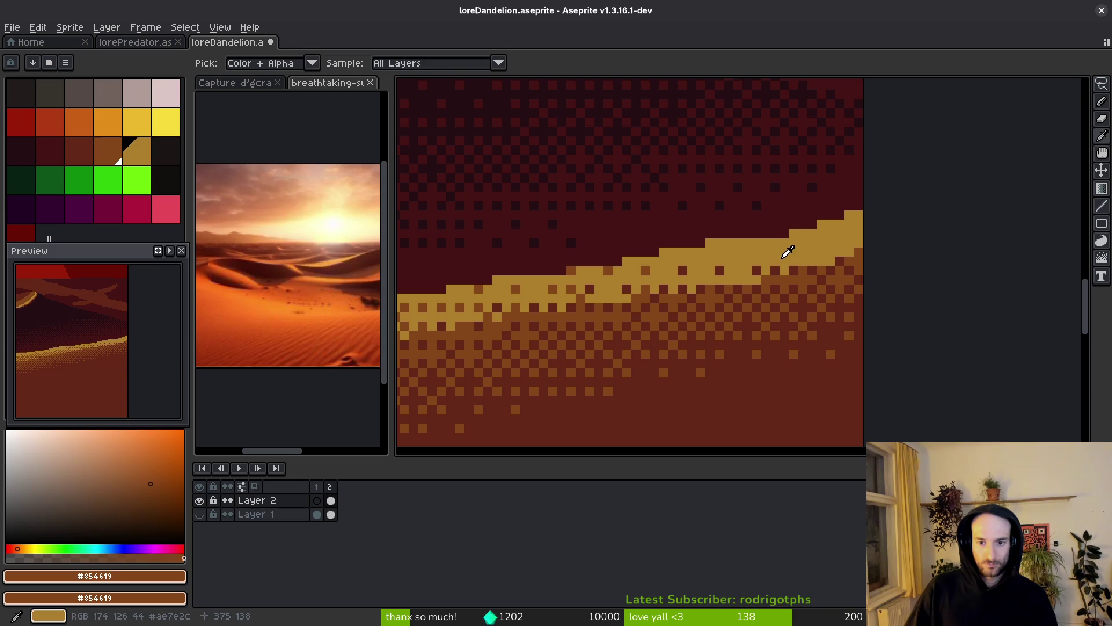
alt+click(783, 272)
alt+click(783, 276)
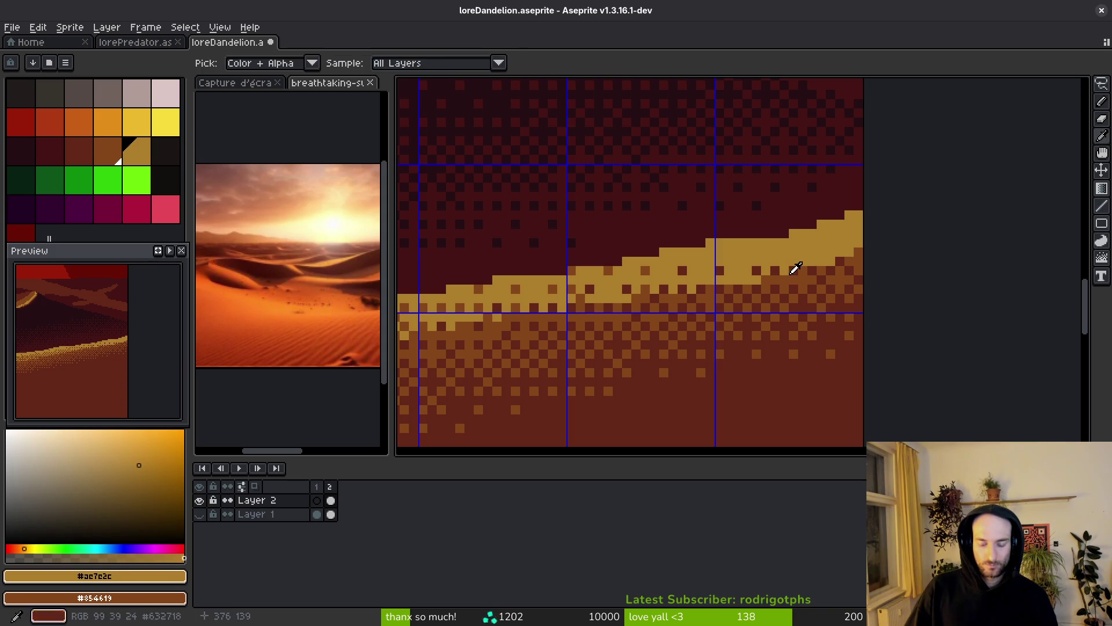
- Re-dither the band below the gold crest, including the dune's right side
key(shift+g)
mouse_move(783, 277)
mouse_down()
mouse_move(784, 290)
mouse_move(770, 270)
mouse_move(775, 280)
mouse_move(782, 269)
mouse_move(764, 280)
mouse_move(812, 373)
mouse_move(792, 380)
mouse_move(801, 390)
mouse_up()
mouse_move(766, 280)
mouse_down()
mouse_move(822, 252)
mouse_move(805, 272)
mouse_move(745, 216)
mouse_move(765, 290)
mouse_move(785, 308)
mouse_up()
scroll(784, 308, up, 2)
key(alt)
- Pick brown #854619 and paint four scattered crest pixels brown
click(718, 263)
click(671, 238)
click(618, 238)
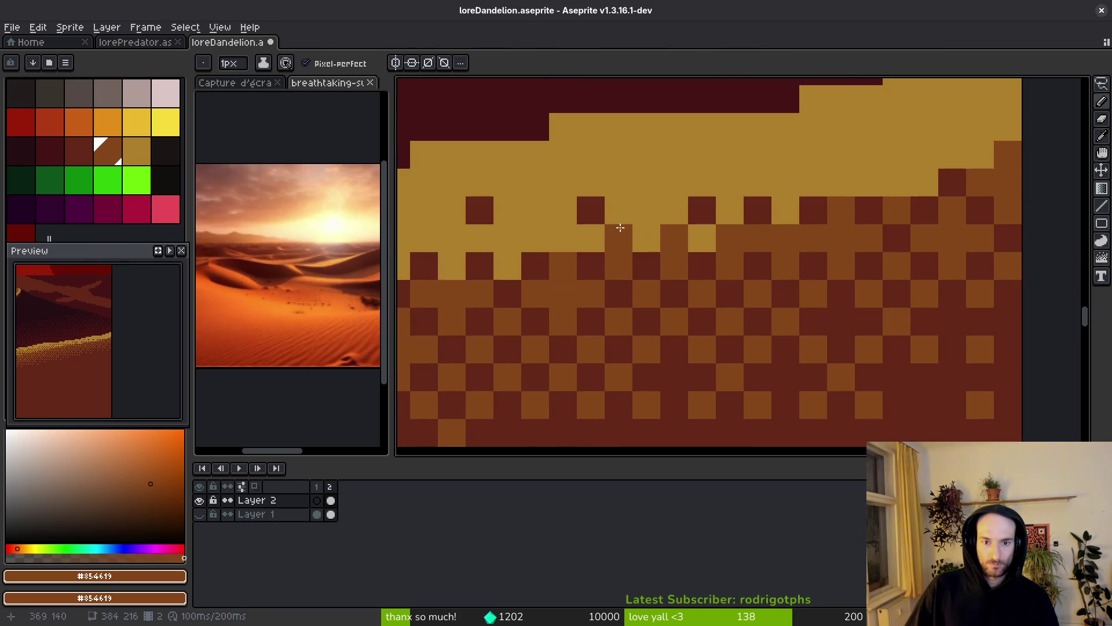
click(647, 211)
click(561, 238)
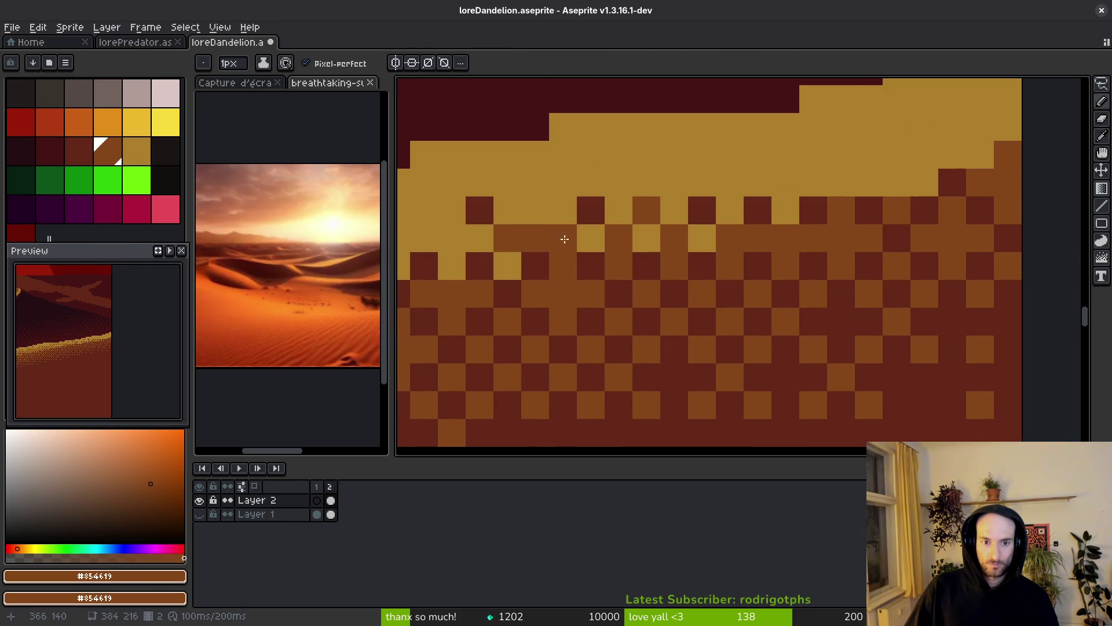
- Add four checker-pattern brown pixels under the crest further right, then save
drag(786, 210, 741, 318)
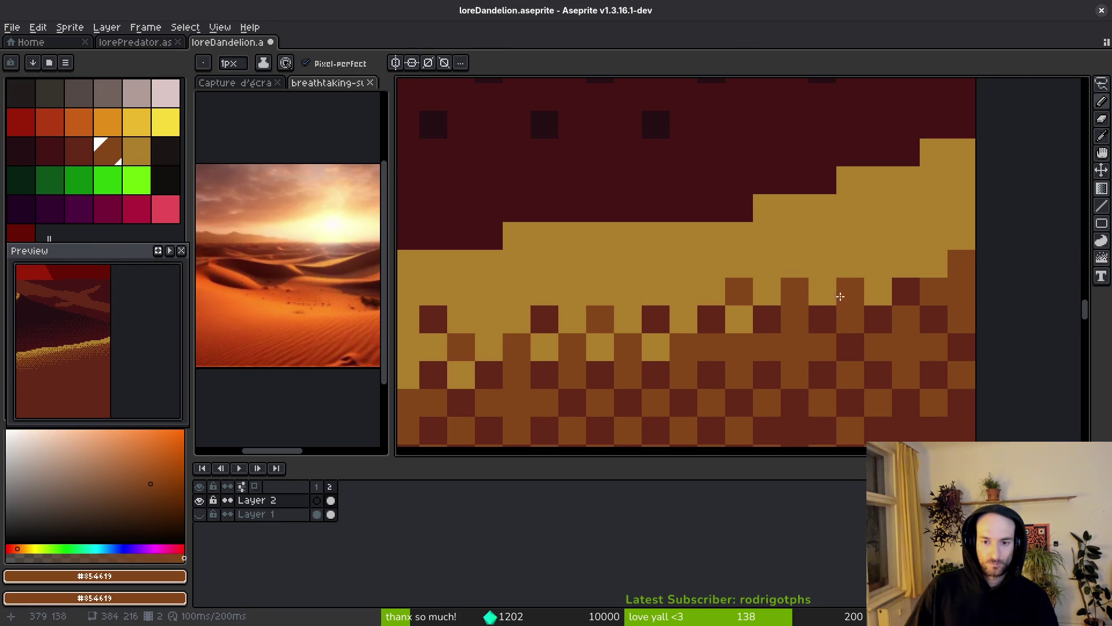
click(795, 291)
click(850, 291)
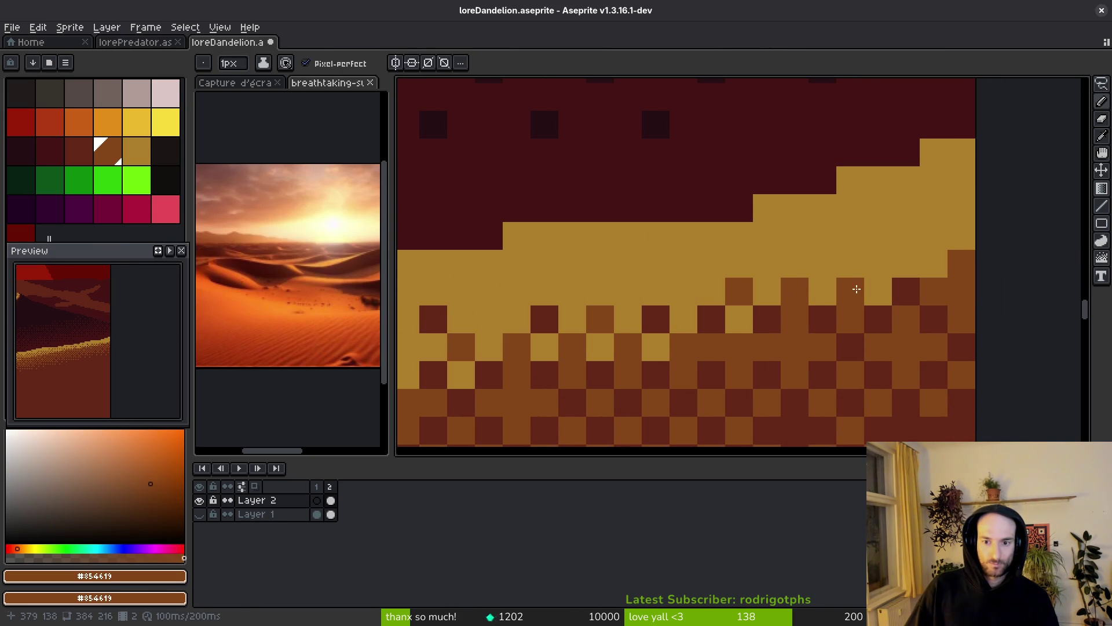
click(822, 264)
click(878, 264)
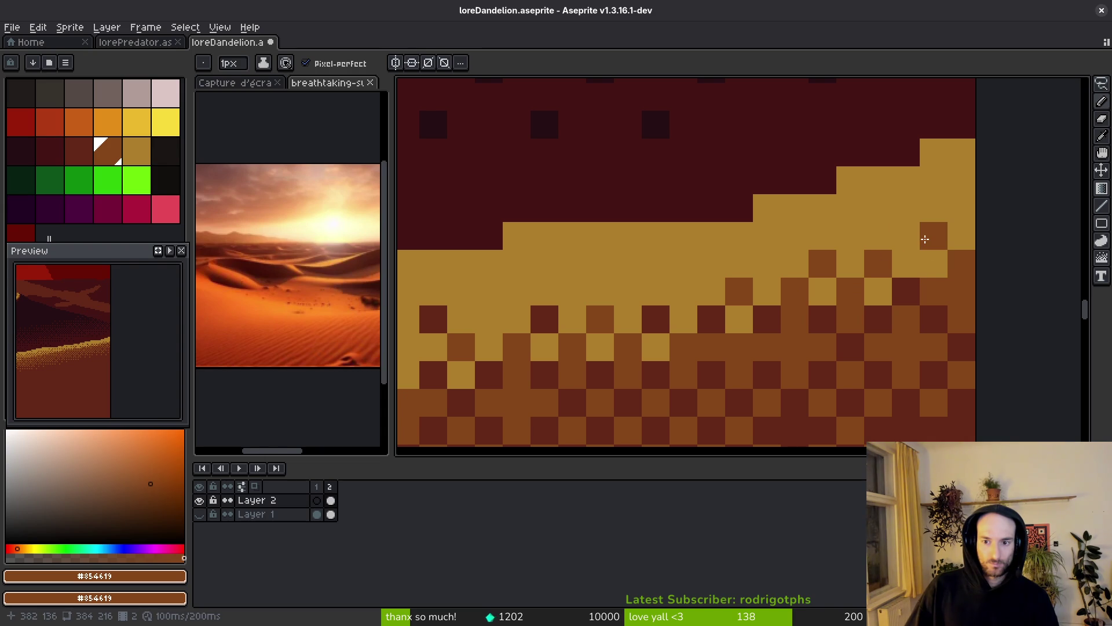
scroll(996, 226, down, 3)
scroll(802, 365, up, 3)
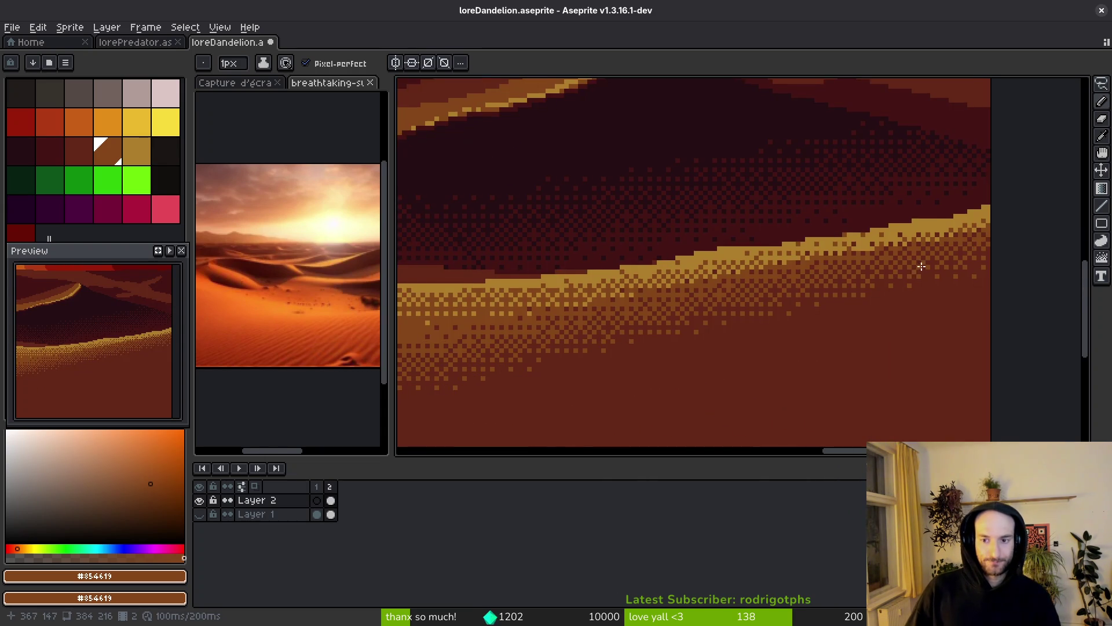
drag(948, 244, 913, 272)
key(ctrl+s)
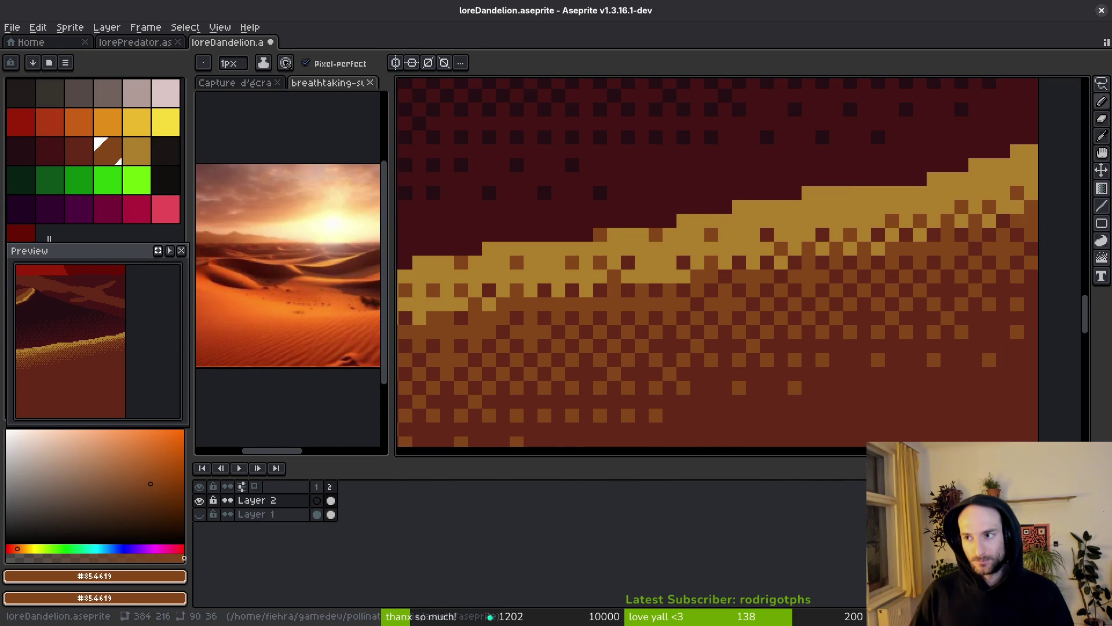
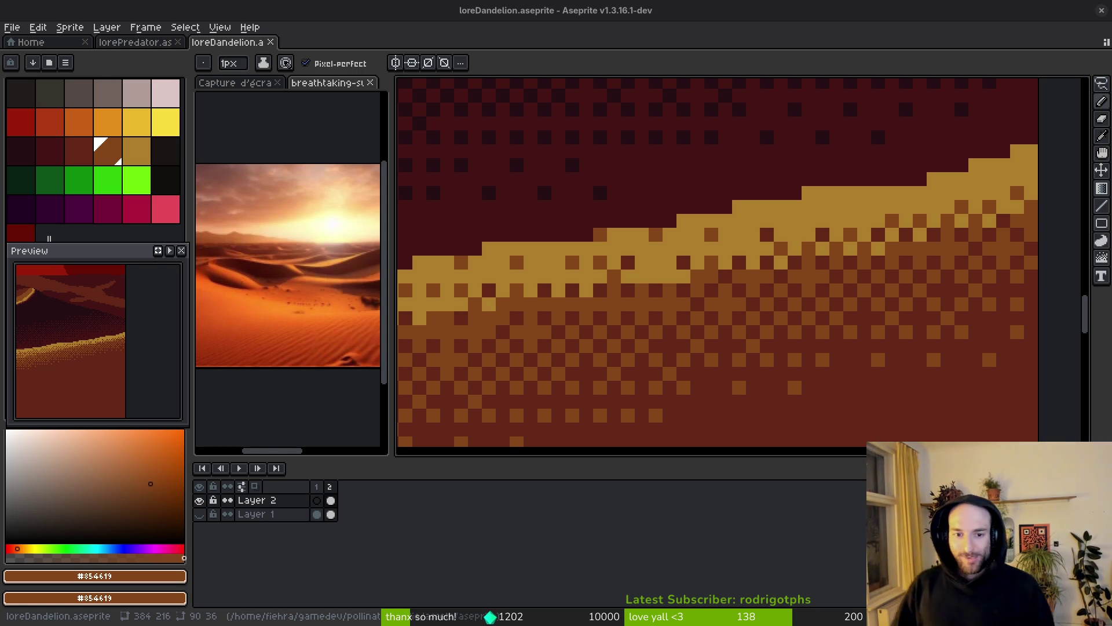
- Flood-fill a dune band with brown using the Paint Bucket
scroll(953, 330, down, 5)
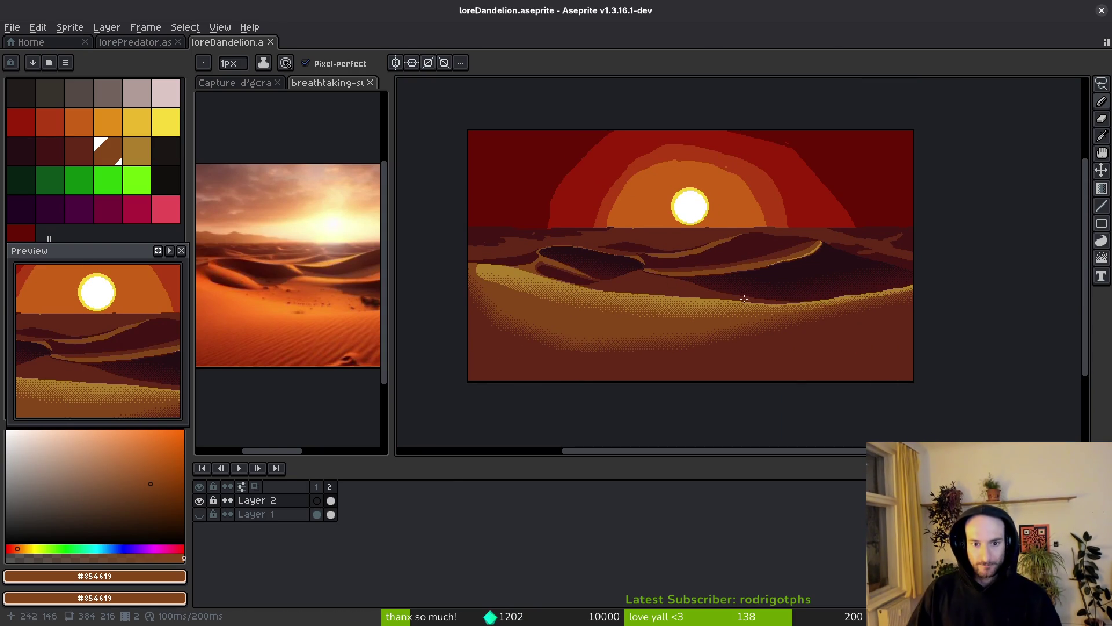
scroll(301, 340, up, 1)
scroll(852, 393, up, 4)
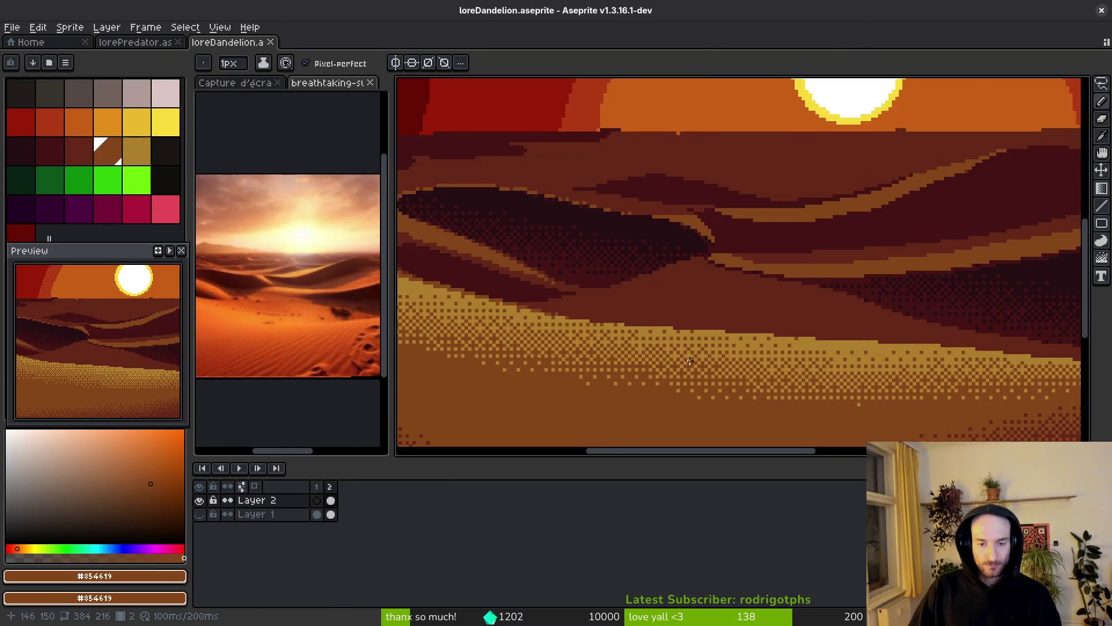
scroll(808, 334, right, 5)
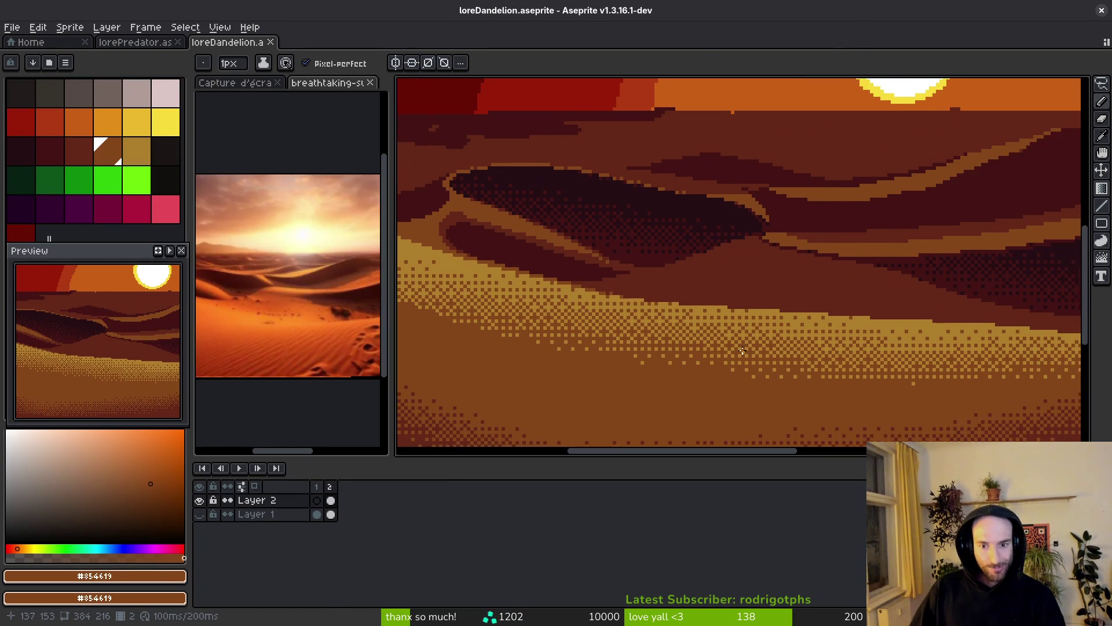
scroll(776, 343, right, 2)
key(g)
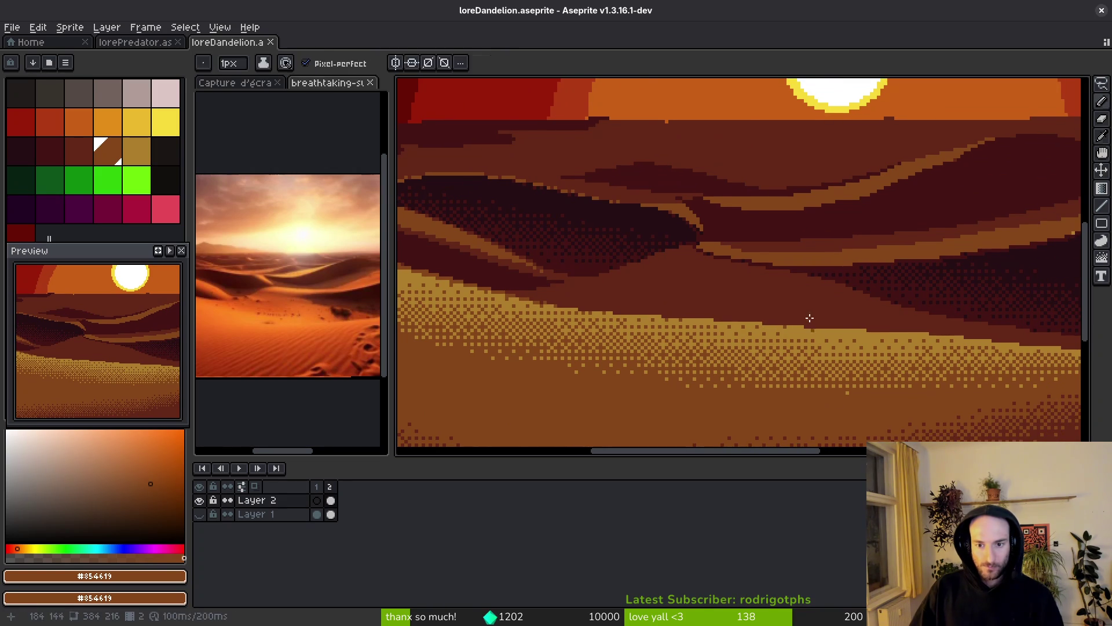
scroll(724, 318, right, 3)
click(670, 296)
scroll(671, 296, down, 4)
scroll(731, 316, up, 5)
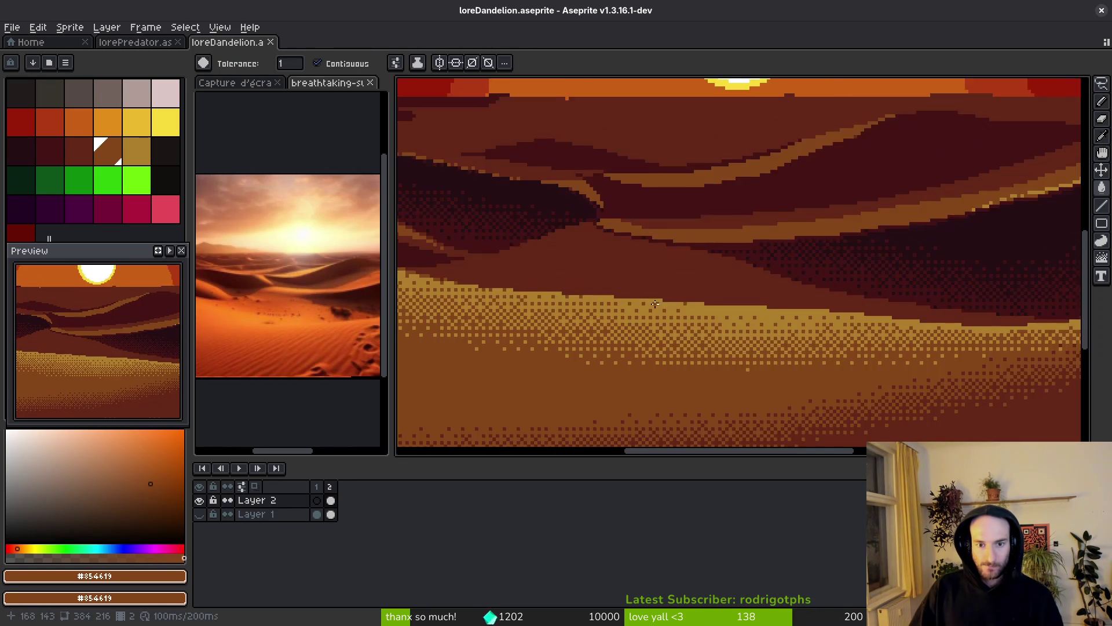
- Extend the orange dune ridge line down-right with the Pencil
key(b)
scroll(730, 315, up, 2)
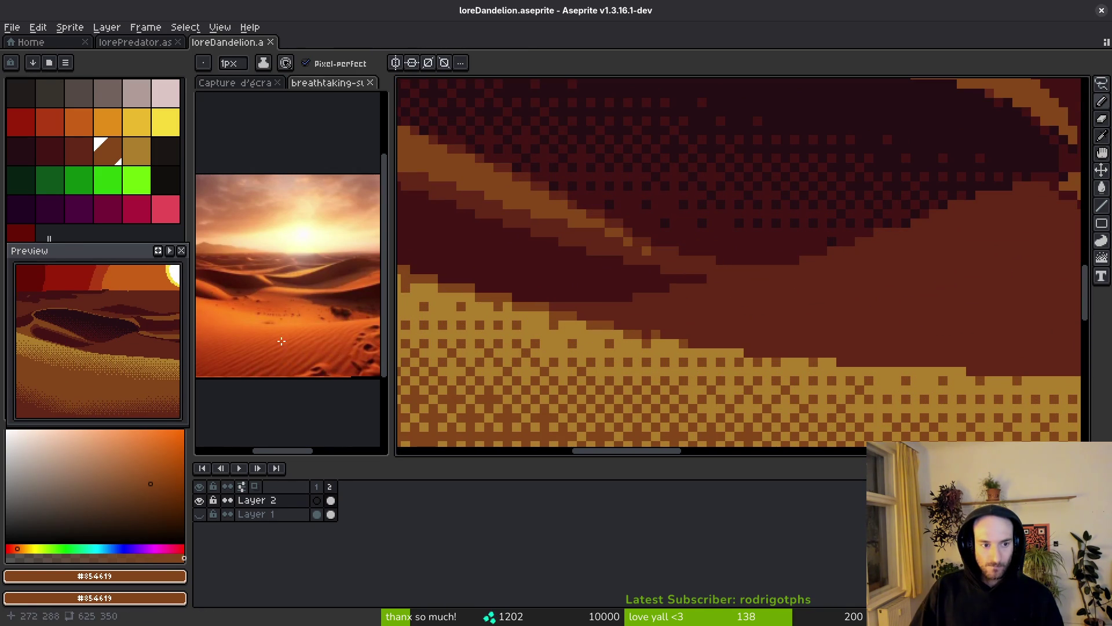
scroll(288, 278, up, 1)
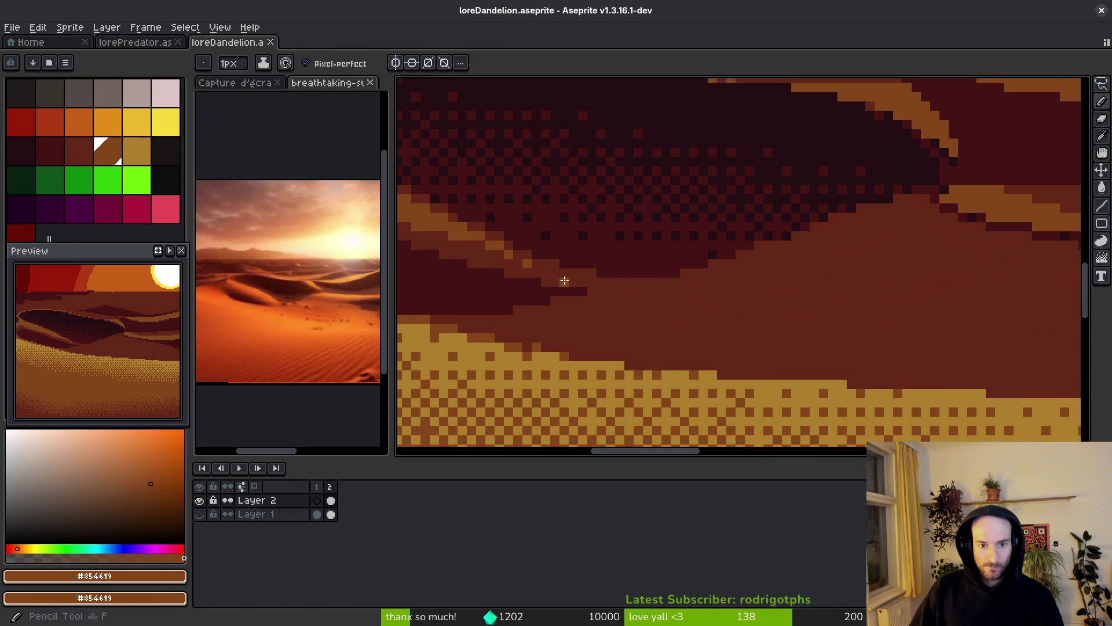
scroll(603, 293, right, 5)
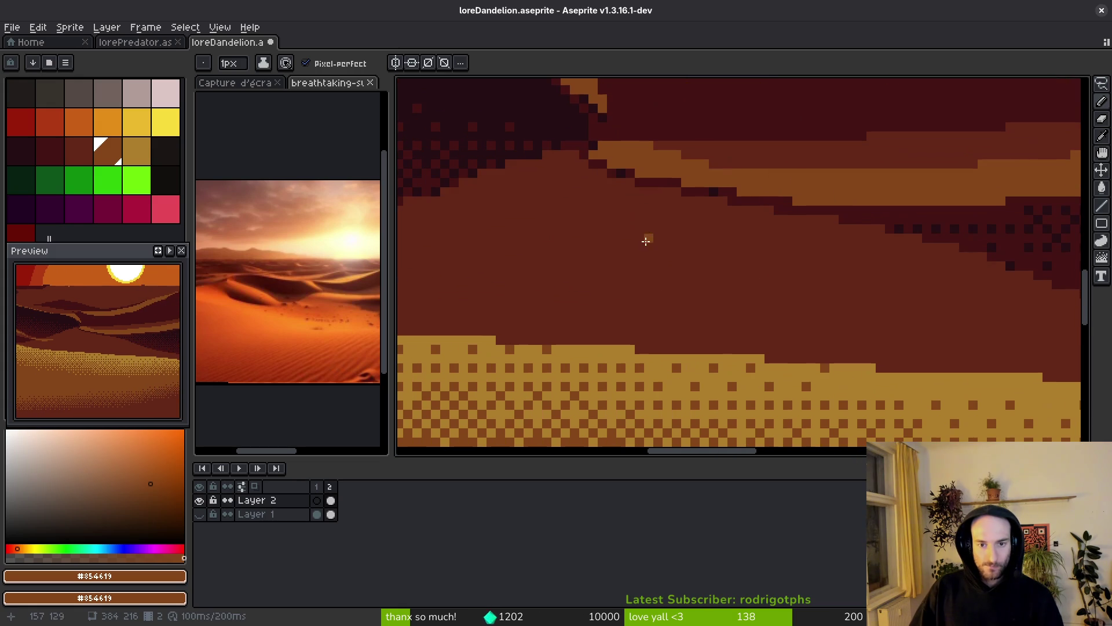
scroll(724, 304, right, 3)
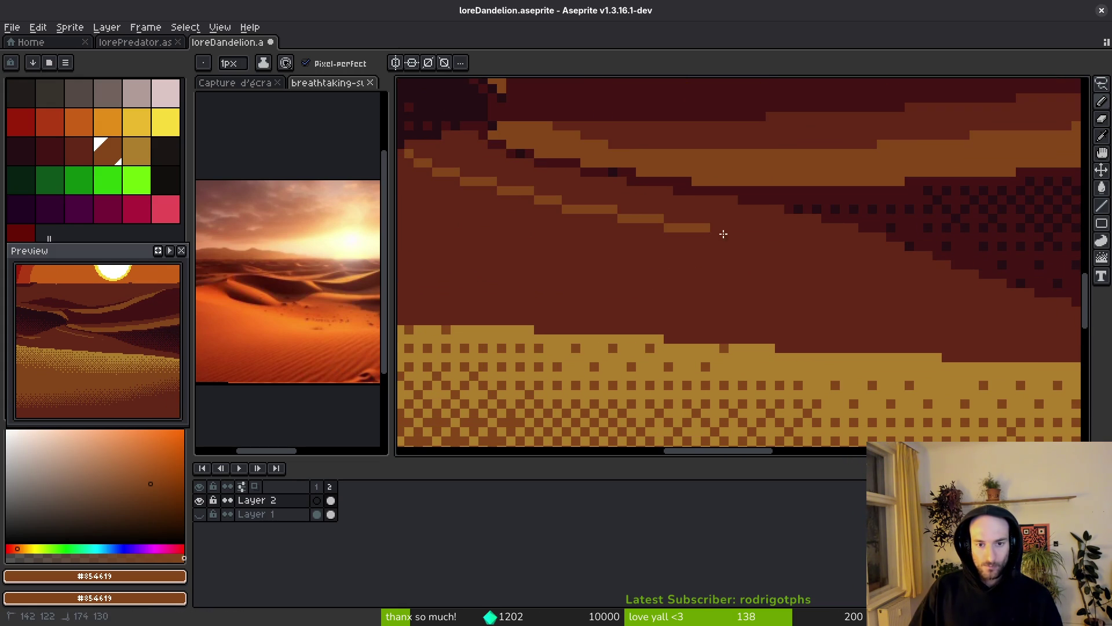
scroll(708, 262, right, 3)
scroll(568, 251, right, 3)
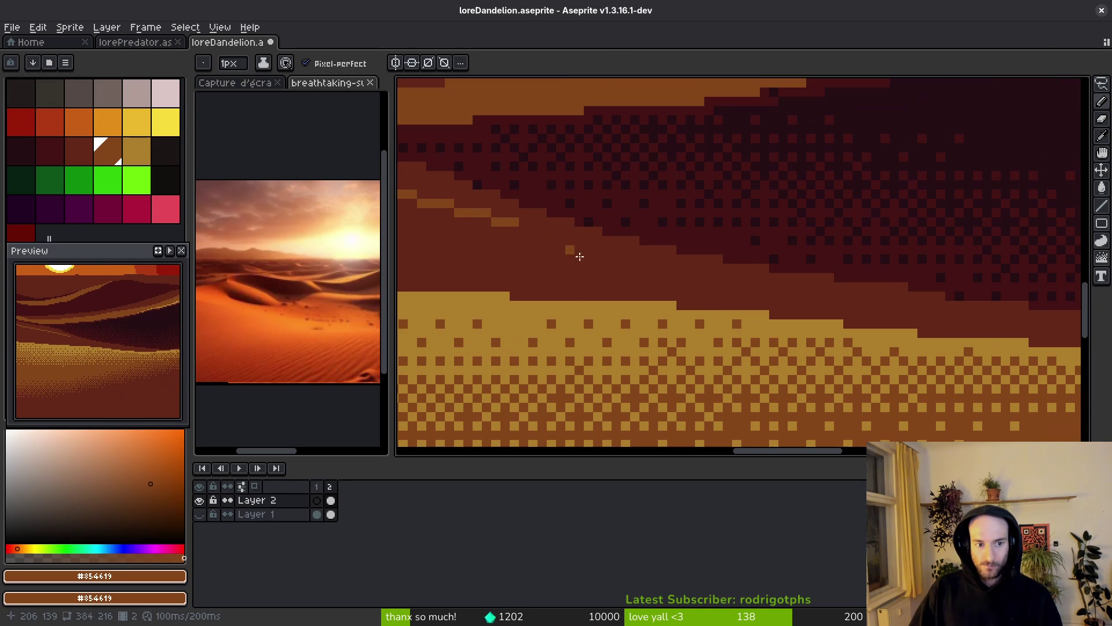
drag(328, 346, 293, 330)
mouse_move(772, 301)
mouse_down()
mouse_move(582, 290)
mouse_move(678, 308)
mouse_up()
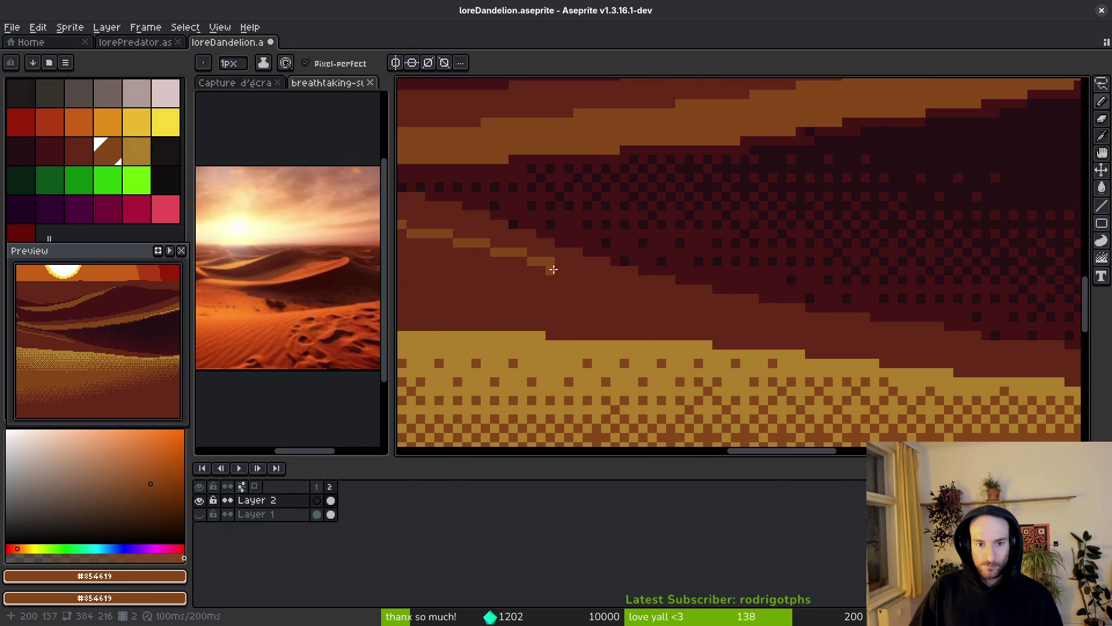
drag(572, 271, 694, 295)
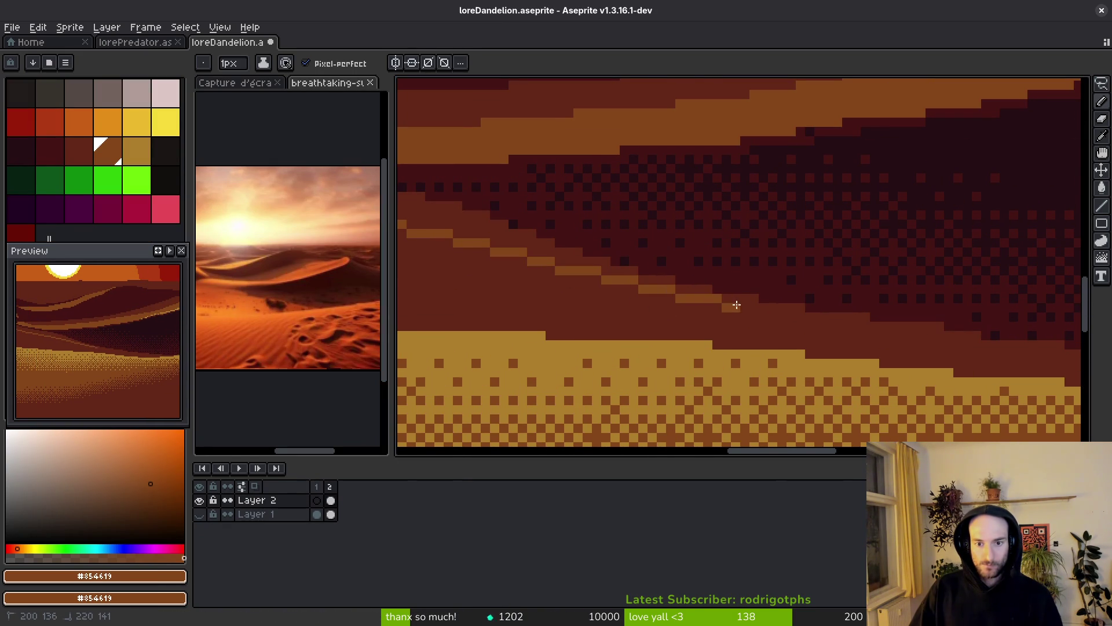
- Shade the lower-right dunes with a dark red #632718 dithered gradient
key(g)
scroll(748, 324, down, 6)
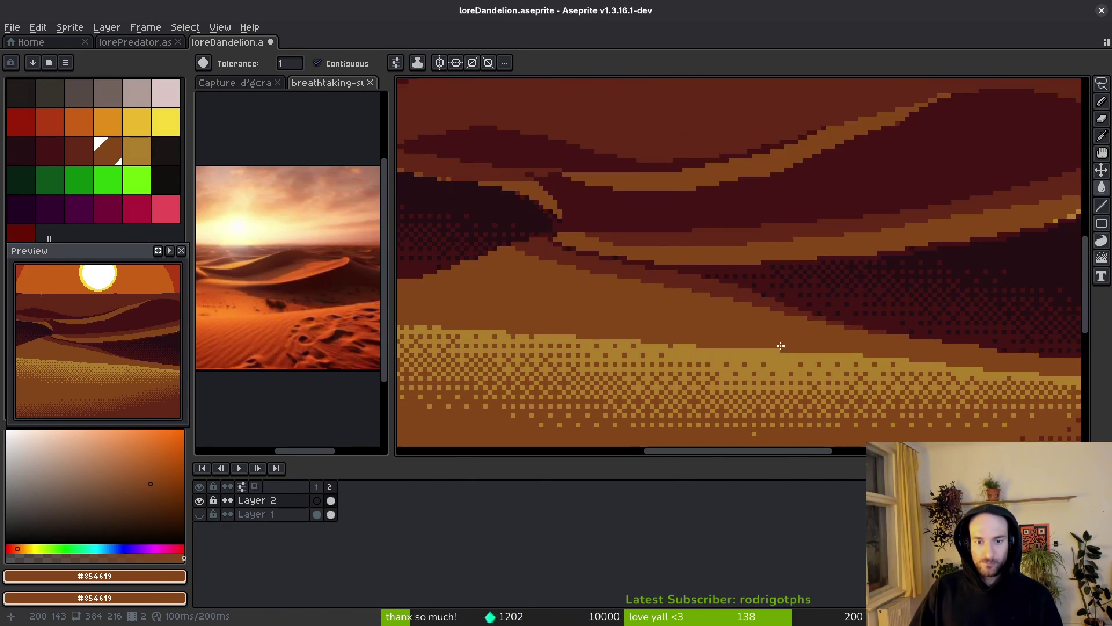
scroll(712, 337, up, 5)
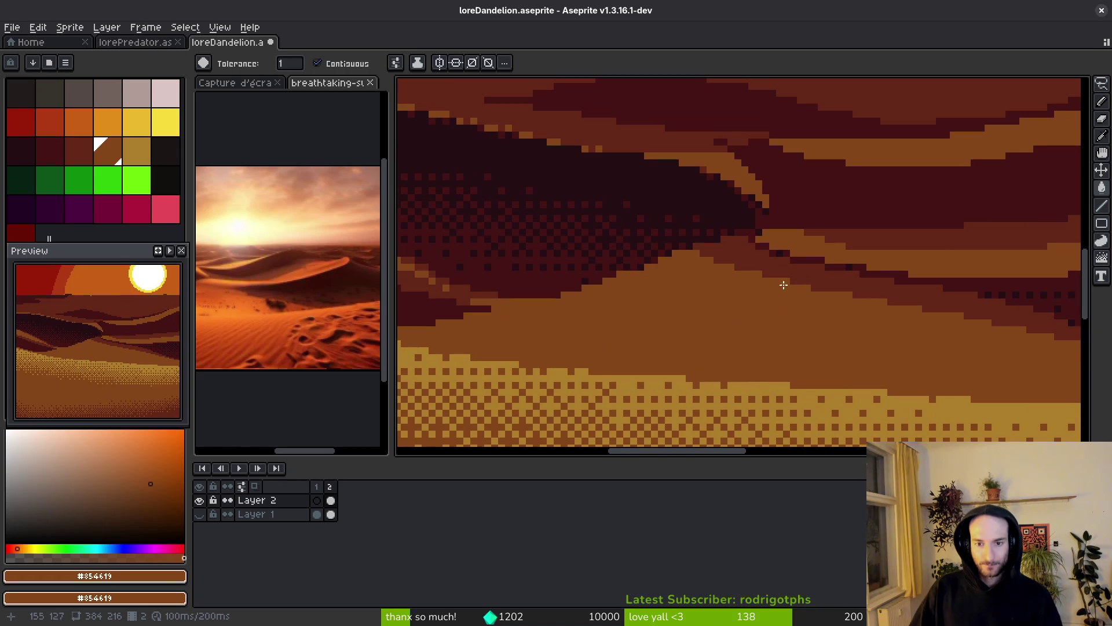
key(shift+g)
alt+click(793, 254)
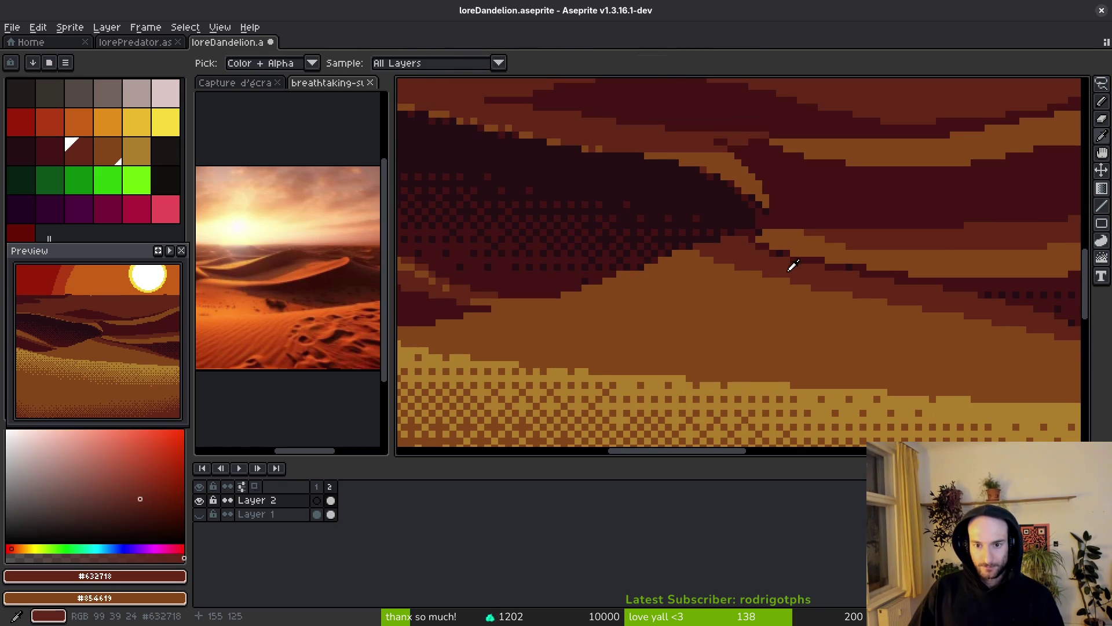
drag(821, 288, 814, 335)
key(Escape)
drag(862, 301, 843, 344)
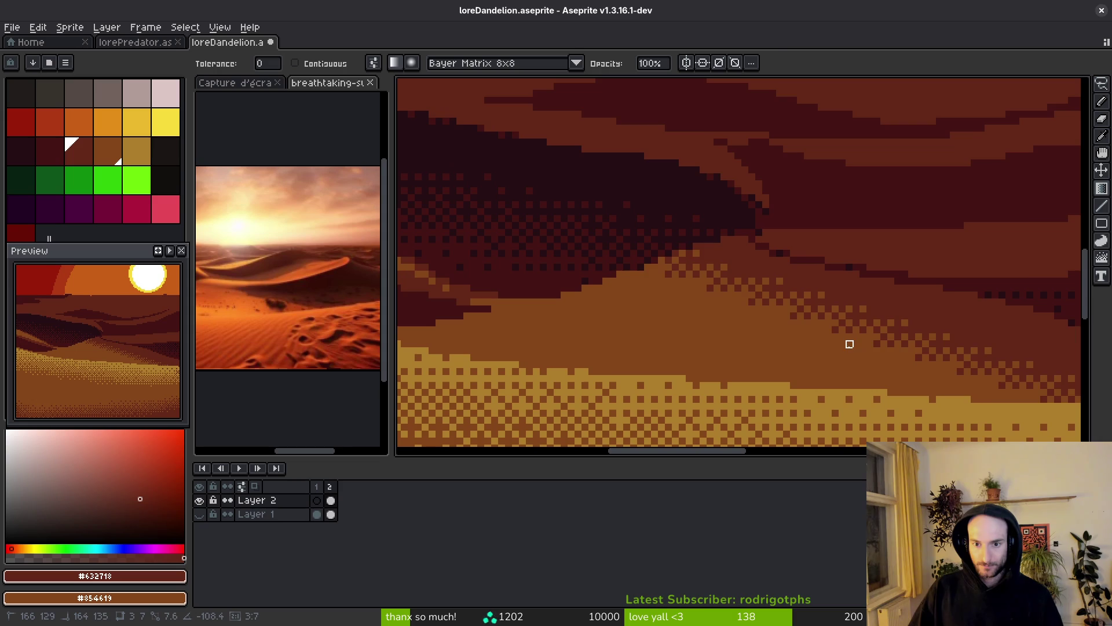
scroll(843, 346, down, 3)
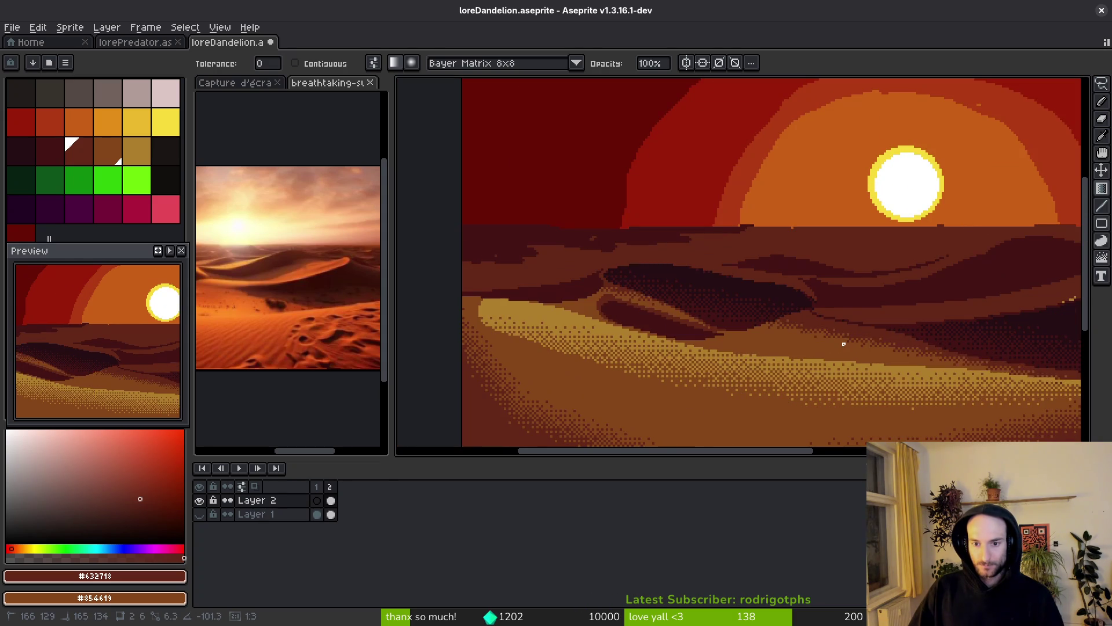
scroll(820, 349, up, 3)
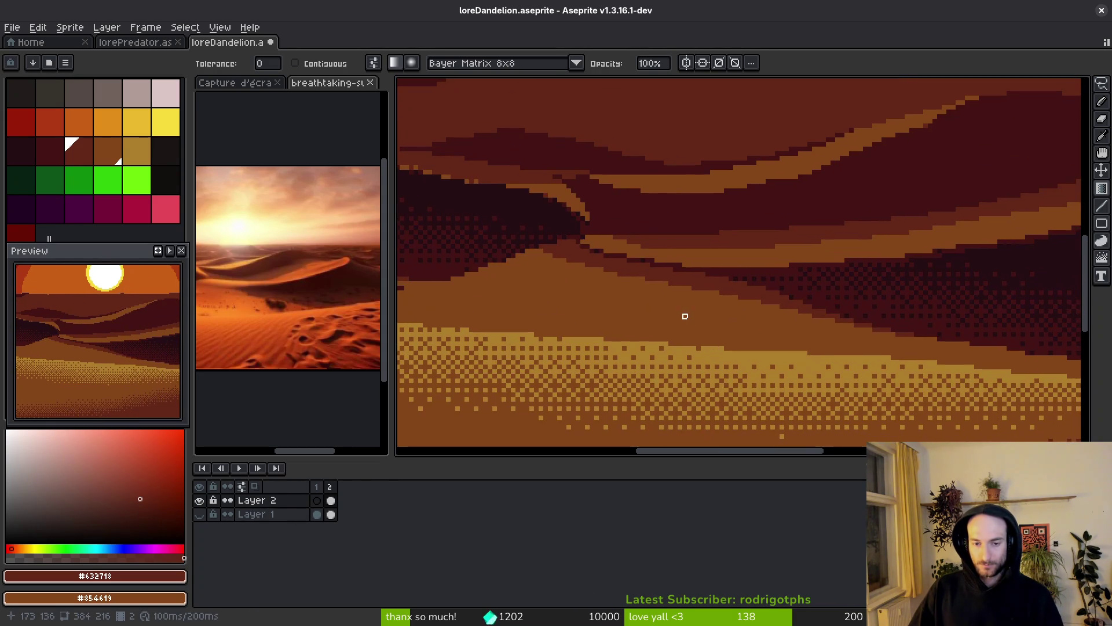
- Select a same-coloured dune area with the Magic Wand
key(w)
click(682, 327)
scroll(684, 324, down, 3)
scroll(695, 325, up, 3)
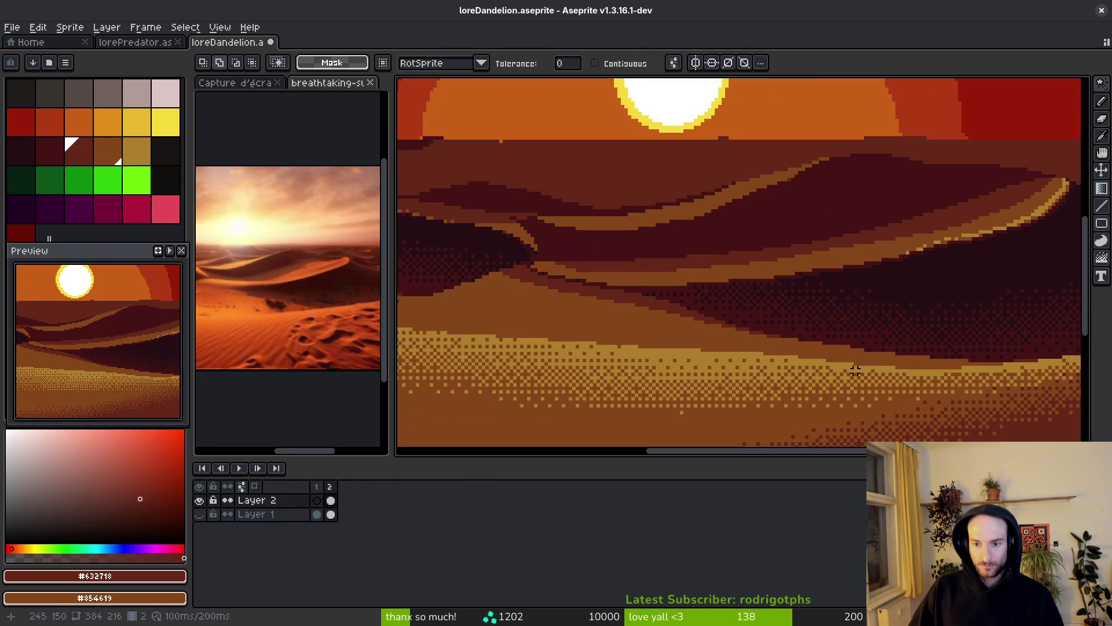
- Outline the middle dune with a freehand selection and stretch it further right
drag(741, 367, 845, 383)
scroll(710, 318, up, 2)
key(b)
scroll(773, 266, down, 1)
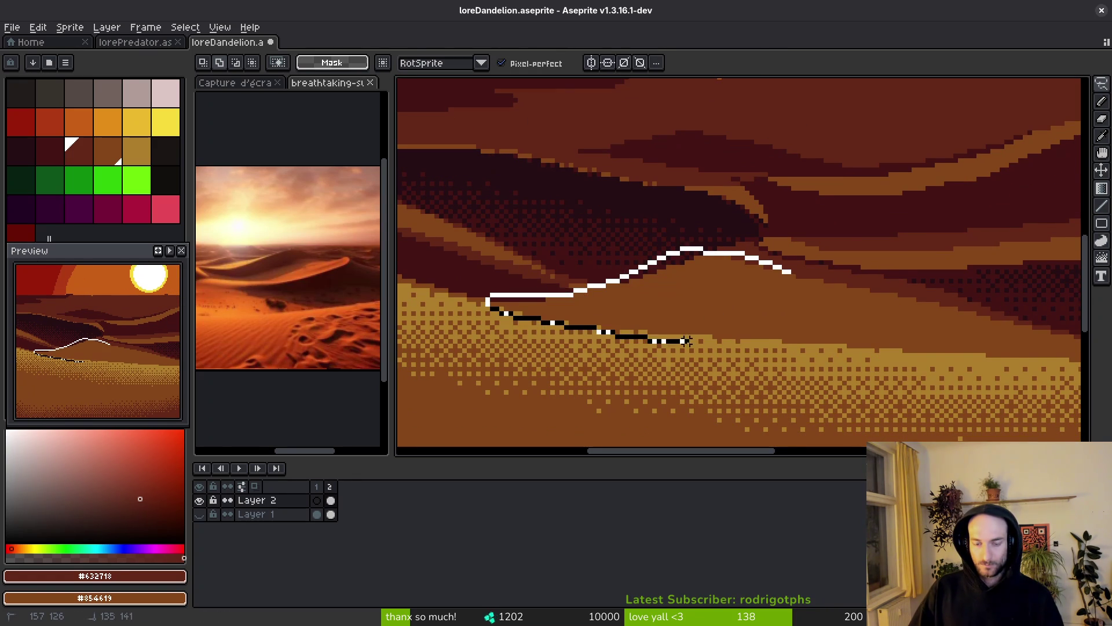
scroll(683, 342, down, 1)
drag(685, 341, 714, 342)
drag(984, 363, 1008, 364)
scroll(1008, 364, down, 1)
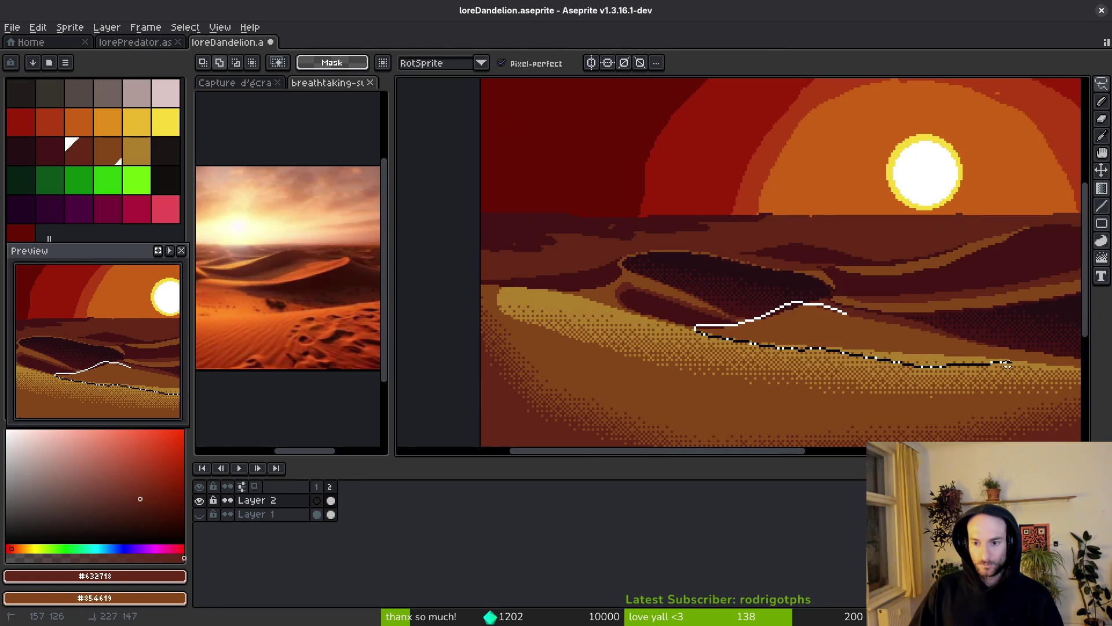
drag(853, 314, 846, 313)
scroll(770, 330, up, 3)
drag(711, 311, 719, 312)
drag(1016, 344, 1045, 367)
key(Return)
- Try a dark-to-orange dithered gradient on the selected dune, undo it, then deselect
key(shift+g)
scroll(763, 288, up, 1)
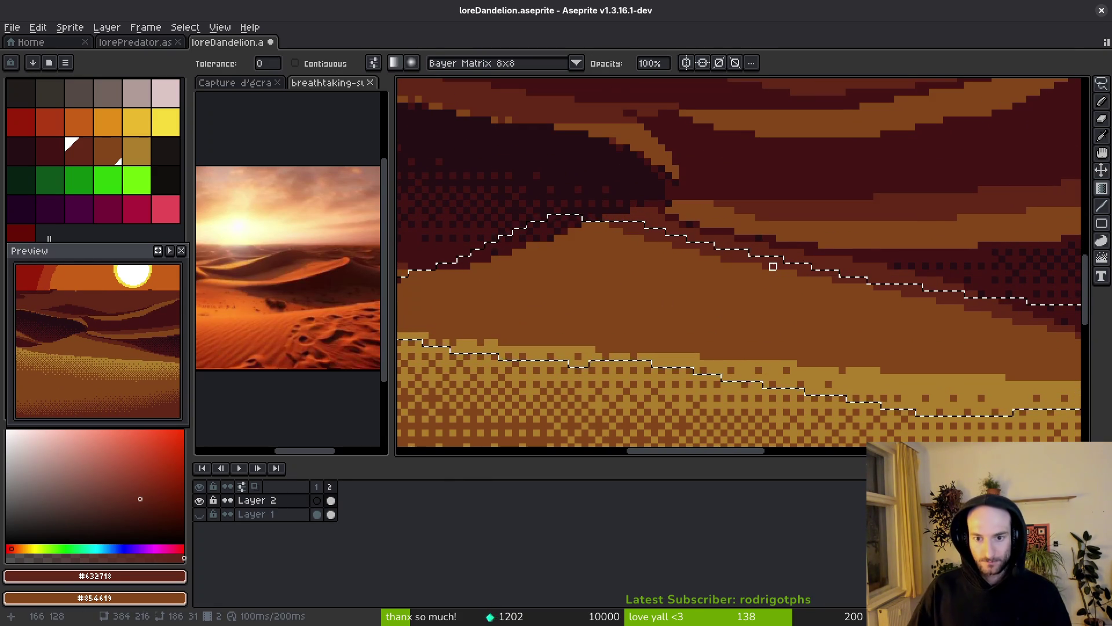
mouse_move(766, 266)
mouse_down()
mouse_move(742, 301)
mouse_move(696, 308)
mouse_up()
mouse_move(744, 253)
mouse_down()
mouse_move(764, 269)
mouse_move(695, 308)
mouse_move(739, 363)
mouse_move(576, 320)
mouse_up()
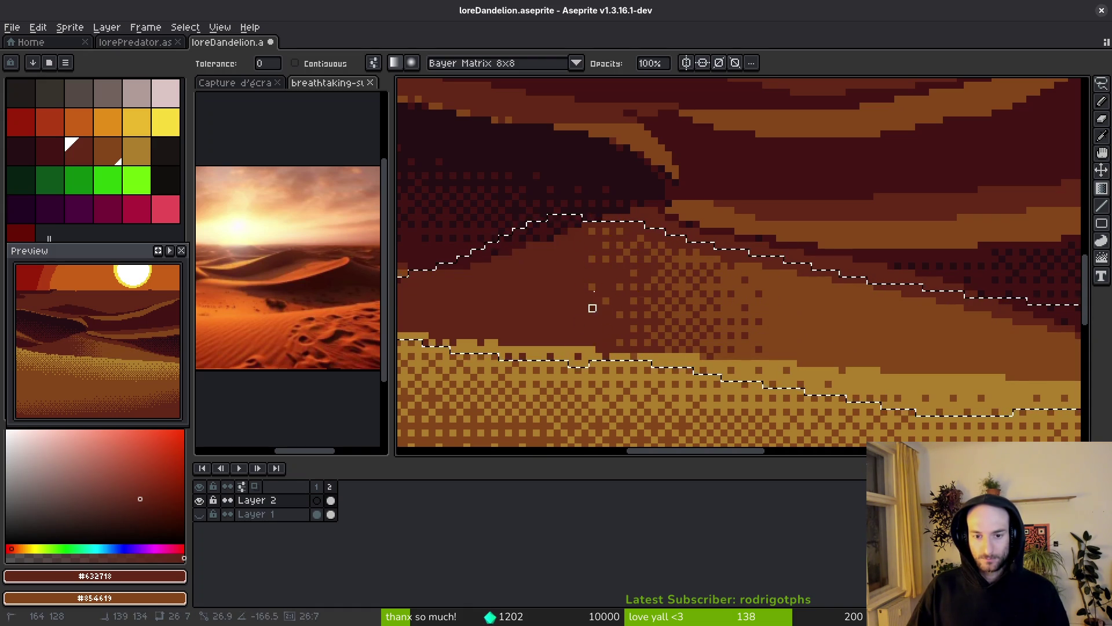
key(ctrl+z)
mouse_move(757, 263)
mouse_down()
mouse_move(743, 301)
mouse_move(757, 296)
mouse_move(723, 355)
mouse_move(740, 349)
mouse_up()
scroll(763, 309, down, 1)
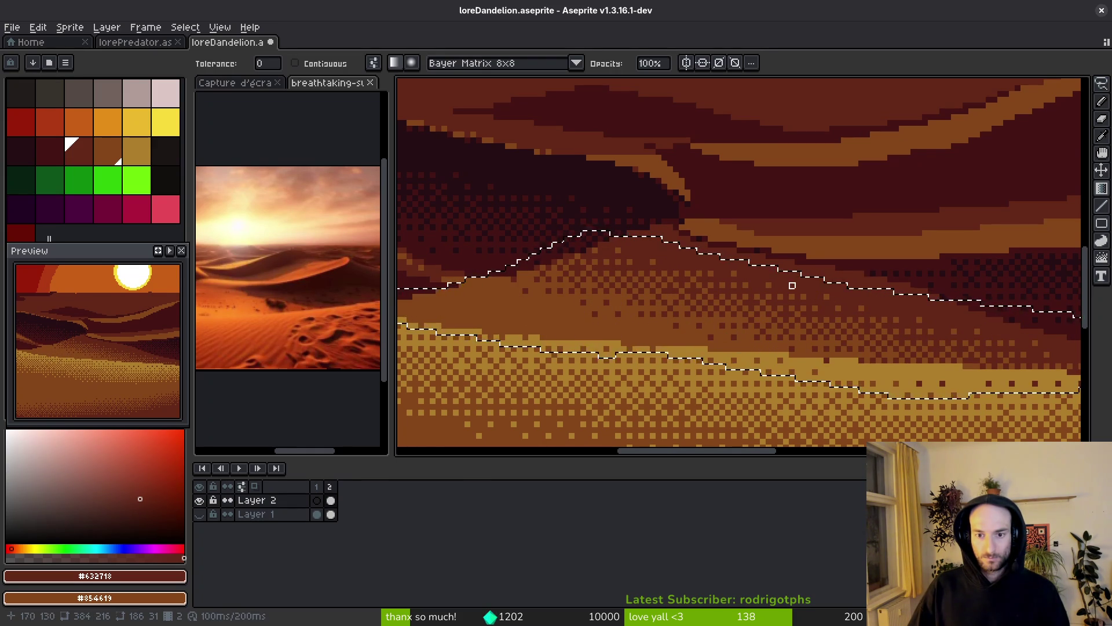
scroll(799, 313, down, 1)
key(ctrl+d)
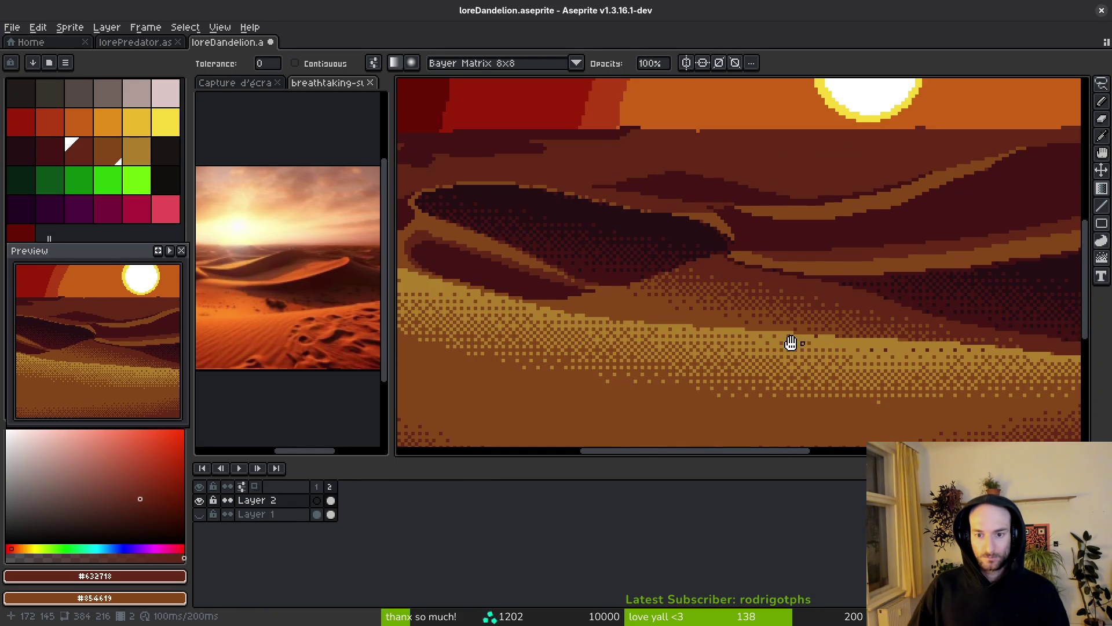
- Select the middle dune band by colour and shade it with a dithered gradient
scroll(809, 343, down, 3)
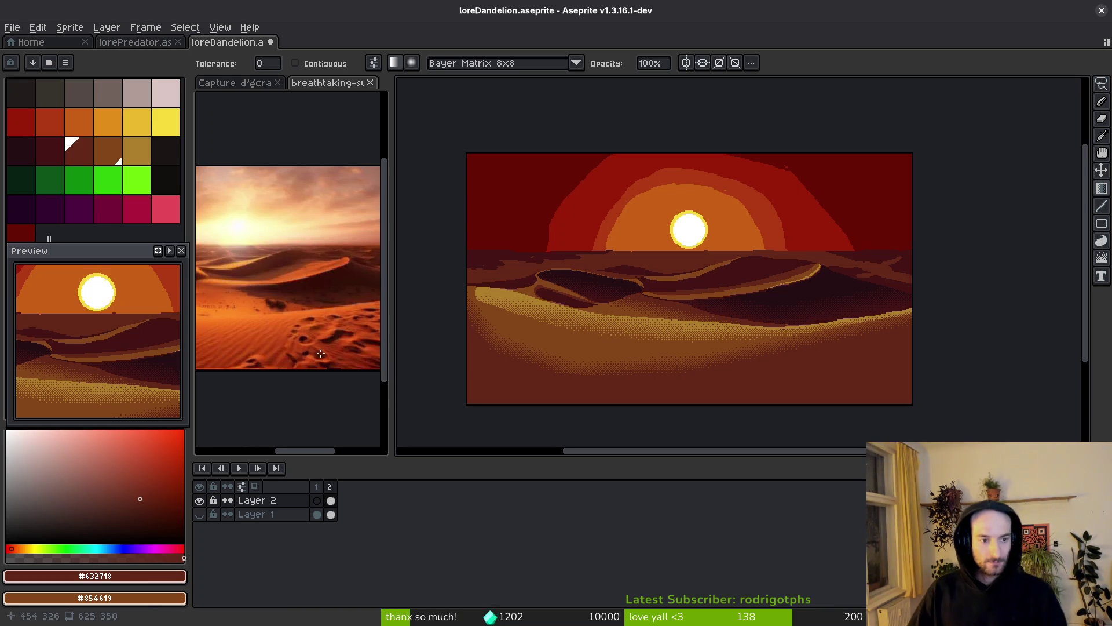
drag(244, 322, 280, 320)
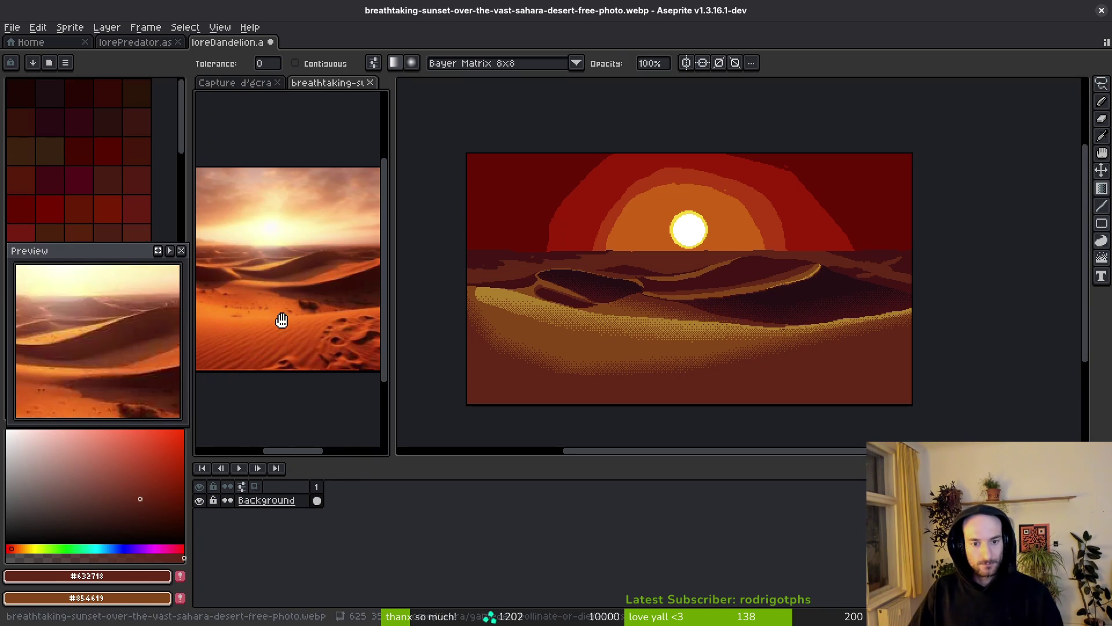
scroll(763, 329, up, 3)
scroll(763, 329, left, 3)
click(743, 315)
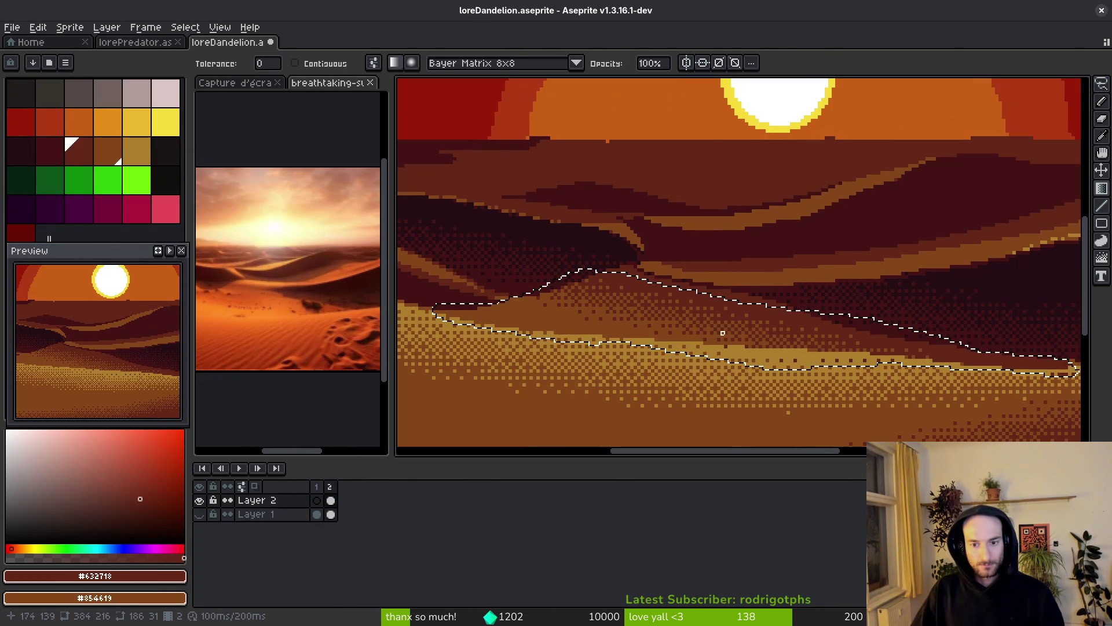
scroll(739, 304, up, 2)
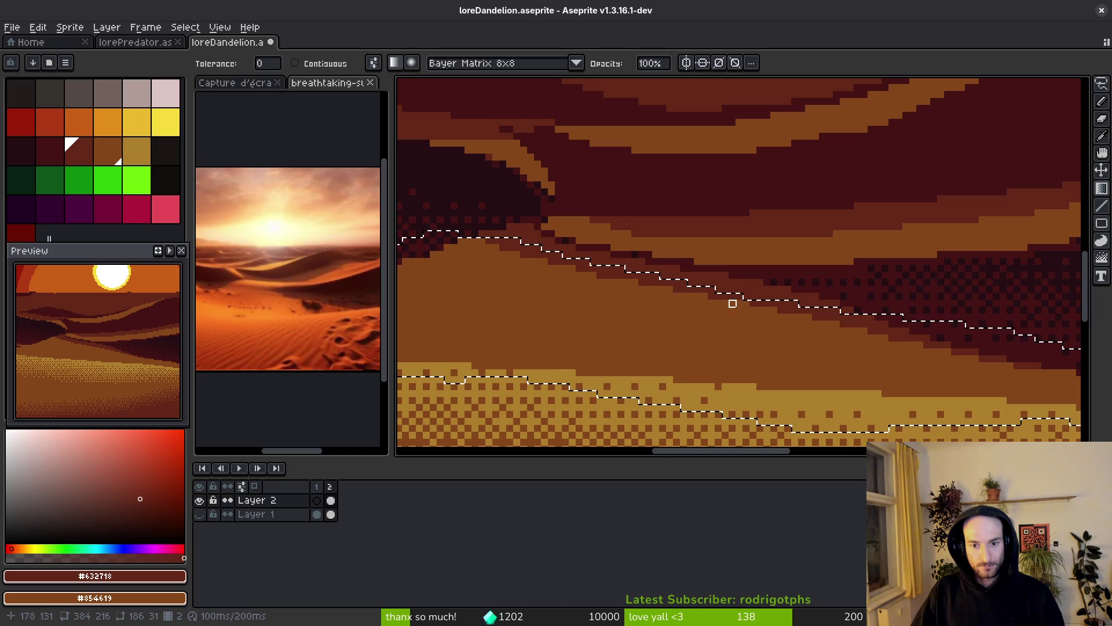
mouse_move(740, 303)
mouse_down()
mouse_move(718, 350)
mouse_move(733, 359)
mouse_move(695, 370)
mouse_move(762, 370)
mouse_up()
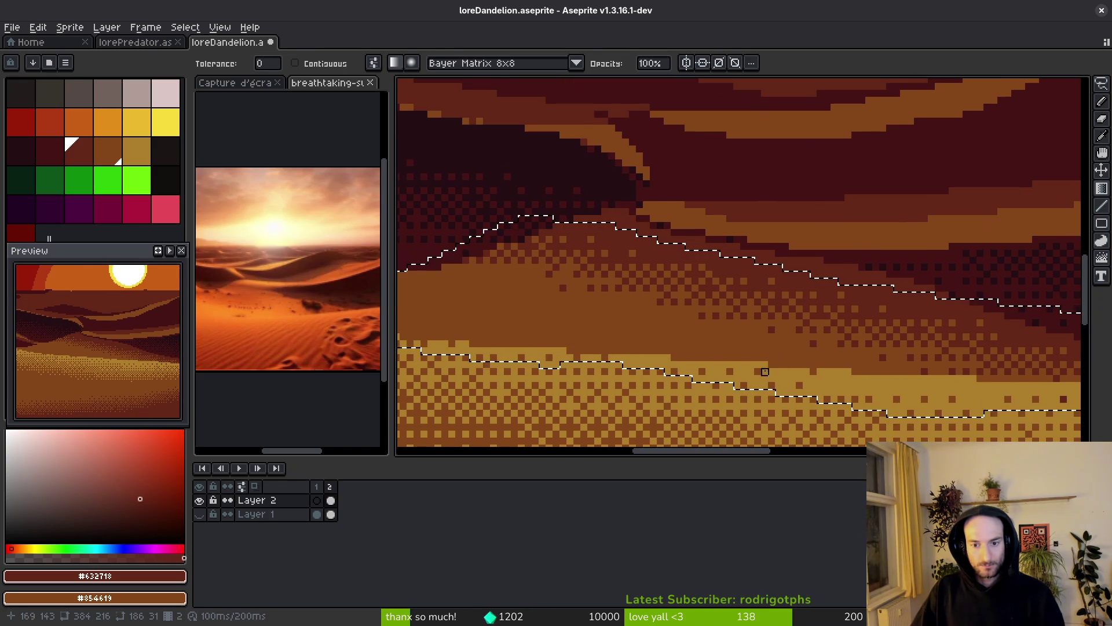
- Redo the dune gradient running upward in sand colour #ac7c2c, then deselect
alt+click(732, 370)
mouse_move(574, 355)
mouse_down()
mouse_move(586, 336)
mouse_move(570, 316)
mouse_move(596, 315)
mouse_move(613, 281)
mouse_move(589, 263)
mouse_up()
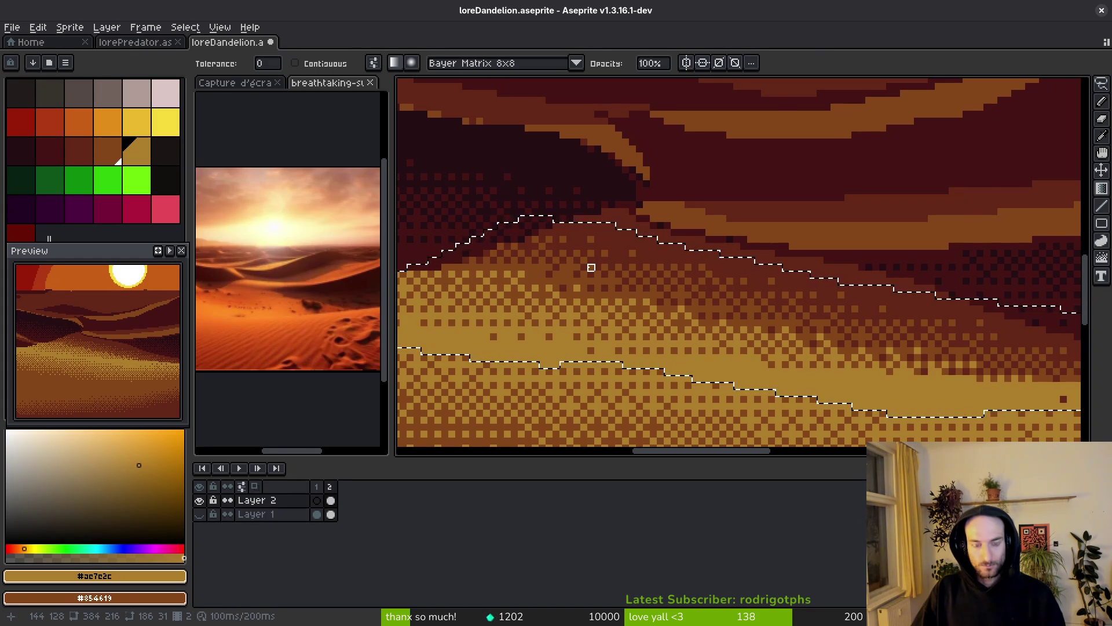
scroll(629, 317, down, 2)
scroll(629, 317, down, 1)
key(ctrl+d)
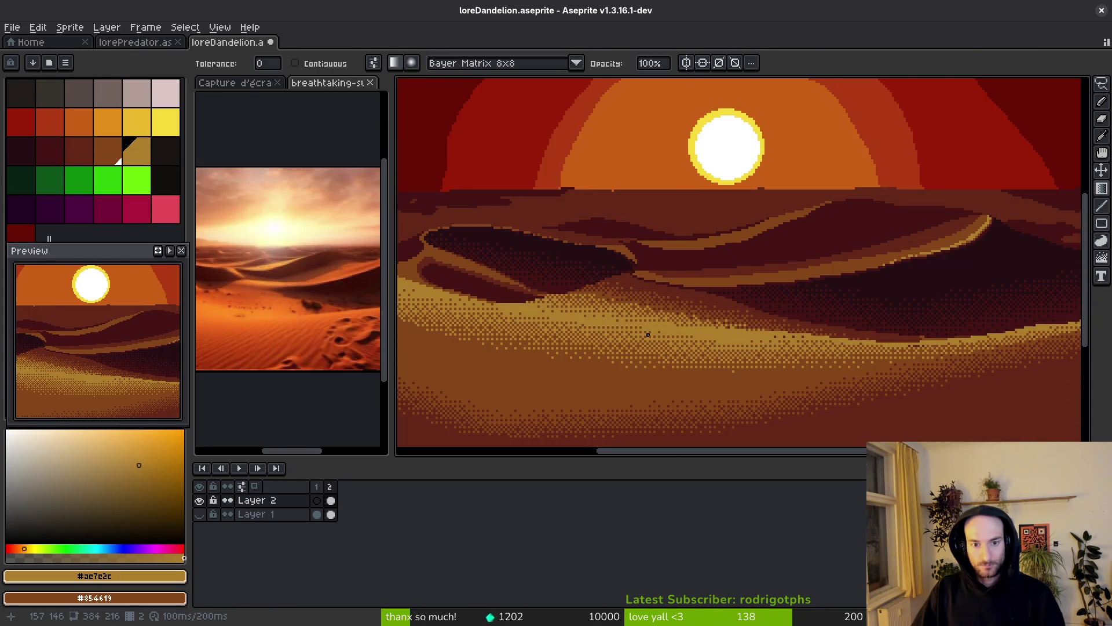
scroll(643, 325, down, 2)
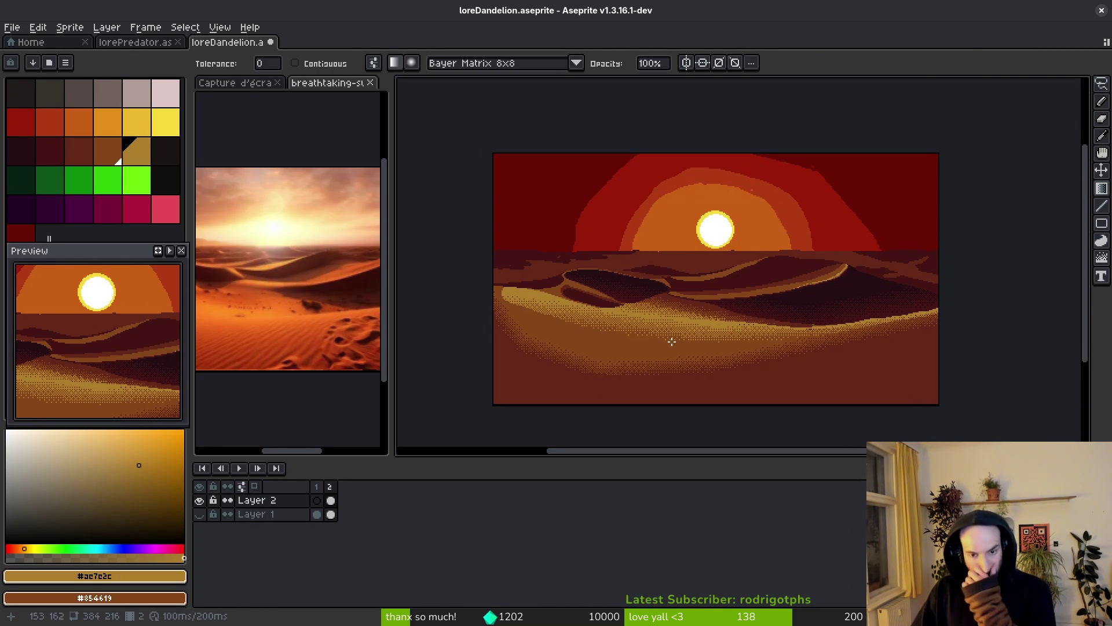
- Eyedrop the mid brown #854619 from the dunes
scroll(686, 332, up, 2)
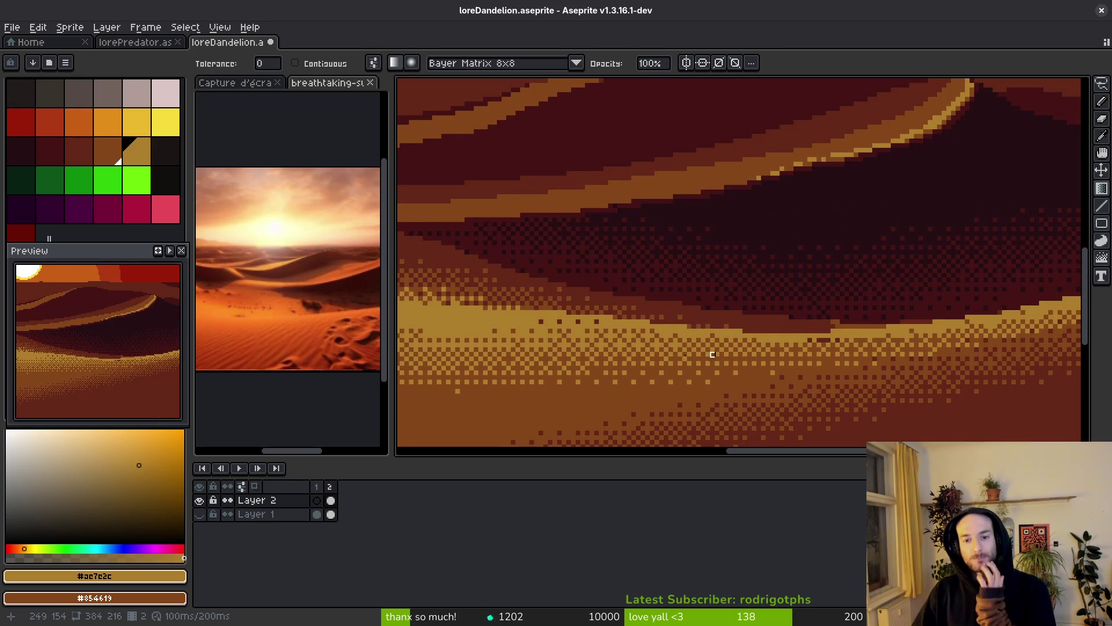
scroll(713, 351, up, 1)
scroll(712, 350, up, 1)
key(b)
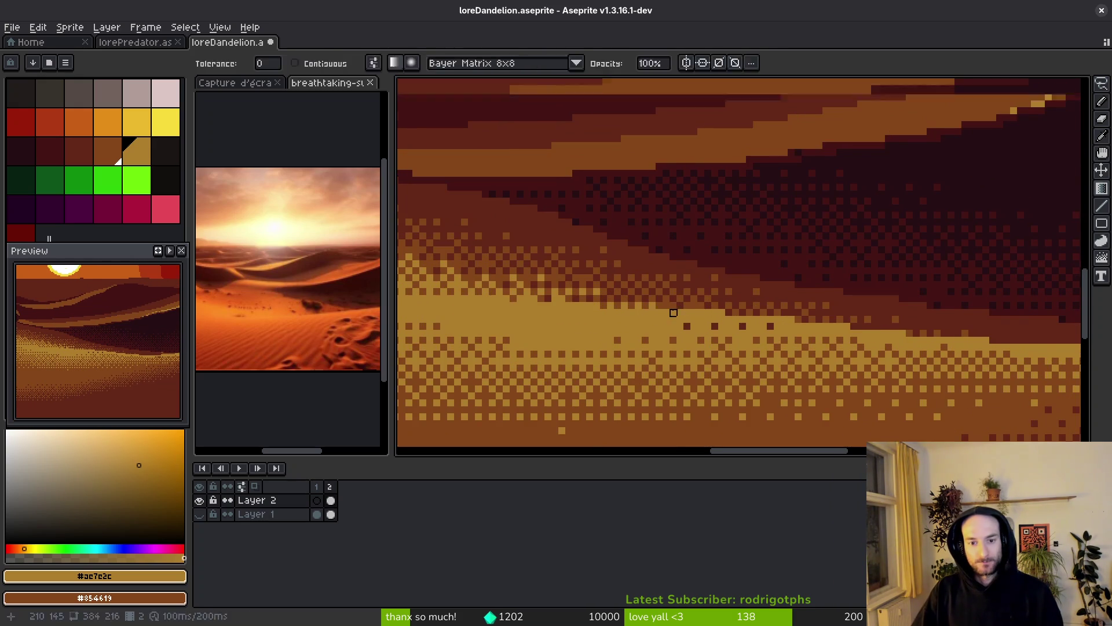
scroll(722, 302, up, 1)
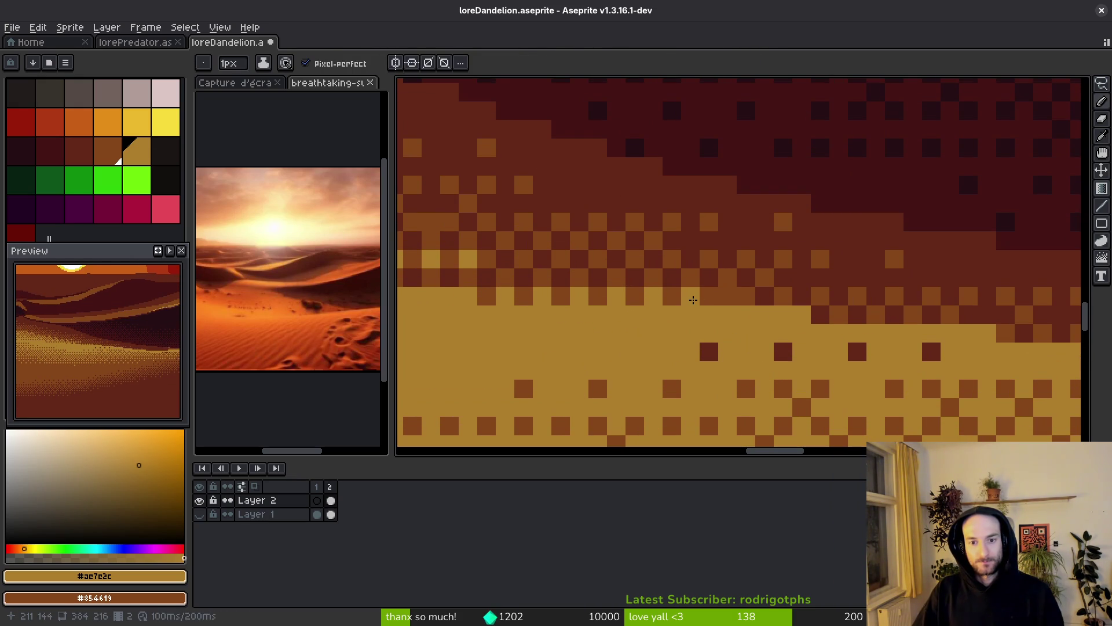
key(i)
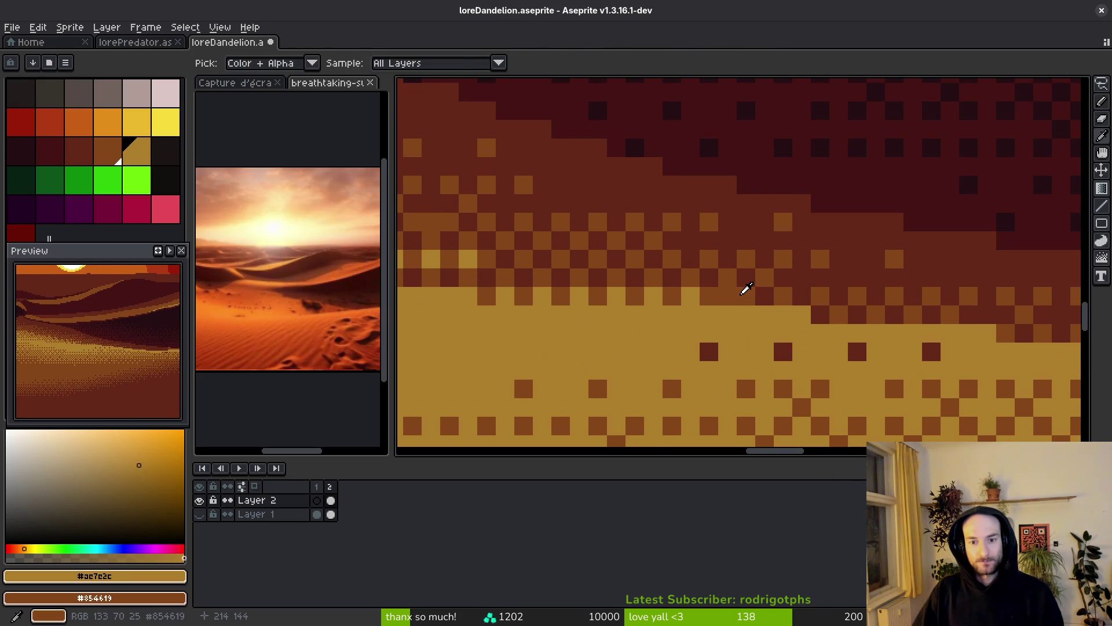
key(b)
scroll(647, 311, down, 3)
scroll(647, 311, up, 2)
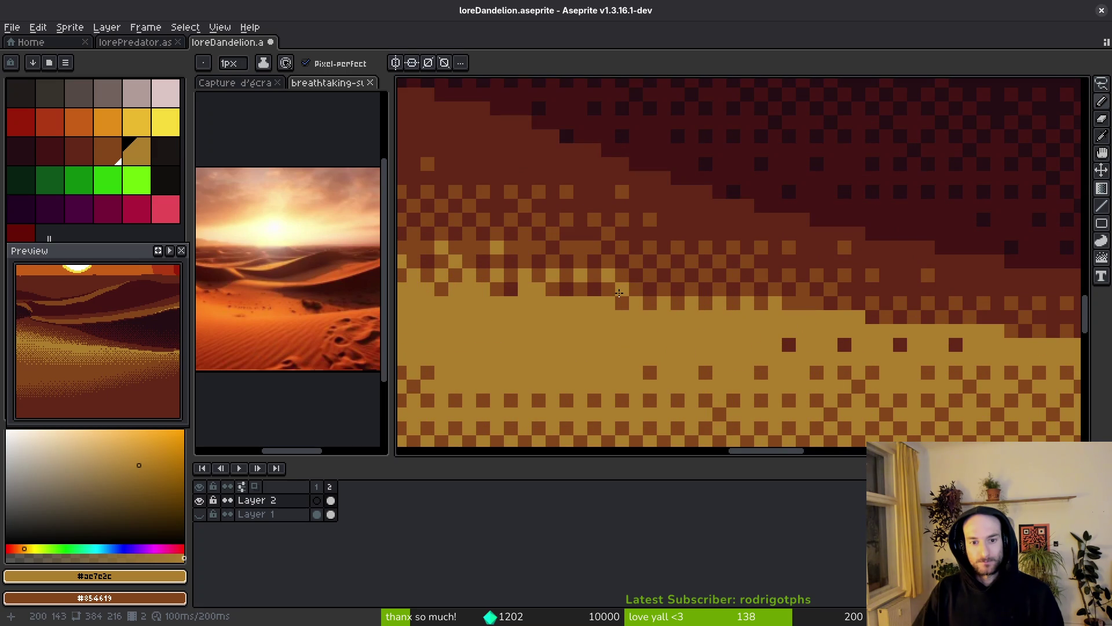
scroll(647, 292, down, 3)
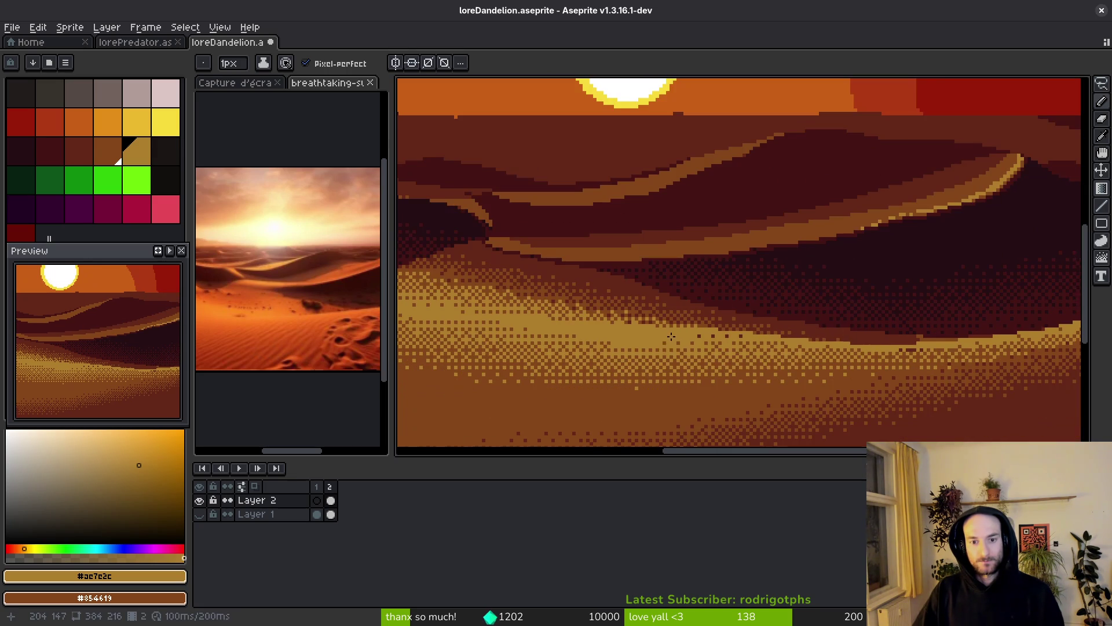
scroll(617, 290, up, 2)
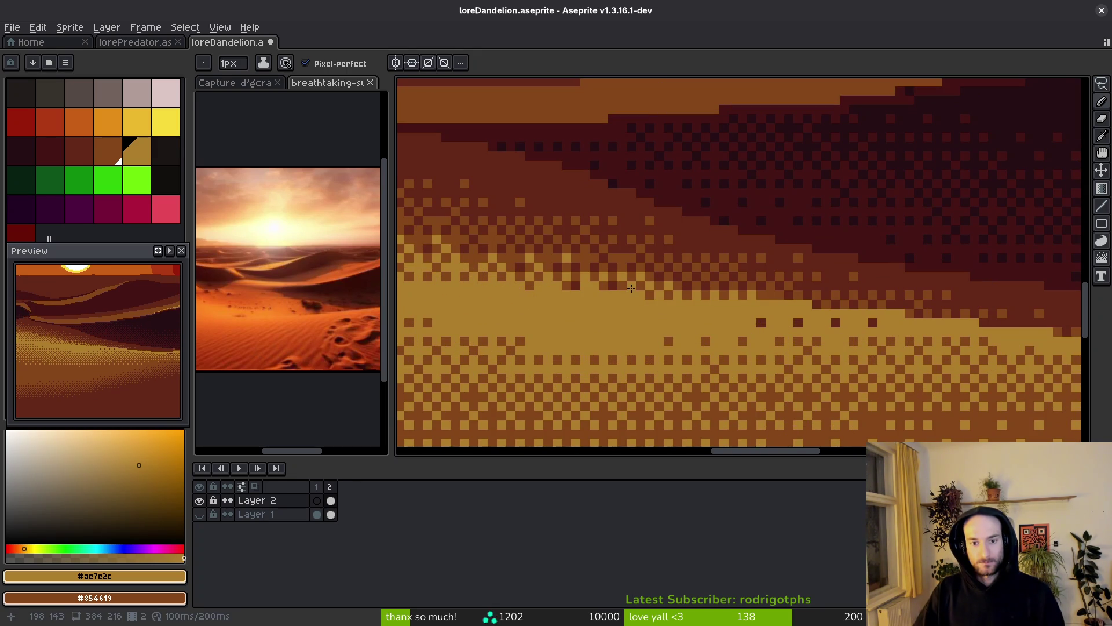
scroll(631, 288, down, 3)
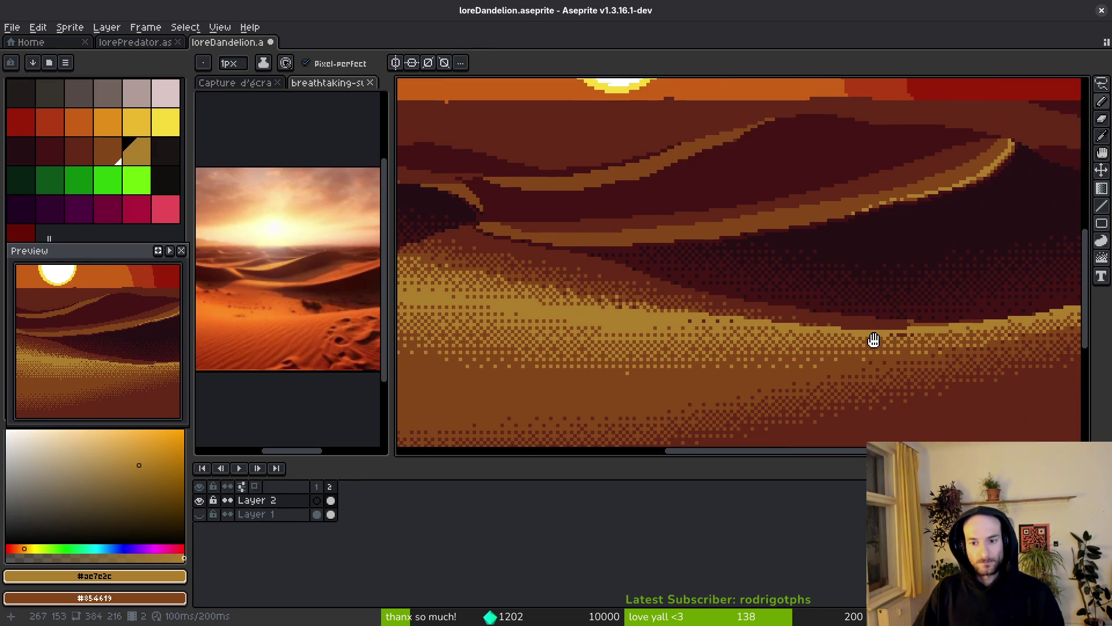
scroll(559, 289, up, 3)
click(293, 318)
scroll(736, 340, down, 1)
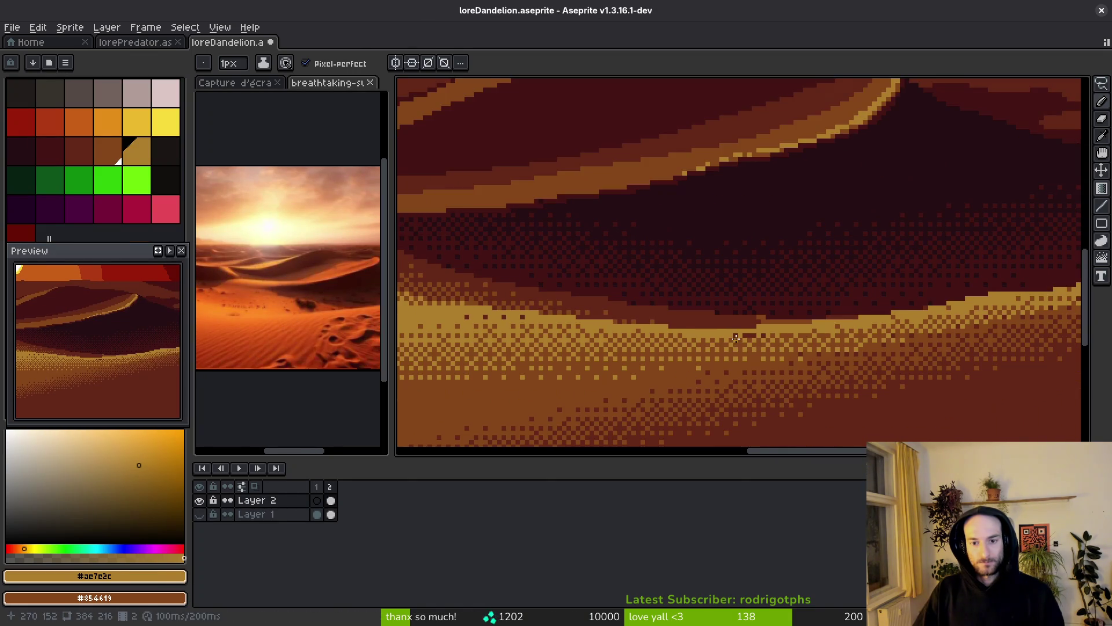
scroll(736, 340, down, 1)
scroll(703, 338, down, 1)
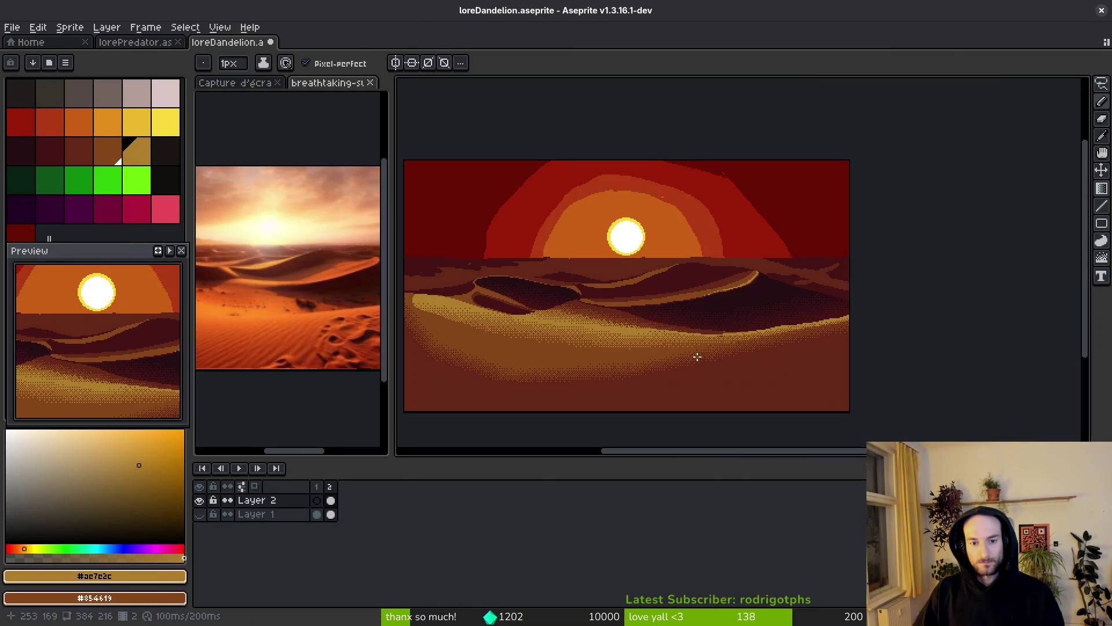
scroll(698, 343, up, 4)
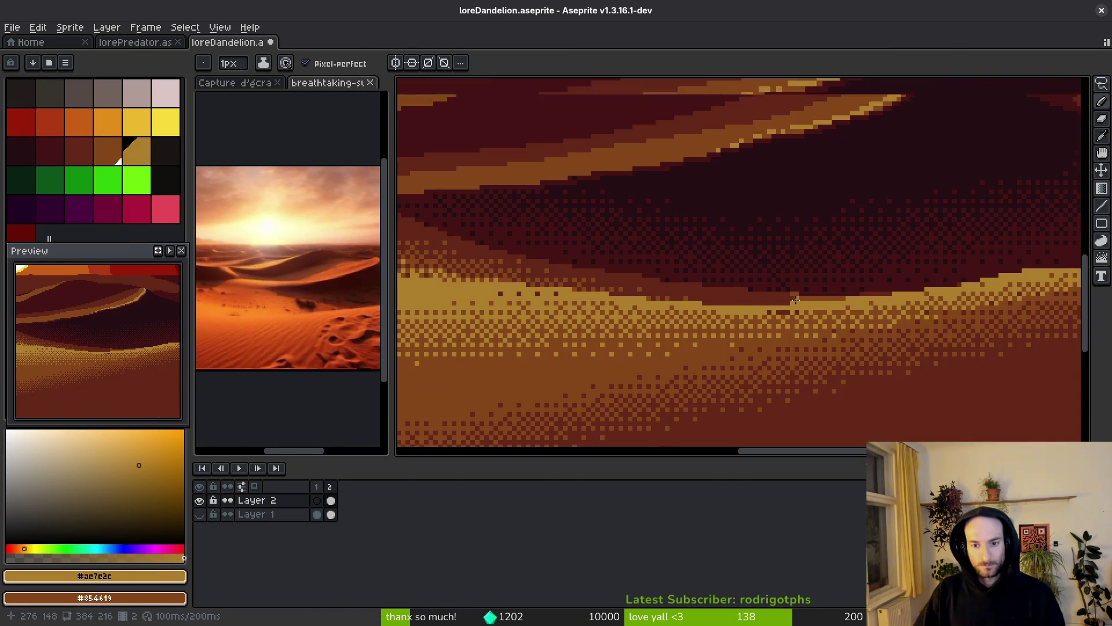
scroll(795, 299, up, 1)
alt+click(582, 289)
key(alt)
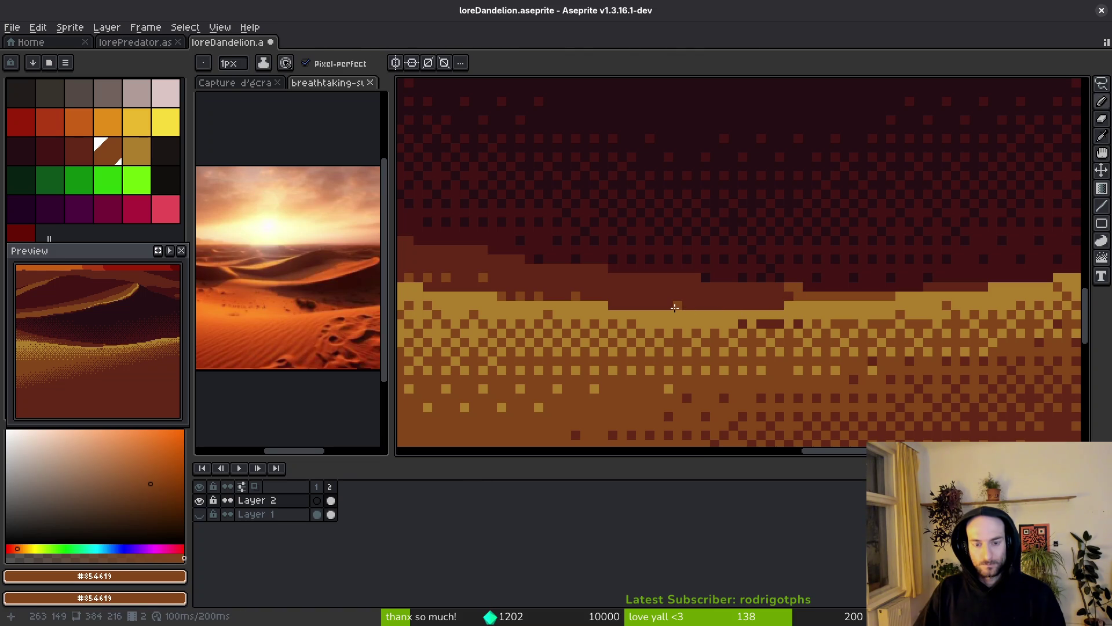
- Dither the lower sand from brown into dark red #632718 with the Gradient tool
key(shift+g)
scroll(677, 304, down, 1)
scroll(676, 304, down, 4)
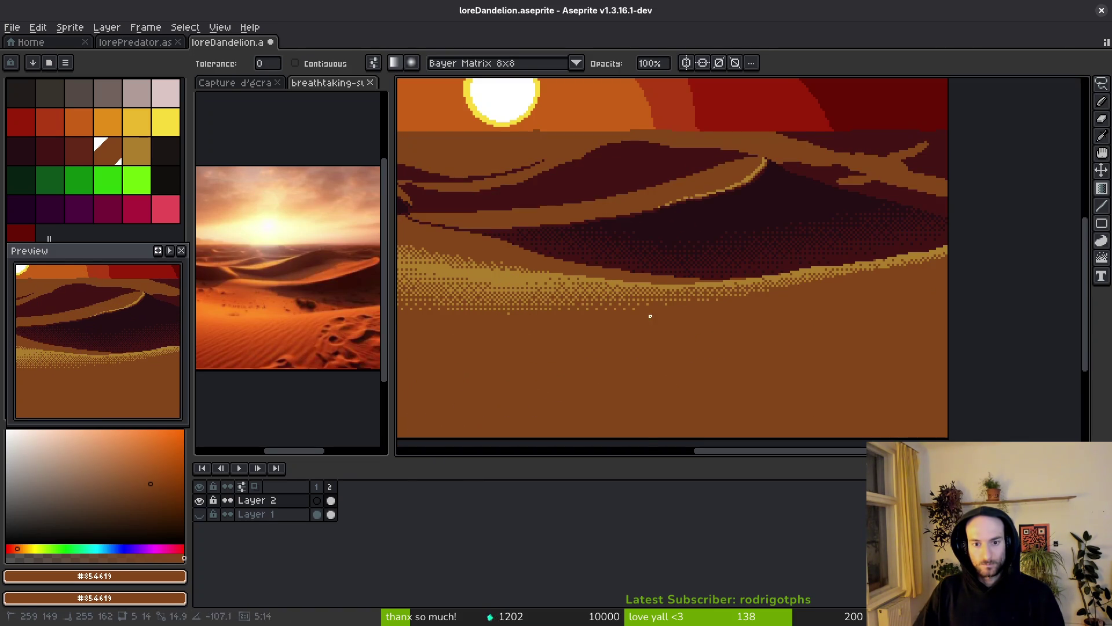
drag(659, 290, 655, 274)
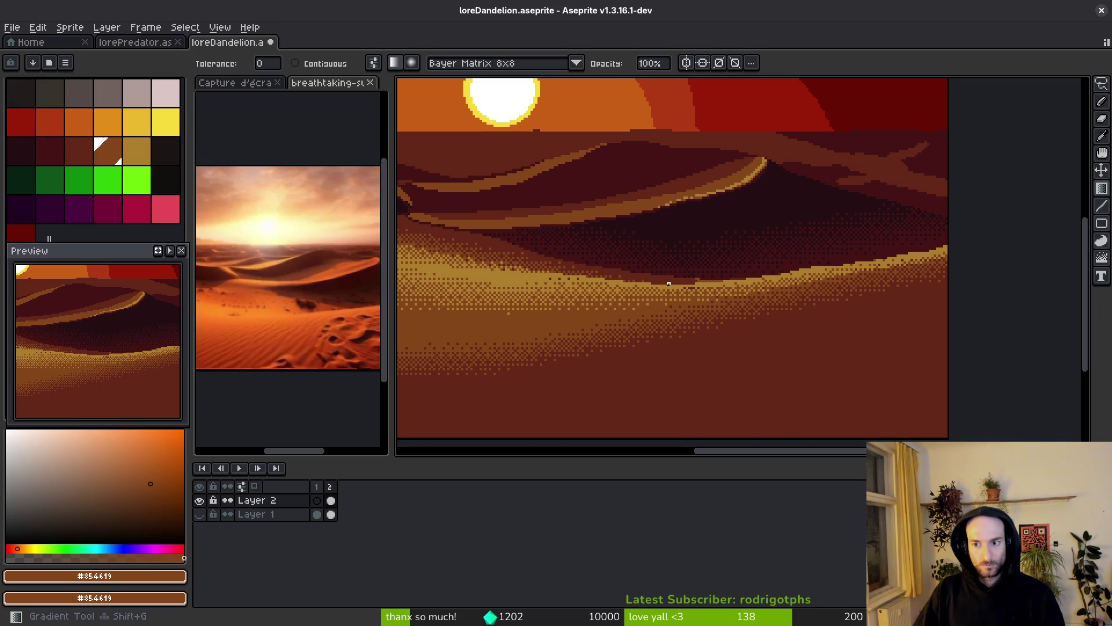
scroll(655, 275, up, 5)
key(i)
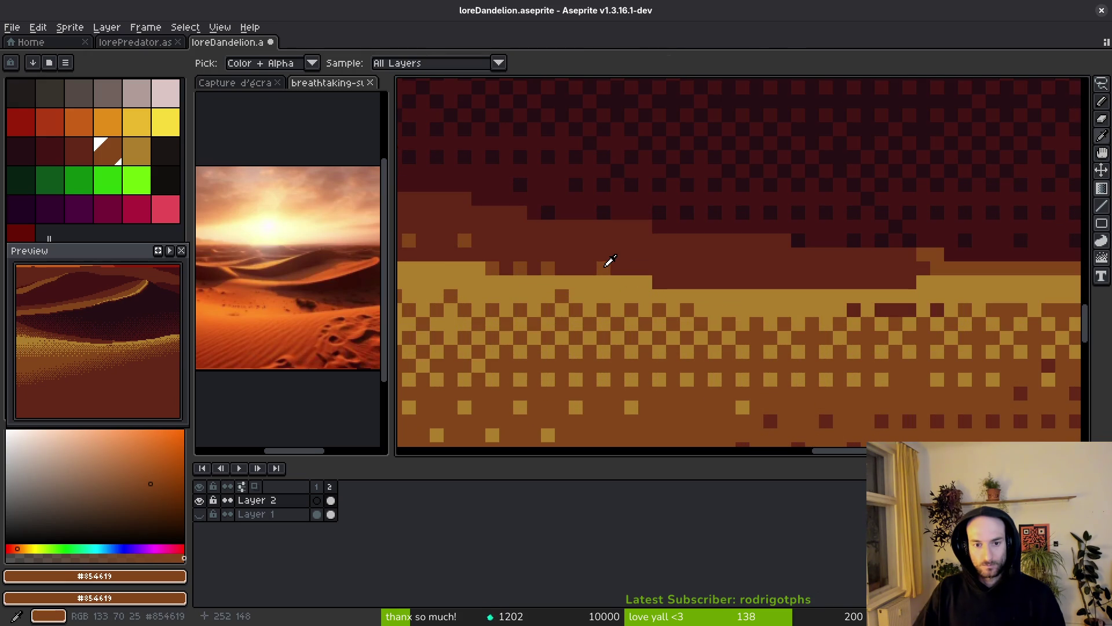
right_click(616, 259)
key(g)
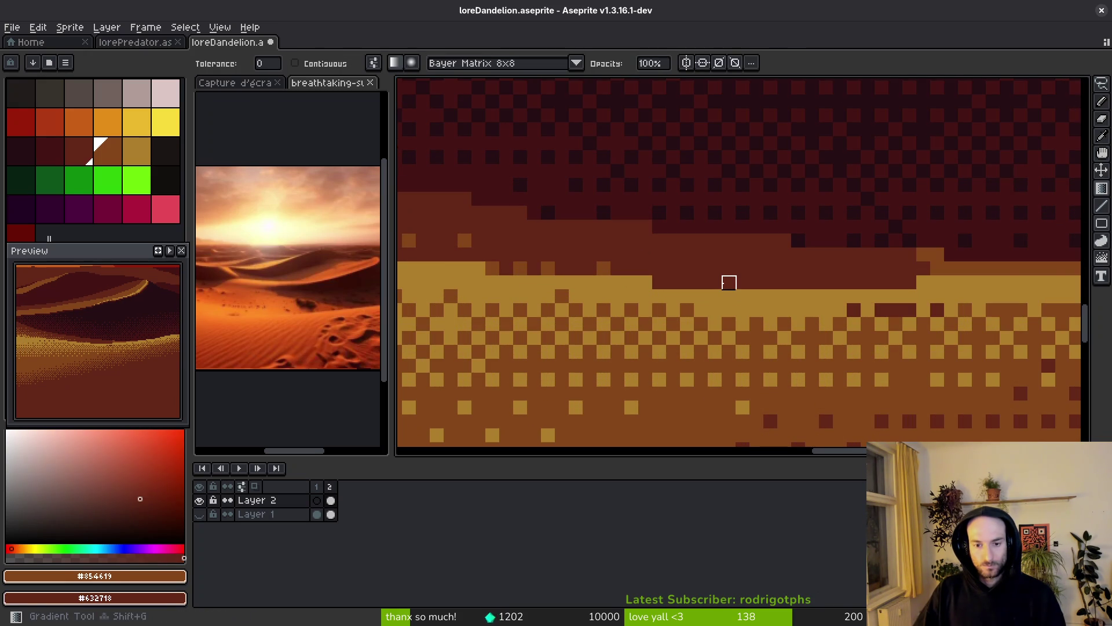
drag(727, 280, 728, 254)
scroll(729, 255, down, 7)
scroll(734, 251, up, 3)
scroll(733, 252, down, 3)
mouse_move(734, 251)
mouse_down()
mouse_move(727, 289)
mouse_move(726, 272)
mouse_up()
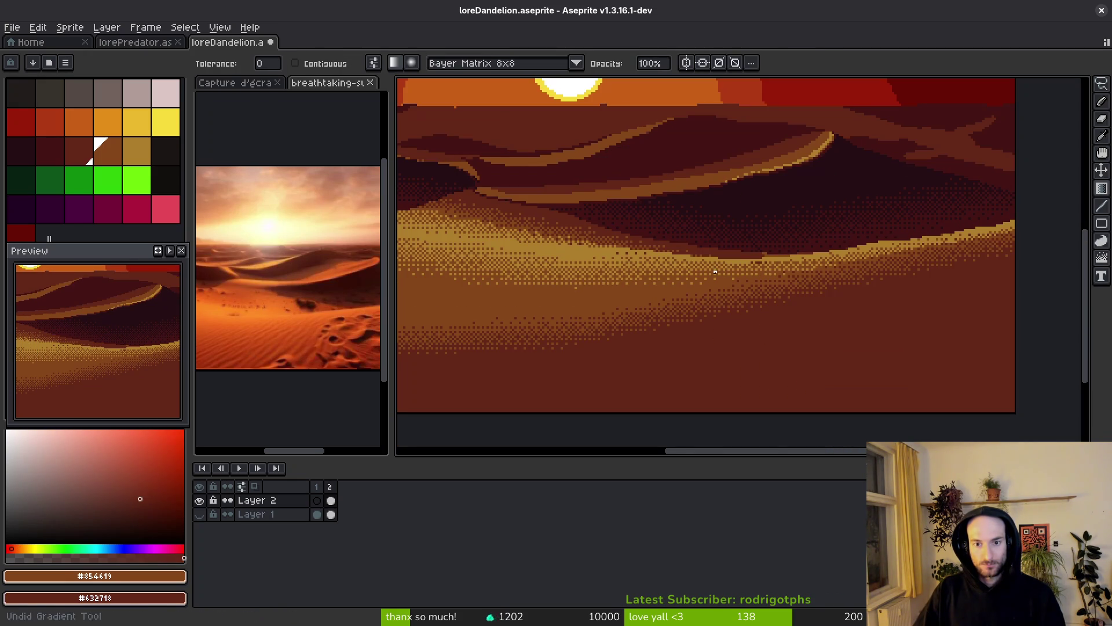
scroll(727, 269, up, 3)
- Pencil a row of orange dither pixels along the dark dune band's edge
key(b)
scroll(721, 258, up, 2)
click(719, 253)
click(696, 253)
click(752, 252)
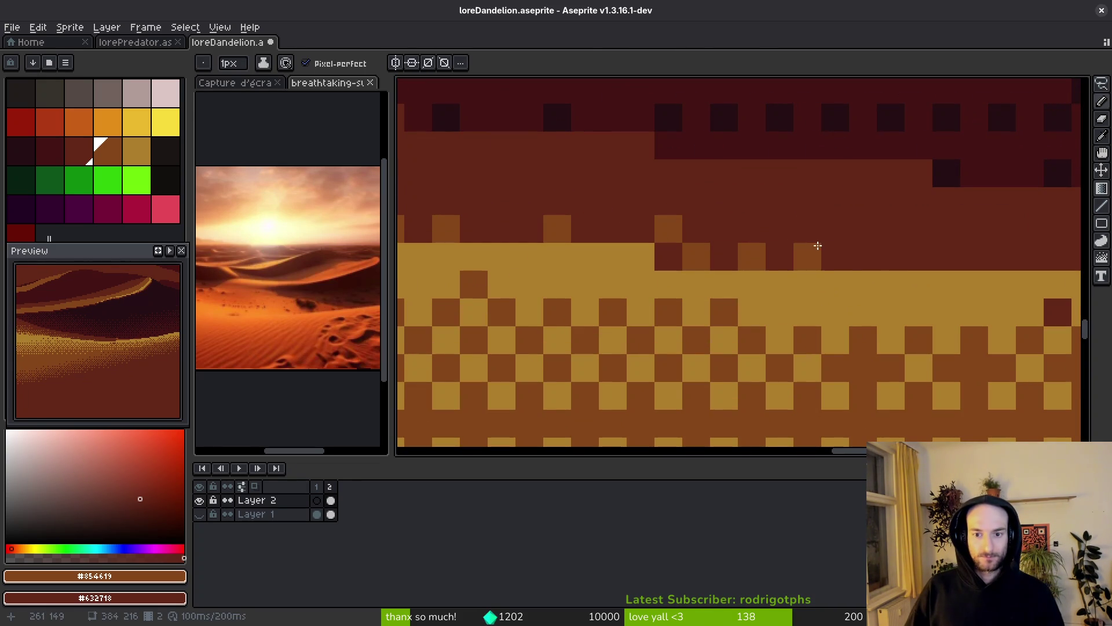
click(835, 252)
click(939, 256)
right_click(518, 223)
click(557, 201)
right_click(557, 200)
click(585, 201)
click(501, 228)
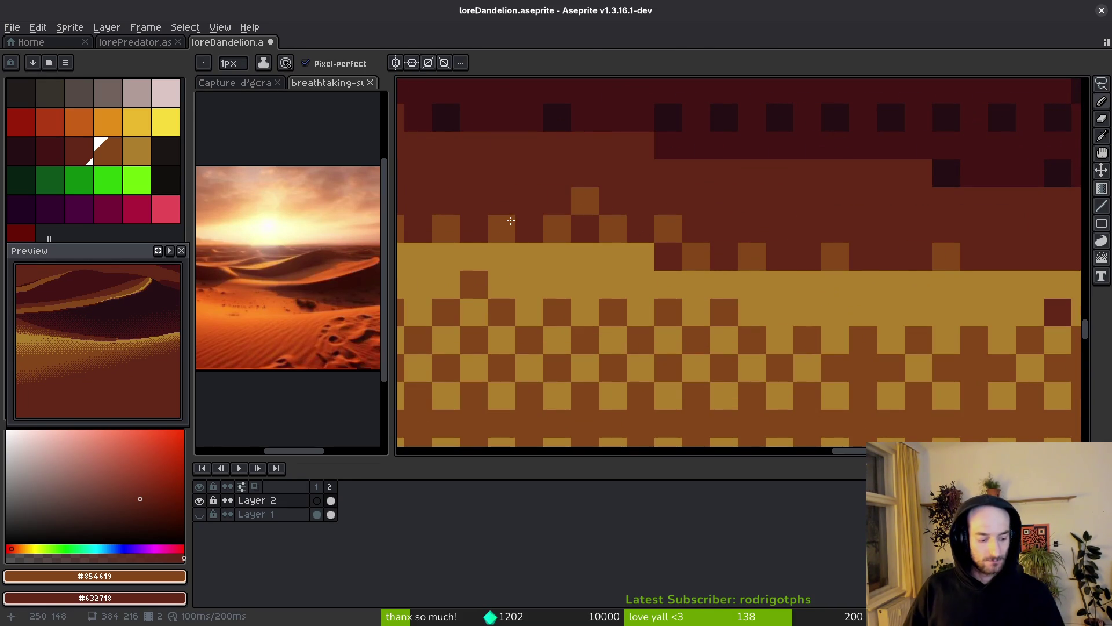
- Continue orange edge dithering further along, reverting stray pixels to dark red
scroll(620, 227, left, 3)
scroll(619, 227, up, 1)
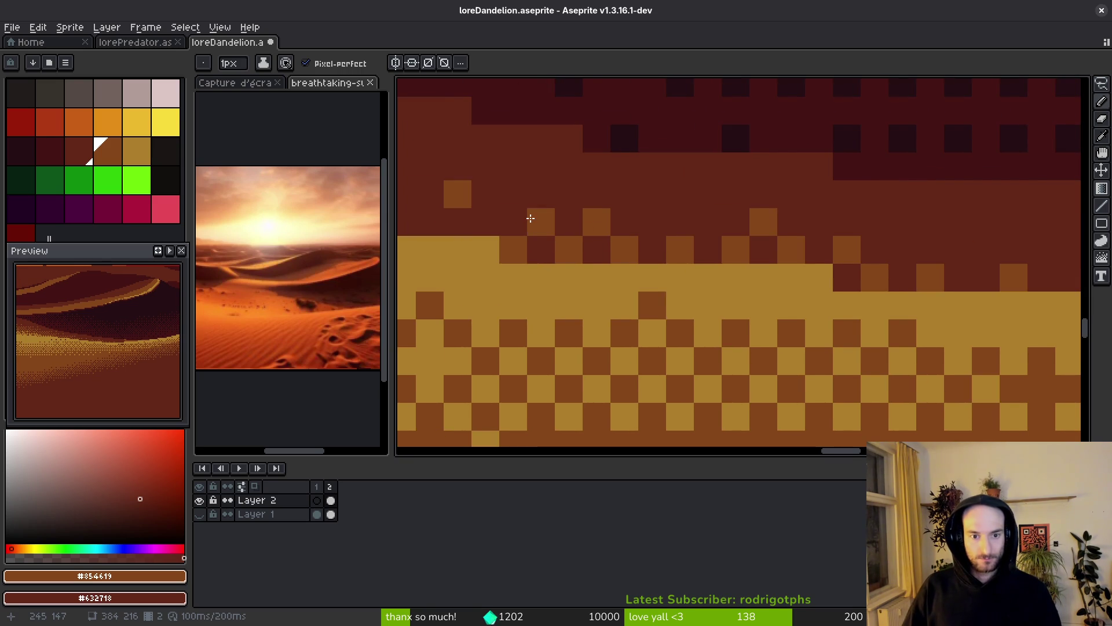
scroll(531, 219, left, 5)
scroll(531, 219, up, 1)
click(703, 244)
click(621, 241)
right_click(616, 247)
click(654, 230)
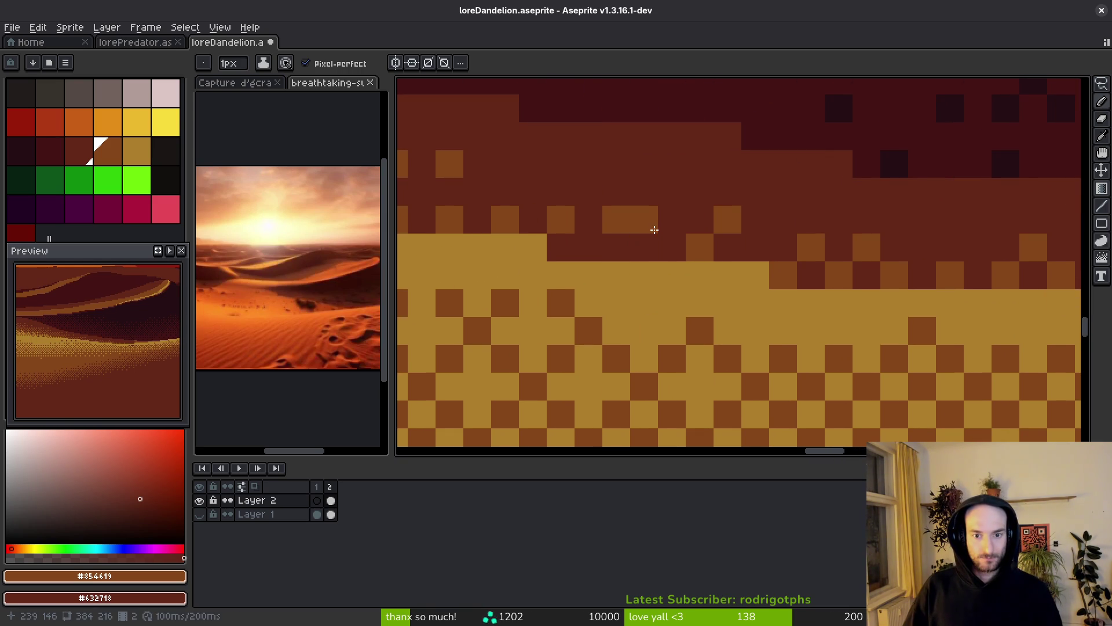
right_click(654, 230)
click(660, 228)
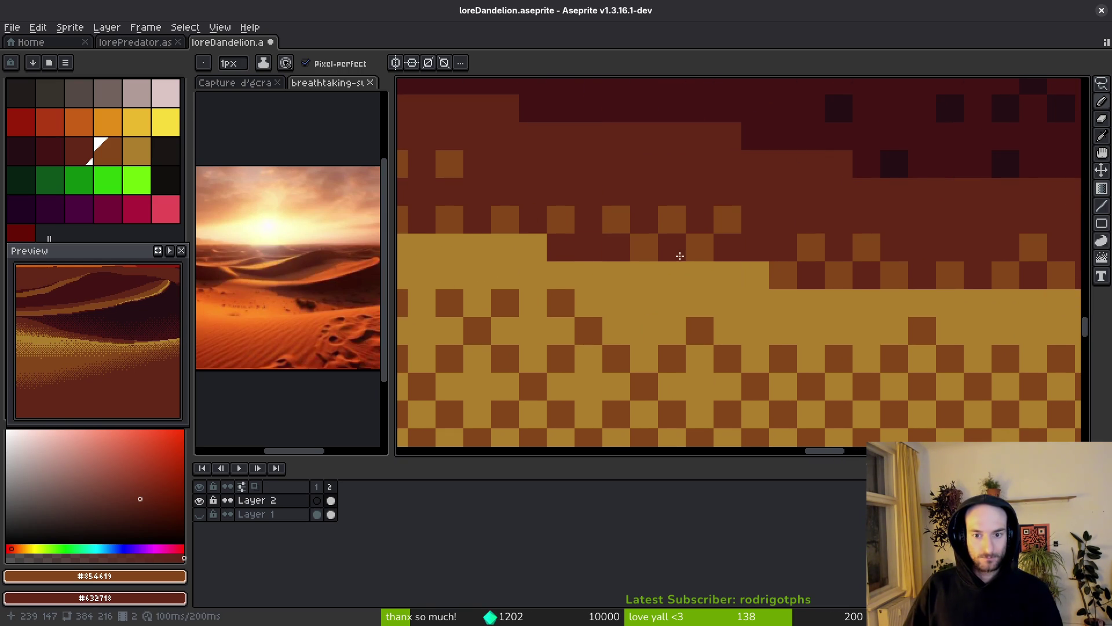
scroll(650, 251, down, 6)
scroll(854, 290, up, 3)
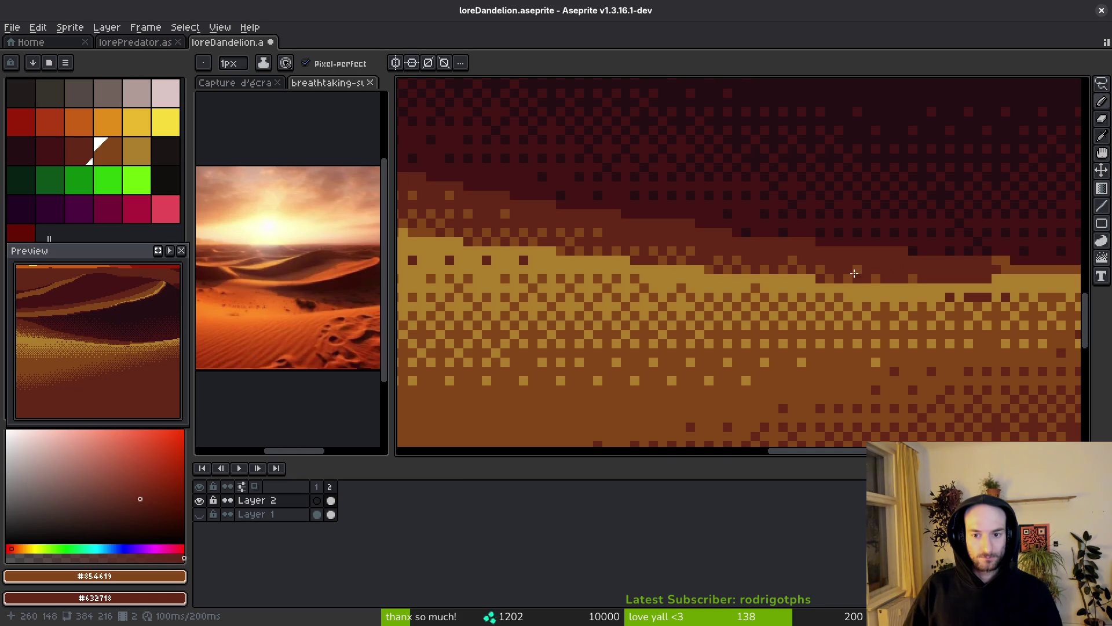
scroll(946, 304, down, 3)
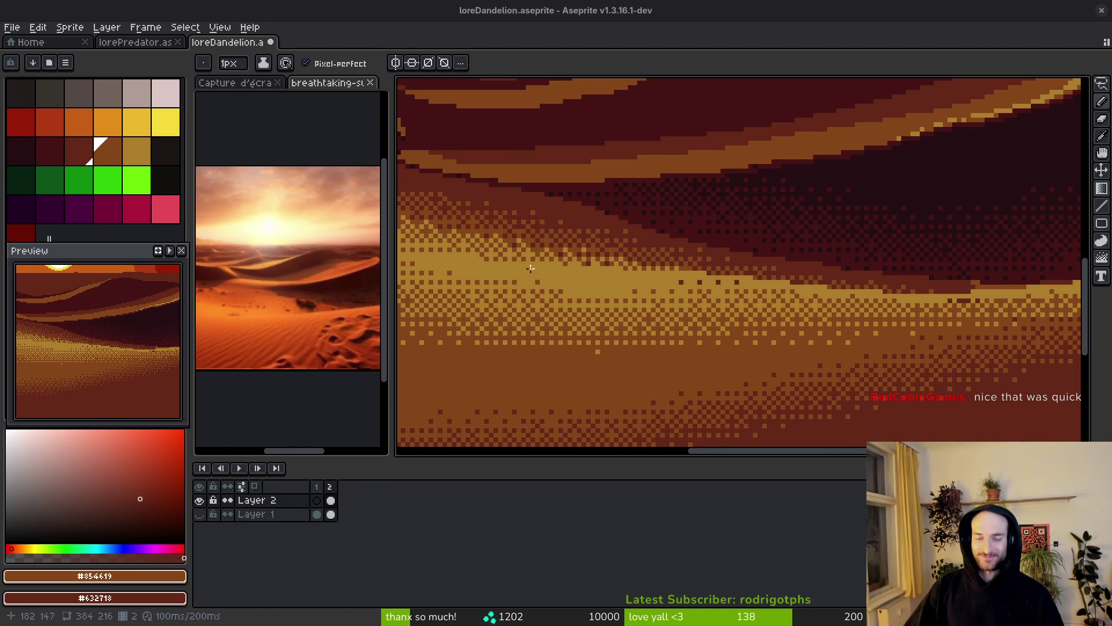
- Eyedrop the dark red #431414 from the shadowed dune as the drawing colour
scroll(637, 284, down, 6)
scroll(783, 269, up, 5)
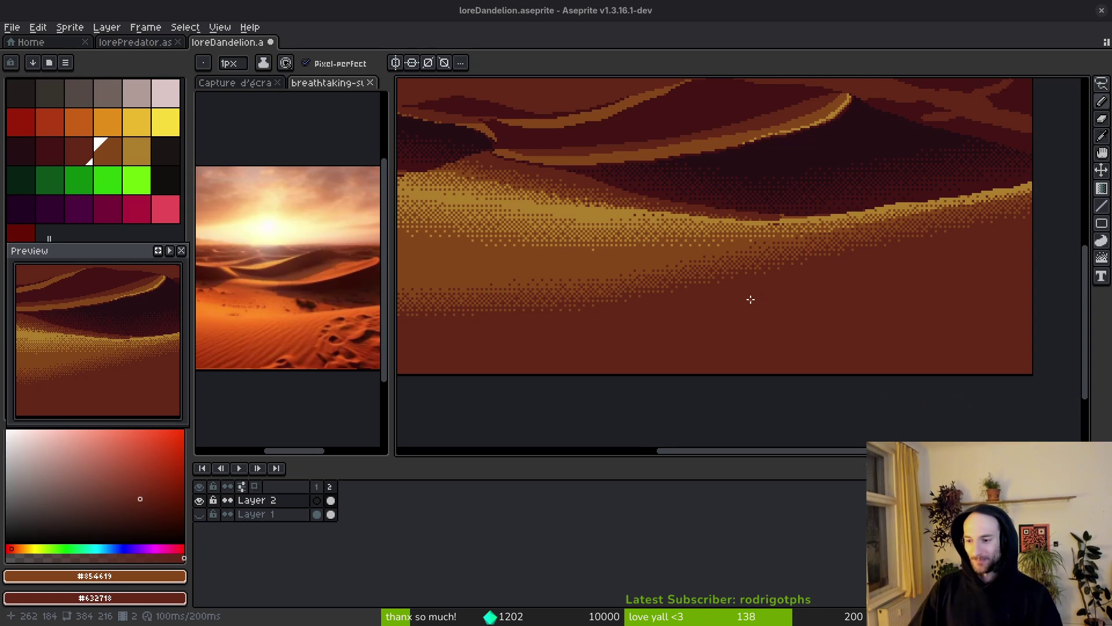
scroll(866, 266, down, 6)
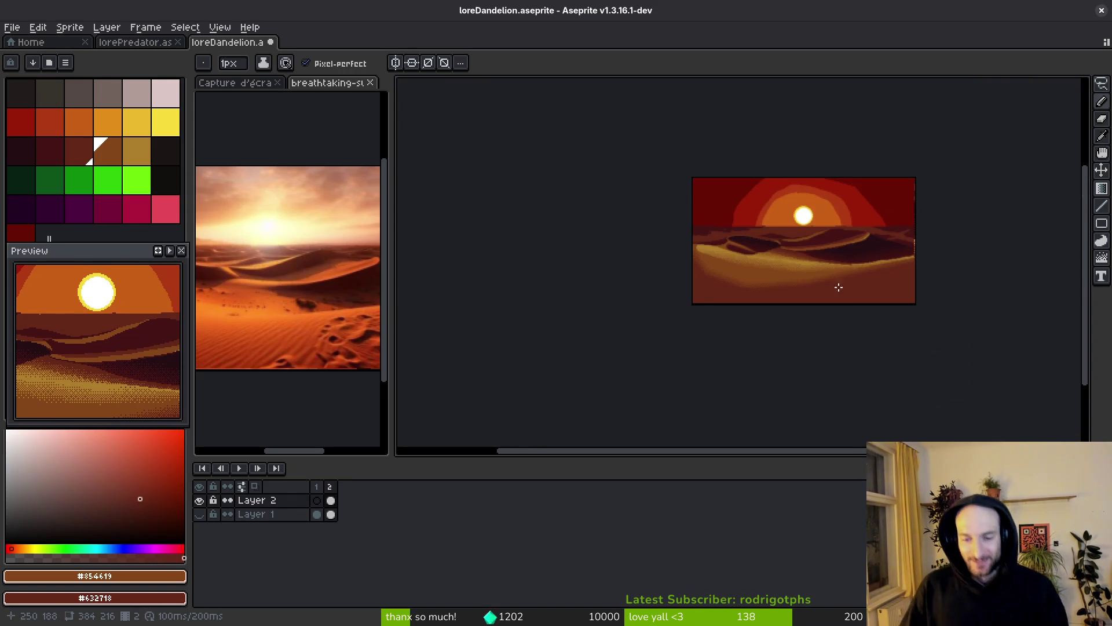
scroll(836, 288, up, 1)
scroll(892, 261, down, 1)
scroll(863, 244, up, 1)
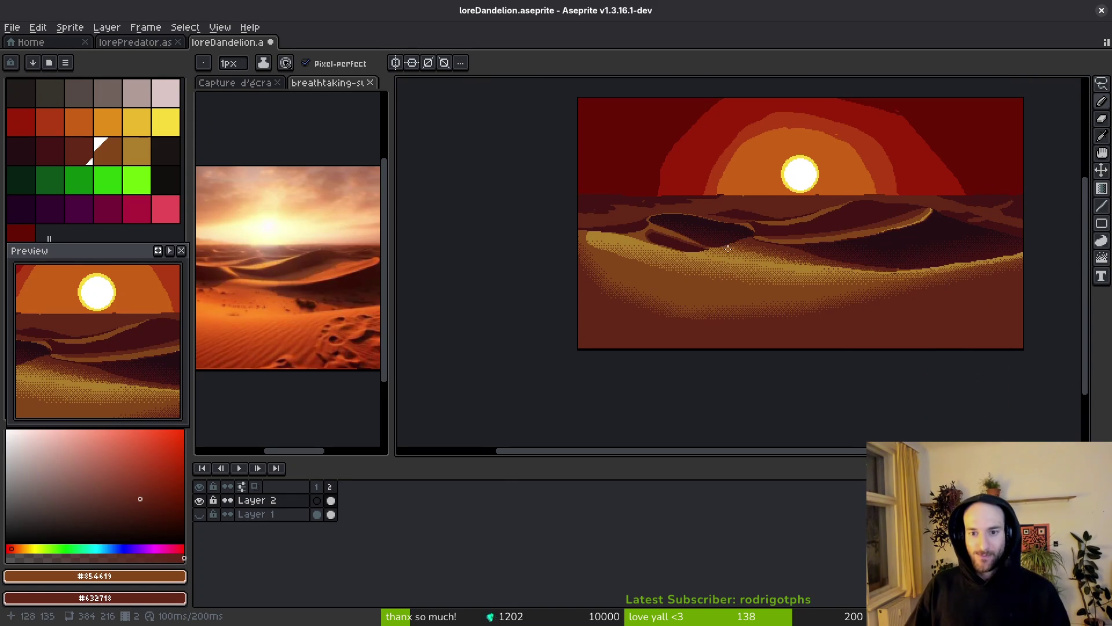
scroll(828, 258, up, 3)
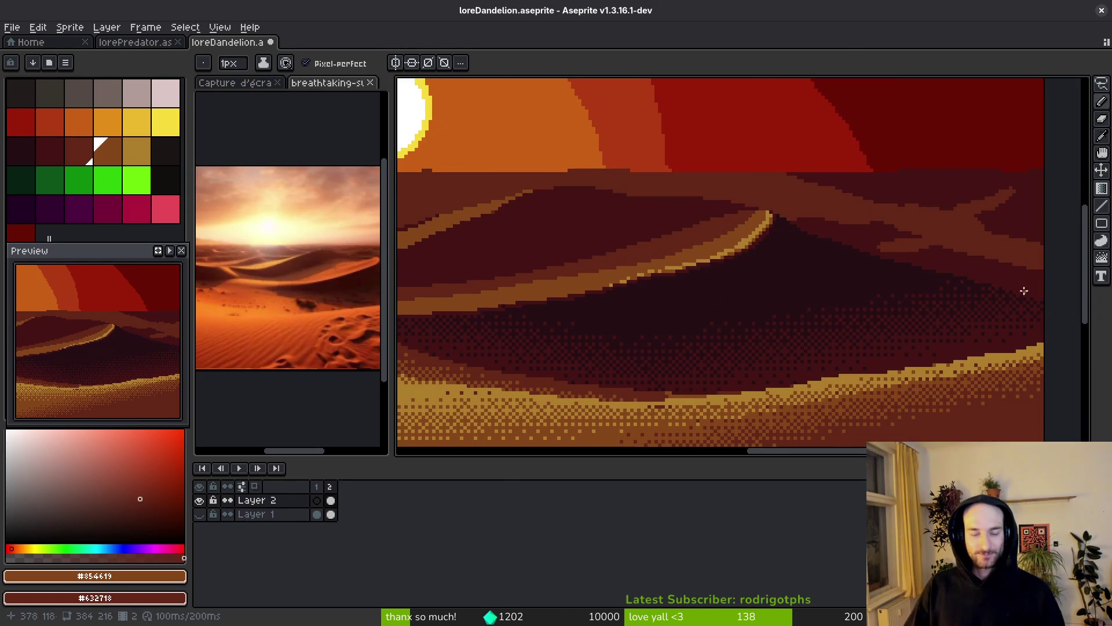
scroll(831, 278, up, 1)
alt+click(869, 280)
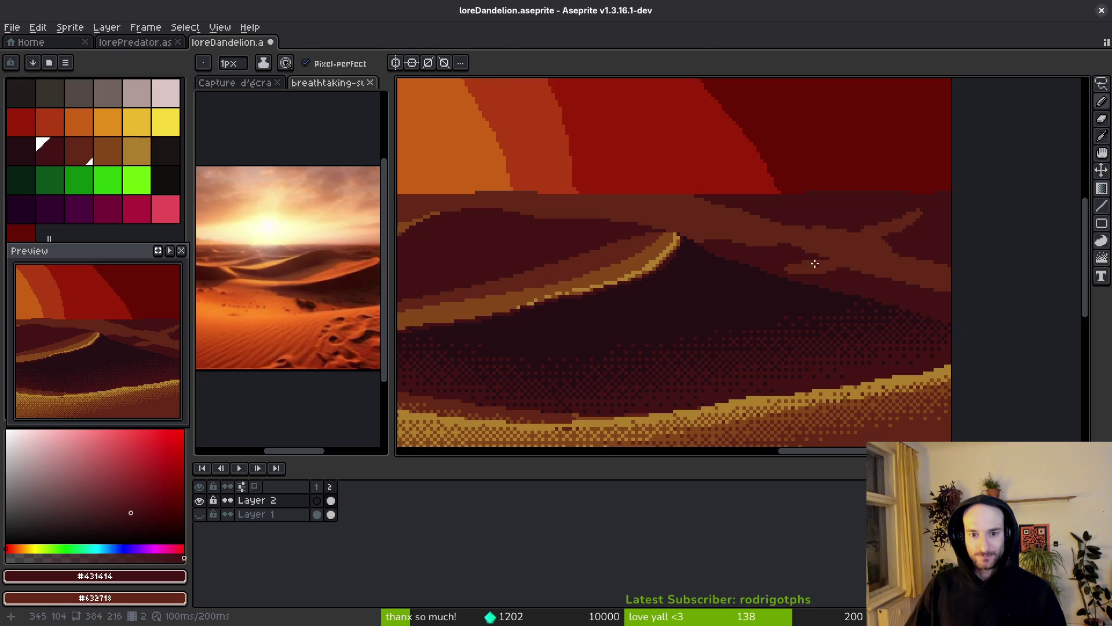
- Sample the sky orange from the canvas as the drawing colour
scroll(783, 226, down, 2)
scroll(783, 219, down, 2)
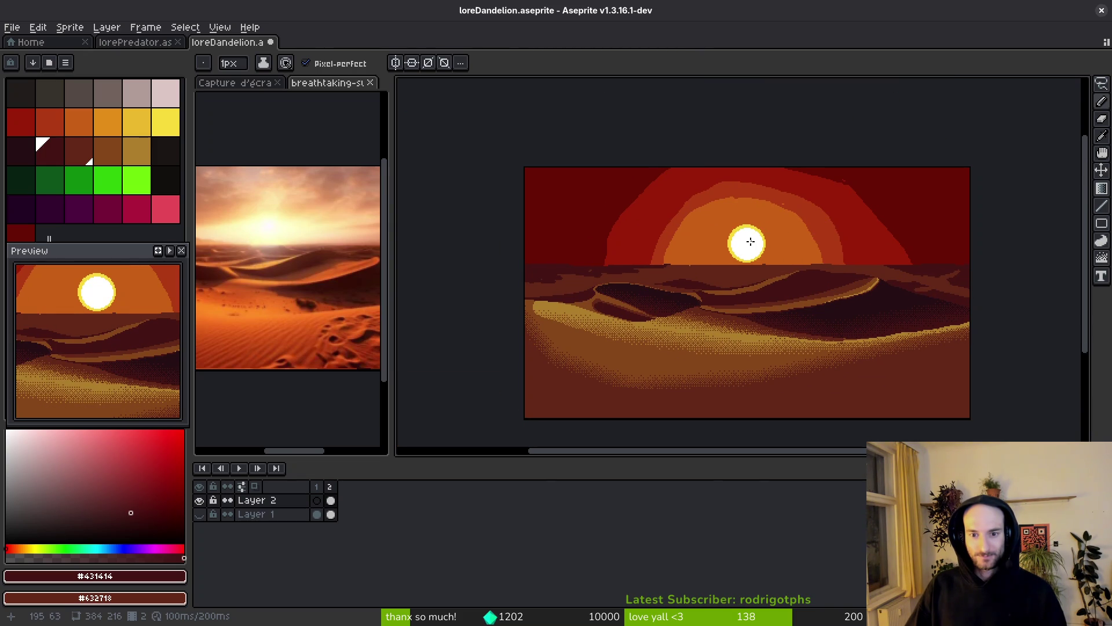
scroll(752, 241, up, 3)
scroll(811, 295, up, 1)
alt+click(772, 319)
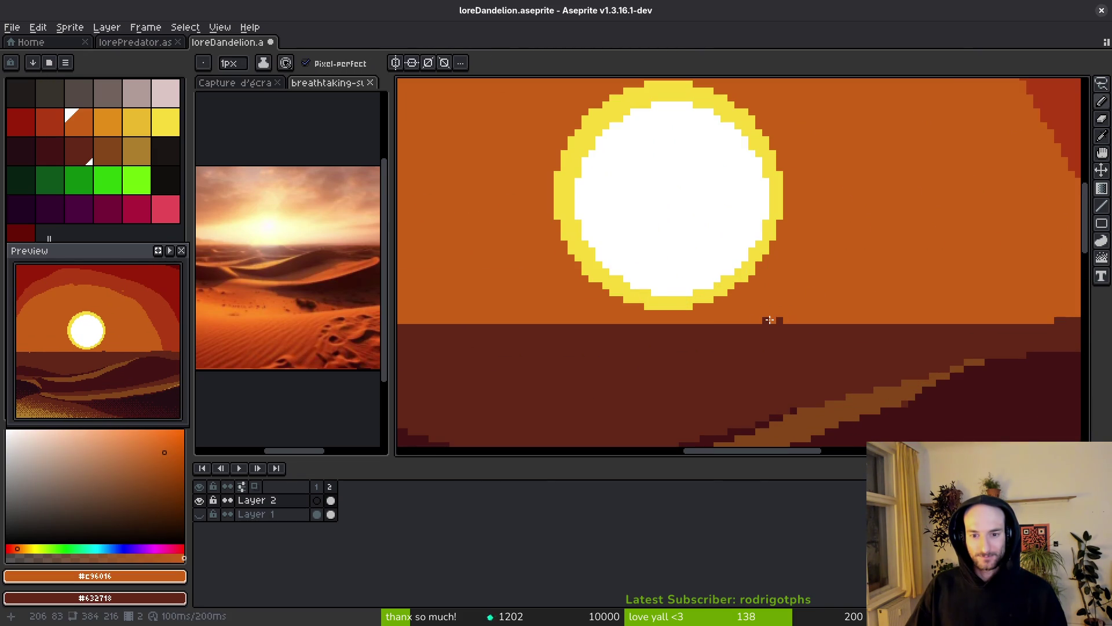
- Pick the dark ground brown and raise a dark dune line along the horizon
scroll(804, 328, down, 2)
scroll(804, 328, up, 2)
alt+click(804, 328)
scroll(757, 293, up, 1)
click(757, 293)
shift+click(901, 295)
scroll(869, 301, right, 3)
click(688, 288)
mouse_move(689, 293)
mouse_down()
mouse_move(819, 290)
mouse_move(843, 305)
mouse_move(819, 288)
mouse_move(786, 291)
mouse_move(703, 263)
mouse_move(755, 275)
mouse_move(685, 272)
mouse_move(711, 273)
mouse_up()
- Shape the ridge: trim its right end, add a dark peak, extend it rightward
alt+click(807, 271)
alt+click(782, 299)
scroll(735, 330, down, 4)
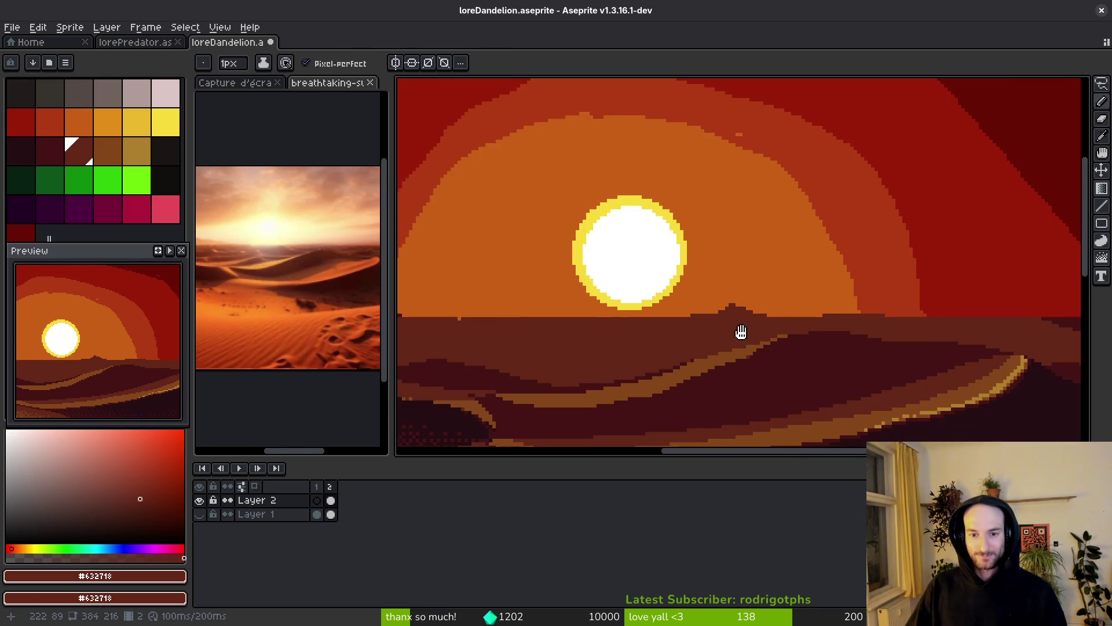
scroll(695, 315, up, 3)
scroll(695, 315, up, 2)
mouse_move(672, 308)
mouse_down()
mouse_move(772, 285)
mouse_move(635, 288)
mouse_move(808, 297)
mouse_move(727, 278)
mouse_move(611, 297)
mouse_up()
alt+click(869, 278)
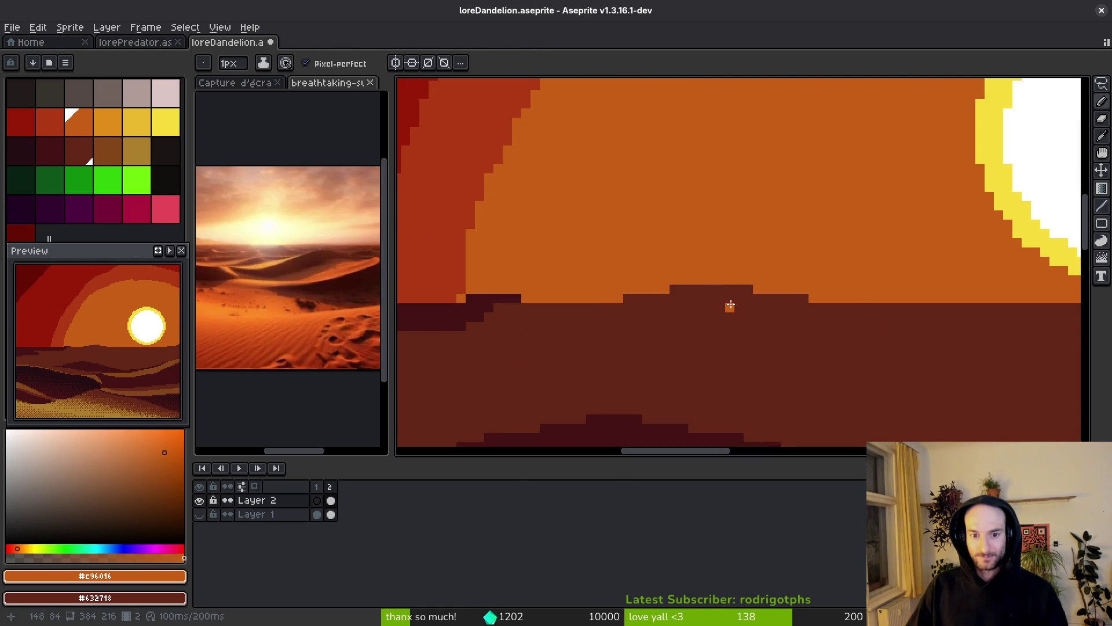
- Resample the dark brown and paint a long bumpy ridge across the orange sky
scroll(724, 313, down, 5)
scroll(772, 290, up, 3)
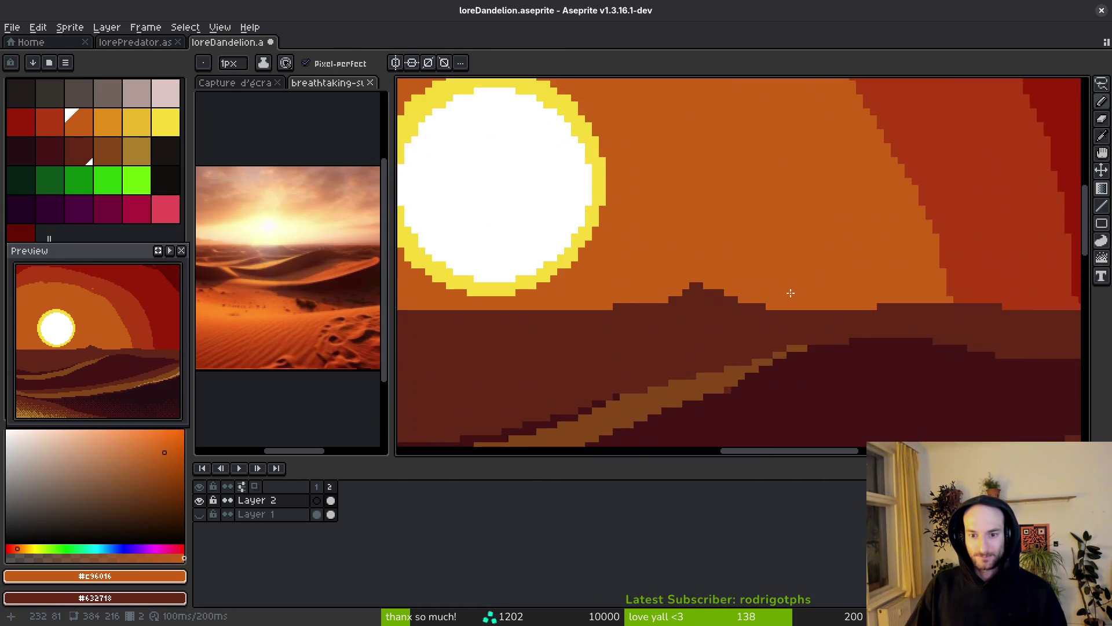
alt+click(665, 323)
scroll(660, 312, up, 2)
mouse_move(747, 293)
mouse_down()
mouse_move(926, 248)
mouse_move(973, 273)
mouse_move(915, 256)
mouse_move(995, 267)
mouse_move(926, 278)
mouse_move(856, 241)
mouse_move(1038, 278)
mouse_up()
click(744, 285)
scroll(764, 285, down, 5)
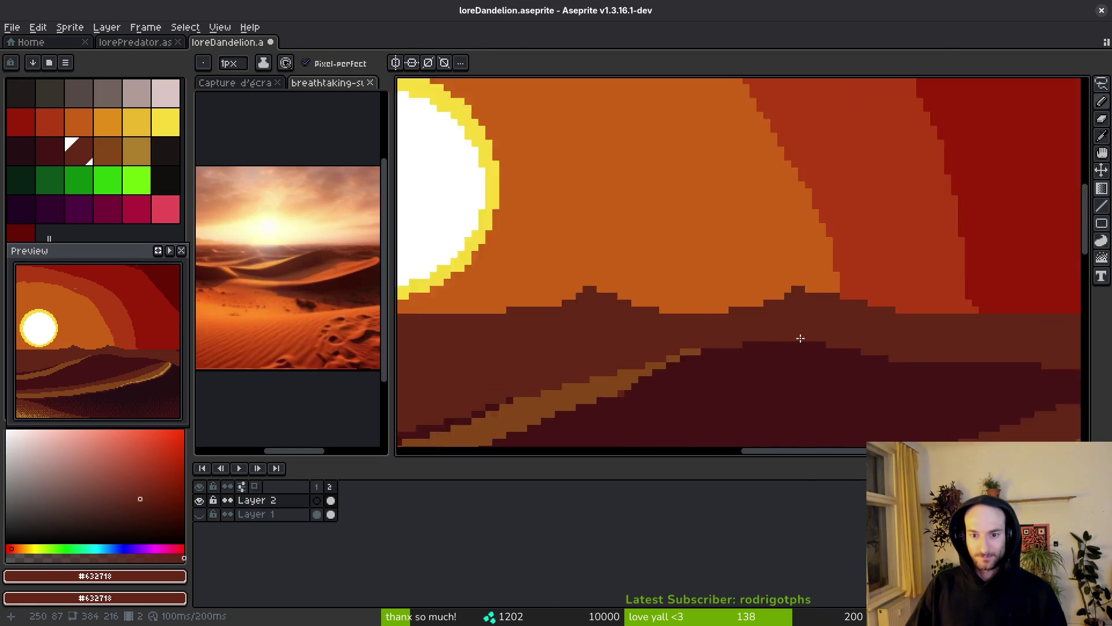
scroll(772, 326, up, 4)
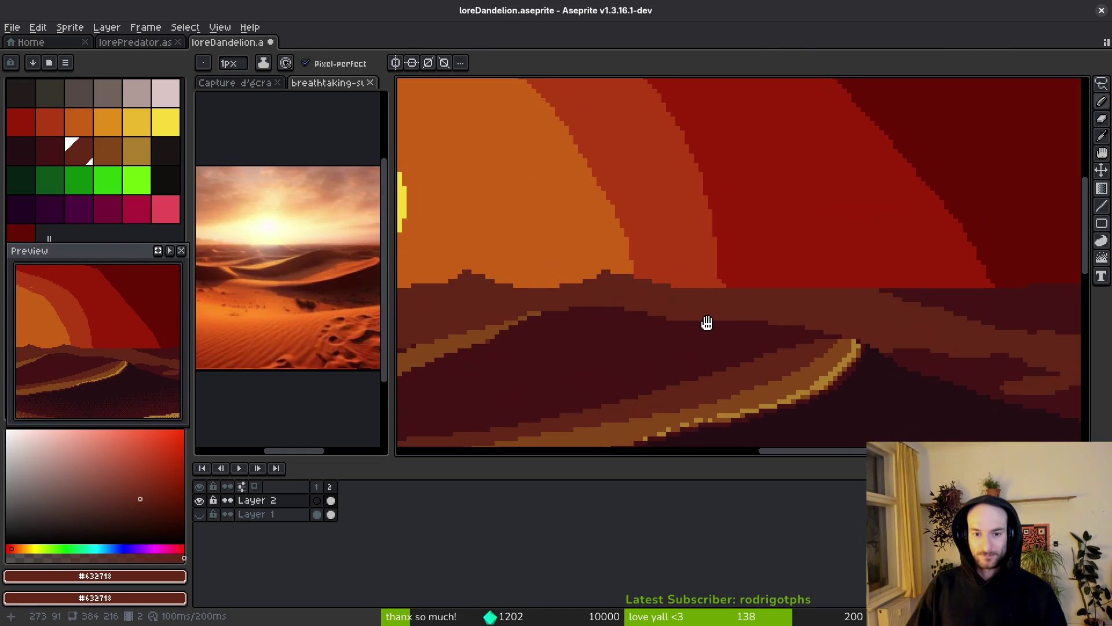
- Remove the small dark bump atop the hill with sky orange #C96016, then save
alt+click(608, 255)
scroll(612, 265, up, 1)
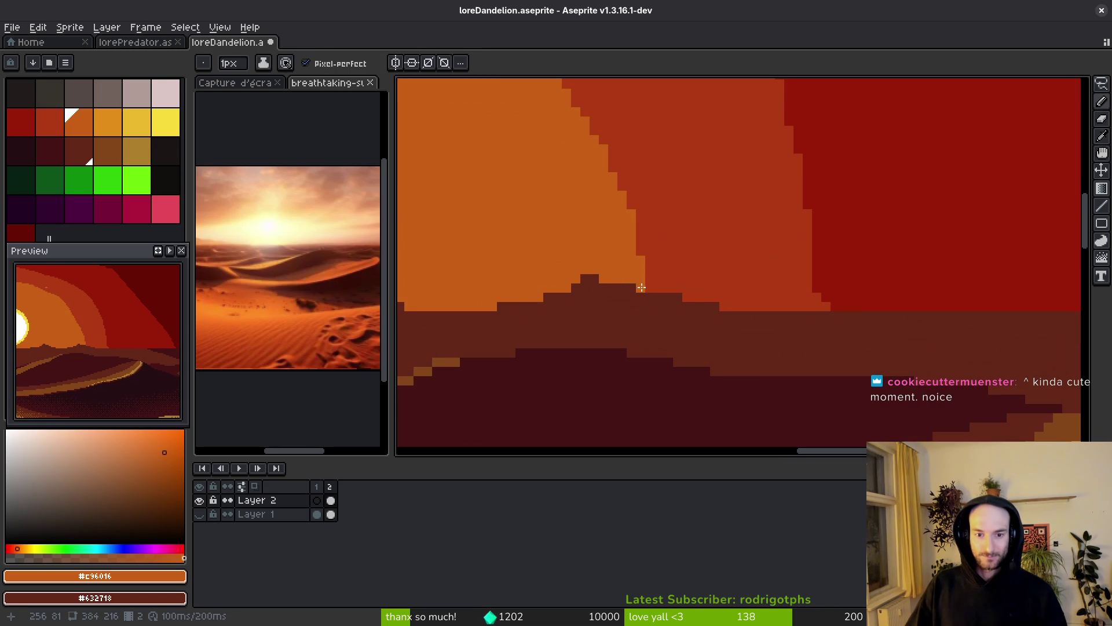
mouse_move(604, 281)
mouse_down()
mouse_move(537, 290)
mouse_move(547, 298)
mouse_up()
scroll(504, 306, down, 2)
key(ctrl+s)
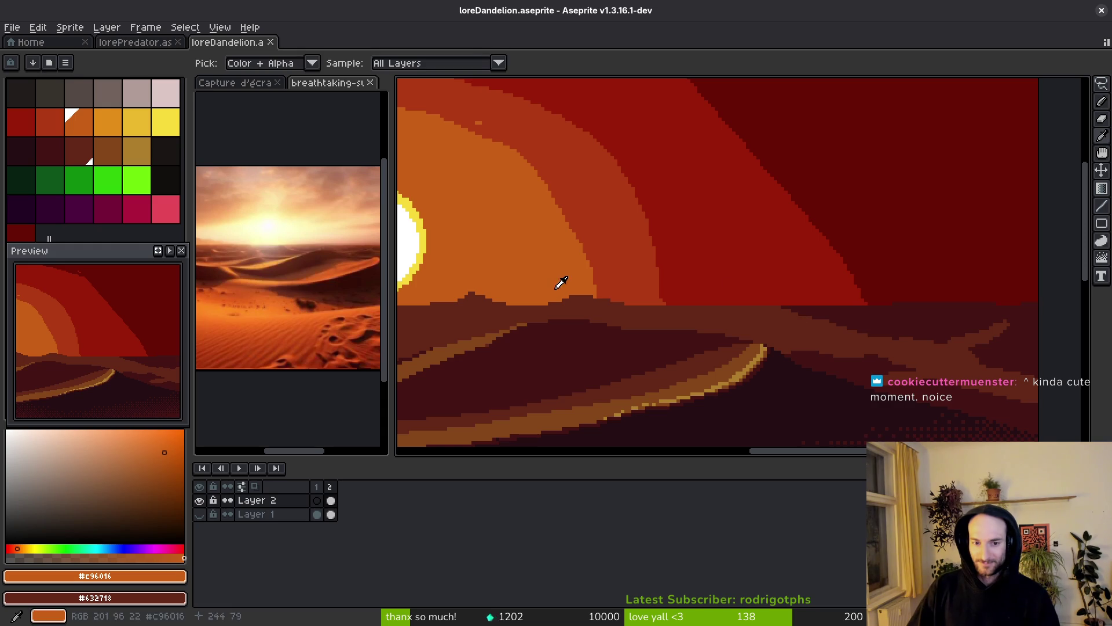
- Pick the sky red and paint a row of it over the horizon
alt+click(590, 304)
scroll(594, 300, up, 3)
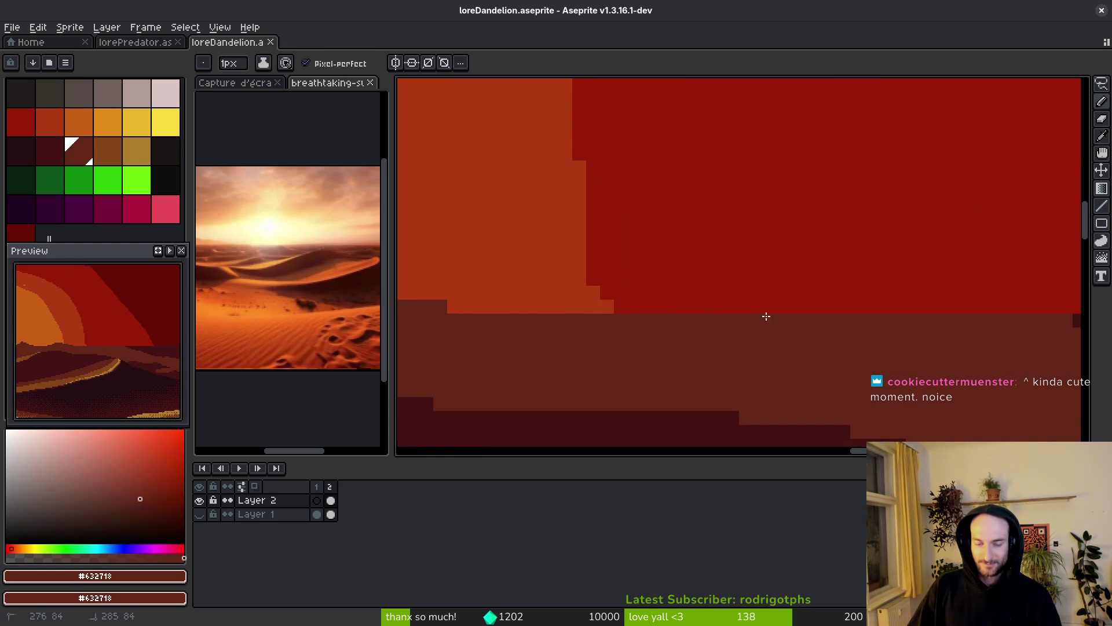
drag(824, 305, 640, 309)
alt+click(644, 298)
mouse_move(821, 321)
mouse_down()
mouse_move(564, 339)
mouse_move(753, 344)
mouse_up()
alt+click(777, 355)
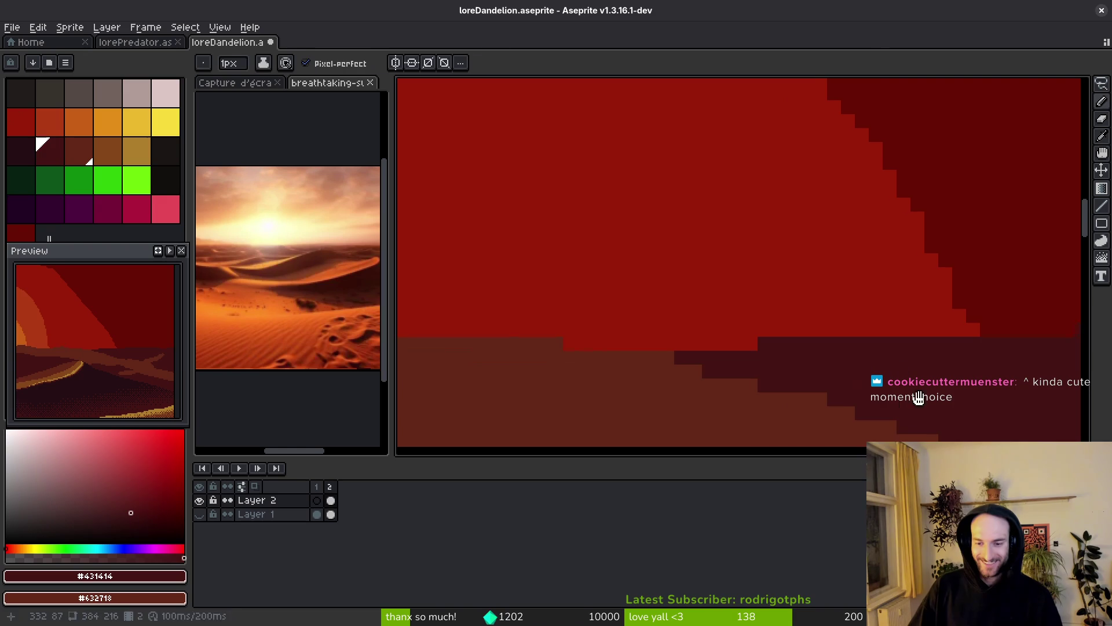
- Smooth the horizon bumps near the sun with sky-orange strokes and pixels
drag(912, 348, 788, 360)
scroll(759, 371, down, 5)
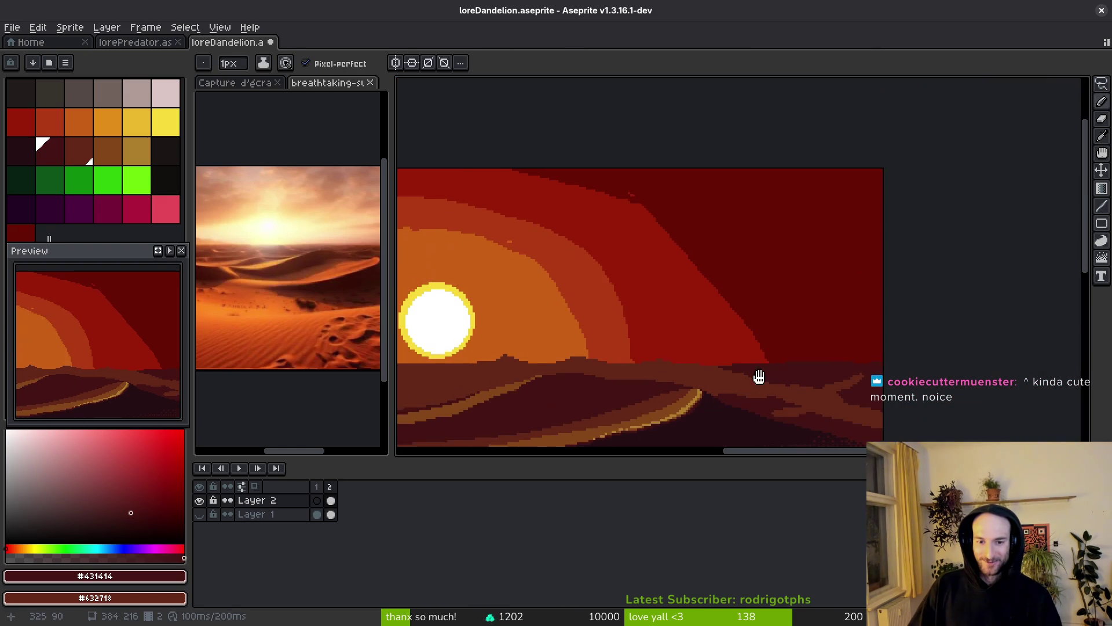
drag(457, 381, 658, 330)
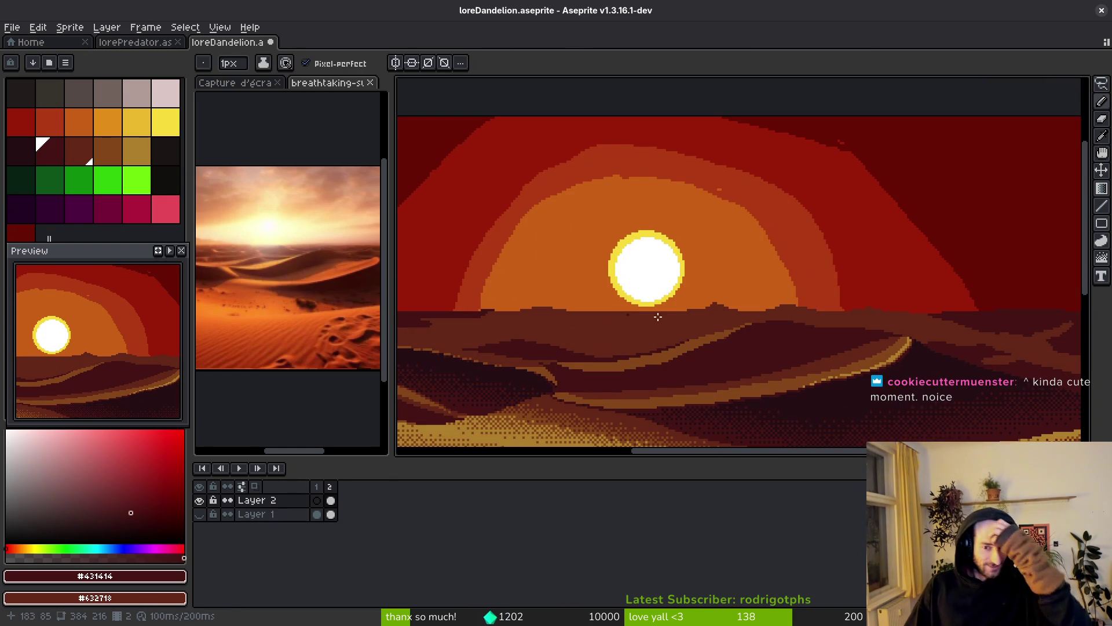
scroll(646, 300, up, 3)
alt+click(658, 311)
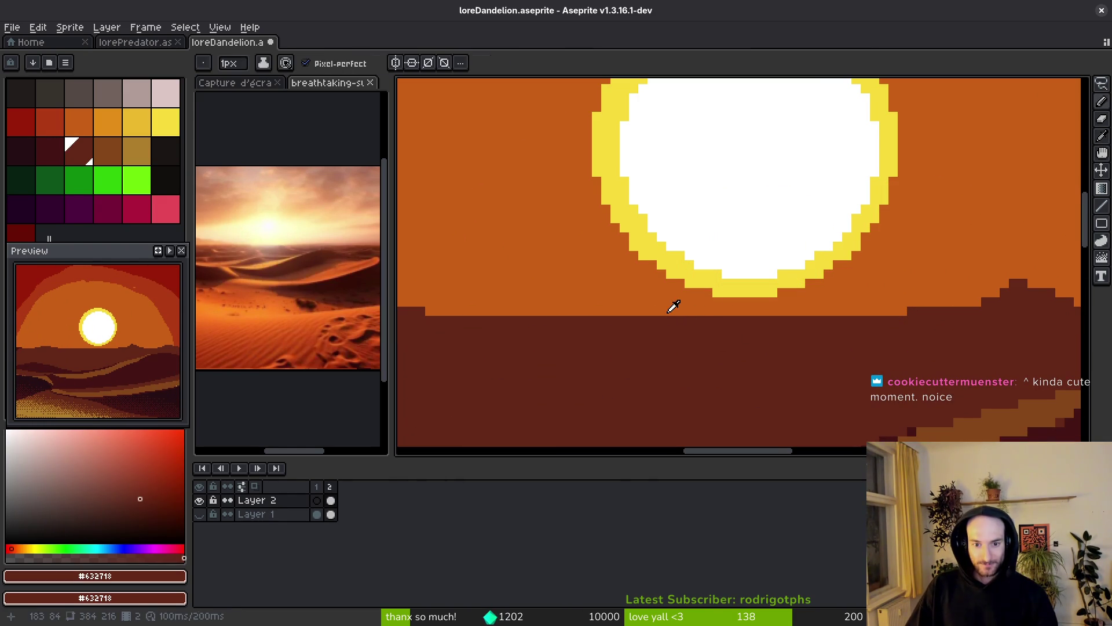
alt+click(666, 313)
mouse_move(680, 319)
mouse_down()
mouse_move(597, 320)
mouse_move(790, 318)
mouse_up()
alt+click(608, 322)
alt+click(790, 318)
click(756, 349)
click(734, 346)
- Fill a small dip in the horizon with sky orange
scroll(774, 355, down, 2)
scroll(865, 346, up, 2)
alt+click(865, 347)
alt+click(839, 333)
mouse_move(818, 343)
mouse_down()
mouse_move(772, 342)
mouse_move(814, 344)
mouse_up()
scroll(828, 380, down, 3)
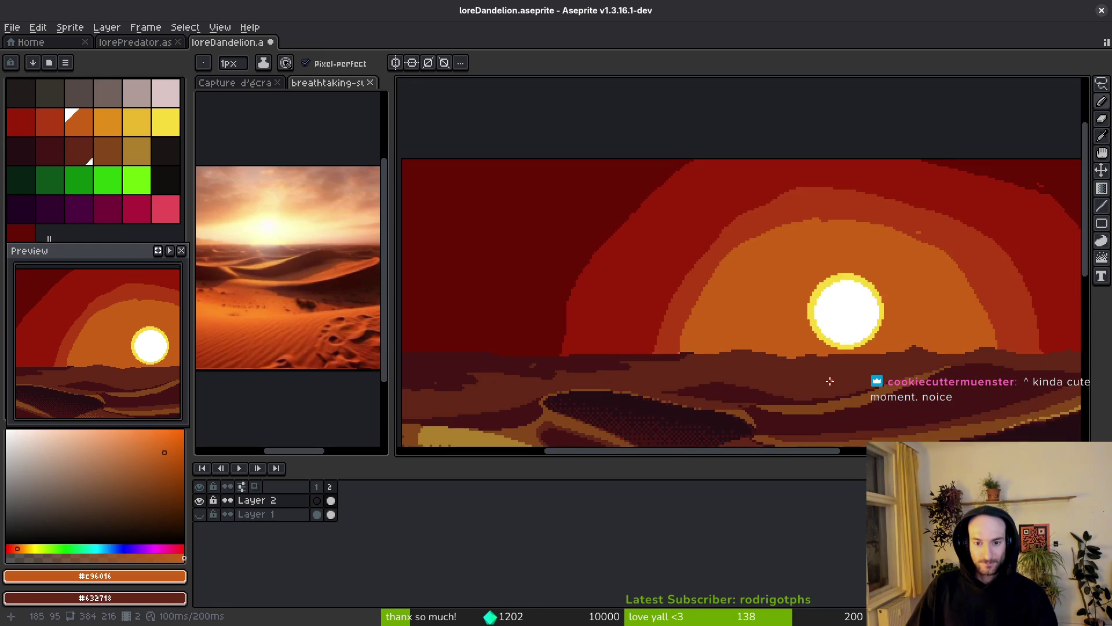
scroll(821, 386, up, 3)
scroll(729, 351, up, 2)
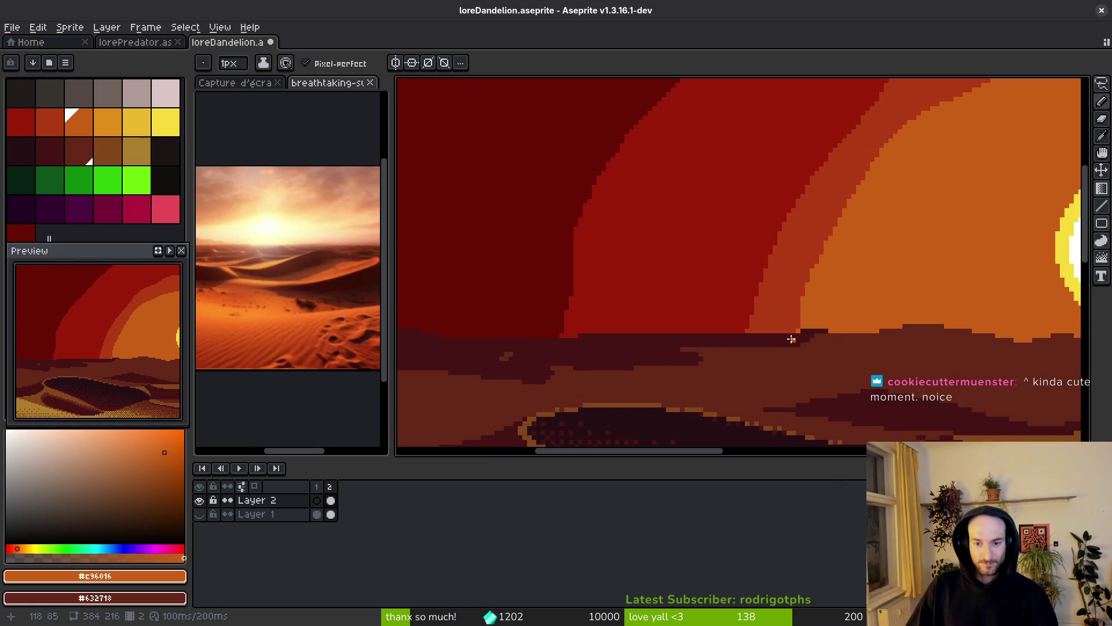
- Pick #431414 and paint a darker raised block on the horizon further left
alt+click(767, 330)
scroll(641, 330, up, 2)
shift+click(646, 330)
drag(646, 330, 662, 327)
scroll(688, 335, left, 5)
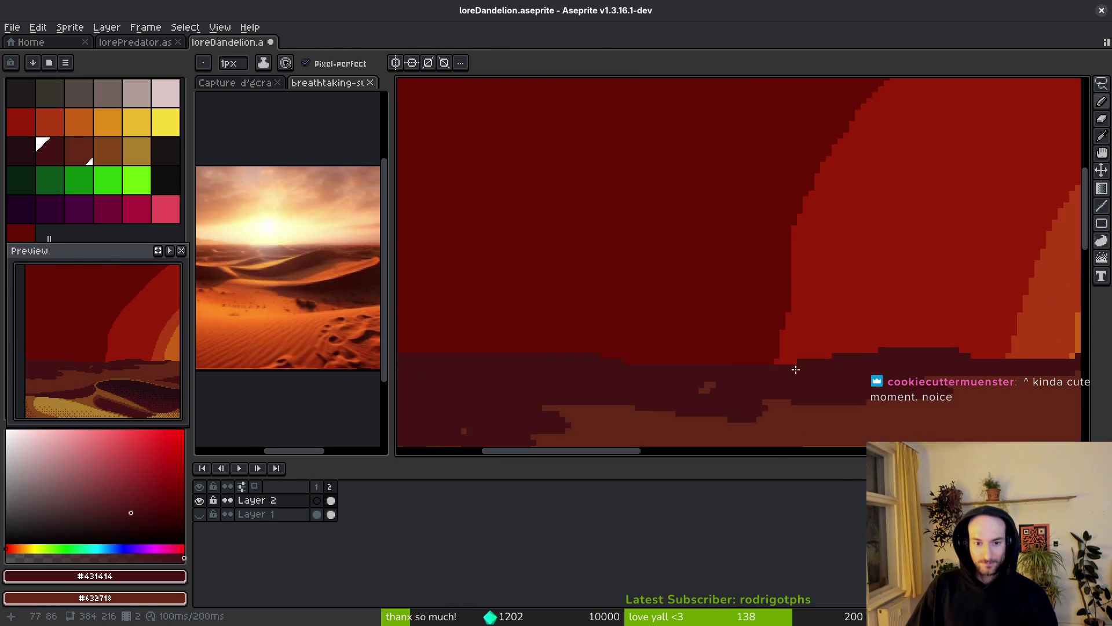
key(alt)
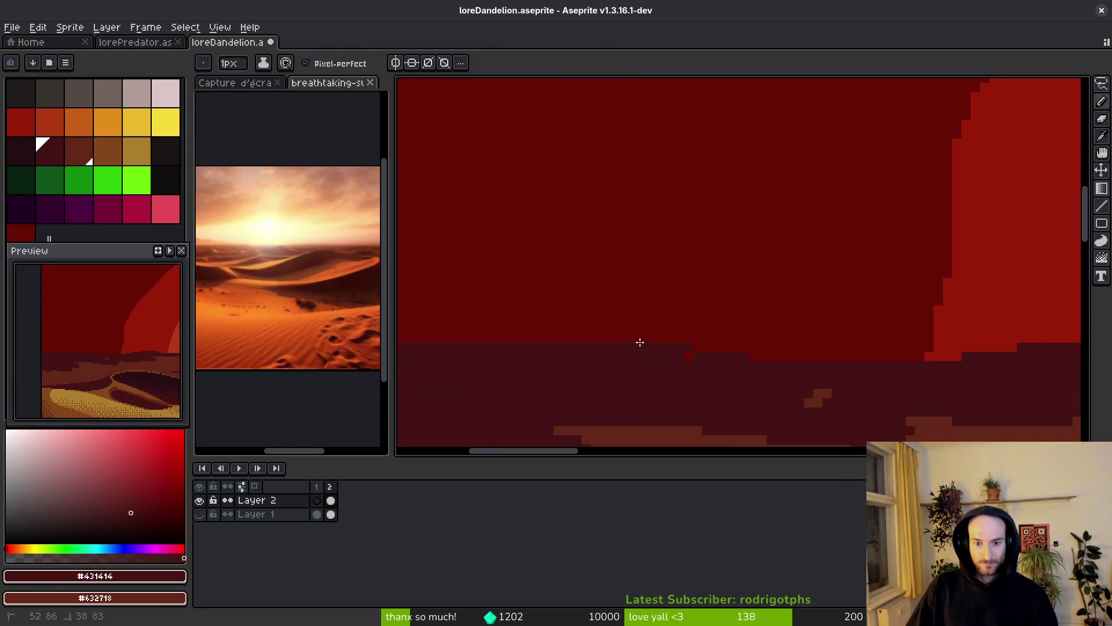
- Pick near-black #250c13 and draw dark strokes along the horizon under the red sky
alt+click(667, 315)
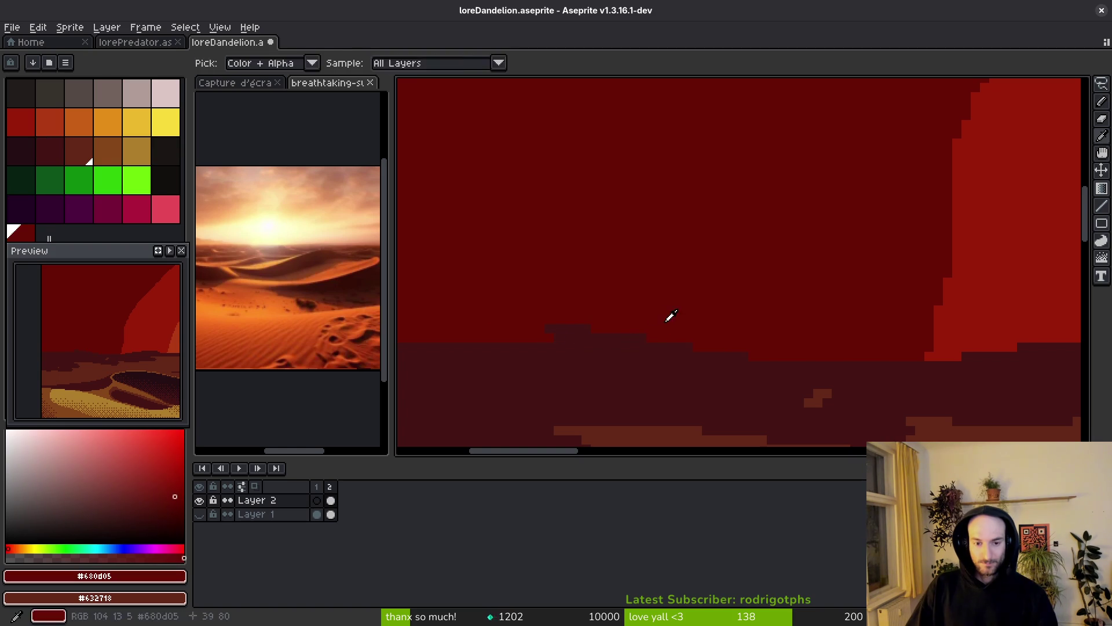
scroll(678, 350, down, 1)
alt+click(926, 387)
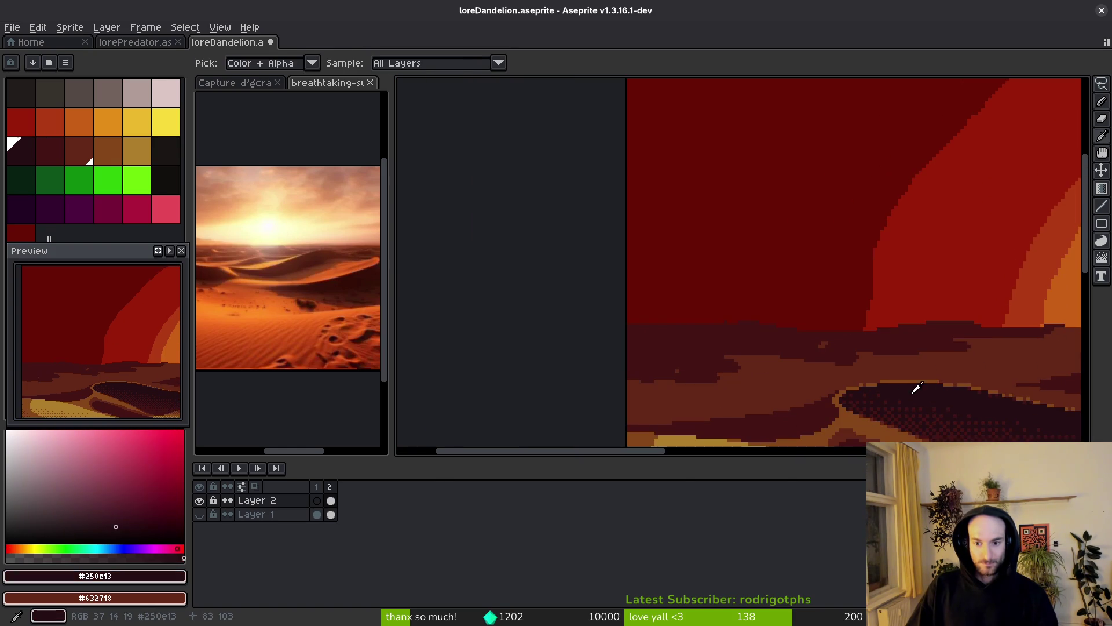
scroll(755, 340, up, 3)
mouse_move(791, 337)
mouse_down()
mouse_move(724, 326)
mouse_move(464, 330)
mouse_up()
scroll(585, 334, up, 3)
drag(585, 334, 427, 343)
drag(519, 343, 794, 373)
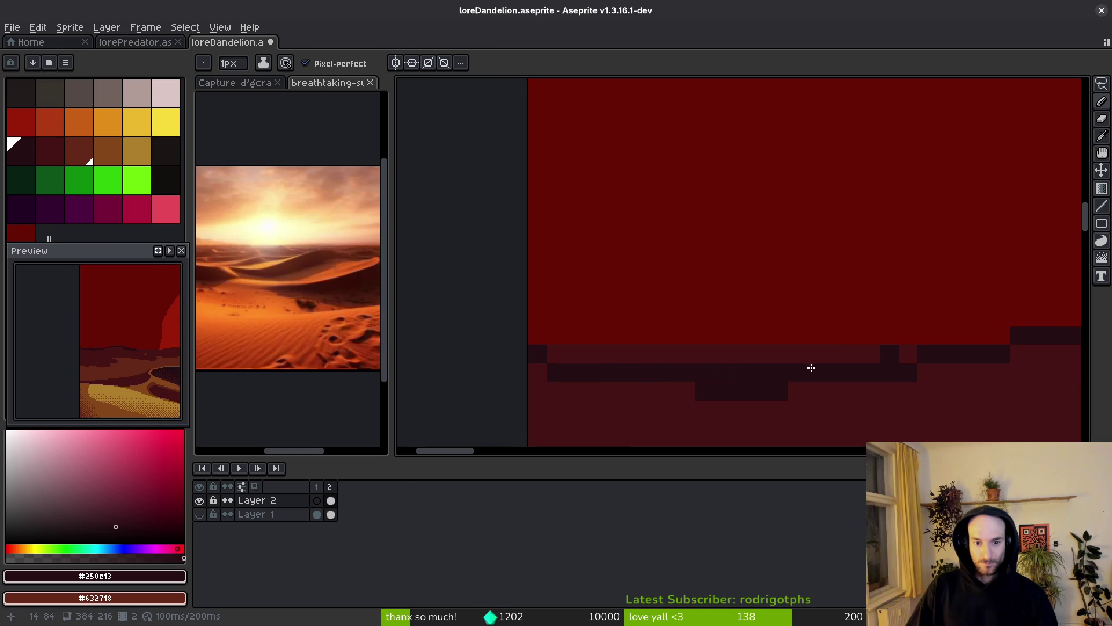
- Extend the dark #250c13 band further left along the horizon
alt+click(747, 345)
alt+click(732, 368)
drag(671, 354, 579, 351)
scroll(578, 351, down, 3)
mouse_move(715, 348)
mouse_down()
mouse_move(616, 345)
mouse_move(427, 379)
mouse_up()
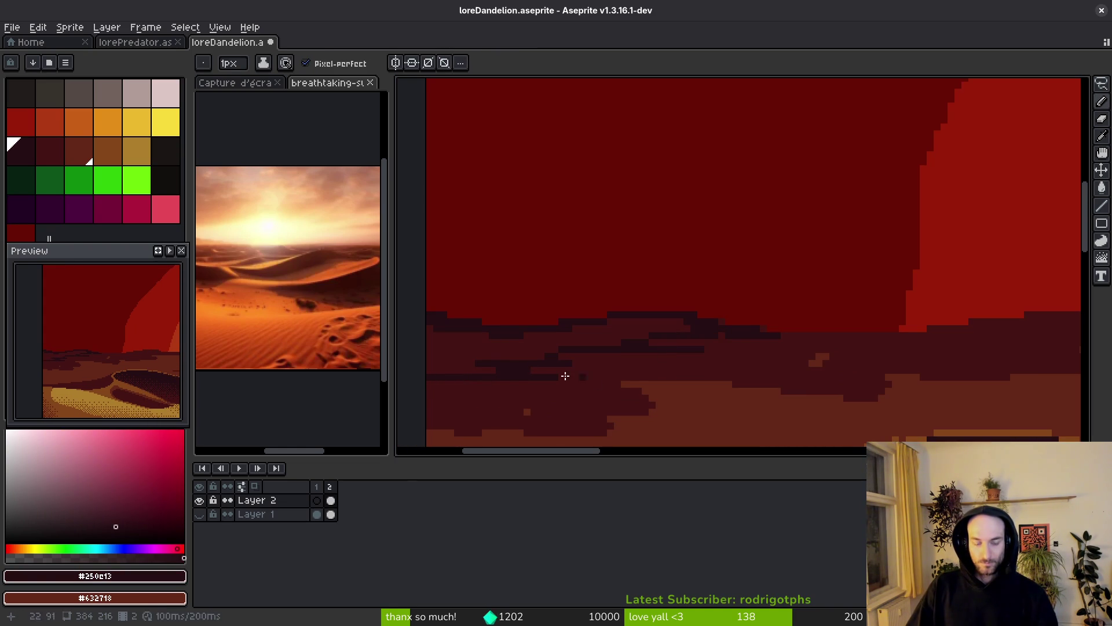
- Add more dark pixels to the horizon ridge with the Pencil and save the sprite
key(g)
scroll(693, 365, down, 3)
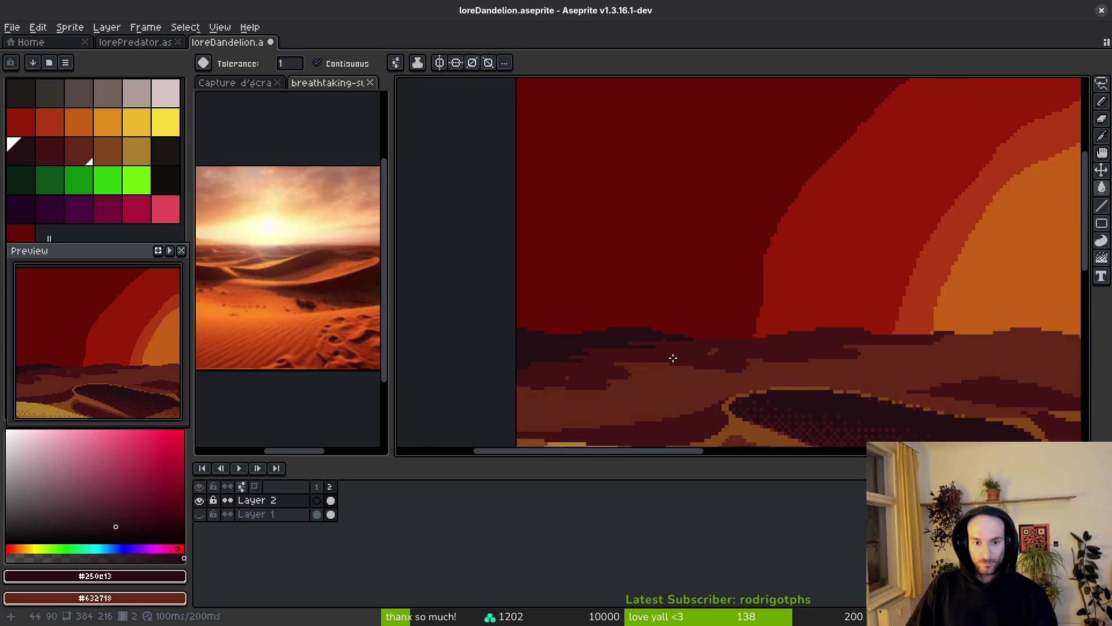
scroll(631, 352, up, 3)
scroll(630, 351, up, 2)
key(b)
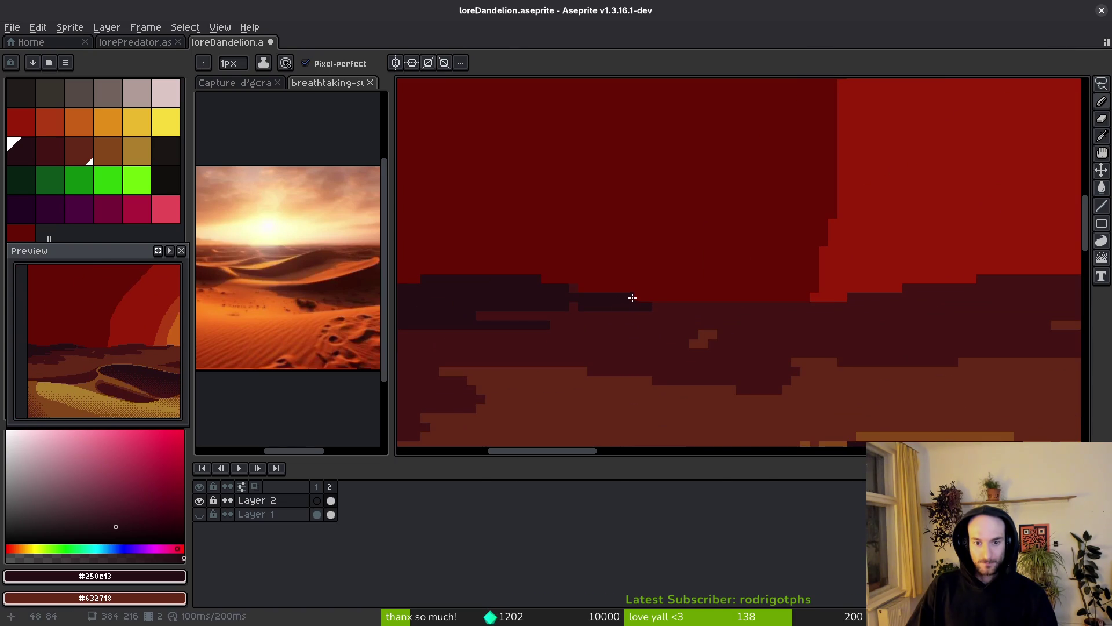
mouse_move(654, 310)
mouse_down()
mouse_move(735, 313)
mouse_move(545, 315)
mouse_move(698, 275)
mouse_up()
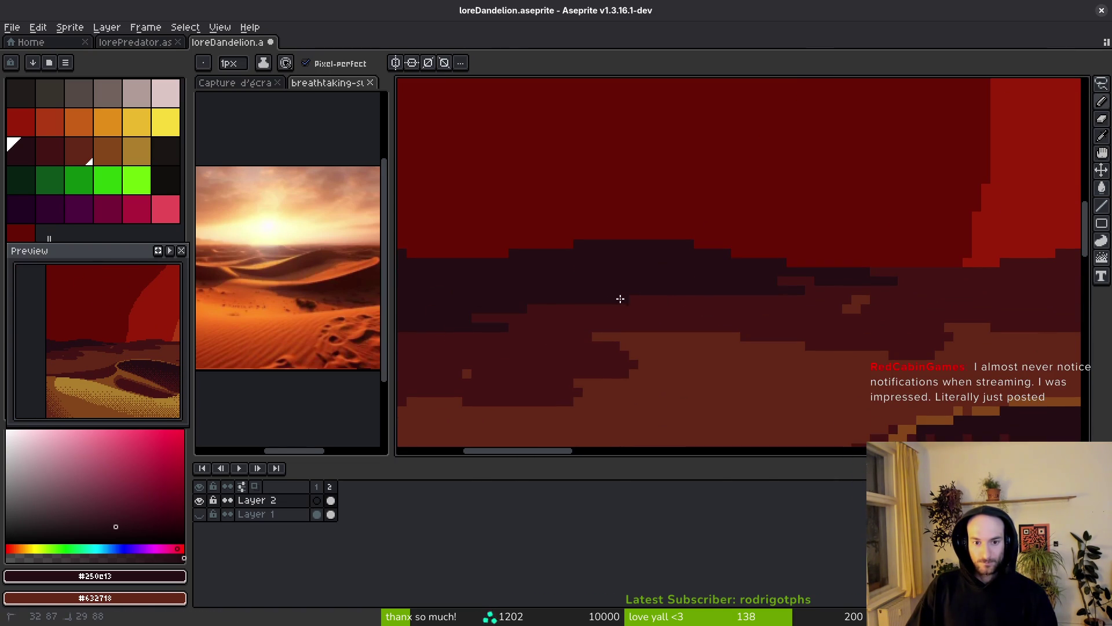
scroll(563, 303, down, 2)
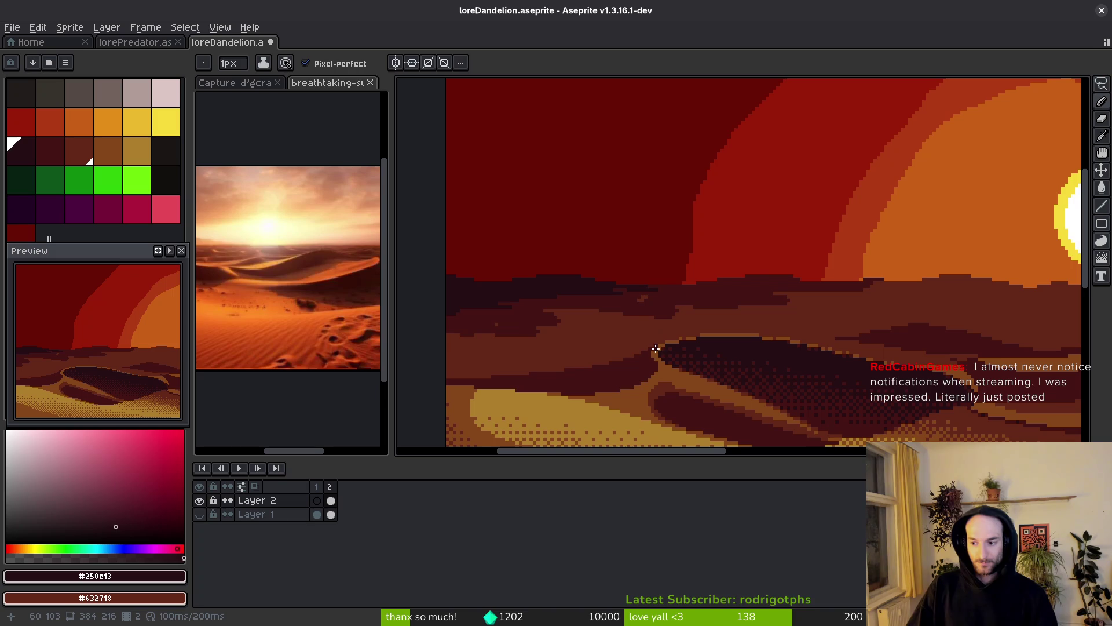
key(ctrl+s)
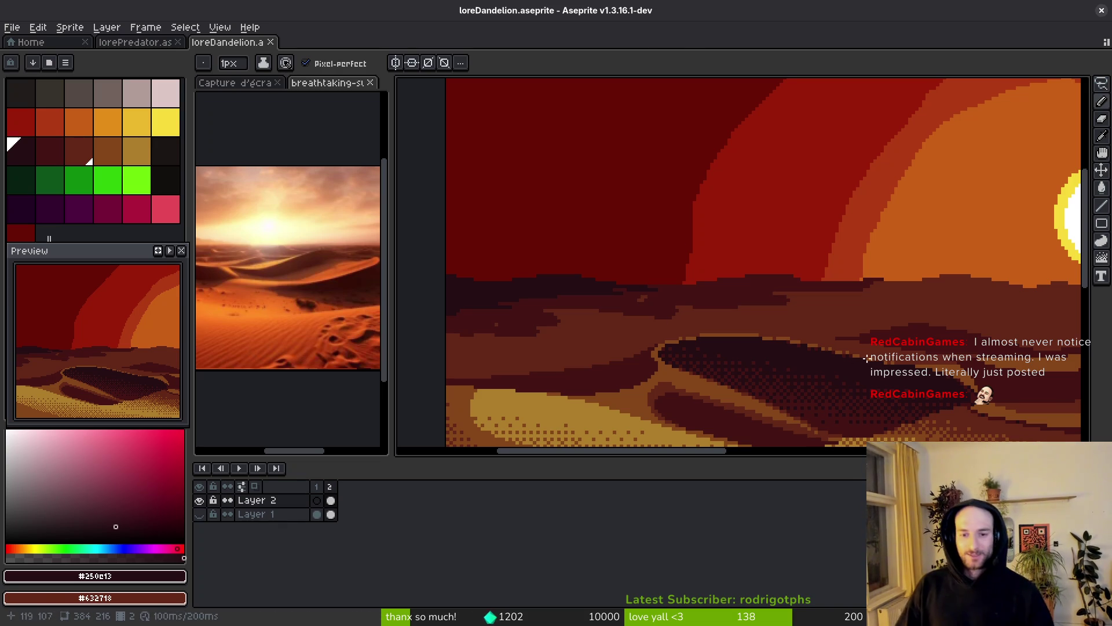
- Draw a straight #250c13 line on the horizon and darken pixels along the dune edge
scroll(839, 359, down, 2)
scroll(798, 300, up, 3)
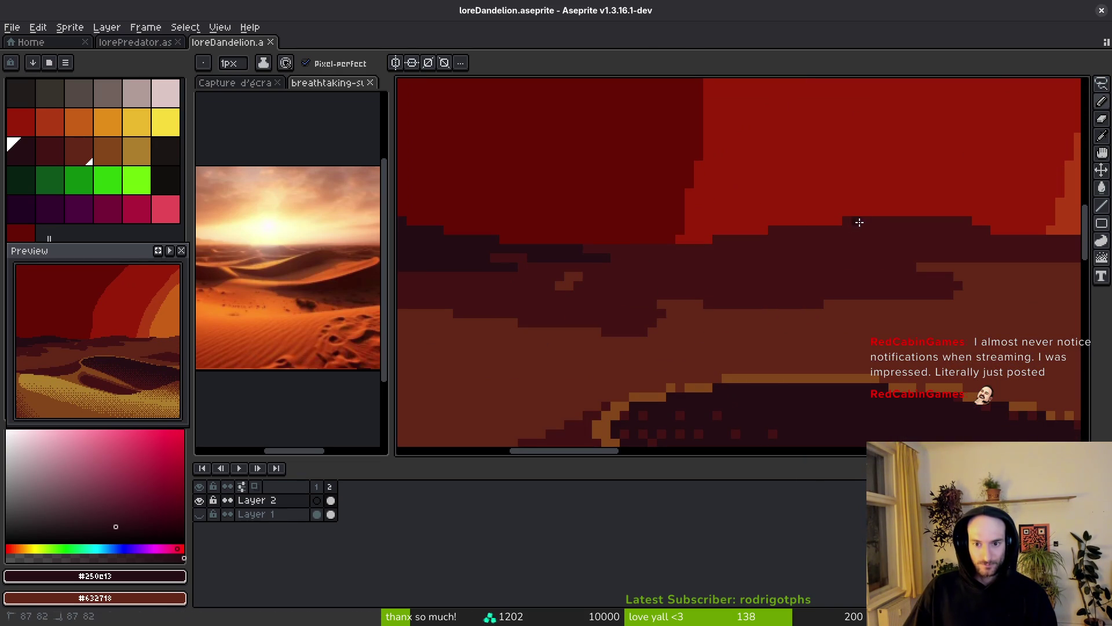
drag(897, 221, 797, 235)
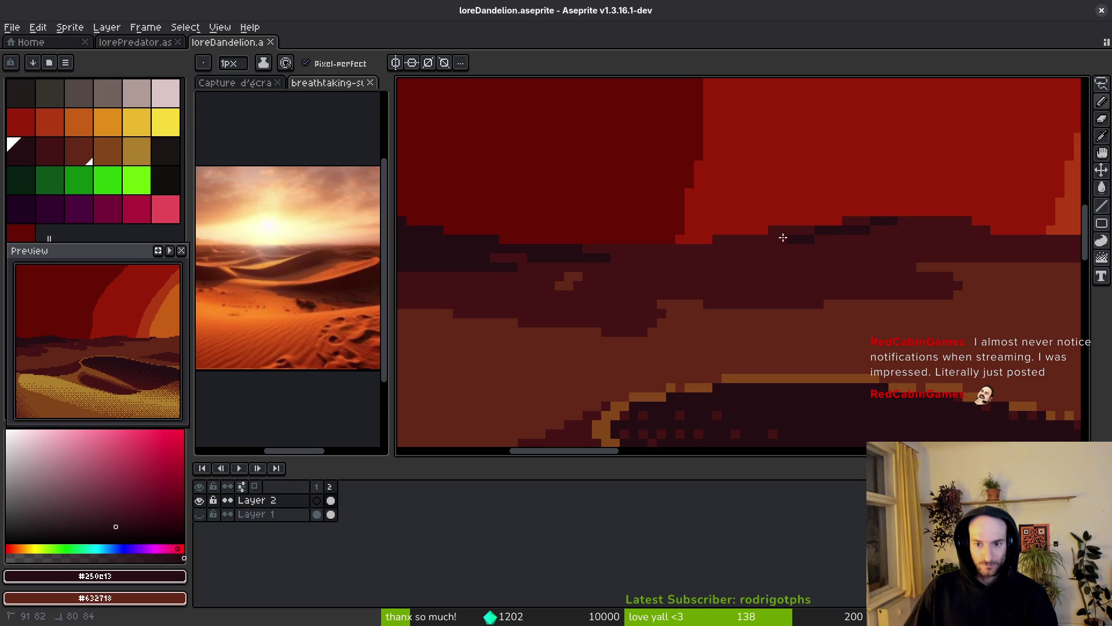
key(g)
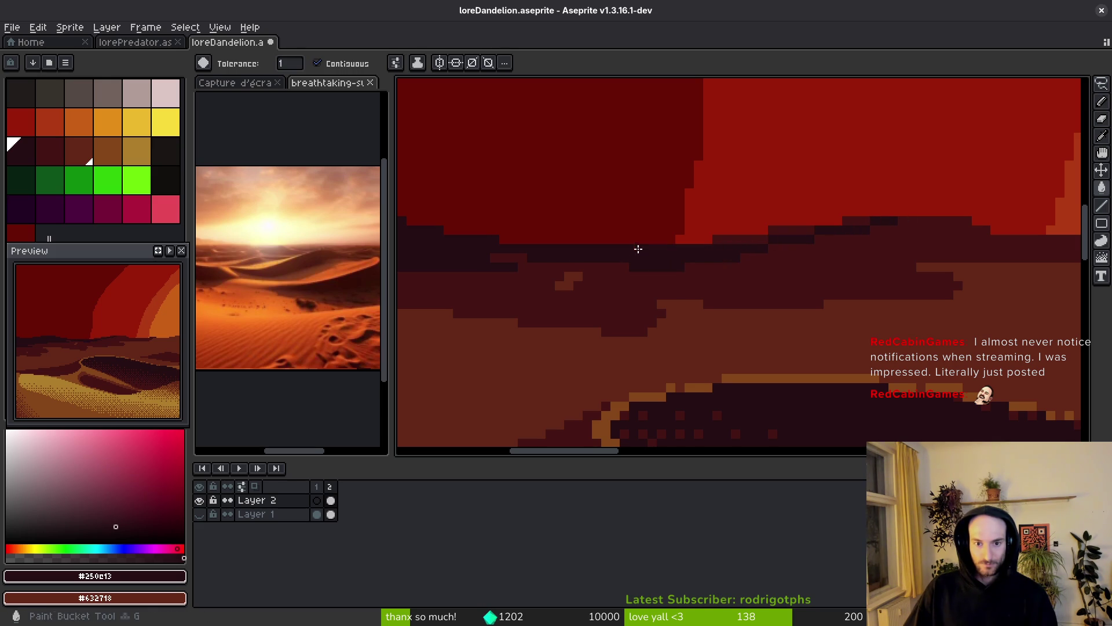
scroll(811, 227, down, 2)
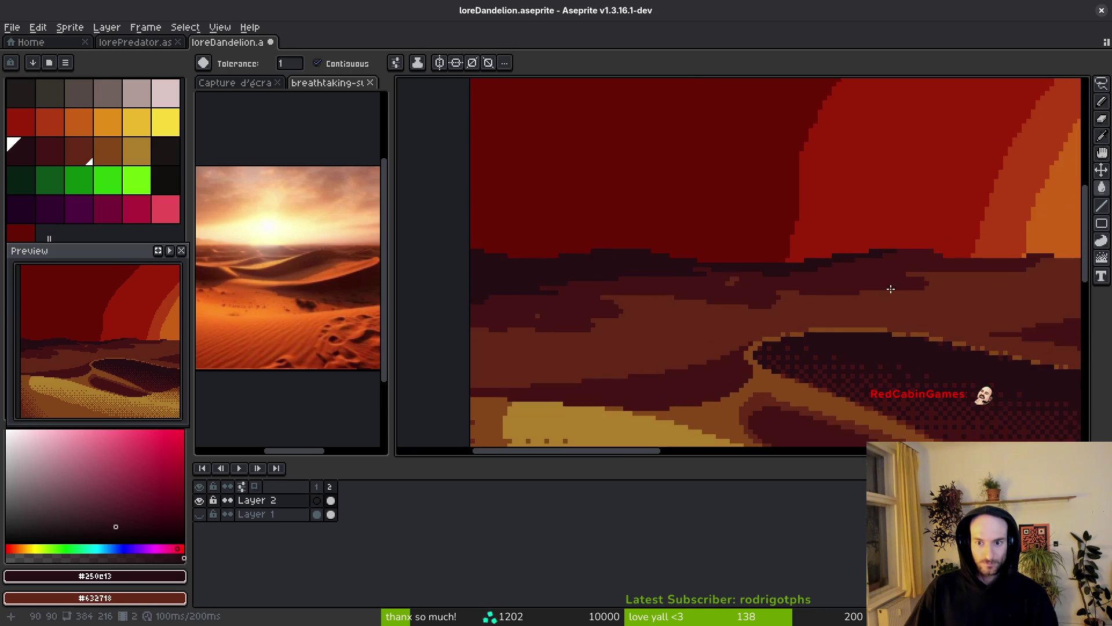
scroll(724, 244, up, 2)
key(b)
drag(705, 236, 655, 246)
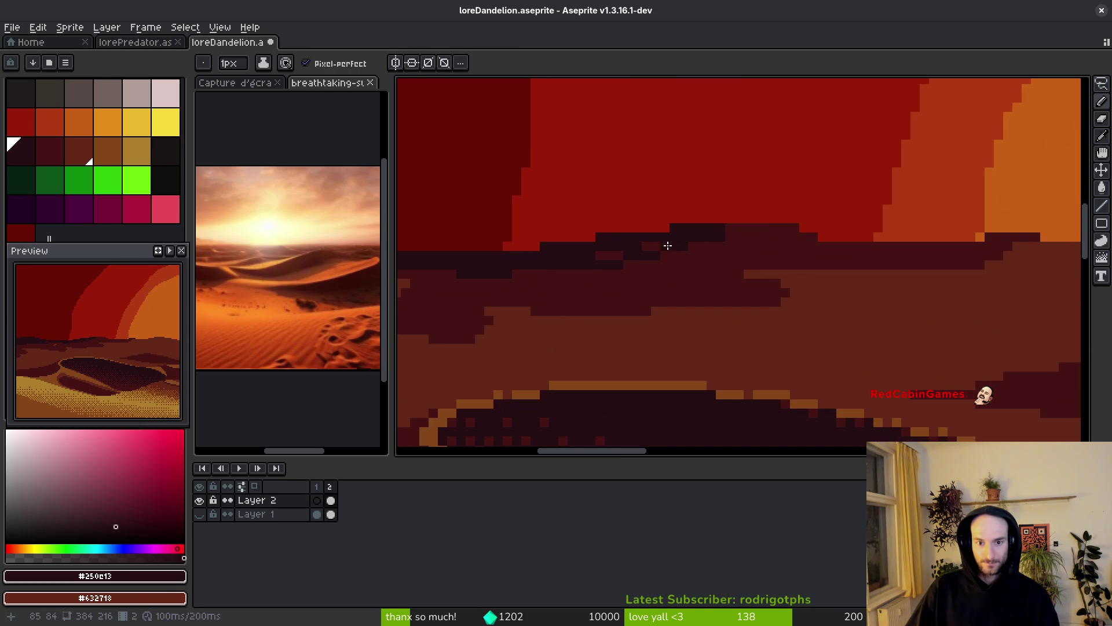
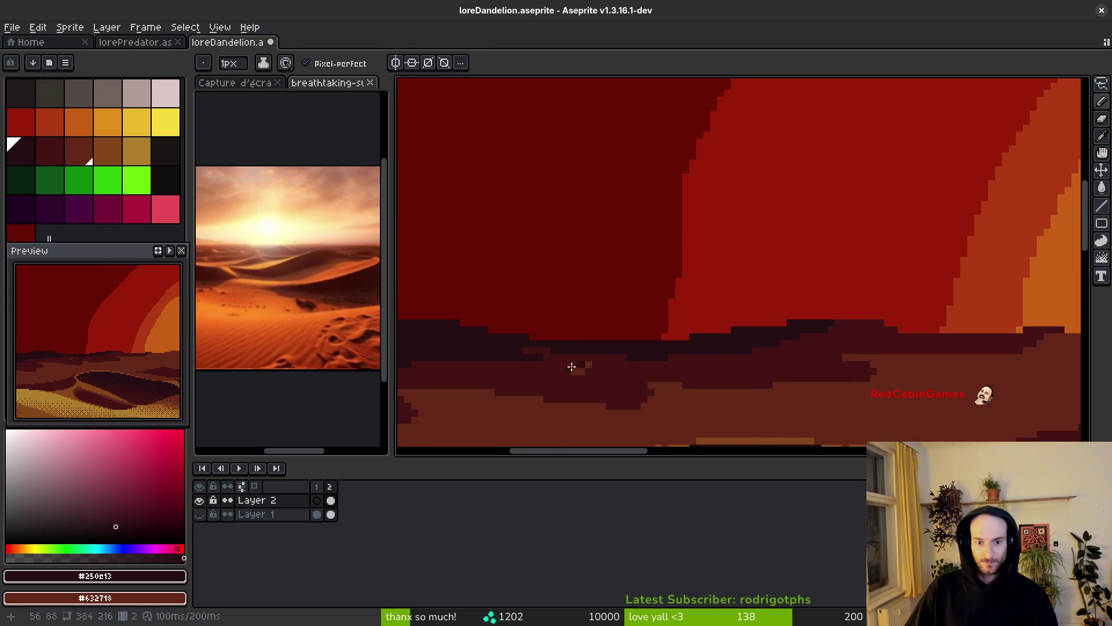
scroll(600, 359, down, 4)
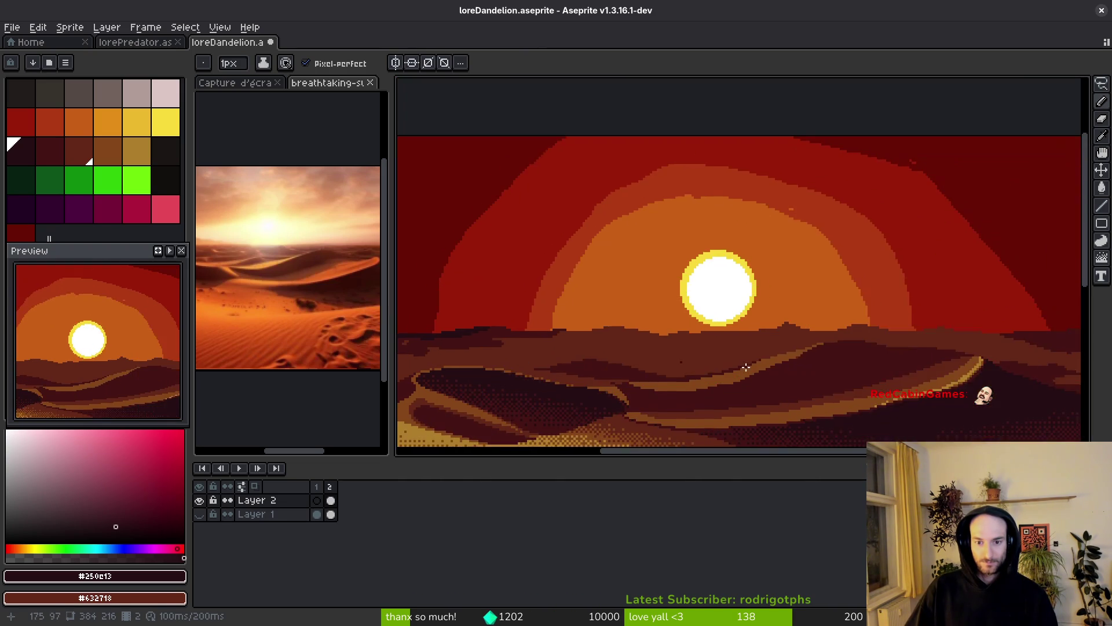
- Sample the dark dune colour and darken the dune edge with a pixel line
scroll(602, 358, up, 5)
alt+click(983, 329)
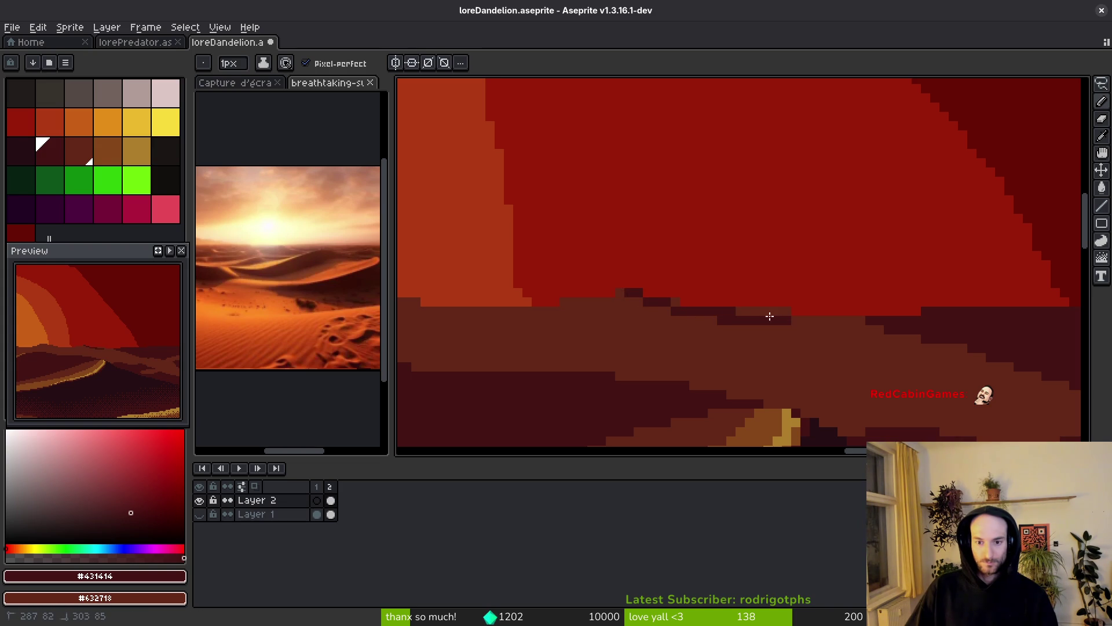
drag(790, 313, 880, 328)
click(674, 302)
scroll(797, 332, down, 3)
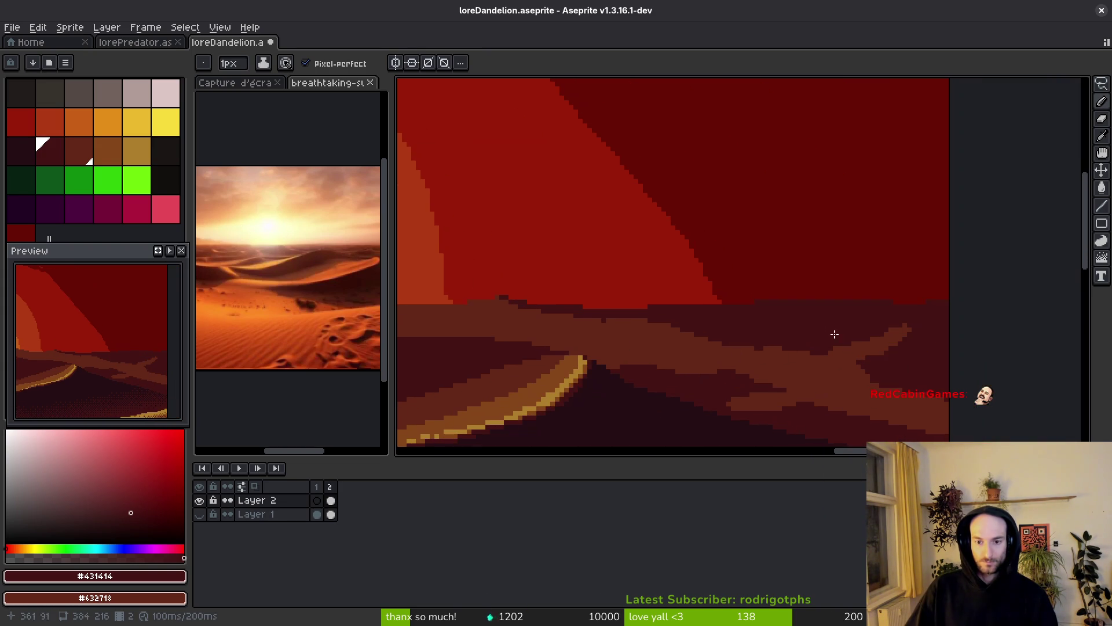
scroll(718, 346, down, 3)
scroll(750, 363, up, 4)
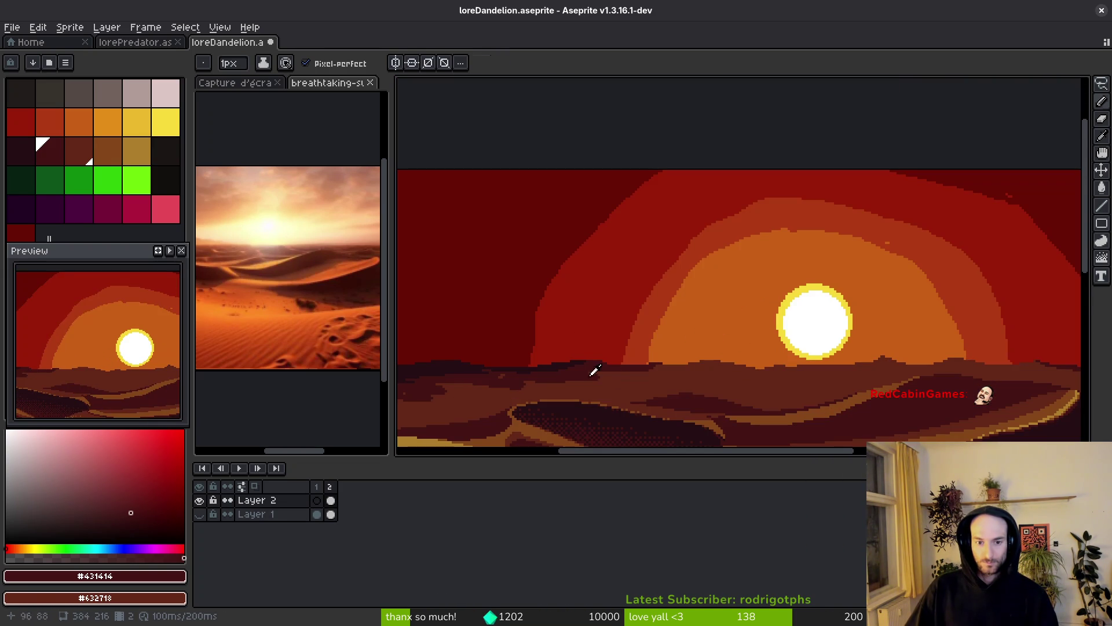
- Draw dark maroon strokes along the ridge below the sun
alt+click(572, 360)
scroll(801, 377, up, 3)
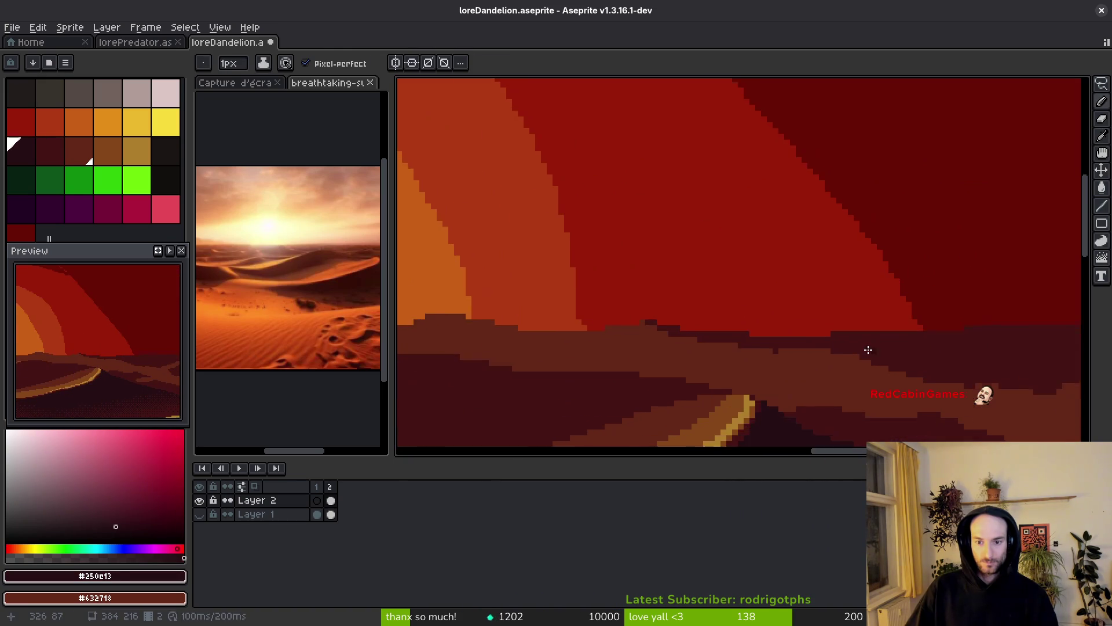
alt+click(626, 329)
scroll(566, 324, down, 3)
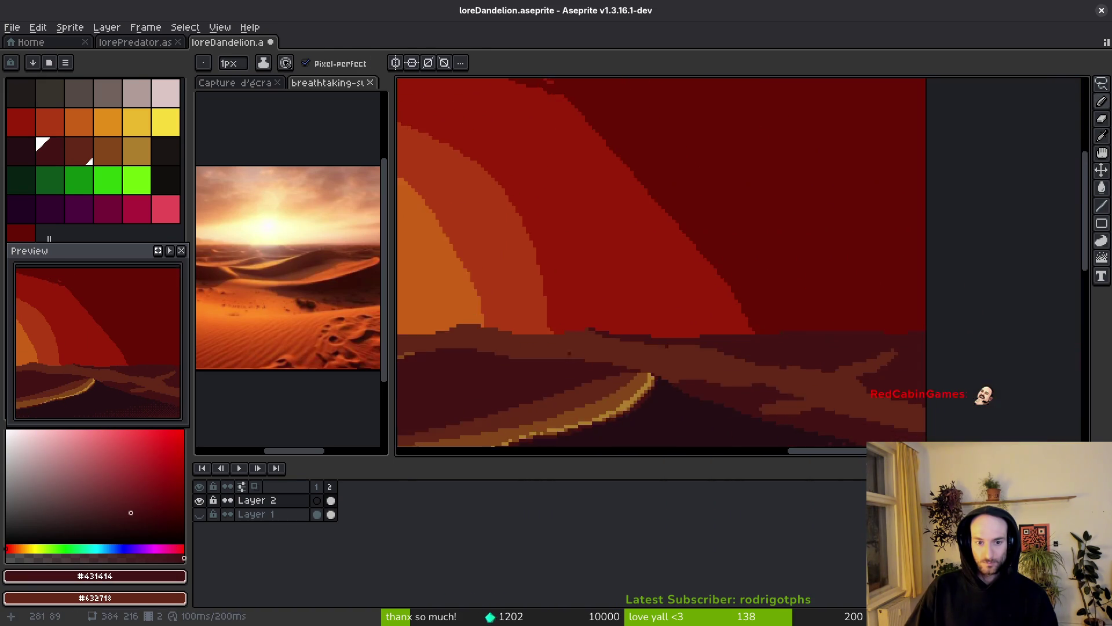
scroll(837, 370, up, 3)
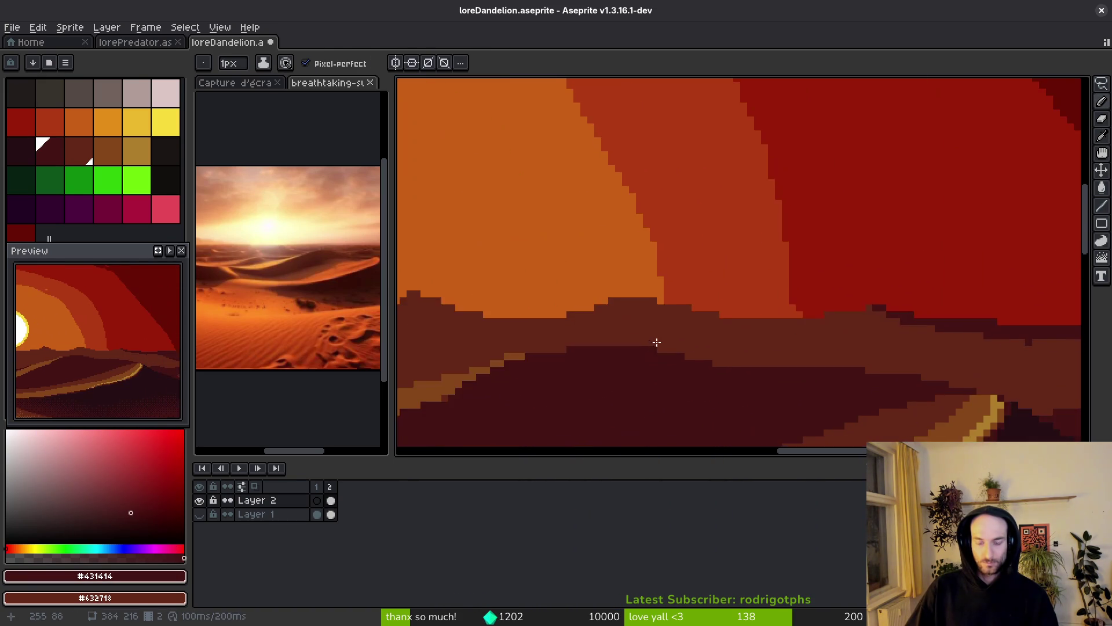
mouse_move(631, 292)
mouse_down()
mouse_move(899, 331)
mouse_move(950, 327)
mouse_up()
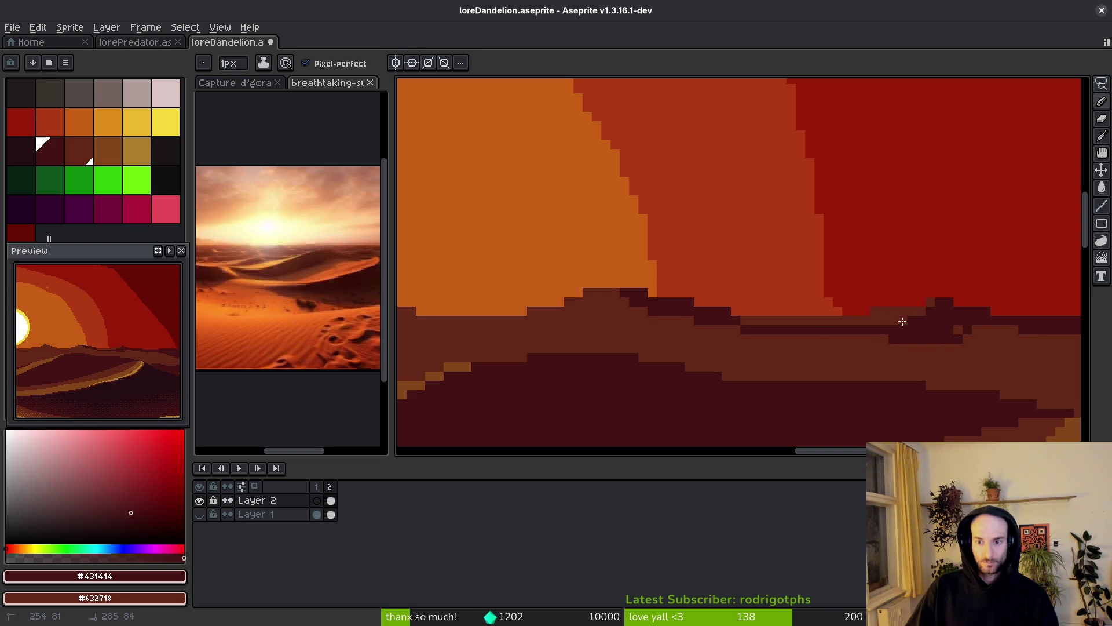
drag(871, 328, 707, 325)
scroll(853, 354, up, 2)
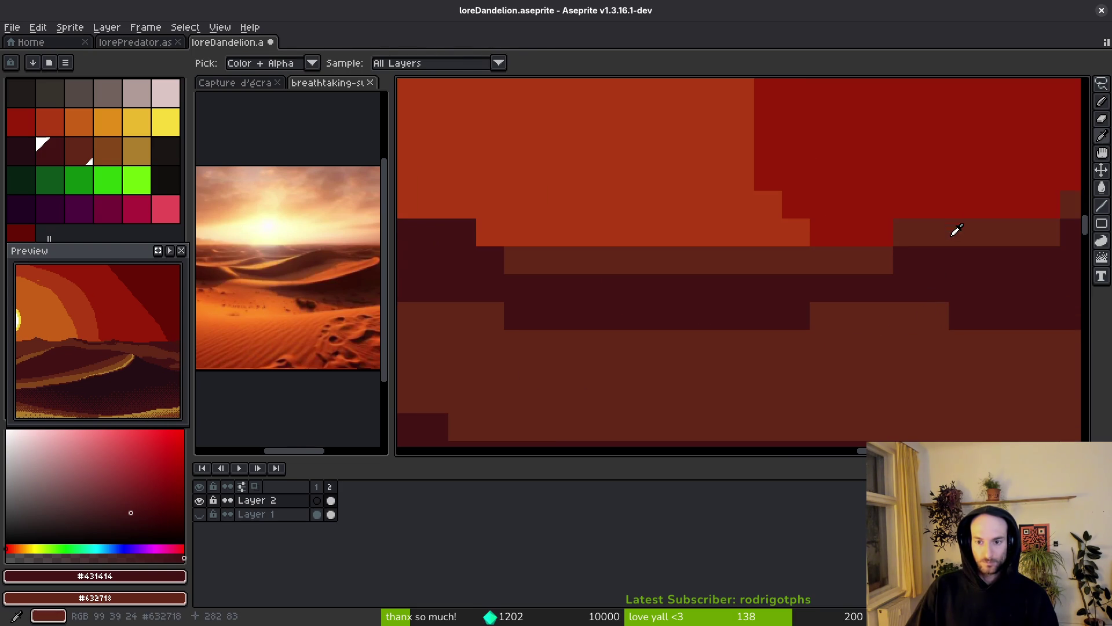
- Paint a row of brown #632718 pixels along the ridge
alt+click(956, 233)
drag(990, 260, 927, 261)
click(899, 273)
scroll(927, 289, down, 2)
- Repaint stray brown pixels and part of the dune band in dark #431414
alt+click(721, 320)
scroll(728, 318, up, 2)
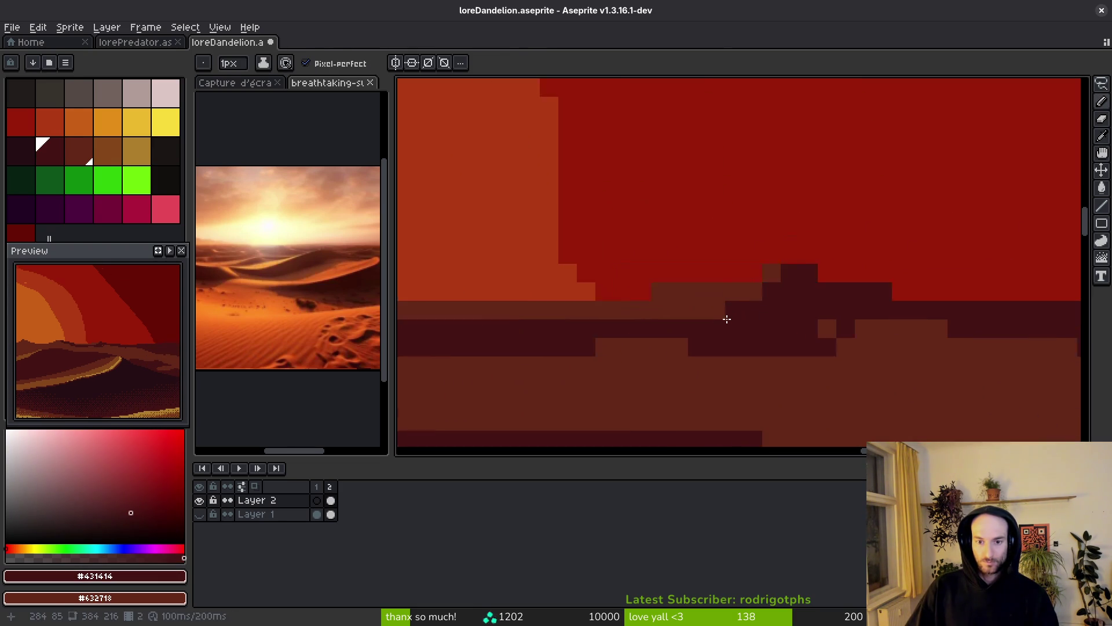
alt+click(757, 276)
scroll(789, 260, down, 2)
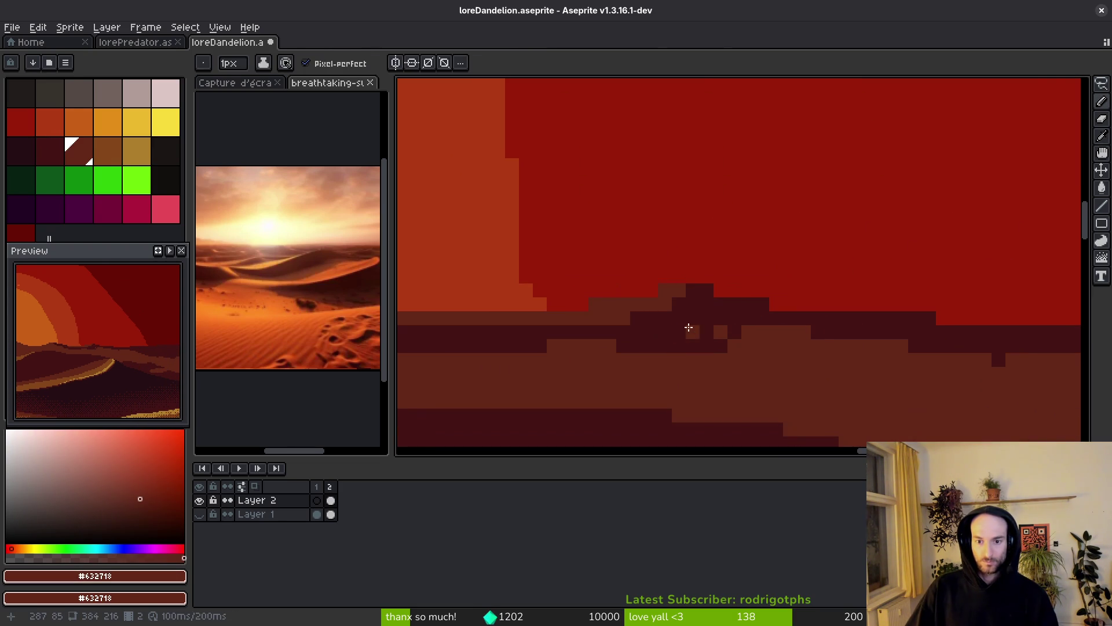
alt+click(793, 354)
drag(793, 354, 629, 340)
click(584, 318)
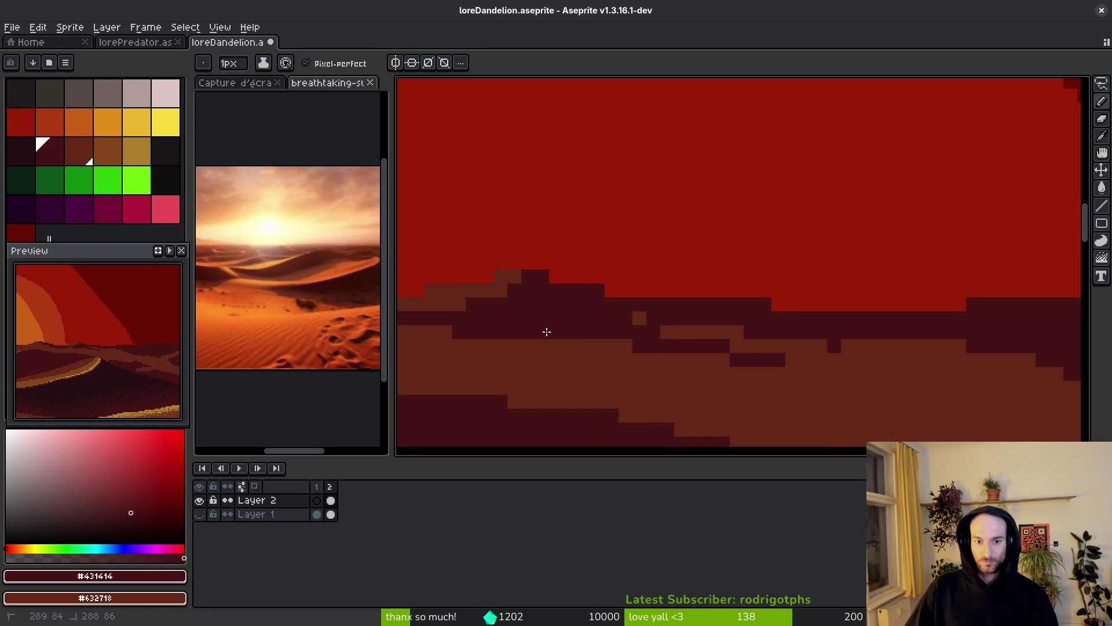
click(640, 318)
scroll(593, 304, down, 2)
drag(541, 305, 793, 343)
drag(579, 318, 684, 324)
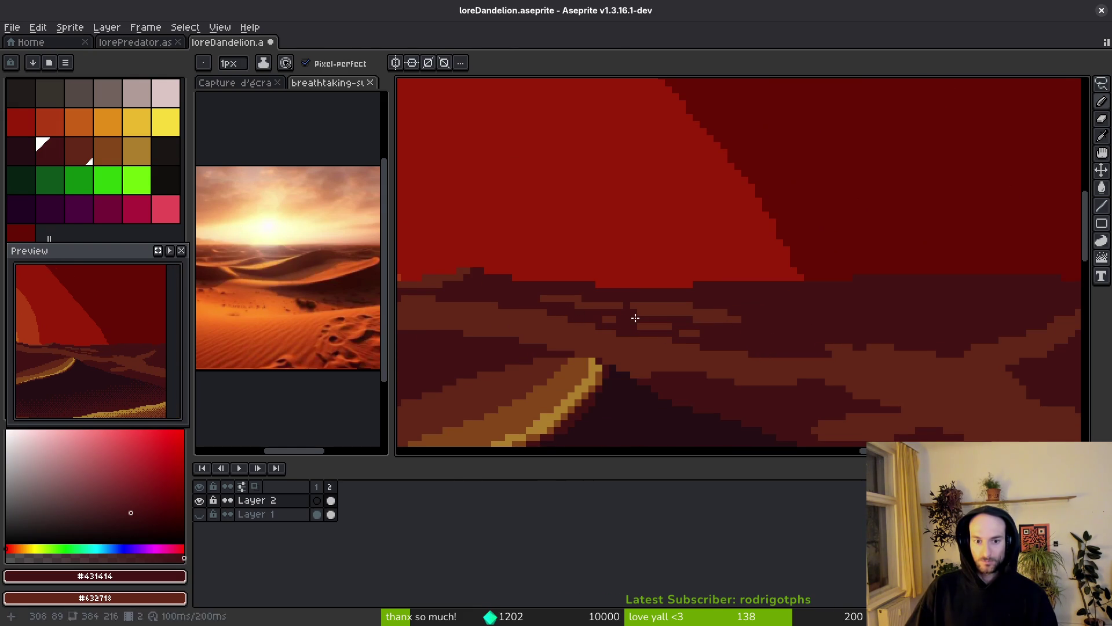
- Bucket-fill the remaining brown patches dark and pick the darkest #250e13
key(g)
click(658, 318)
scroll(579, 293, up, 2)
click(575, 320)
click(772, 350)
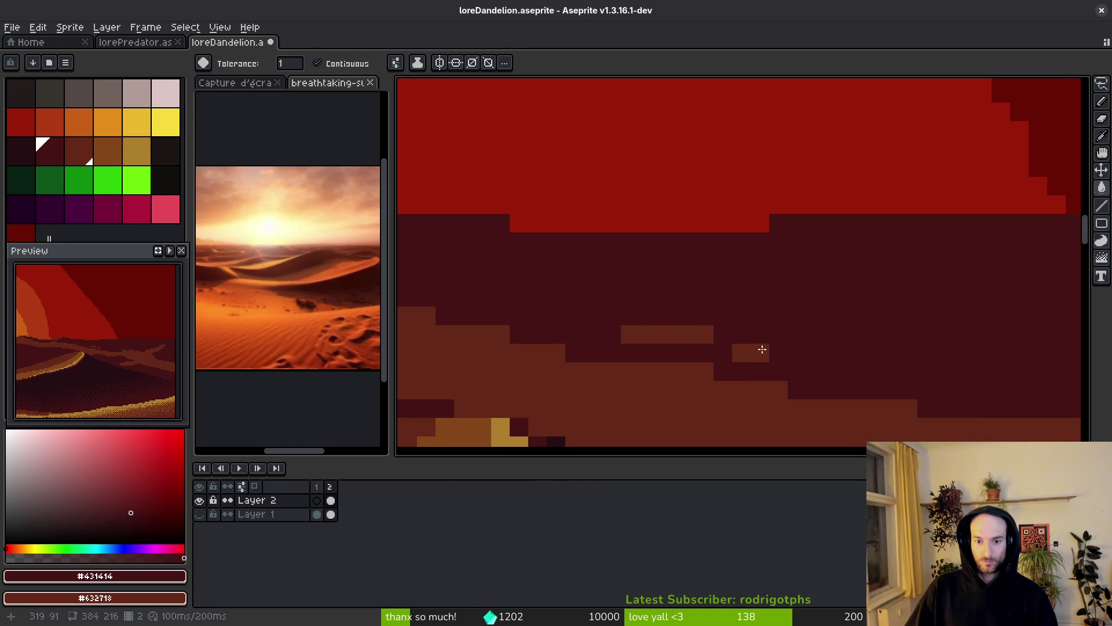
click(689, 336)
scroll(690, 335, down, 2)
alt+click(598, 415)
scroll(688, 320, up, 2)
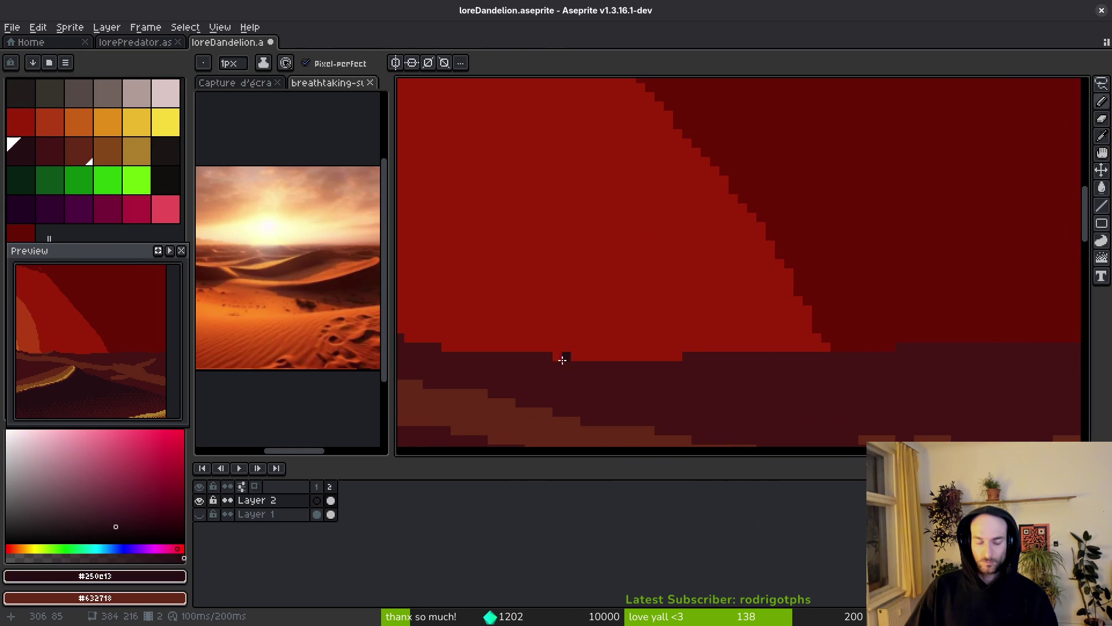
scroll(805, 340, down, 3)
drag(807, 350, 859, 350)
scroll(814, 363, down, 2)
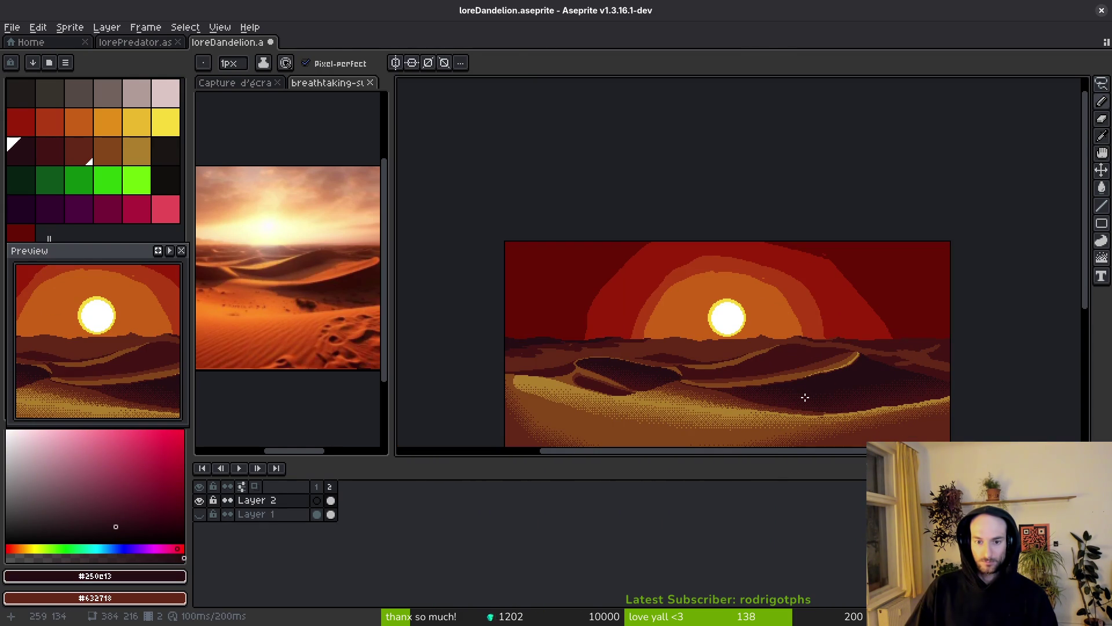
- Draw a thin #250e13 line along the dune horizon with diagonal dark strokes
scroll(809, 385, up, 2)
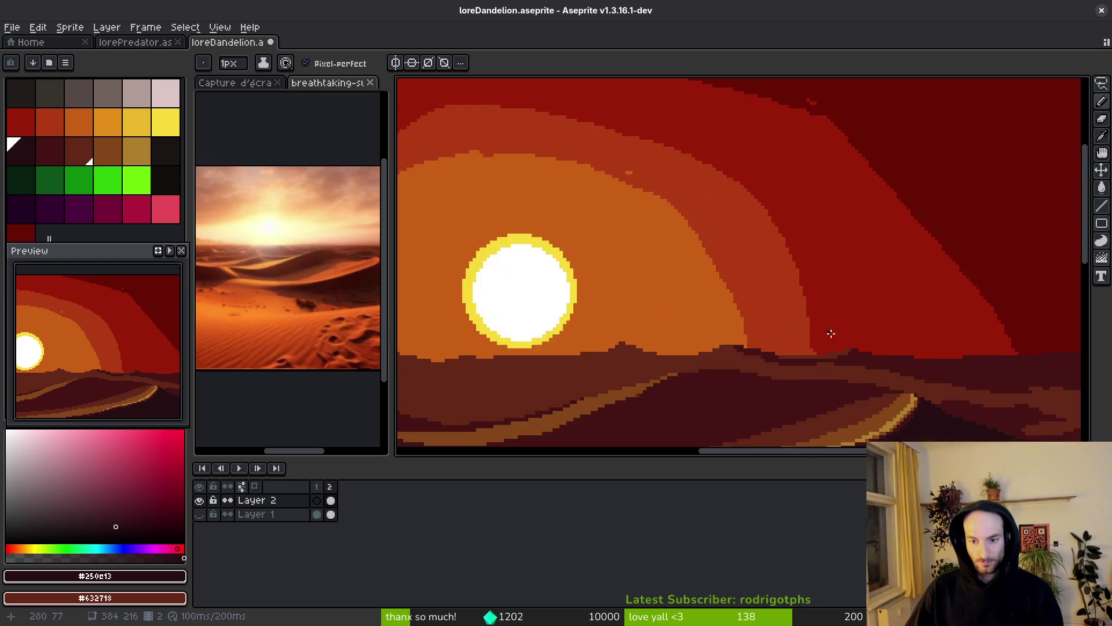
scroll(654, 319, up, 1)
scroll(654, 319, up, 2)
alt+click(590, 338)
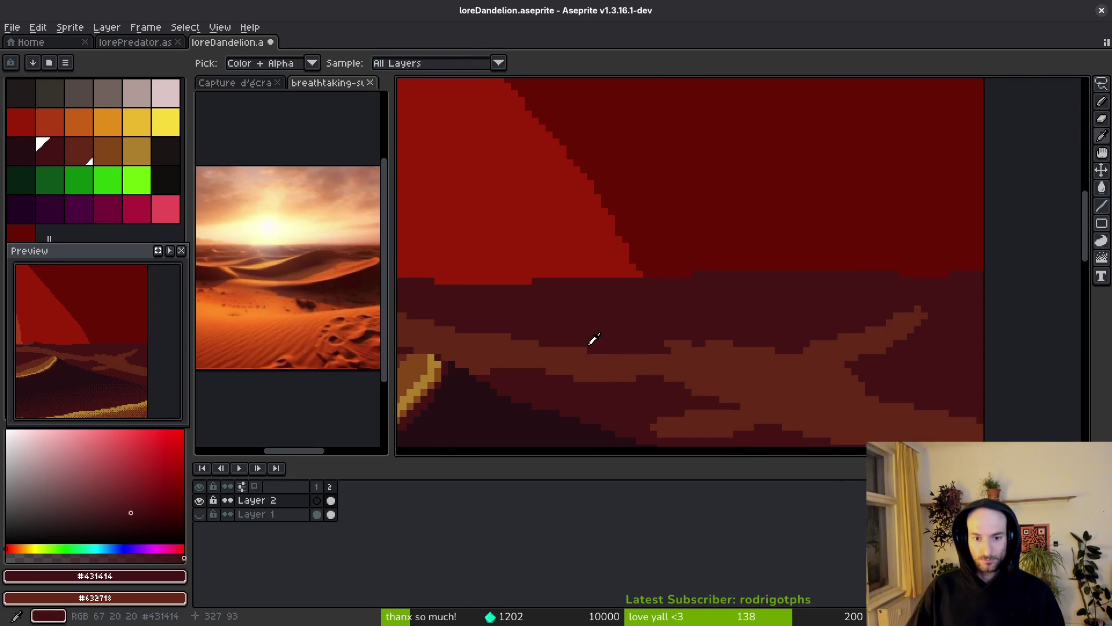
scroll(819, 402, down, 1)
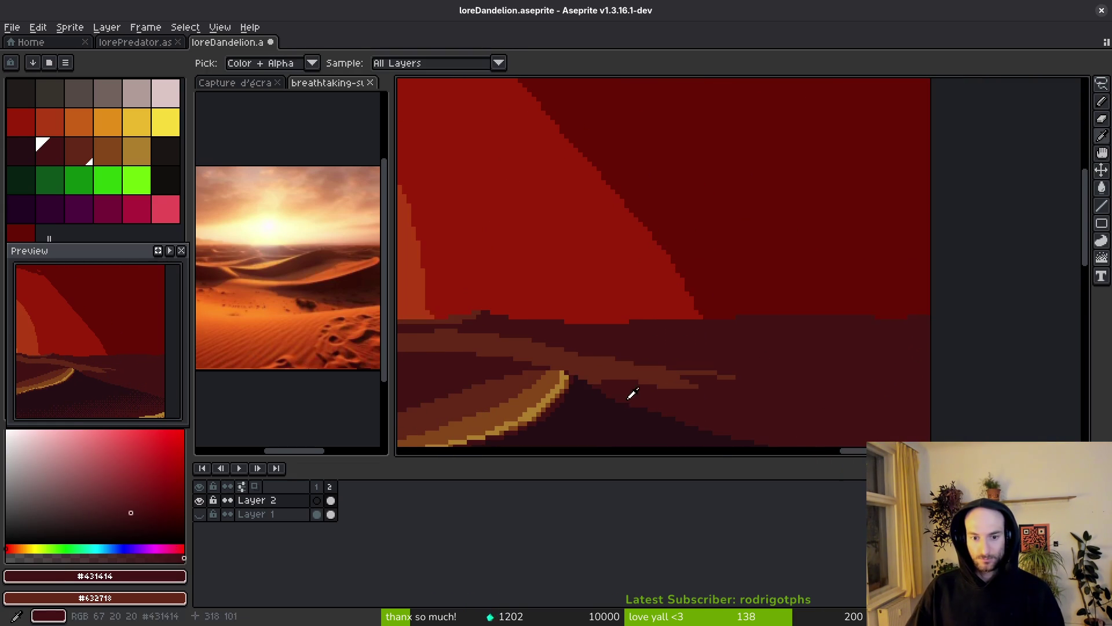
alt+click(622, 331)
drag(592, 326, 747, 346)
scroll(649, 333, up, 1)
scroll(633, 293, up, 1)
mouse_move(675, 313)
mouse_down()
mouse_move(887, 373)
mouse_move(674, 298)
mouse_up()
drag(602, 268, 721, 284)
drag(522, 303, 703, 369)
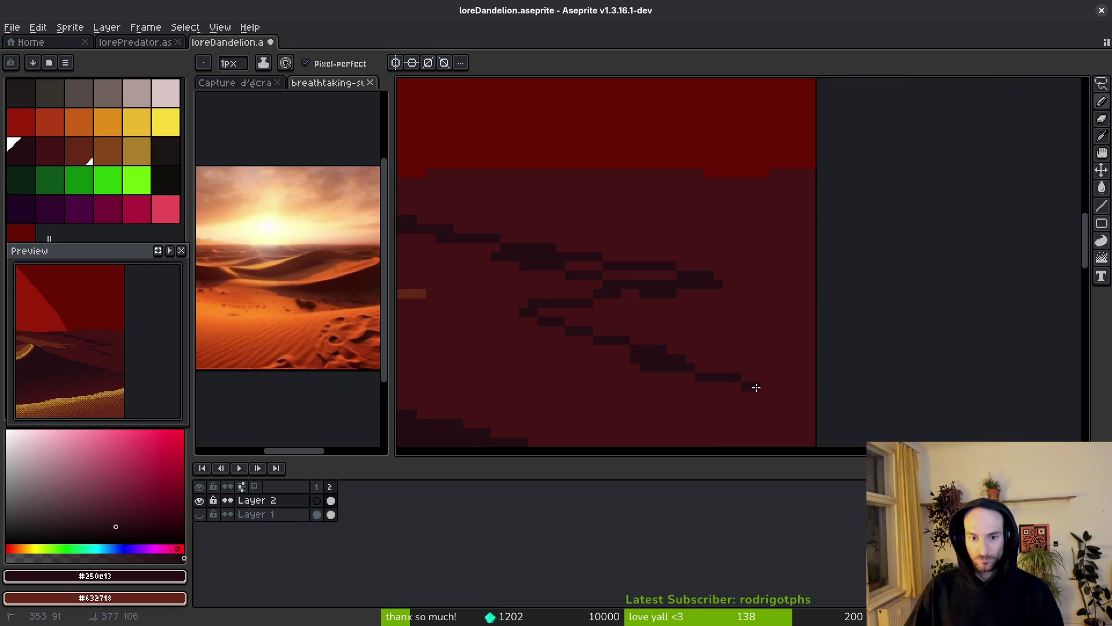
- Bucket-fill the enclosed dune region with the dark colour
key(g)
click(772, 337)
scroll(772, 337, down, 2)
scroll(869, 362, up, 1)
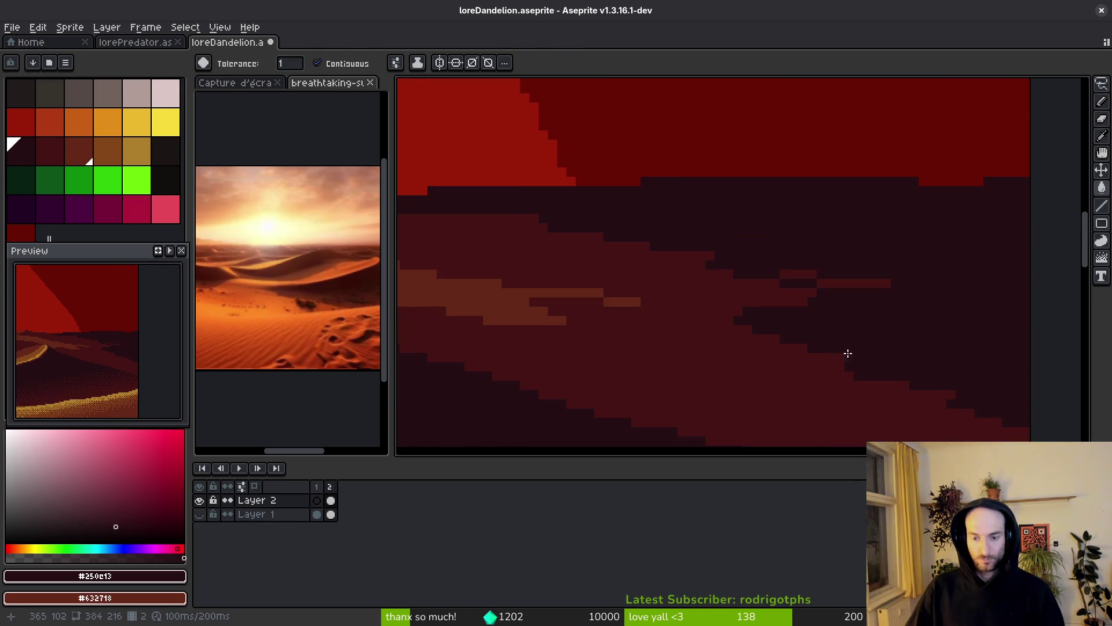
scroll(868, 362, down, 5)
scroll(834, 387, up, 2)
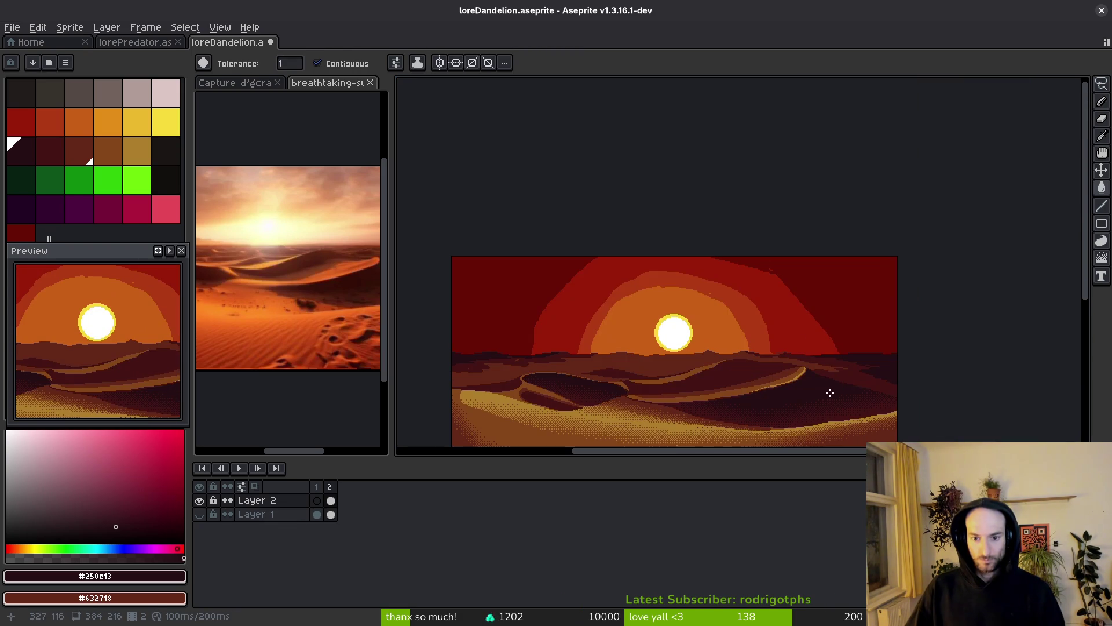
scroll(828, 395, up, 2)
- Draw #632718 brown lines across the dunes and fill two dune bands with it
alt+click(811, 325)
key(b)
scroll(761, 342, up, 3)
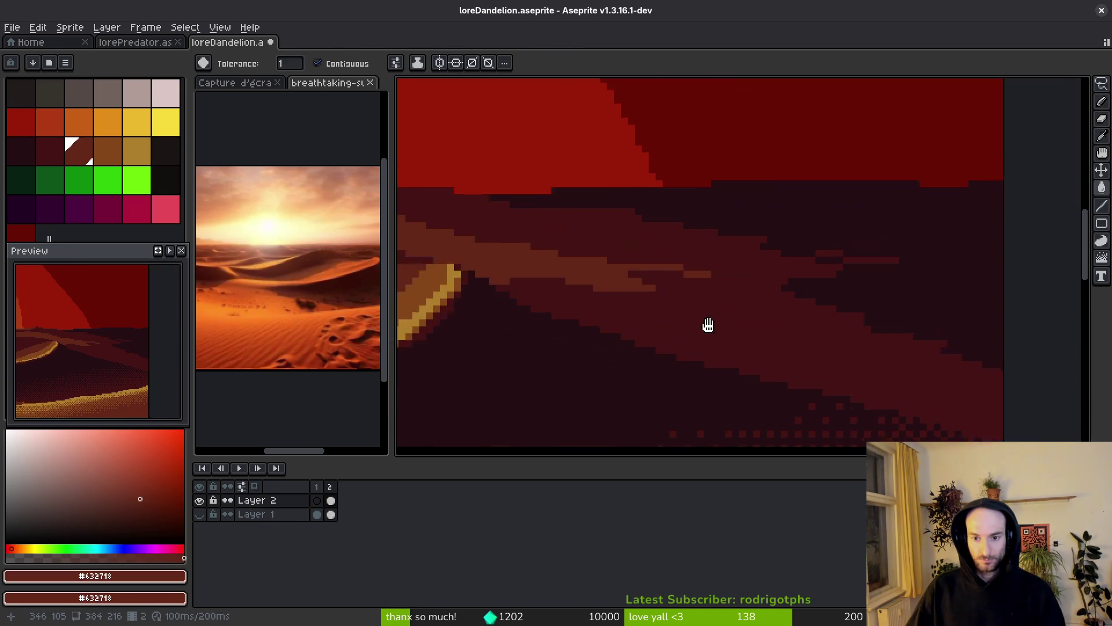
drag(585, 266, 914, 380)
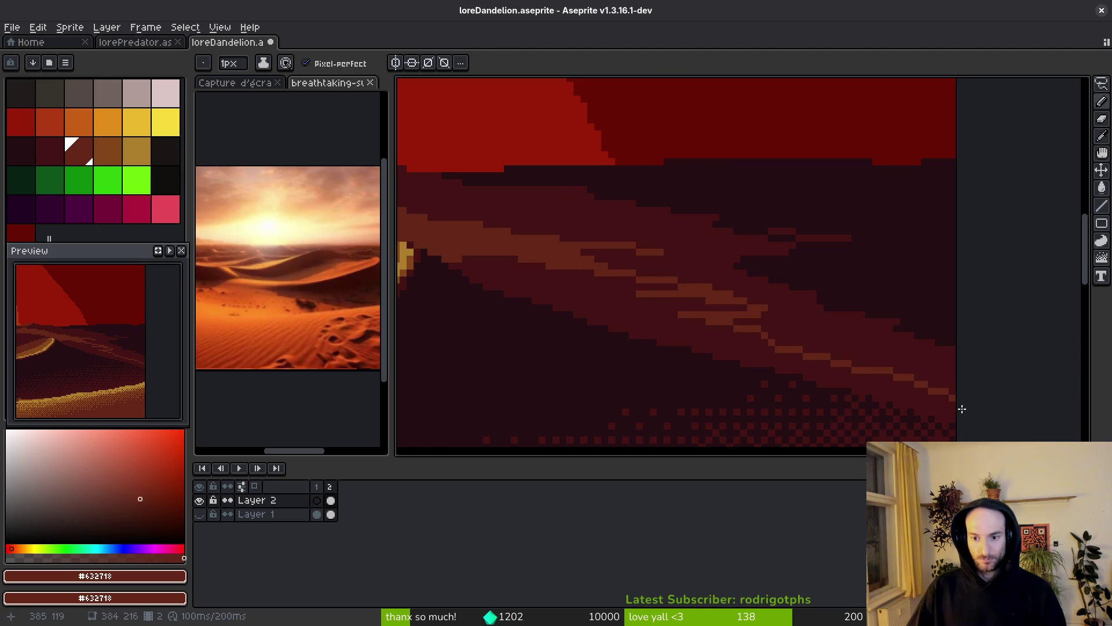
drag(953, 420, 892, 403)
key(g)
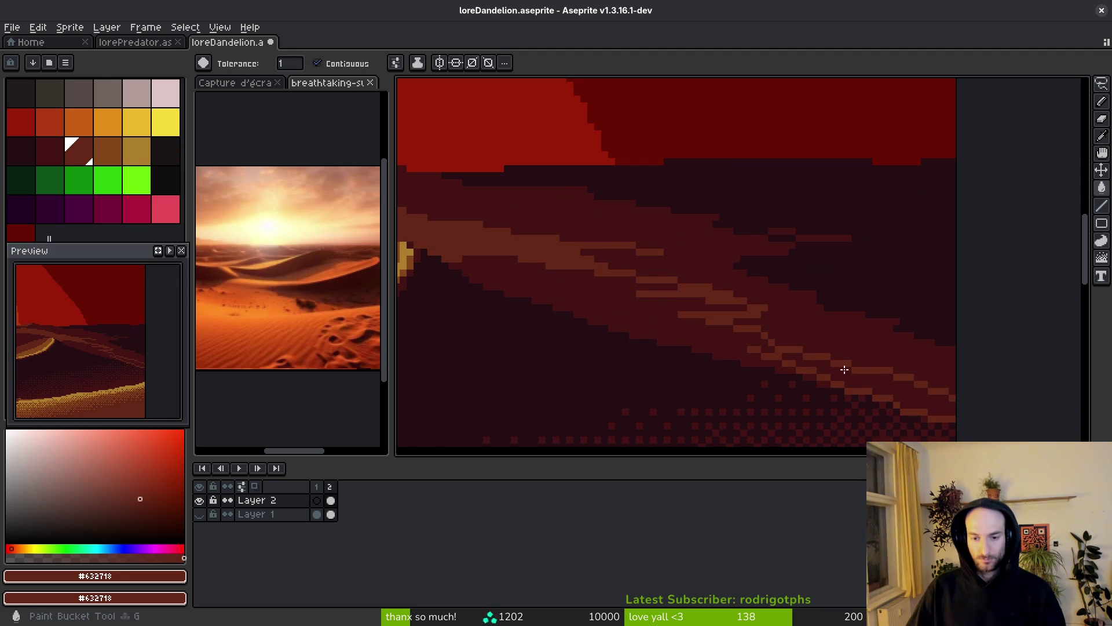
click(844, 373)
click(719, 338)
scroll(712, 346, down, 1)
scroll(712, 347, down, 2)
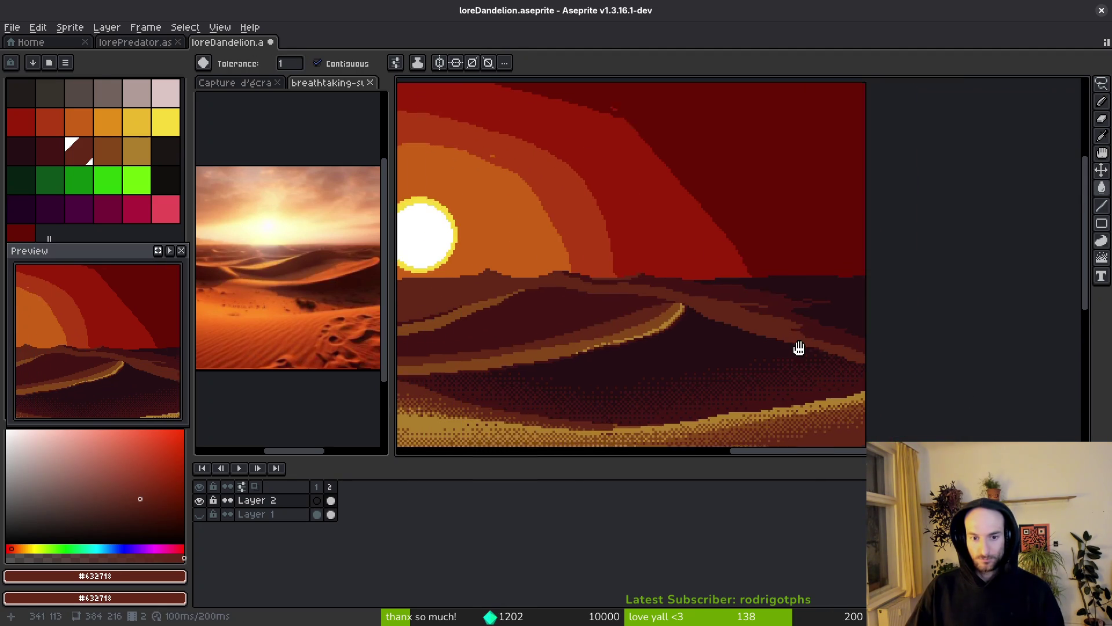
scroll(857, 342, up, 3)
- Paint a dark maroon stroke and fill a small dune patch, undoing an accidental large fill
key(b)
alt+click(945, 343)
drag(945, 343, 812, 294)
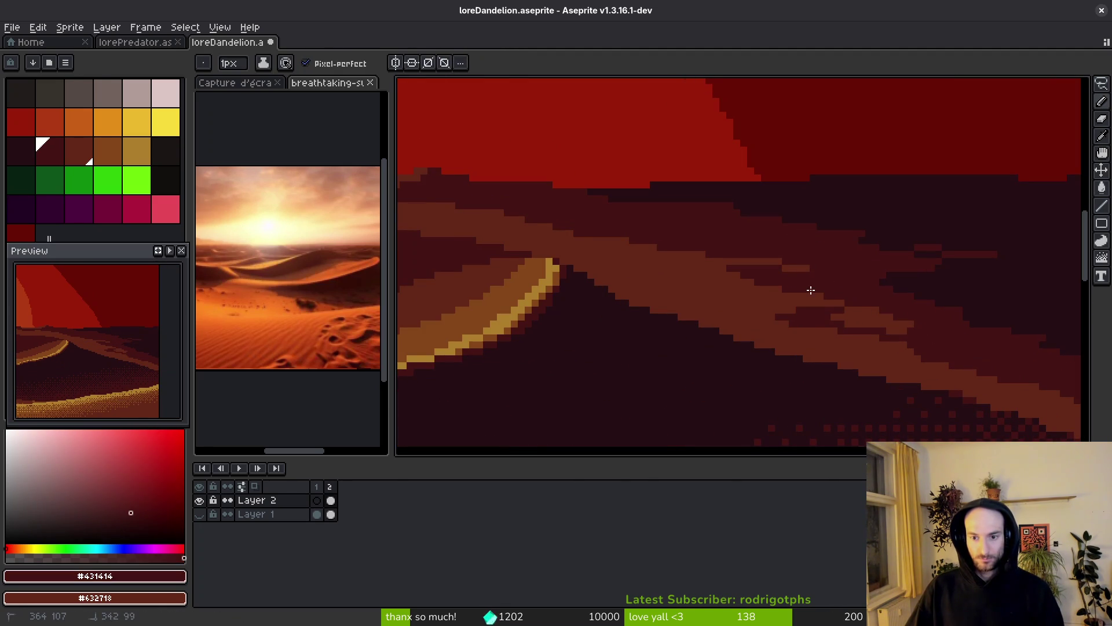
key(g)
click(878, 318)
scroll(894, 347, up, 2)
click(948, 330)
key(ctrl+z)
key(b)
- Redraw a few dune-edge pixels and sample the #632718 dune colour
drag(903, 337, 922, 327)
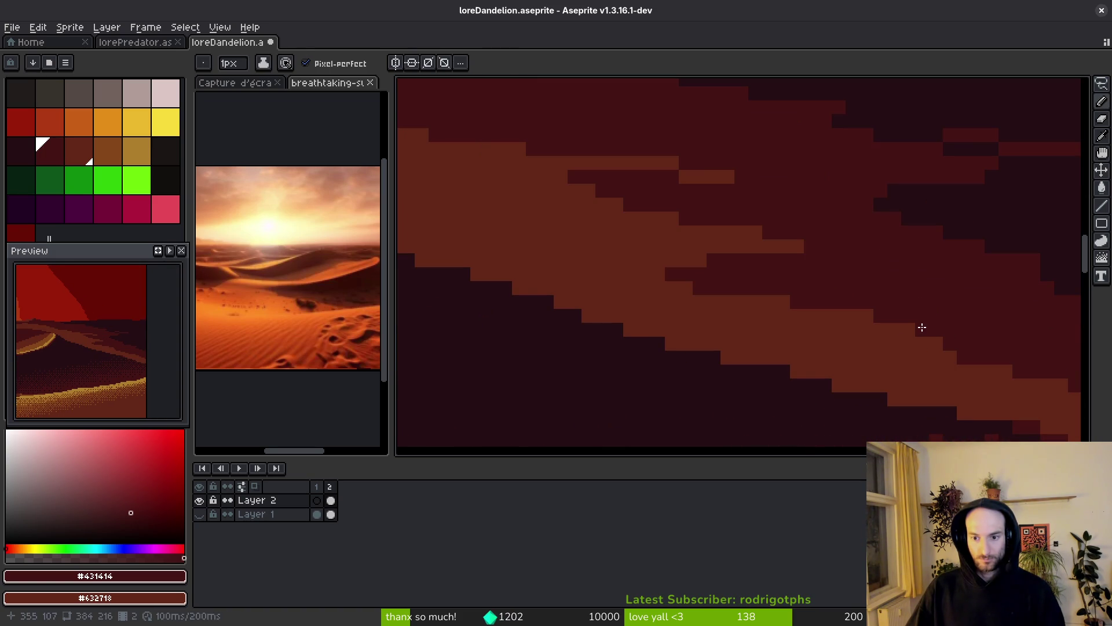
mouse_move(674, 184)
mouse_down()
mouse_move(598, 285)
mouse_move(423, 276)
mouse_up()
alt+click(581, 267)
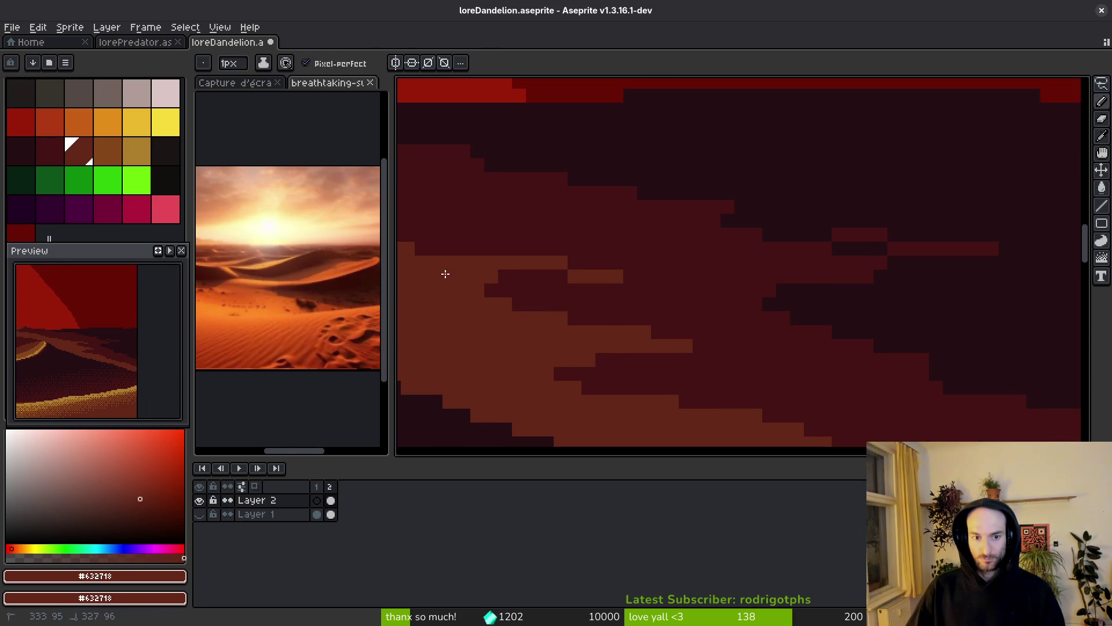
scroll(575, 259, down, 2)
scroll(859, 330, up, 1)
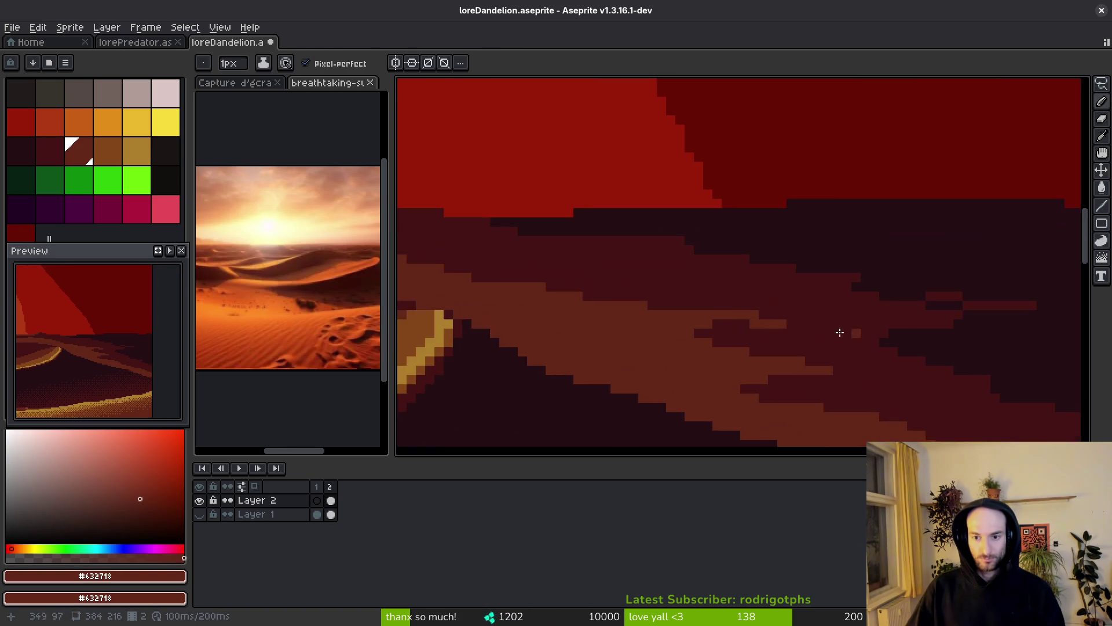
scroll(858, 330, up, 1)
- Paint a row of darkest #250c13 shadow pixels along the dune edge
alt+click(829, 288)
scroll(782, 311, up, 1)
alt+click(773, 311)
scroll(834, 342, down, 1)
scroll(834, 342, up, 1)
alt+click(871, 342)
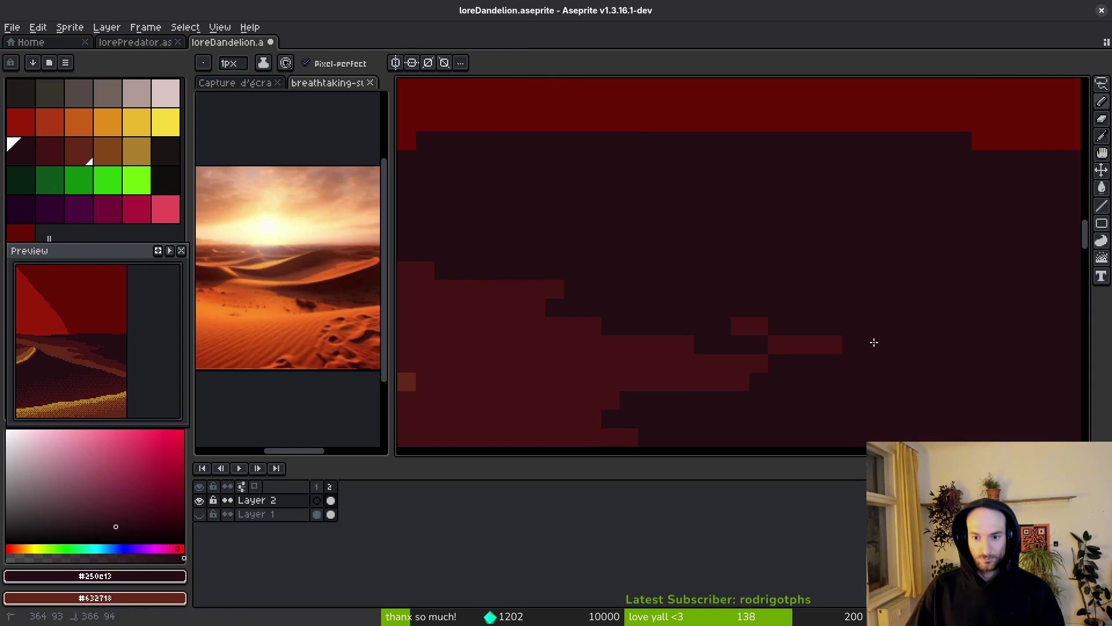
scroll(858, 359, down, 1)
scroll(792, 276, up, 1)
scroll(793, 277, down, 1)
scroll(727, 305, up, 2)
alt+click(690, 263)
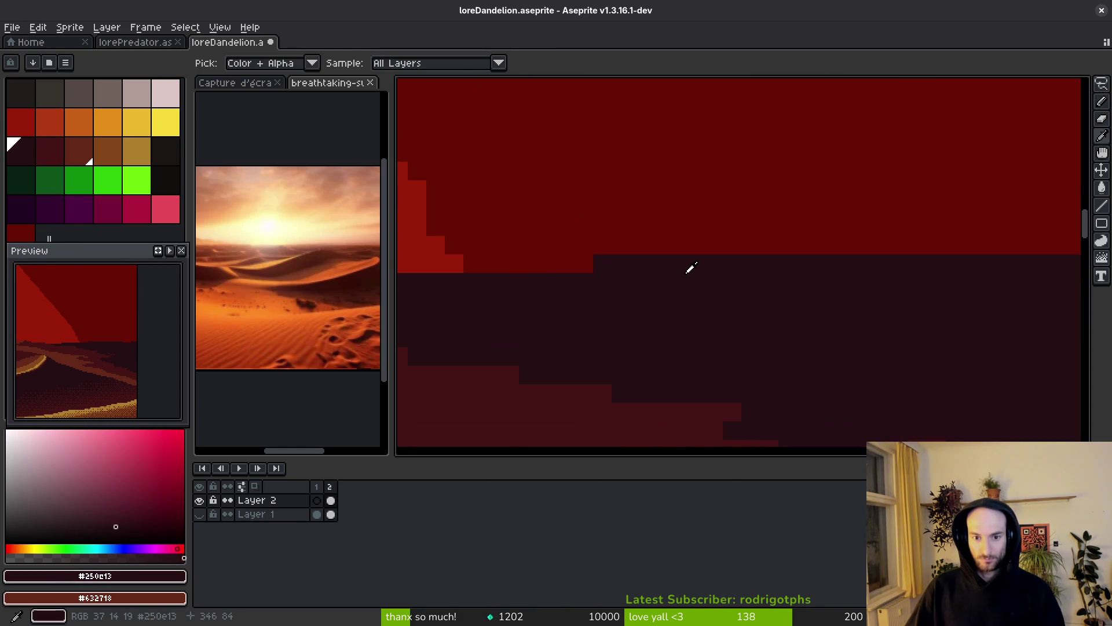
drag(710, 245, 761, 238)
- Pick the #431414 maroon, then bring the Sahara sunset reference photo into focus
scroll(790, 232, down, 1)
scroll(804, 268, up, 1)
scroll(846, 332, down, 1)
scroll(825, 370, down, 1)
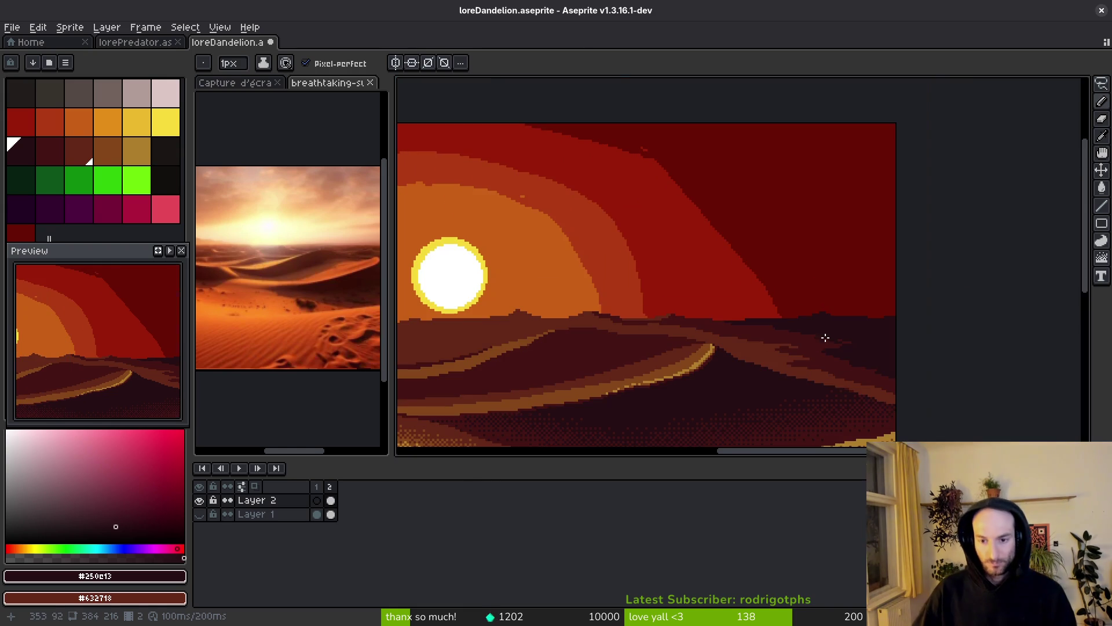
scroll(770, 320, left, 10)
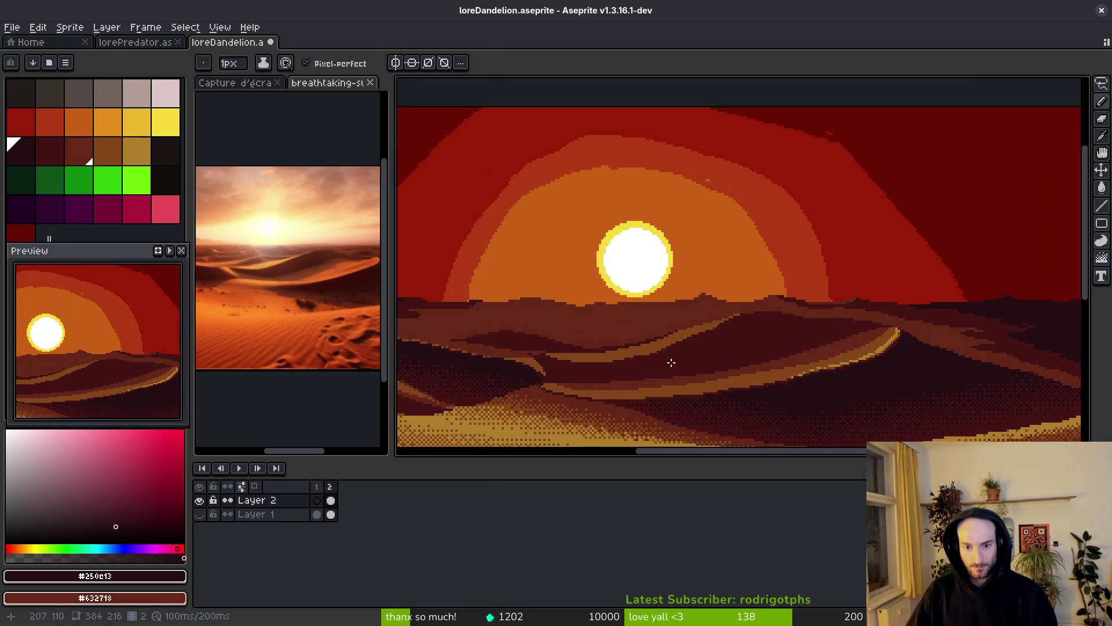
scroll(712, 280, up, 2)
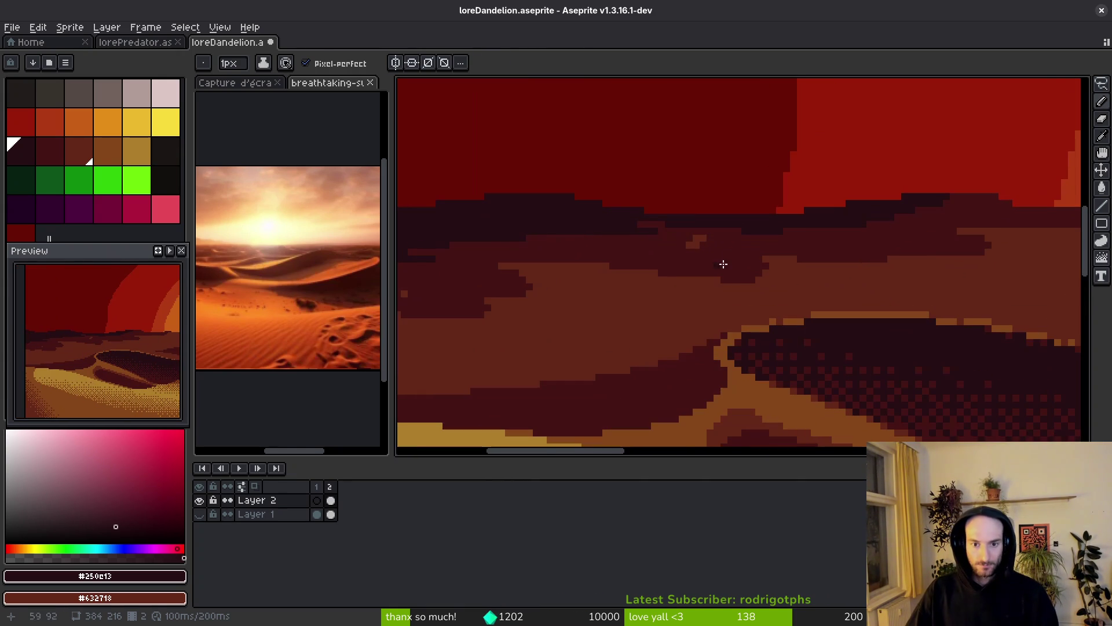
alt+click(696, 246)
scroll(579, 285, up, 3)
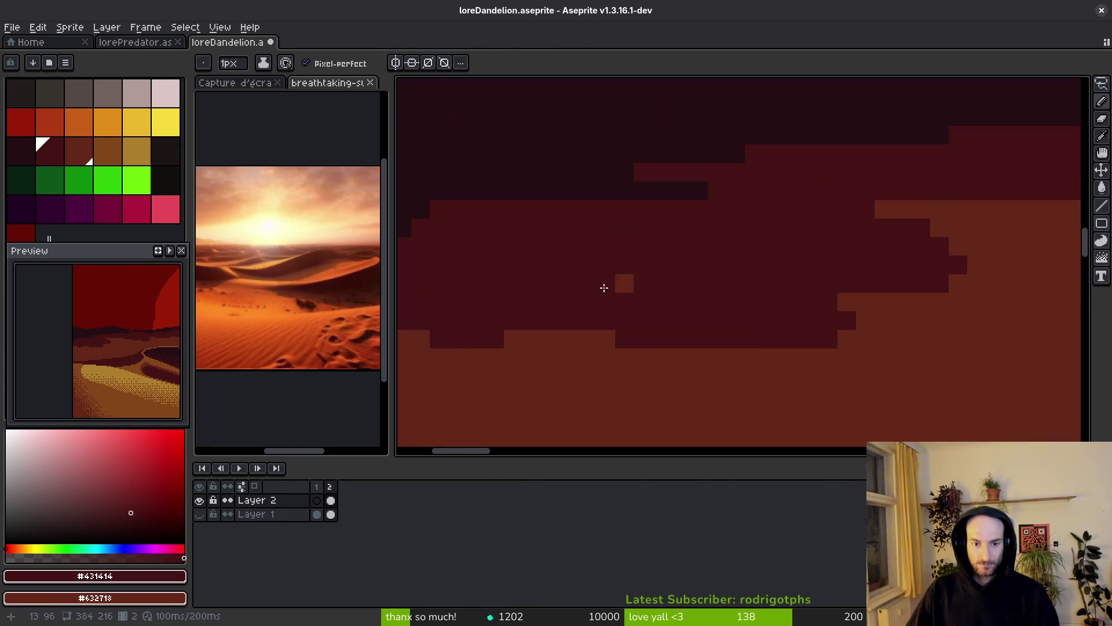
scroll(628, 277, down, 4)
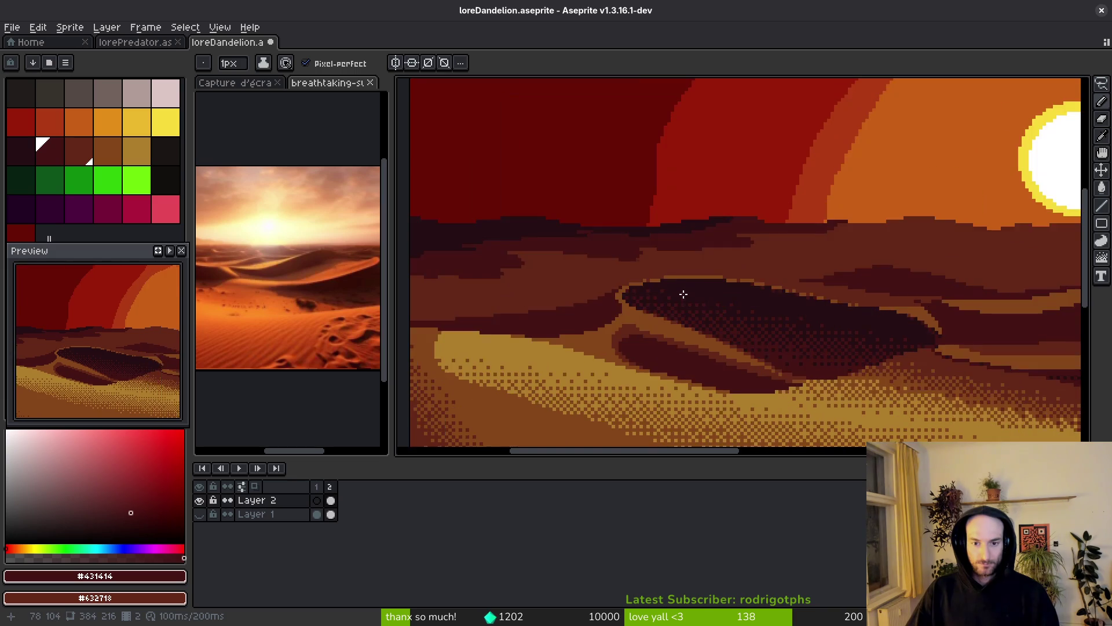
scroll(662, 308, up, 4)
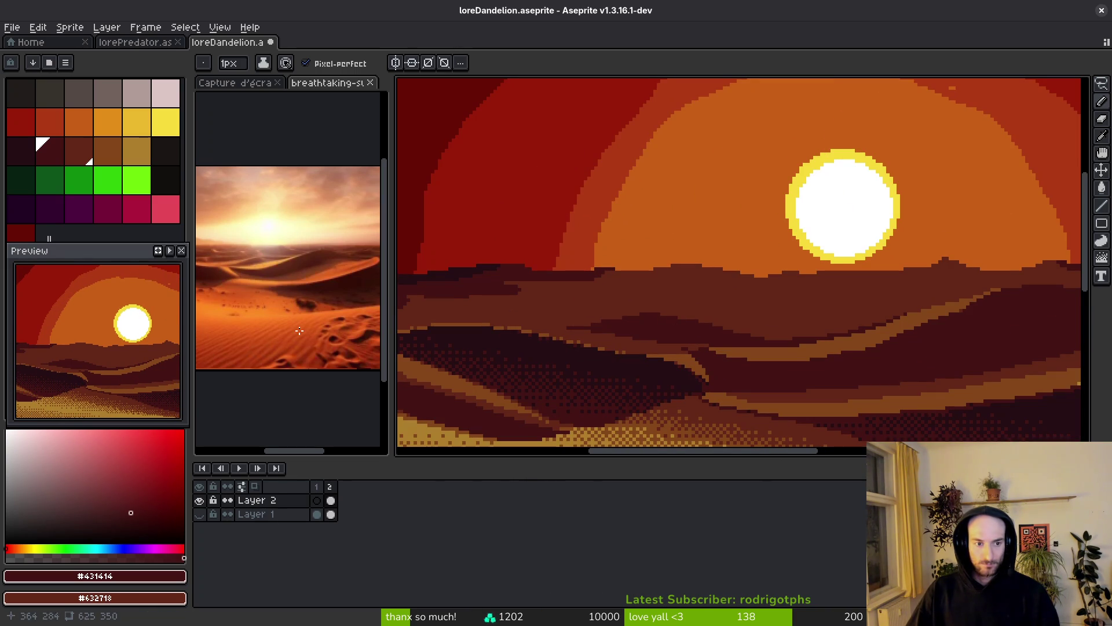
scroll(756, 351, down, 2)
scroll(756, 351, down, 2)
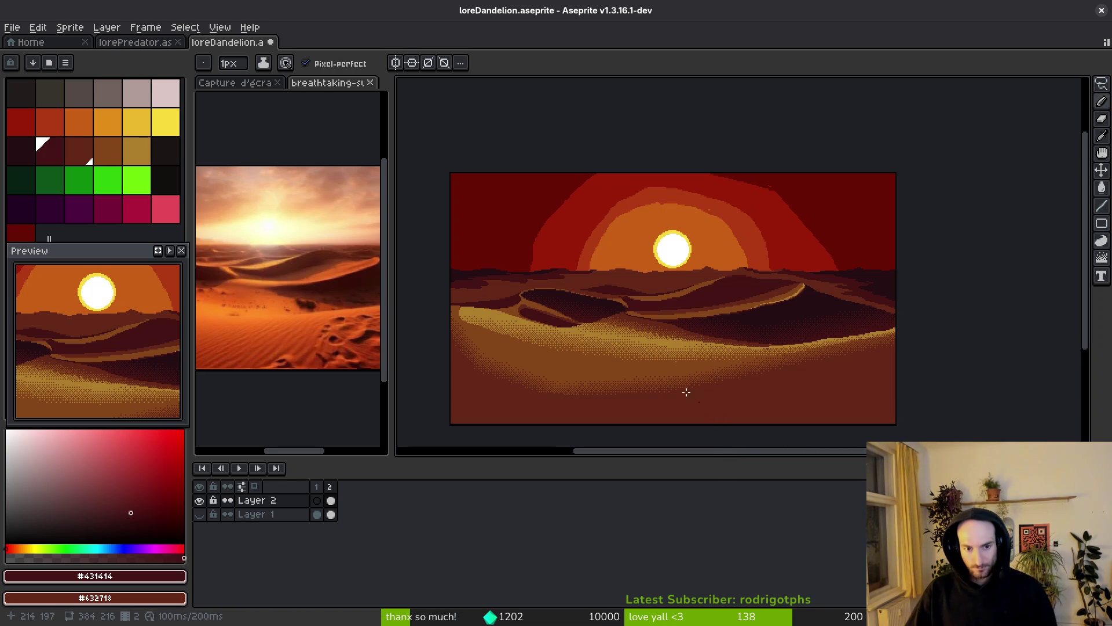
drag(280, 344, 310, 322)
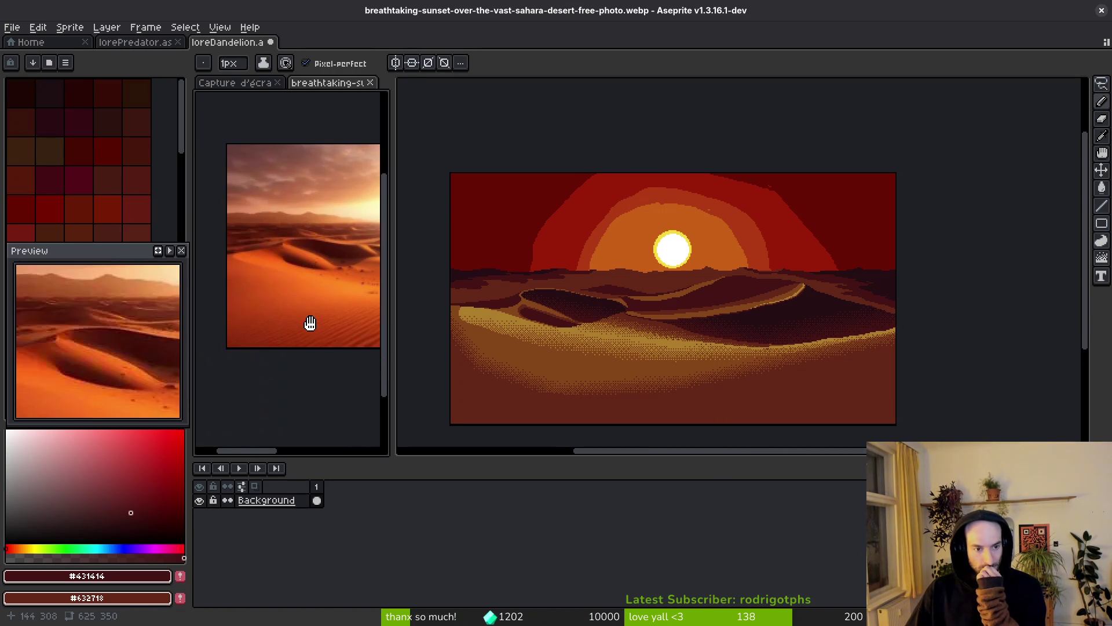
- Back in the desert drawing, set gold sand as primary and brown sand as secondary colour
scroll(595, 382, up, 4)
click(650, 365)
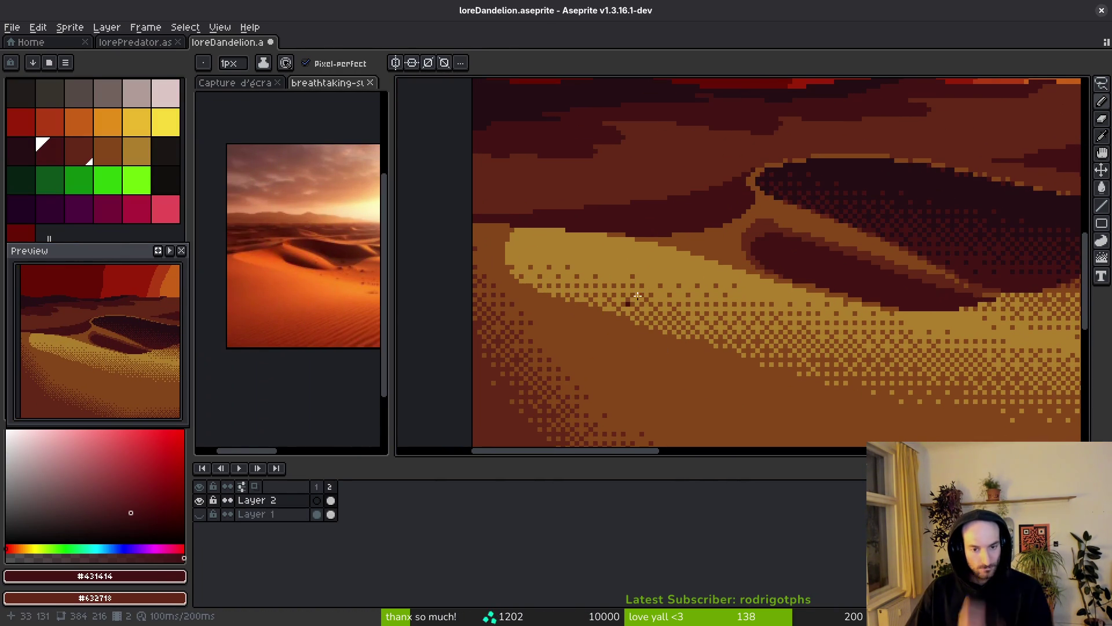
alt+click(608, 291)
alt+right_click(588, 318)
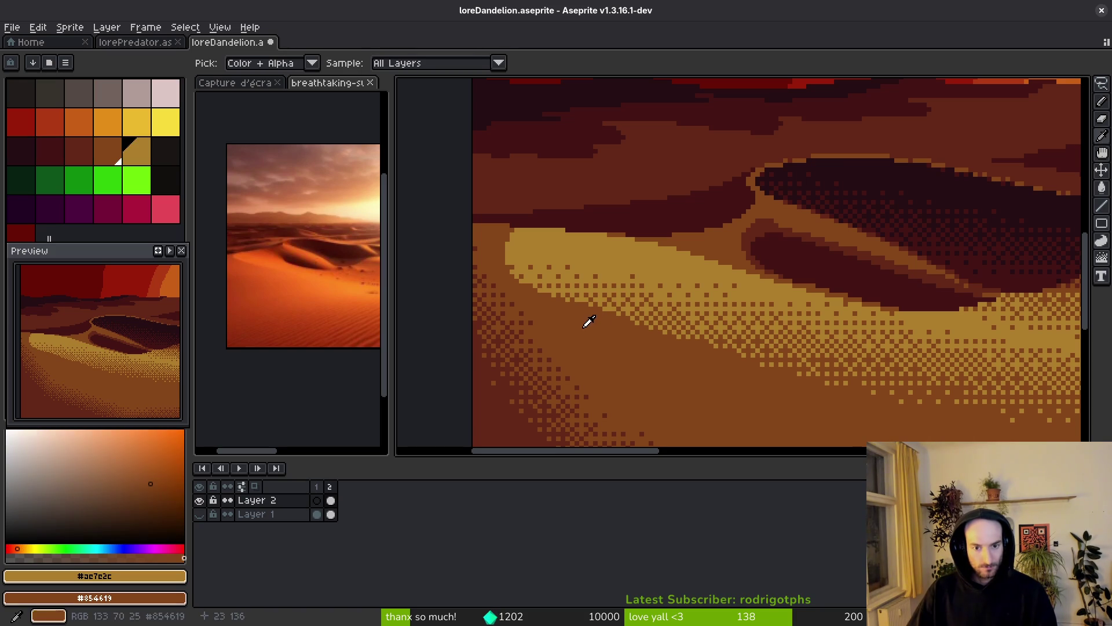
- Lay a Bayer 8x8 gold-to-brown dithered gradient on the front dune and save loreDandelion.aseprite
key(shift+g)
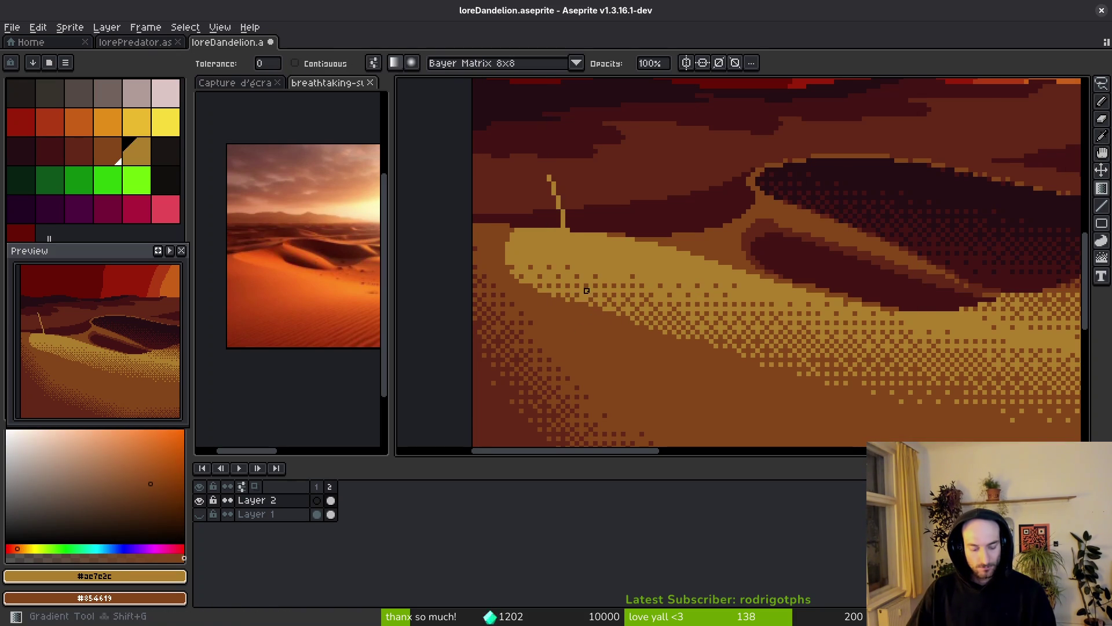
drag(572, 296, 561, 315)
key(ctrl+z)
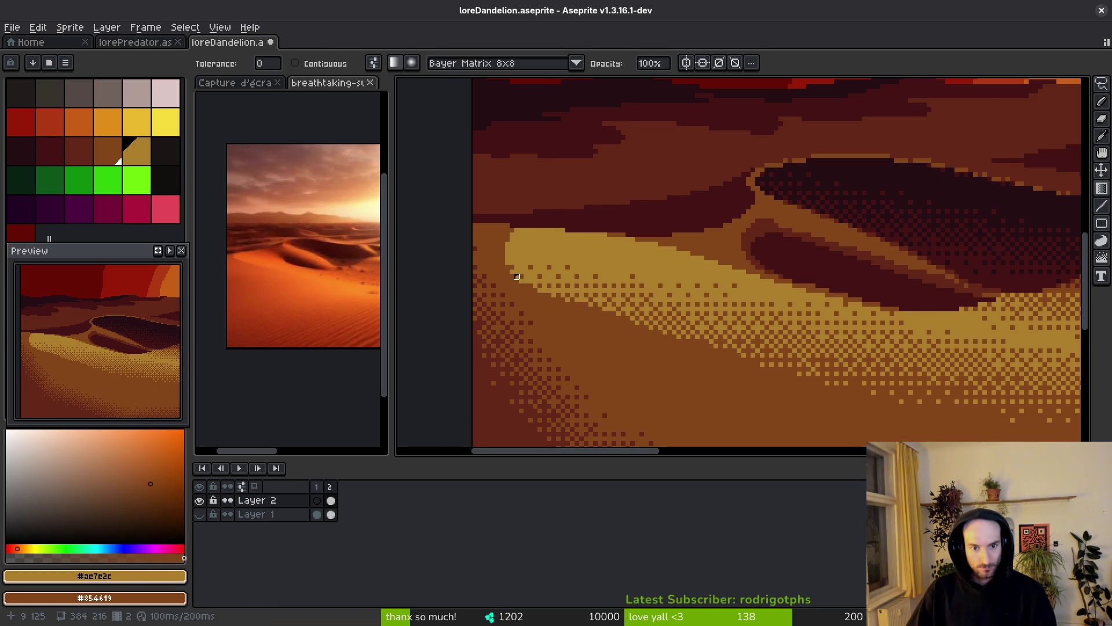
mouse_move(521, 281)
mouse_down()
mouse_move(540, 239)
mouse_move(591, 207)
mouse_move(604, 184)
mouse_move(591, 182)
mouse_up()
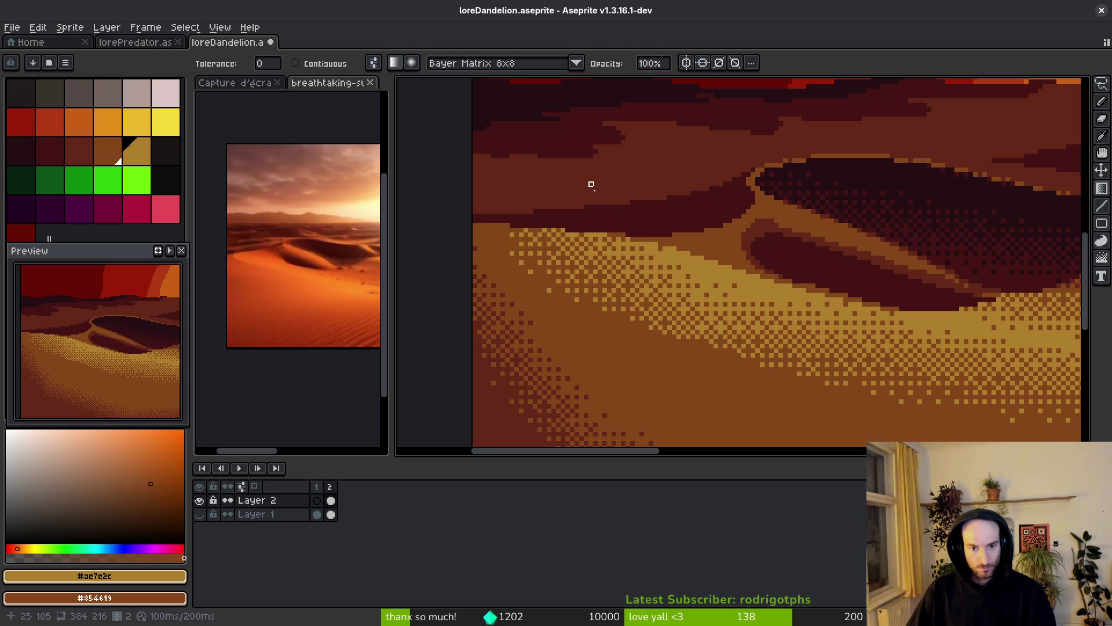
scroll(591, 182, down, 3)
key(ctrl+s)
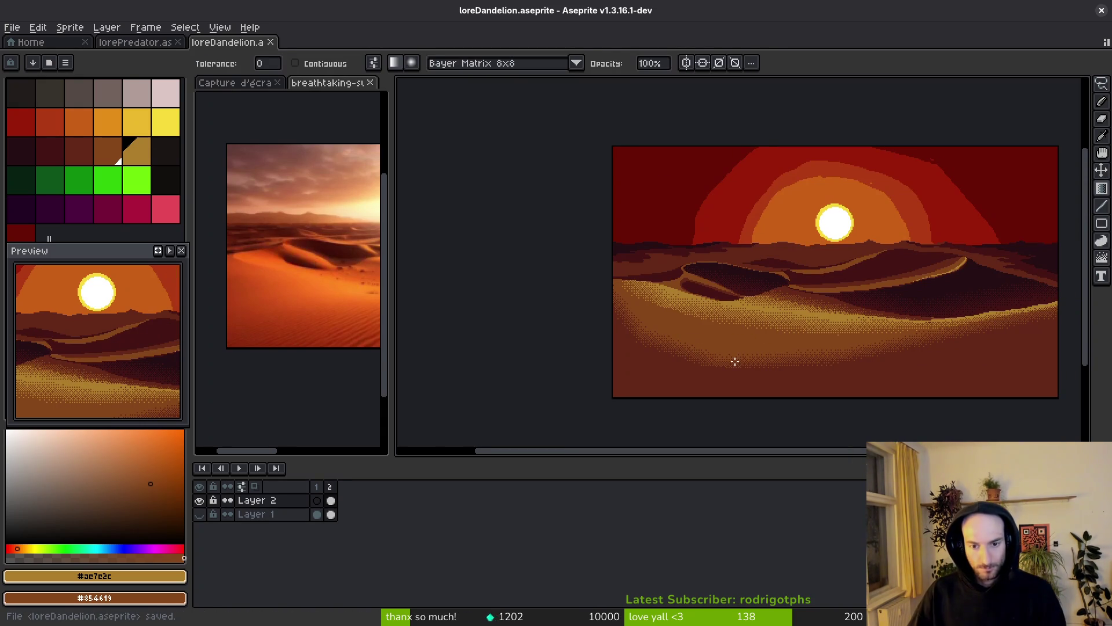
- Pick the #431414 maroon from the dunes and paint dark strokes along the far dune ridge
scroll(763, 319, up, 4)
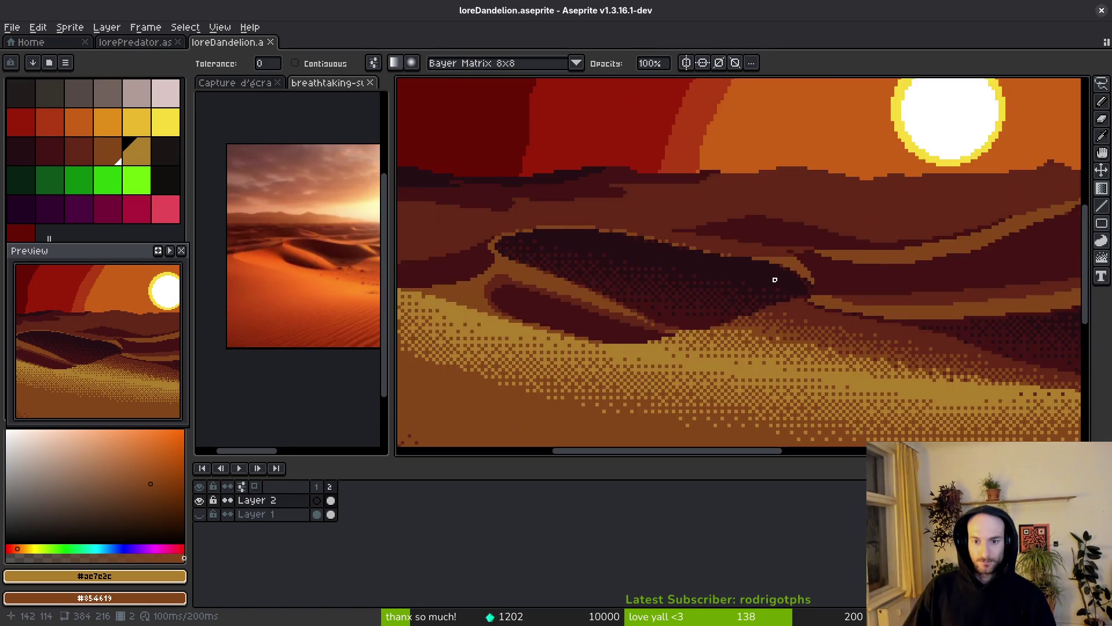
alt+click(825, 237)
scroll(786, 273, up, 2)
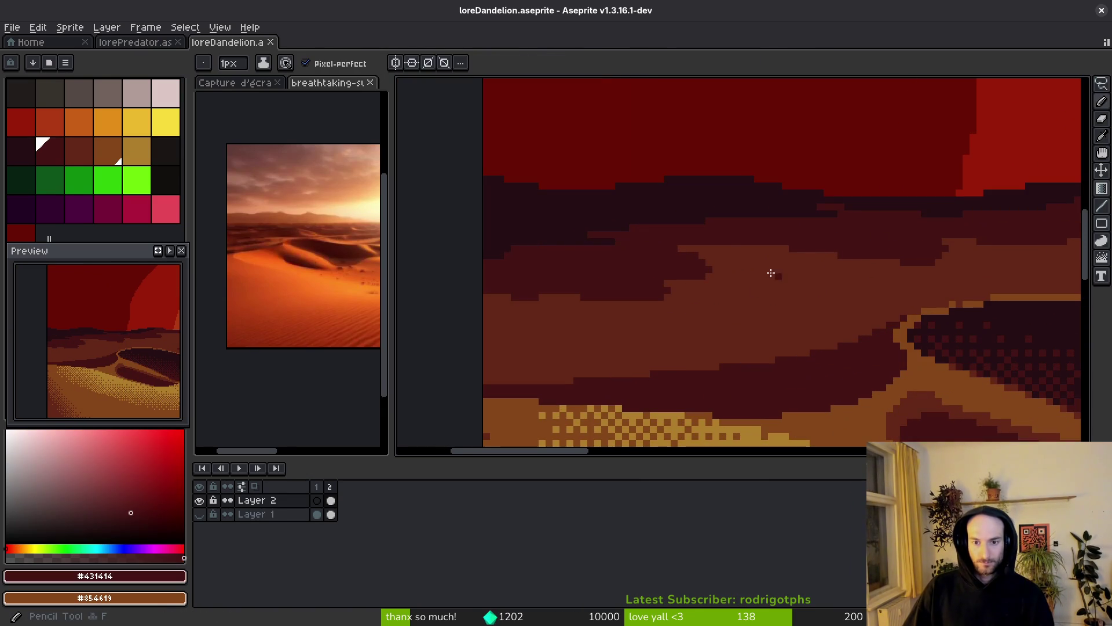
drag(796, 258, 706, 259)
mouse_move(851, 274)
mouse_down()
mouse_move(705, 274)
mouse_move(393, 311)
mouse_move(516, 298)
mouse_up()
drag(666, 293, 535, 297)
drag(625, 299, 605, 299)
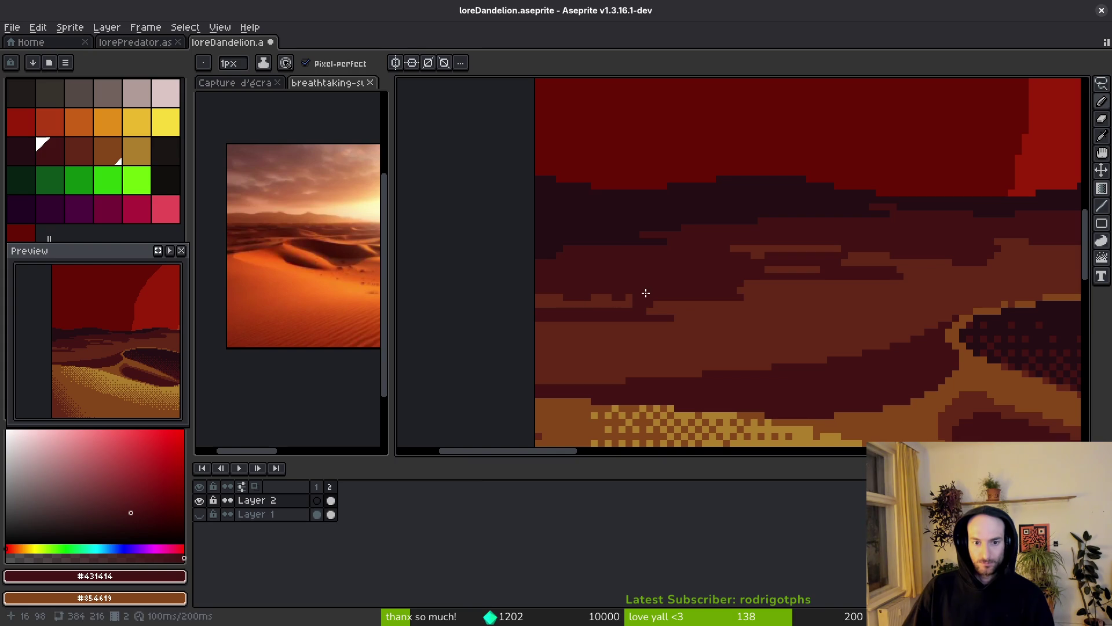
- Extend the dark maroon band rightward across the dunes
scroll(631, 298, up, 3)
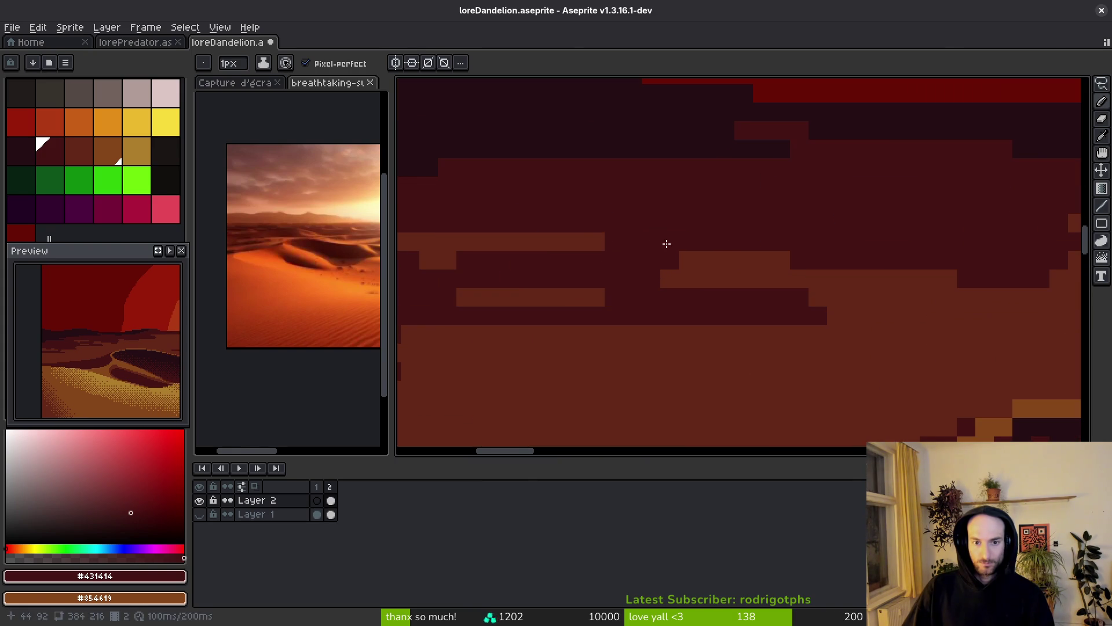
scroll(702, 298, down, 3)
scroll(510, 296, up, 2)
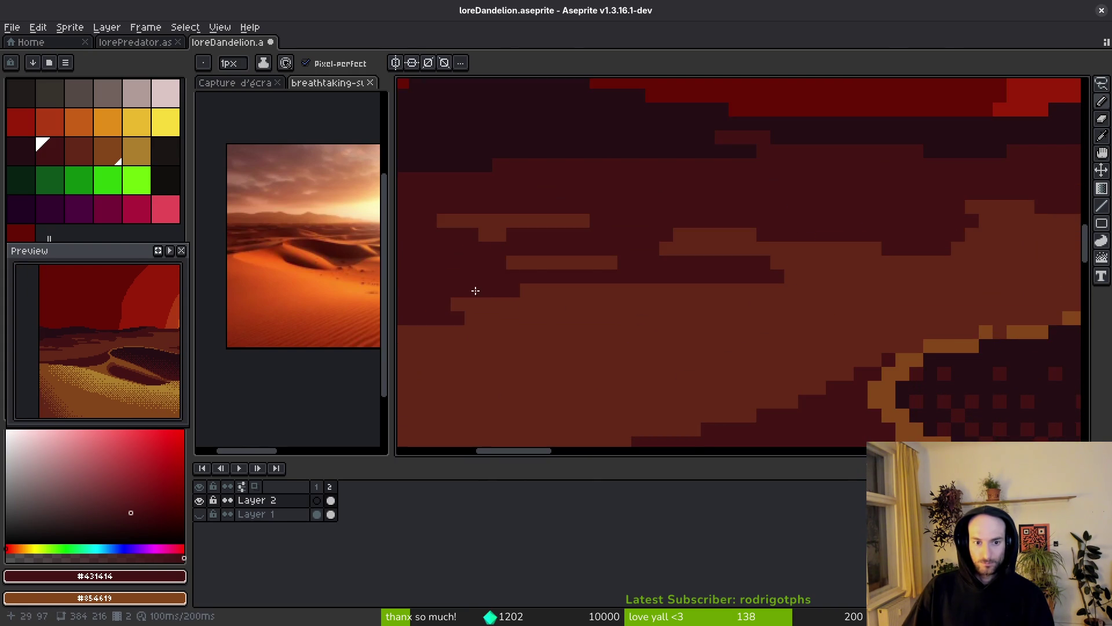
scroll(434, 284, down, 2)
scroll(554, 286, up, 1)
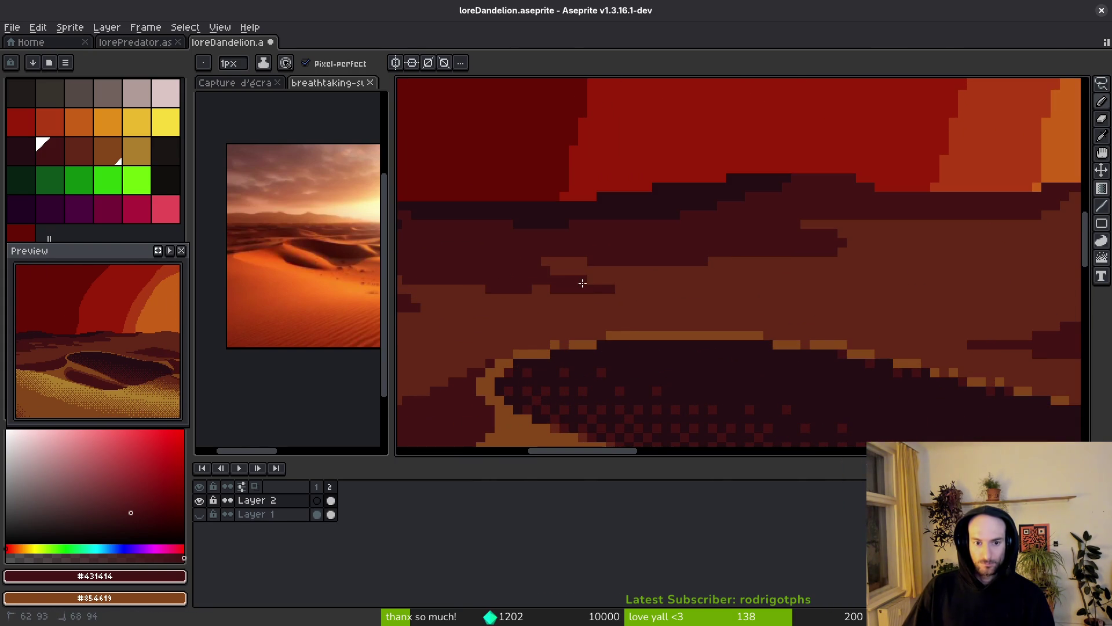
drag(554, 286, 686, 275)
scroll(541, 266, down, 1)
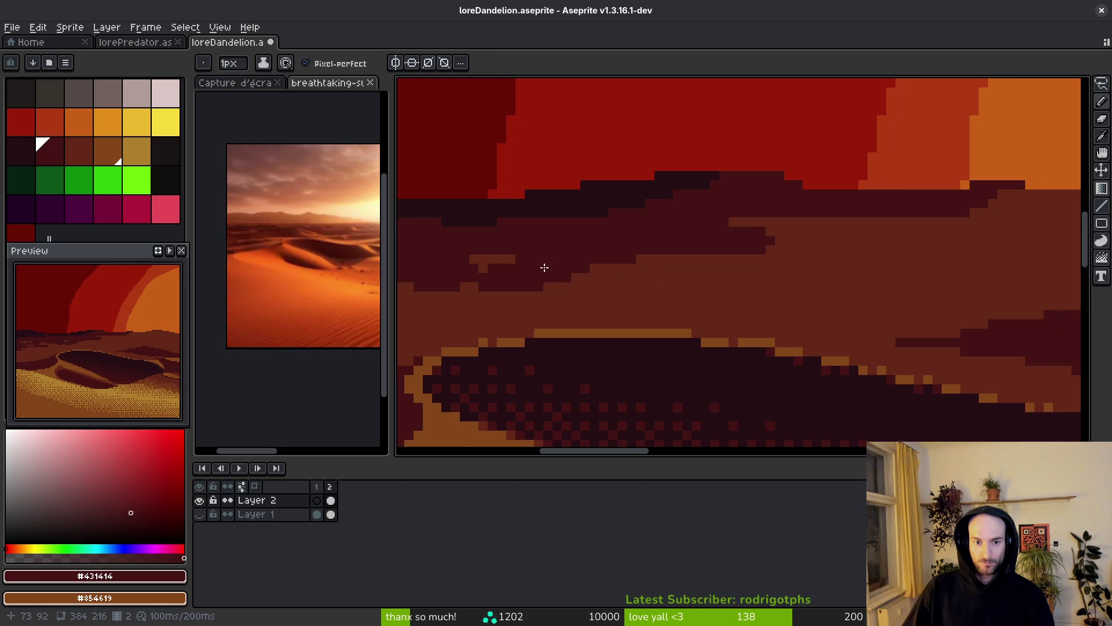
scroll(695, 295, up, 1)
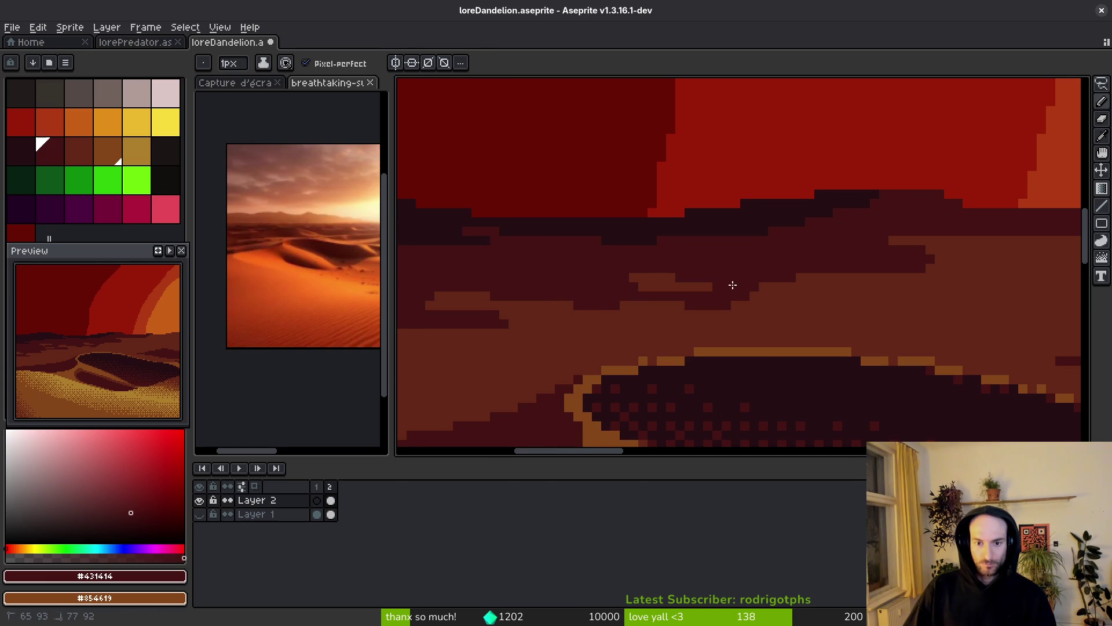
drag(956, 295, 656, 257)
scroll(656, 257, down, 3)
scroll(713, 242, down, 5)
scroll(713, 242, up, 5)
scroll(640, 224, up, 1)
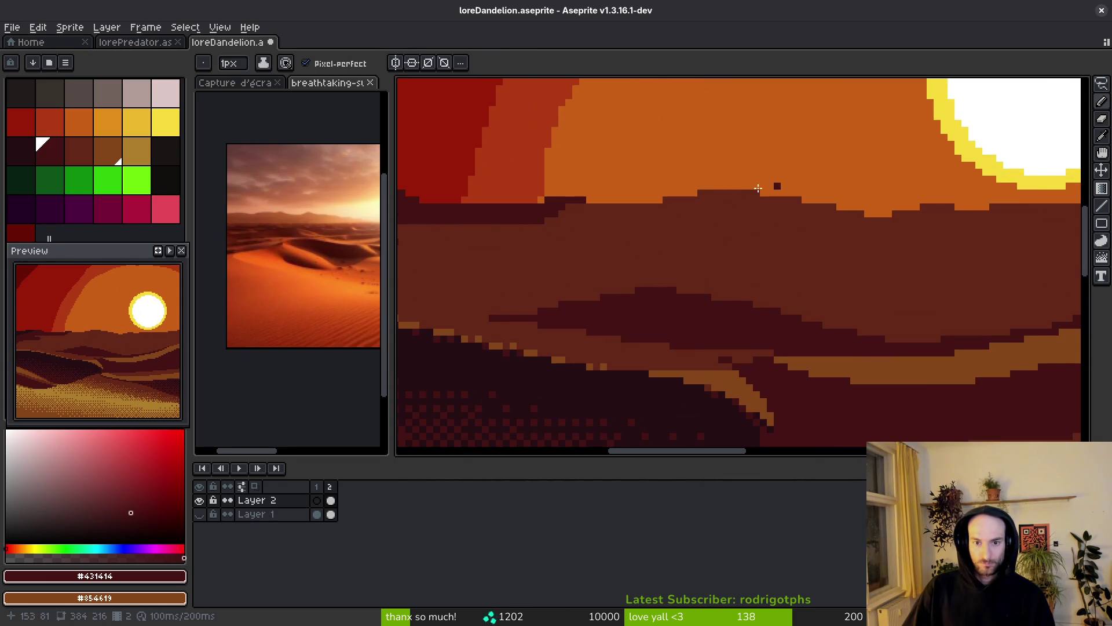
- Paint dark maroon pixels along the ridge top, adding a diagonal line and a longer dune shadow
drag(732, 190, 690, 201)
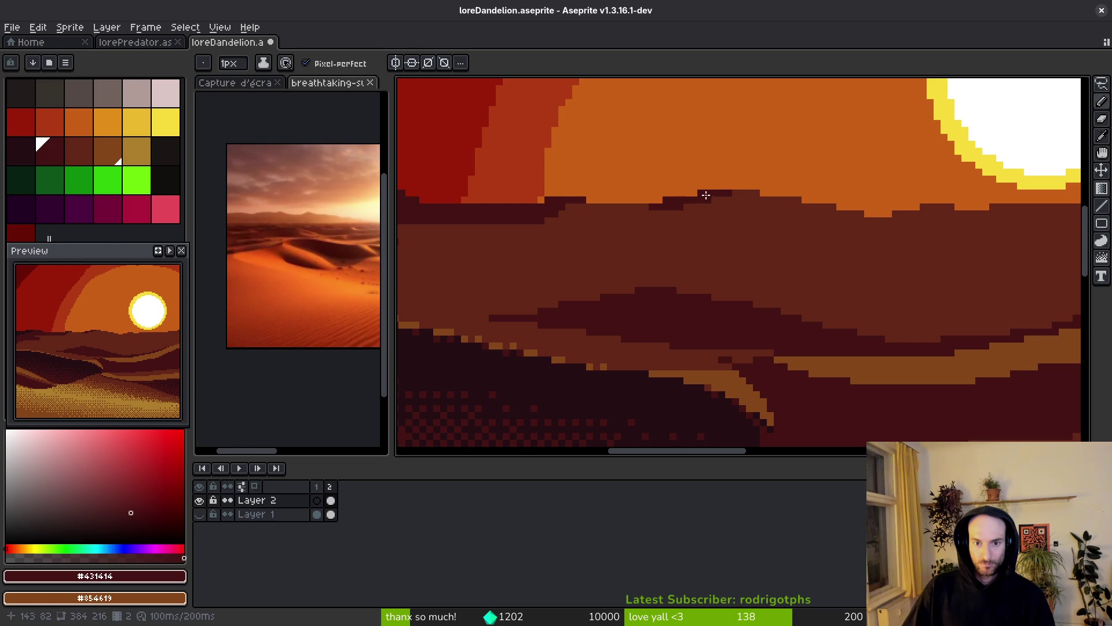
scroll(645, 207, down, 2)
mouse_move(603, 305)
mouse_down()
mouse_move(665, 251)
mouse_move(757, 296)
mouse_move(588, 293)
mouse_up()
scroll(763, 266, up, 1)
drag(700, 230, 755, 256)
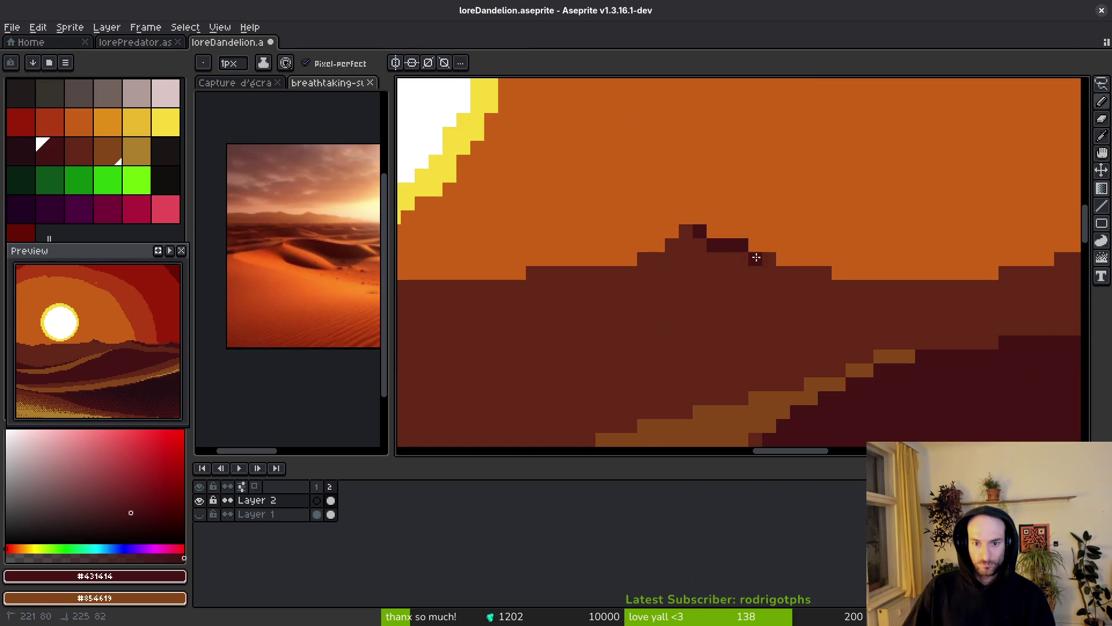
mouse_move(830, 289)
mouse_down()
mouse_move(921, 293)
mouse_move(769, 258)
mouse_up()
drag(903, 309, 722, 315)
scroll(744, 327, down, 6)
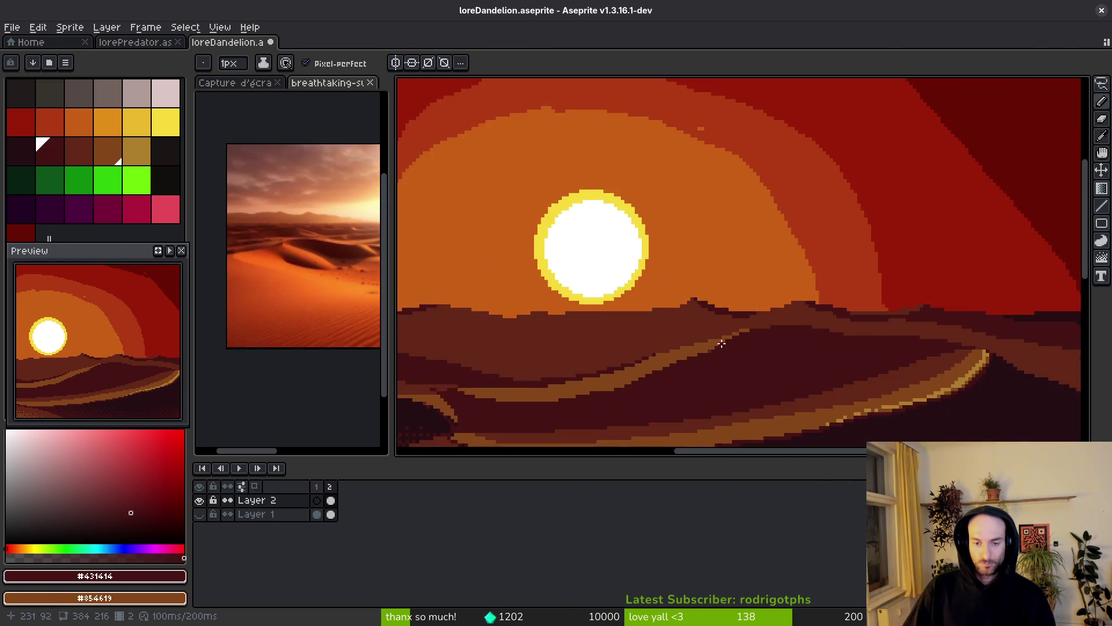
- Paint dark shadow pixels along the horizon and a short dark stroke on the dune
scroll(816, 322, up, 3)
scroll(869, 297, up, 2)
mouse_move(895, 249)
mouse_down()
mouse_move(757, 286)
mouse_move(702, 278)
mouse_up()
scroll(819, 325, down, 5)
scroll(763, 330, down, 1)
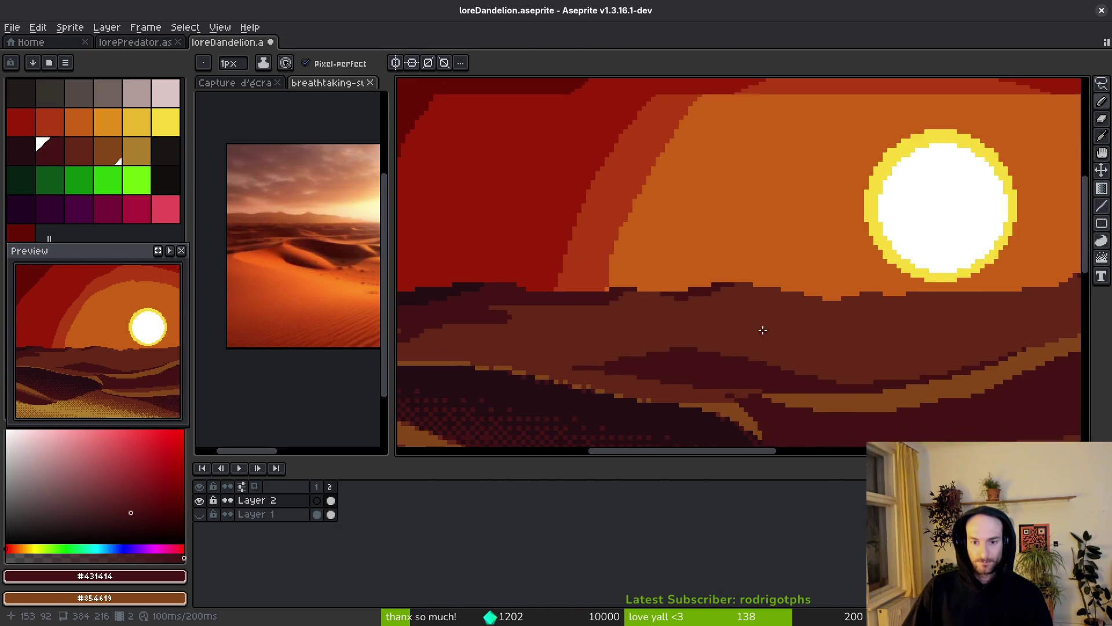
scroll(763, 329, down, 2)
scroll(807, 369, up, 4)
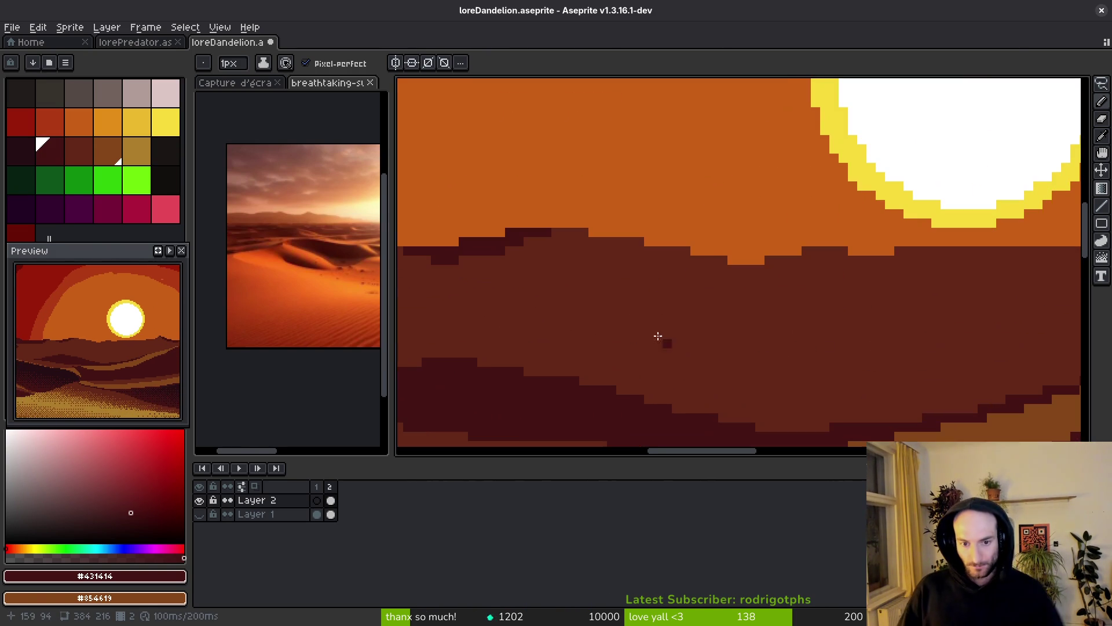
drag(602, 316, 634, 325)
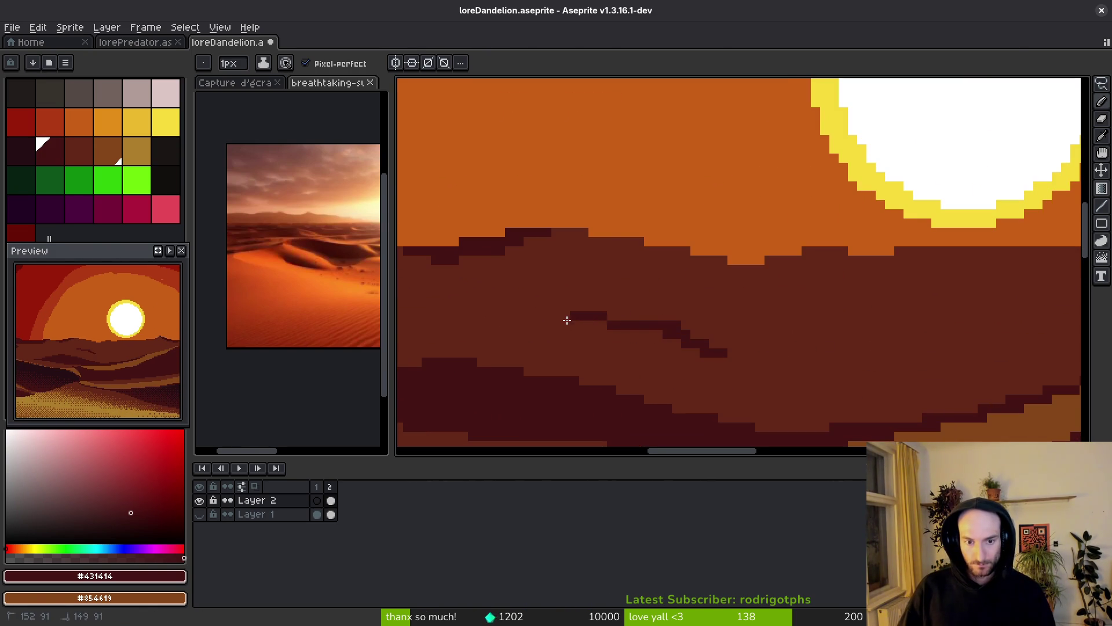
- Add more dark pixels on the dune ridge and extend the dark line horizontally
scroll(752, 363, down, 3)
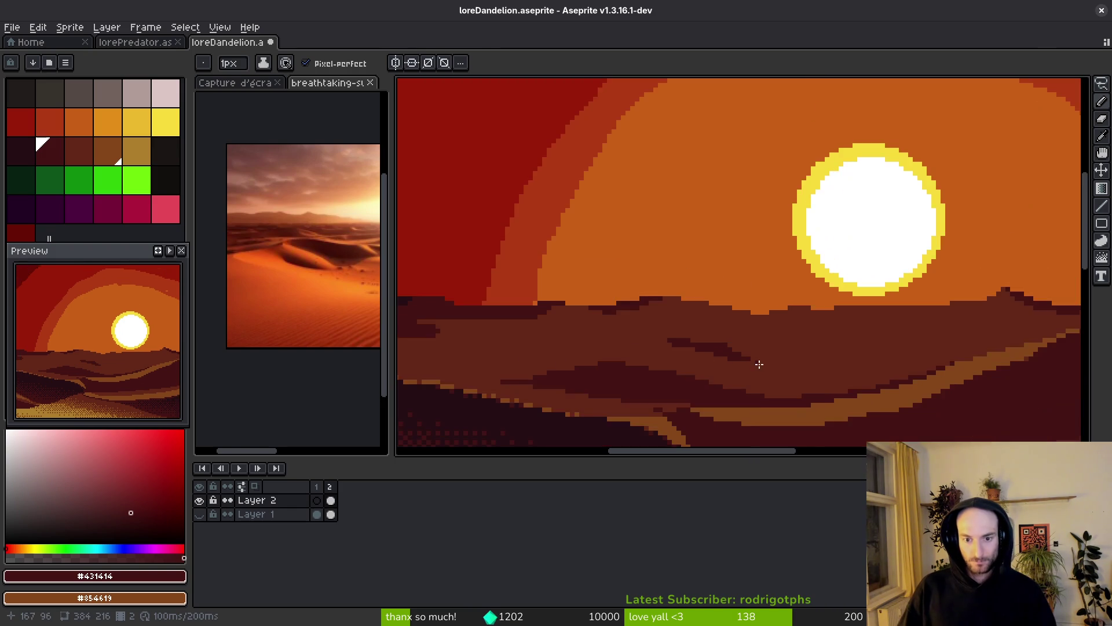
scroll(811, 365, up, 2)
scroll(855, 362, up, 1)
mouse_move(909, 325)
mouse_down()
mouse_move(903, 278)
mouse_move(867, 313)
mouse_move(780, 292)
mouse_up()
scroll(782, 290, down, 1)
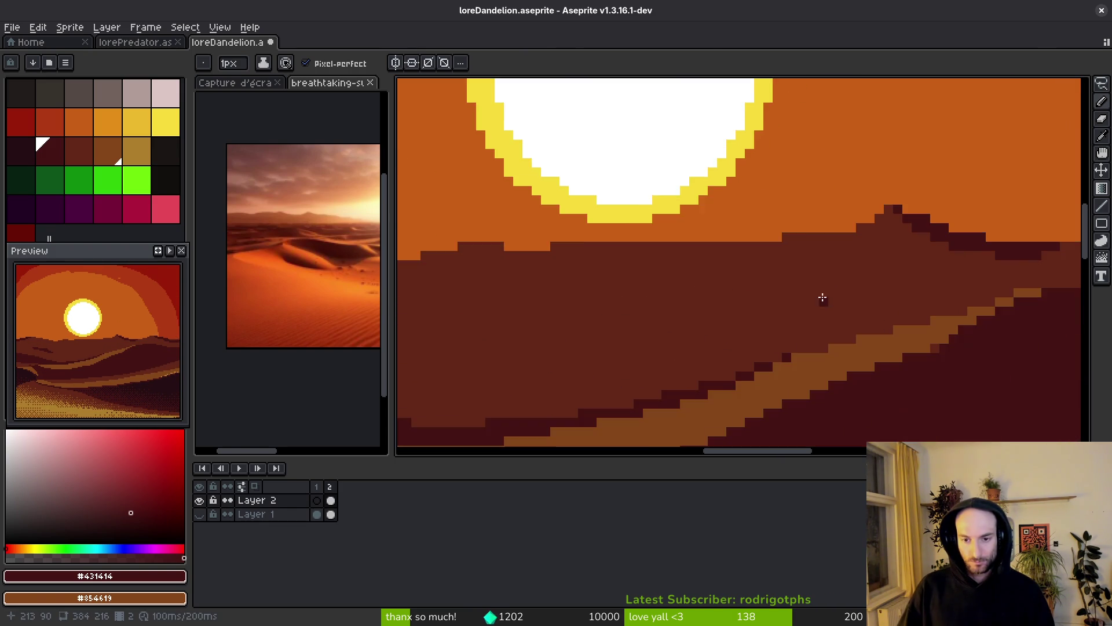
scroll(812, 300, up, 1)
drag(850, 290, 816, 312)
mouse_move(887, 298)
mouse_down()
mouse_move(857, 300)
mouse_move(993, 317)
mouse_up()
- Draw a short dark diagonal dune stroke and fill the gap under the upper dark segment
scroll(958, 350, down, 4)
scroll(953, 362, down, 3)
scroll(945, 345, up, 4)
scroll(927, 333, up, 3)
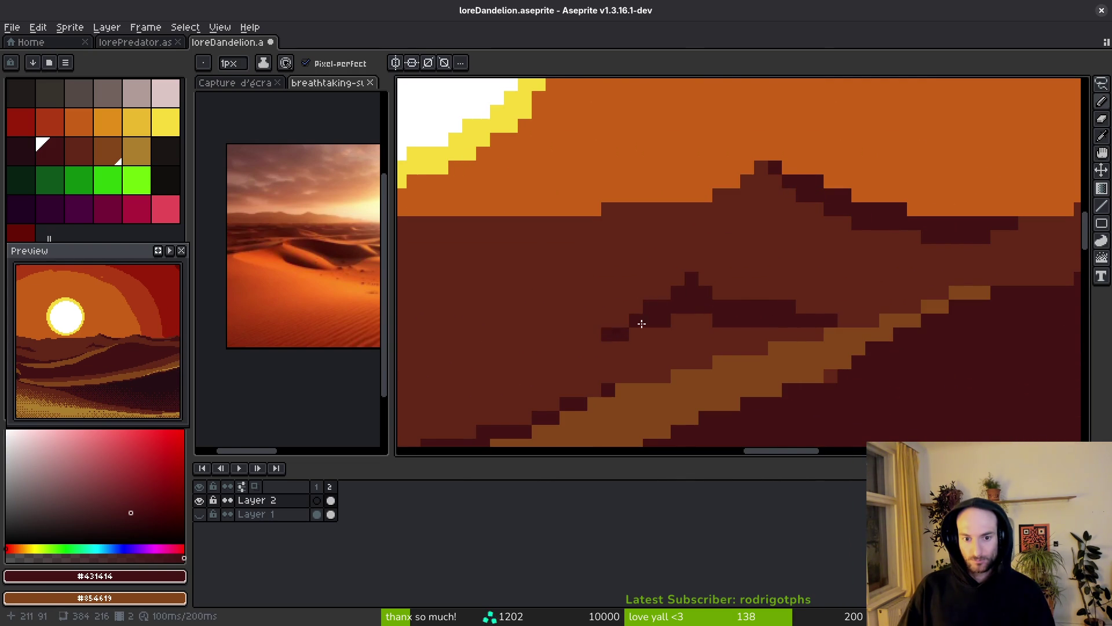
scroll(629, 330, down, 4)
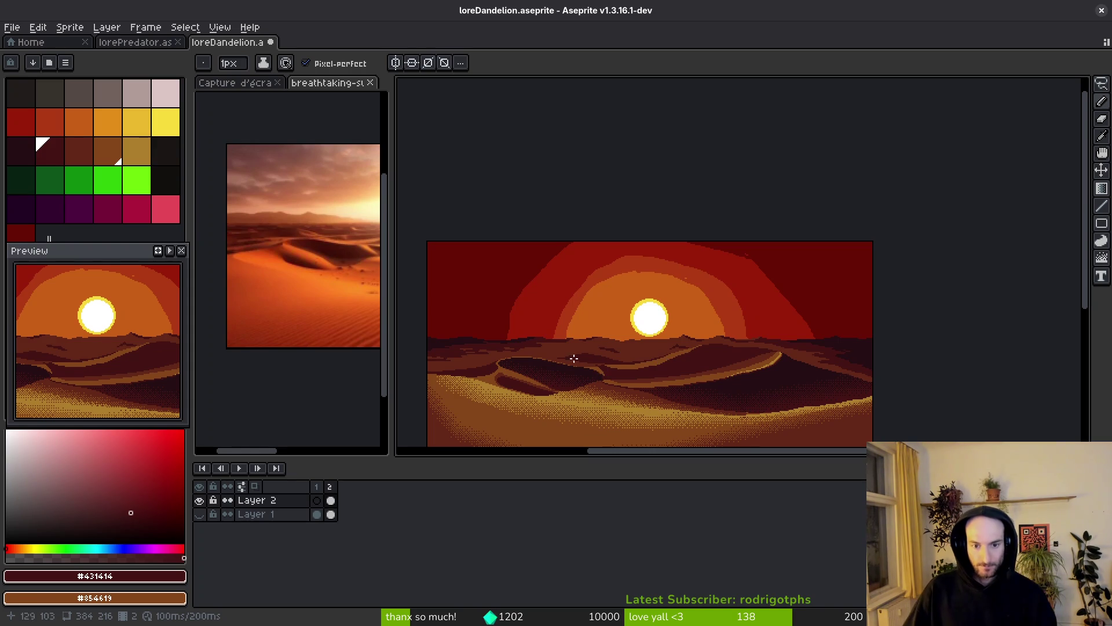
scroll(580, 361, up, 4)
drag(594, 331, 640, 311)
mouse_move(744, 326)
mouse_down()
mouse_move(623, 317)
mouse_move(584, 339)
mouse_up()
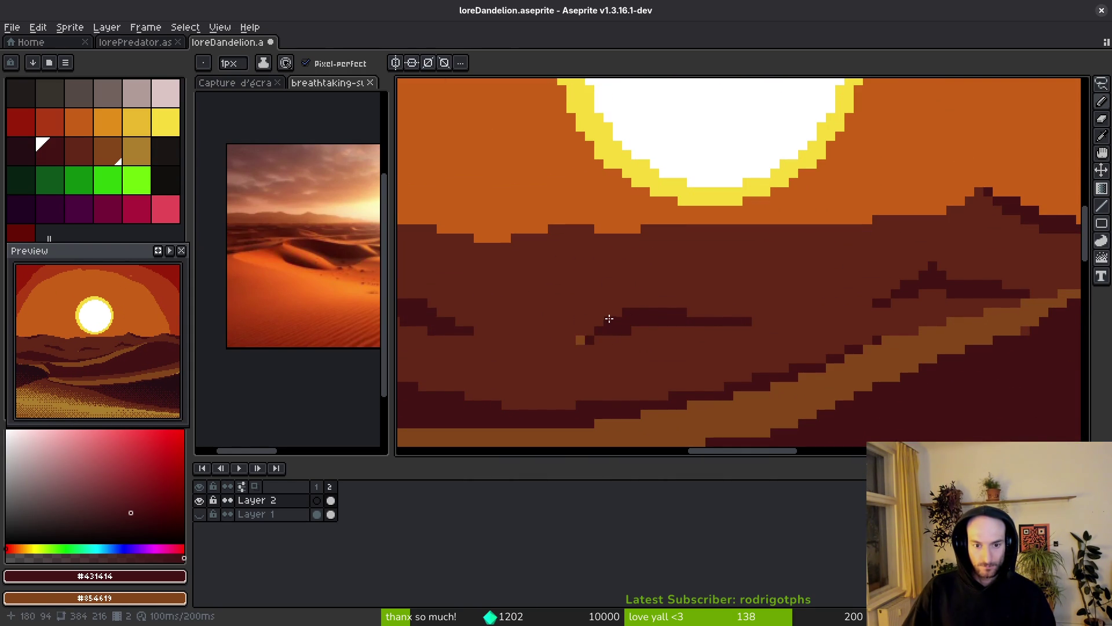
- Pick dark brown #632718 as background colour and add dark strokes stepping down the ridge below the sun
alt+right_click(578, 334)
scroll(613, 345, down, 3)
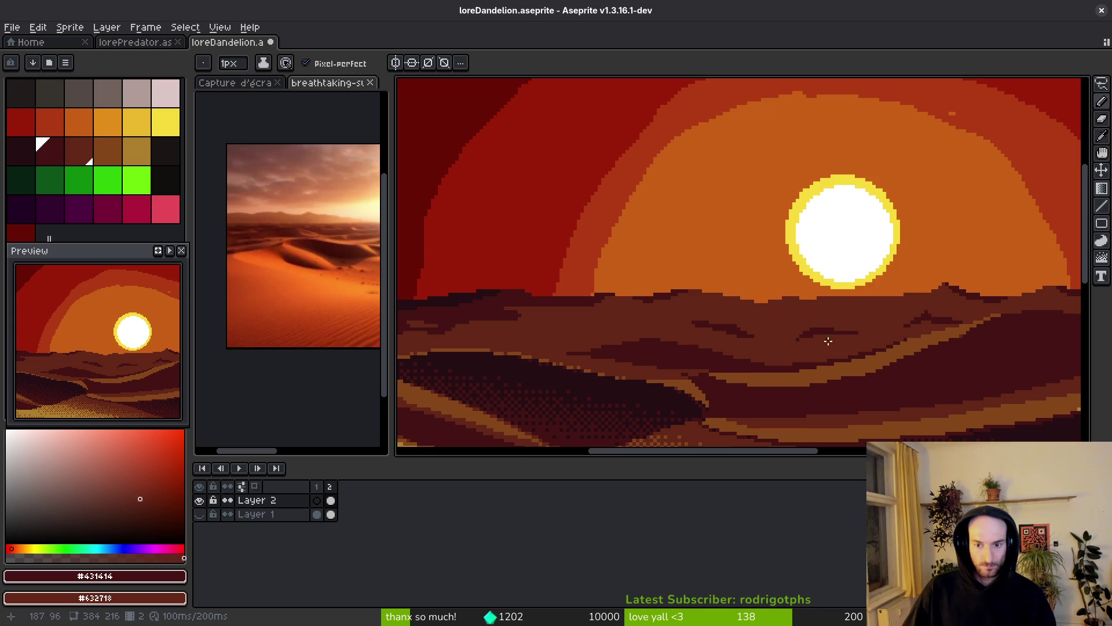
scroll(826, 341, up, 3)
mouse_move(809, 263)
mouse_down()
mouse_move(750, 310)
mouse_move(724, 282)
mouse_move(794, 277)
mouse_up()
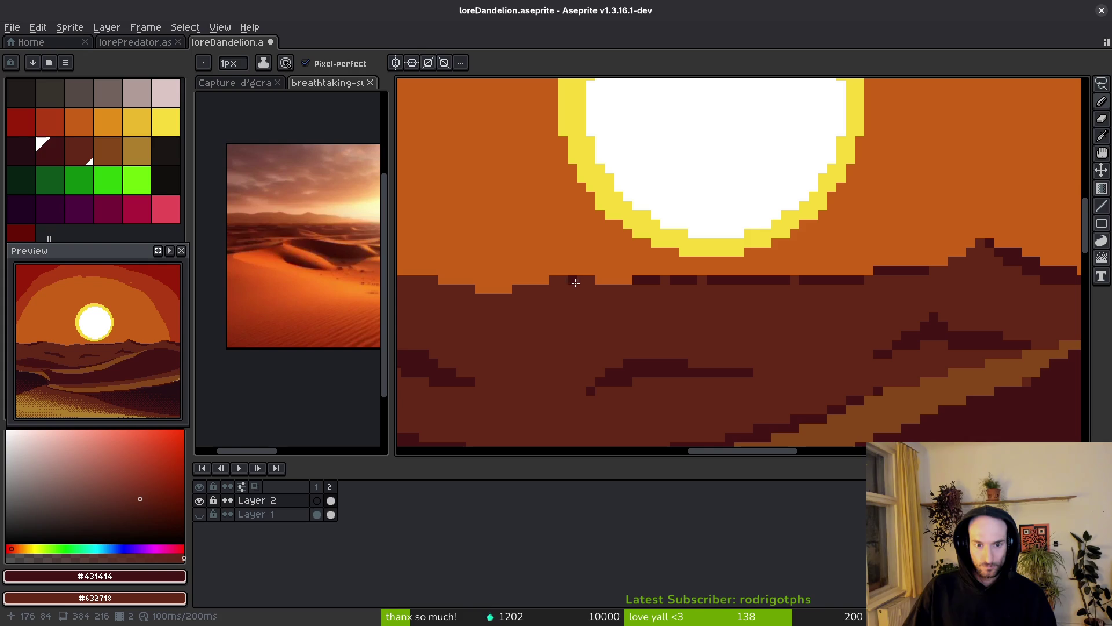
drag(544, 279, 474, 298)
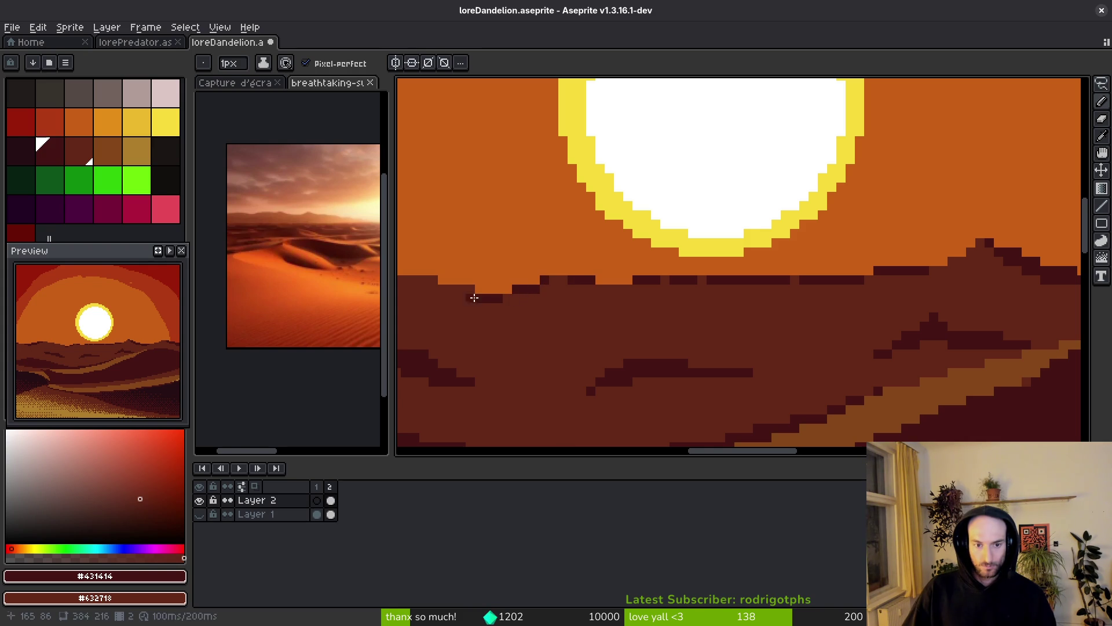
click(513, 299)
click(591, 308)
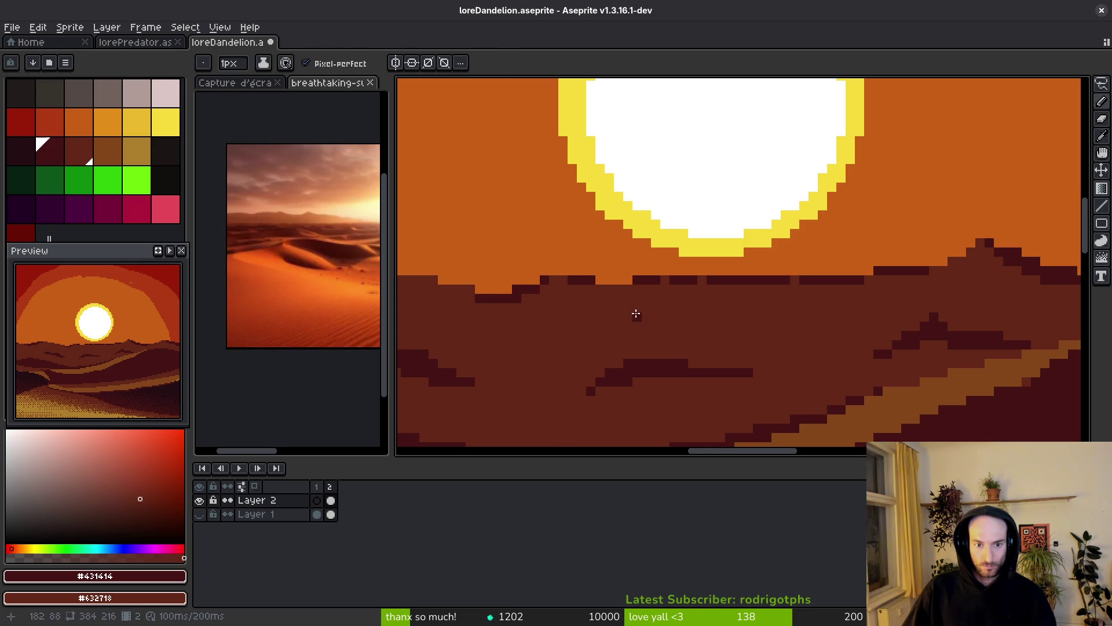
key(ctrl+z)
- Pick brown #854619 from the dunes and flood-fill the dark ridge strips with it
scroll(682, 315, down, 4)
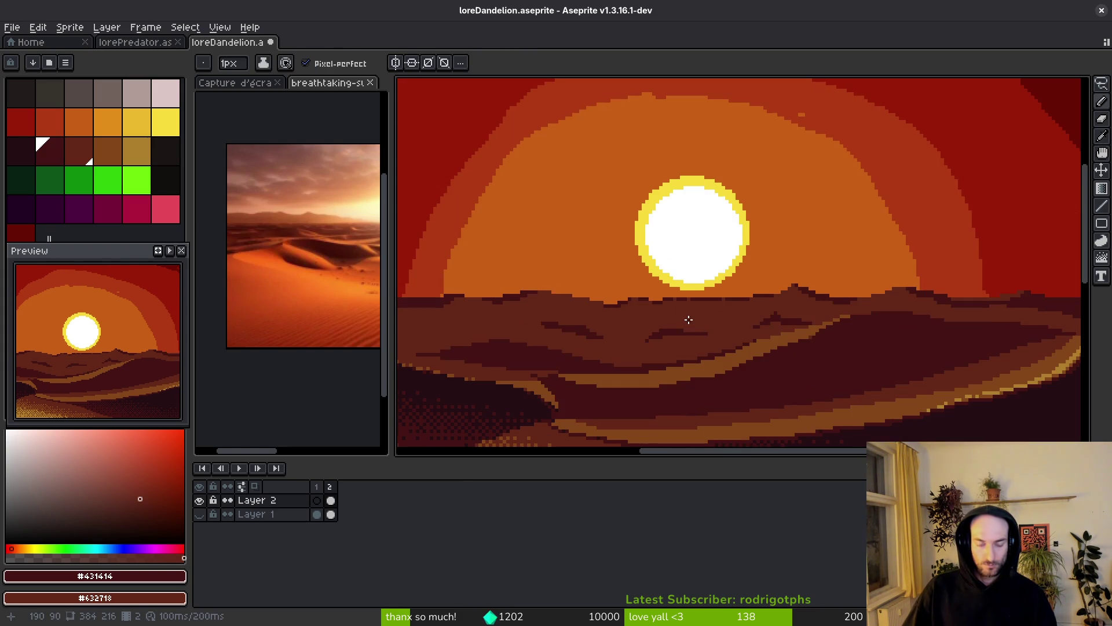
scroll(688, 319, down, 2)
scroll(686, 316, up, 3)
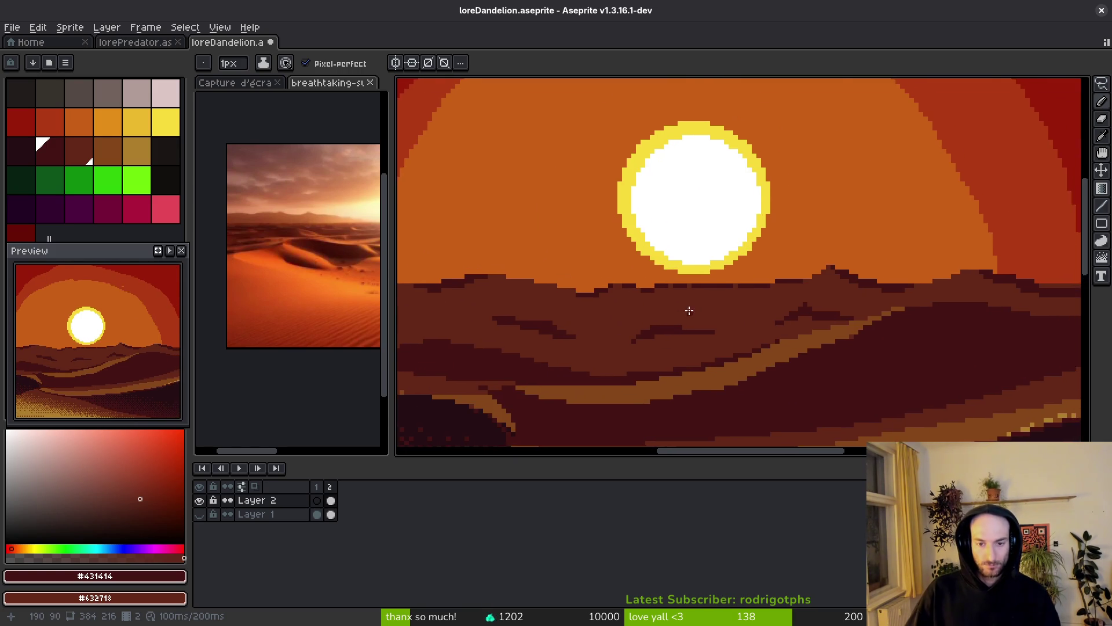
scroll(685, 313, up, 2)
key(alt)
alt+click(906, 396)
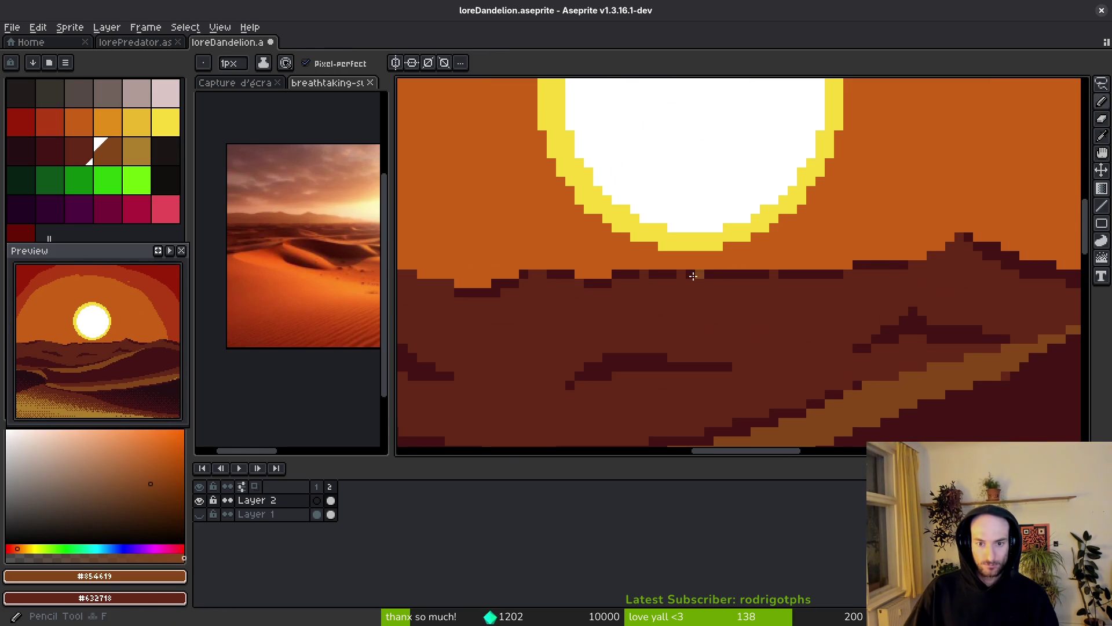
key(g)
click(673, 274)
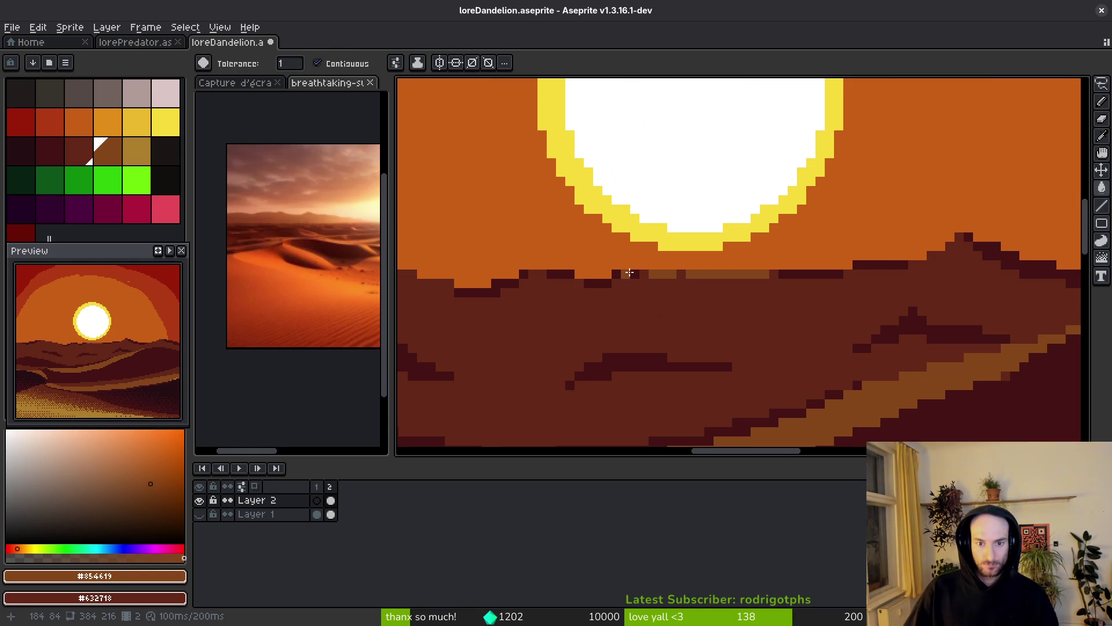
click(556, 272)
click(857, 283)
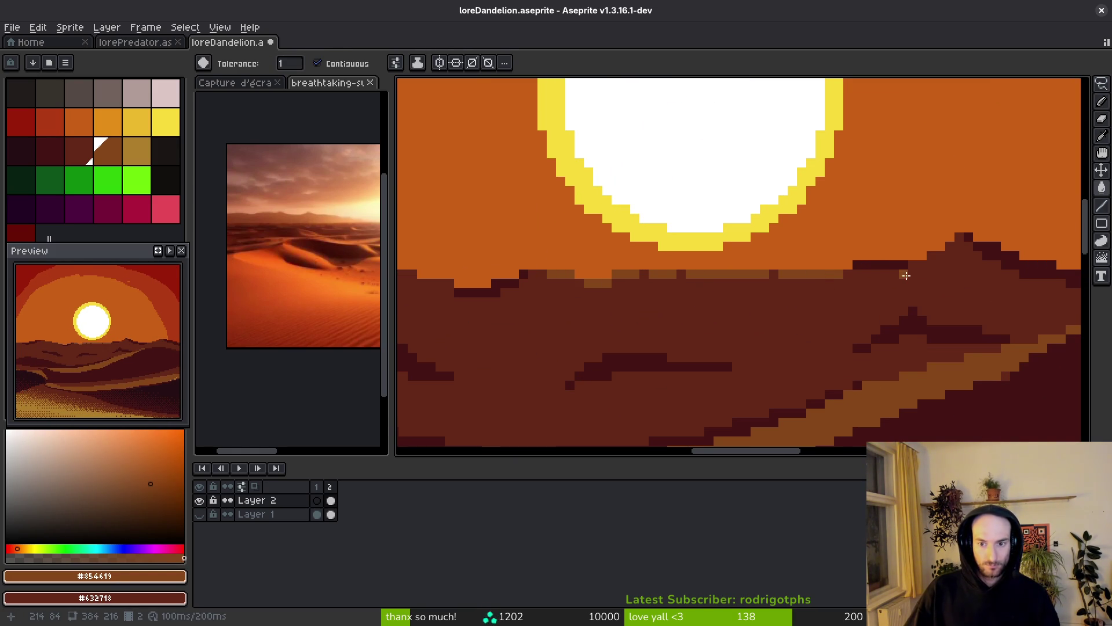
- Pick light tan #ae7e2c from the sand and fill four ridge segments with it
scroll(890, 267, down, 2)
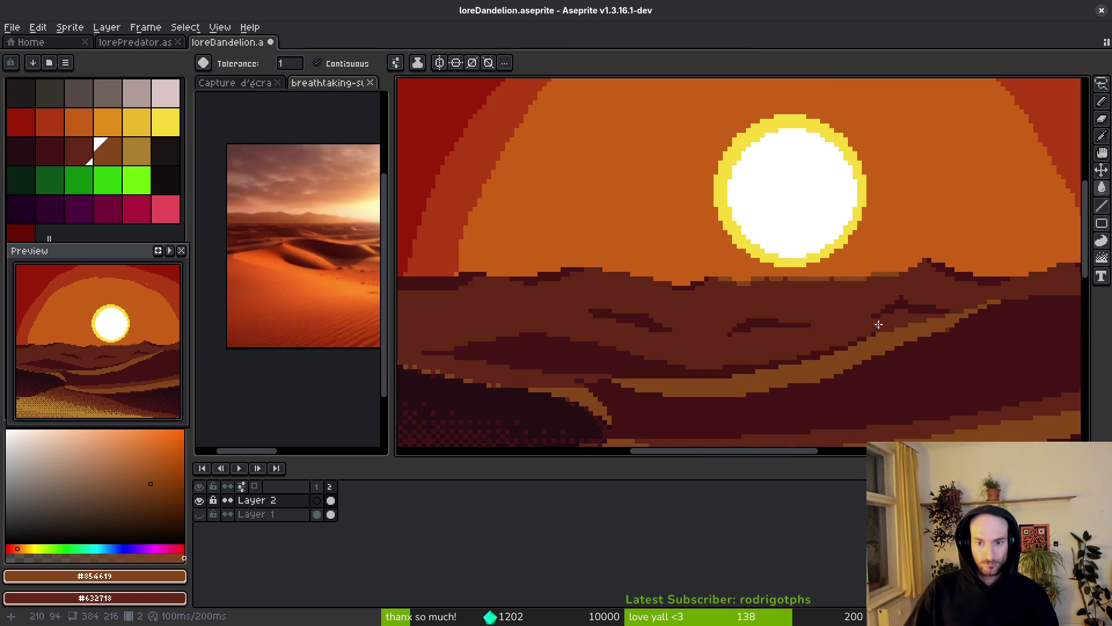
scroll(852, 307, down, 3)
scroll(851, 307, up, 1)
key(i)
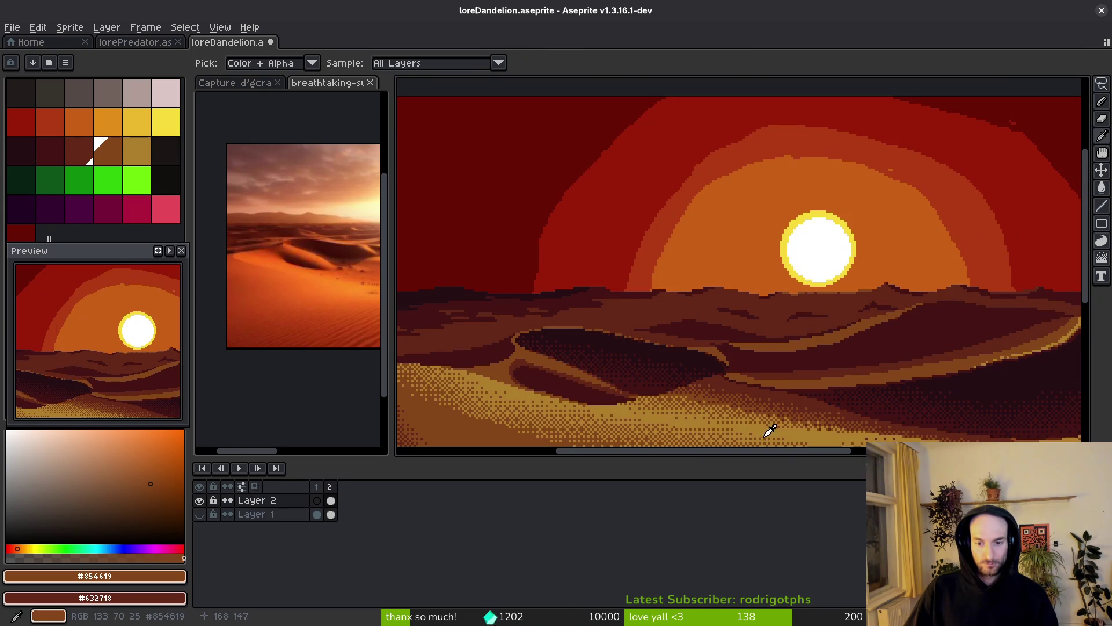
alt+click(773, 429)
scroll(879, 369, up, 2)
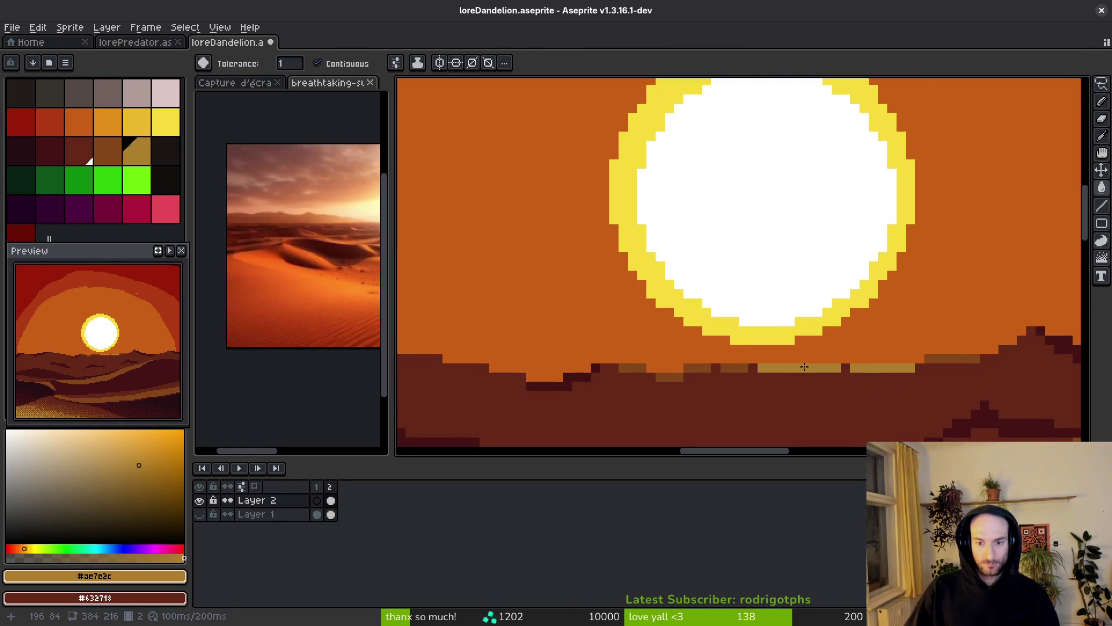
click(742, 367)
click(695, 368)
click(669, 377)
click(631, 367)
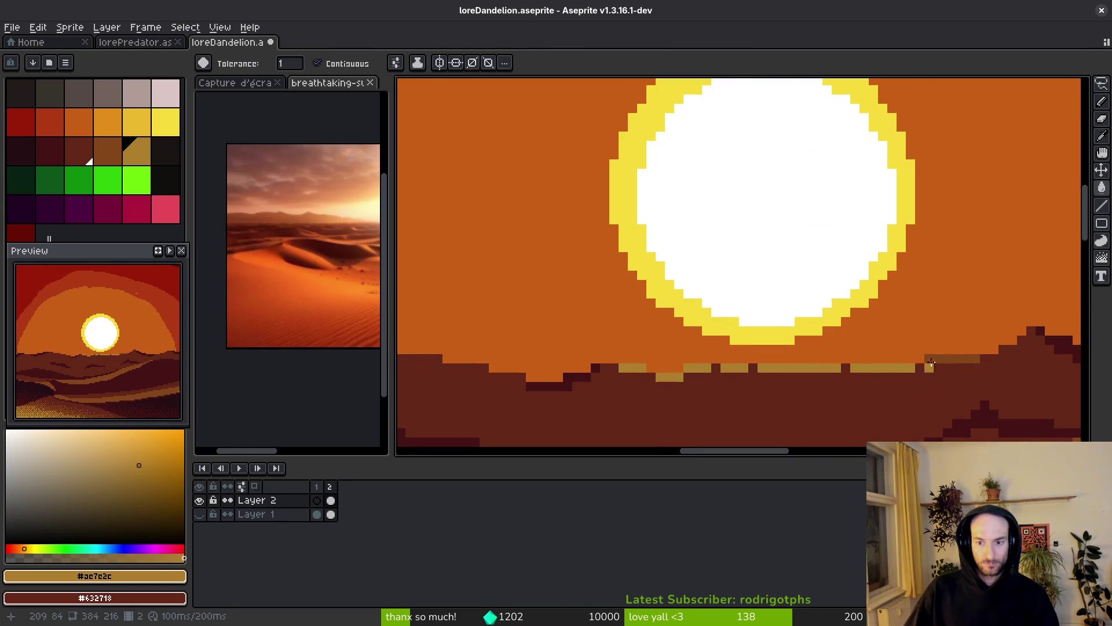
- Pencil tan highlight pixels up the dune peak and along the dune edge
key(b)
scroll(1047, 369, up, 1)
drag(918, 327, 951, 310)
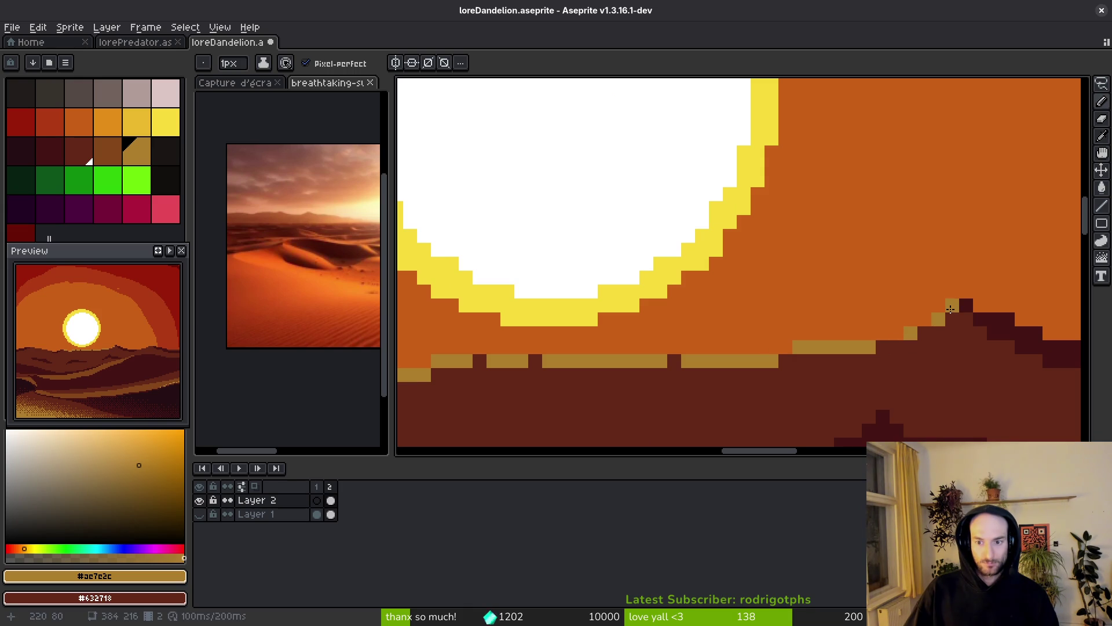
click(951, 307)
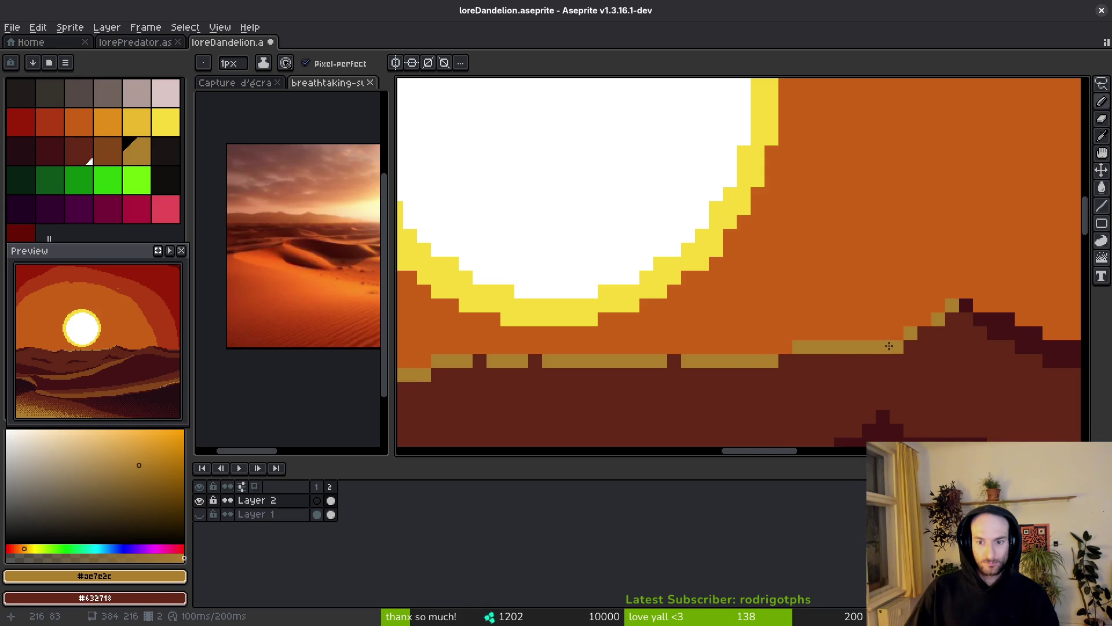
scroll(889, 345, down, 10)
scroll(847, 366, up, 8)
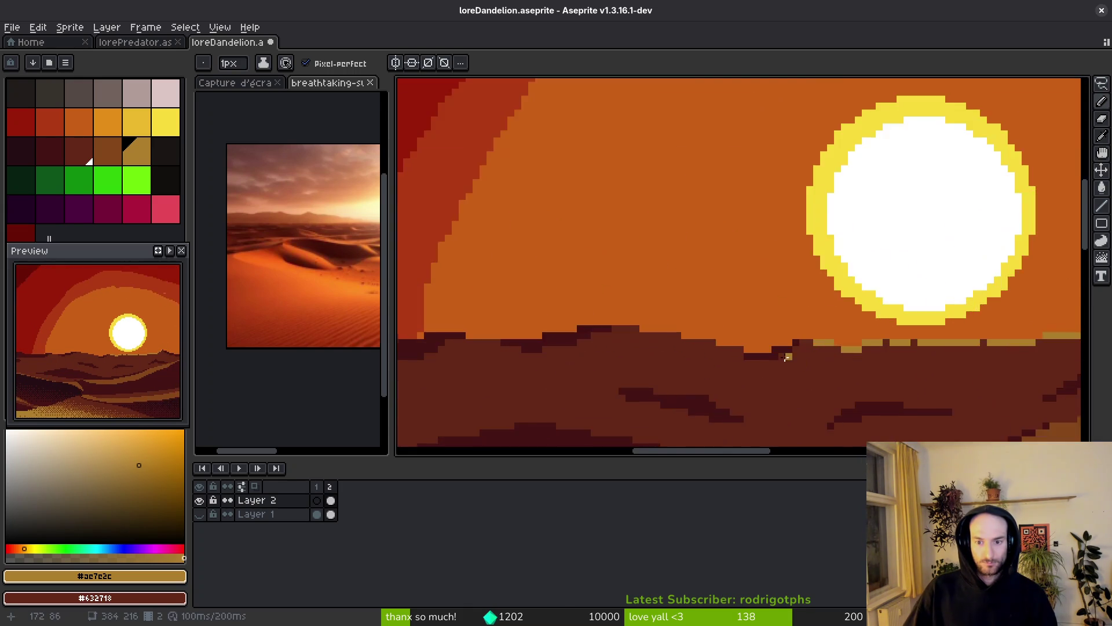
click(630, 335)
click(575, 313)
mouse_move(574, 313)
mouse_down()
mouse_move(536, 316)
mouse_move(731, 336)
mouse_up()
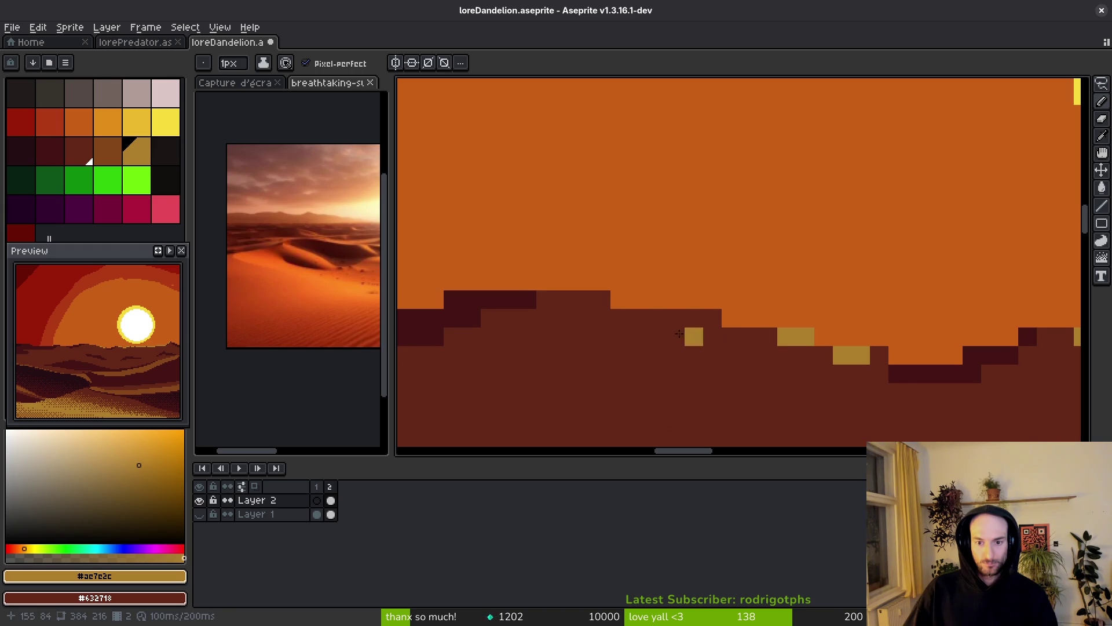
click(601, 300)
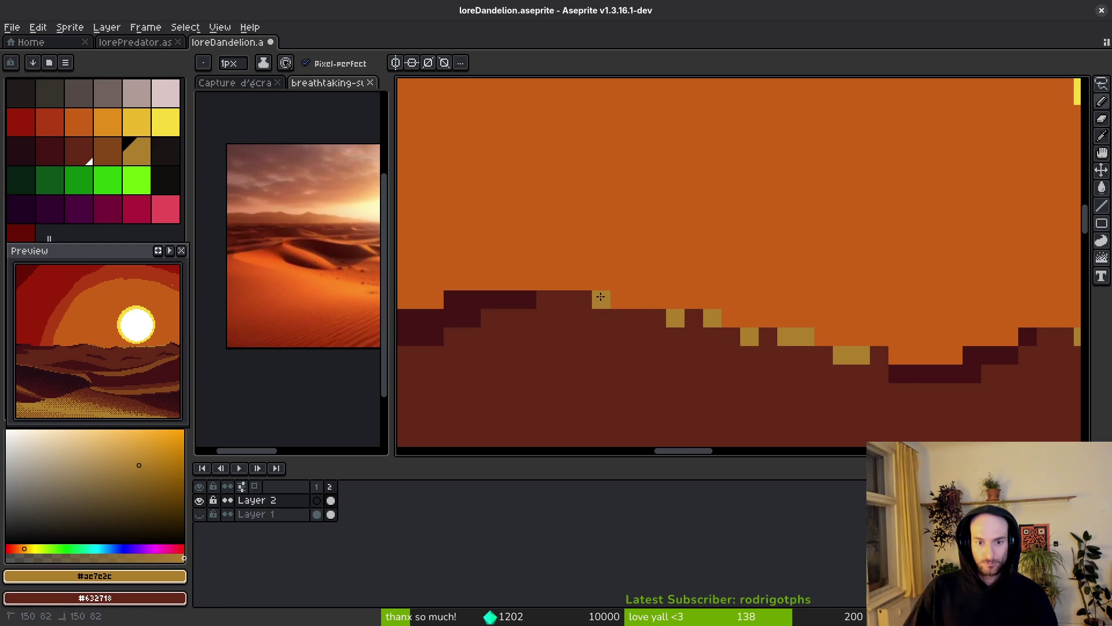
- Add a couple of tan pixels on the far ridge line
scroll(589, 307, down, 4)
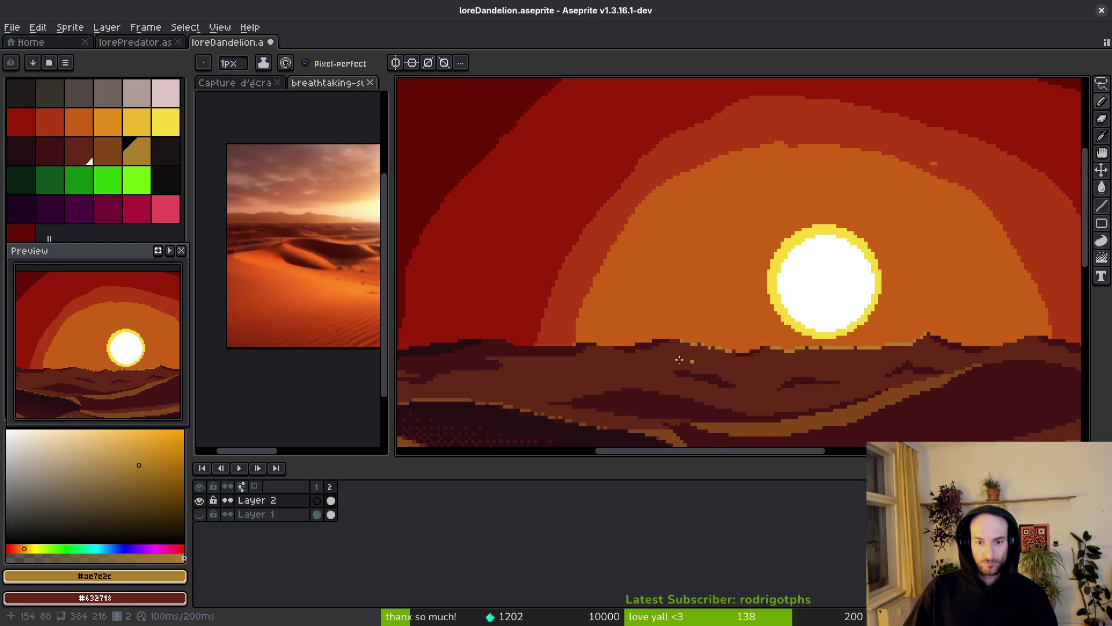
scroll(921, 359, up, 3)
scroll(921, 359, up, 2)
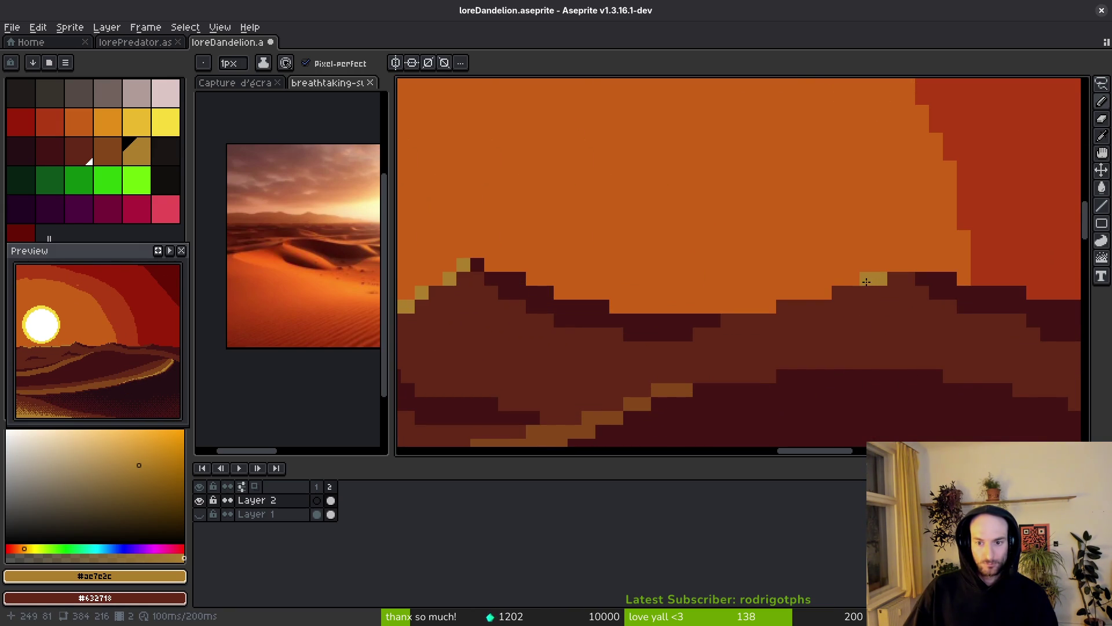
click(792, 306)
scroll(792, 307, down, 1)
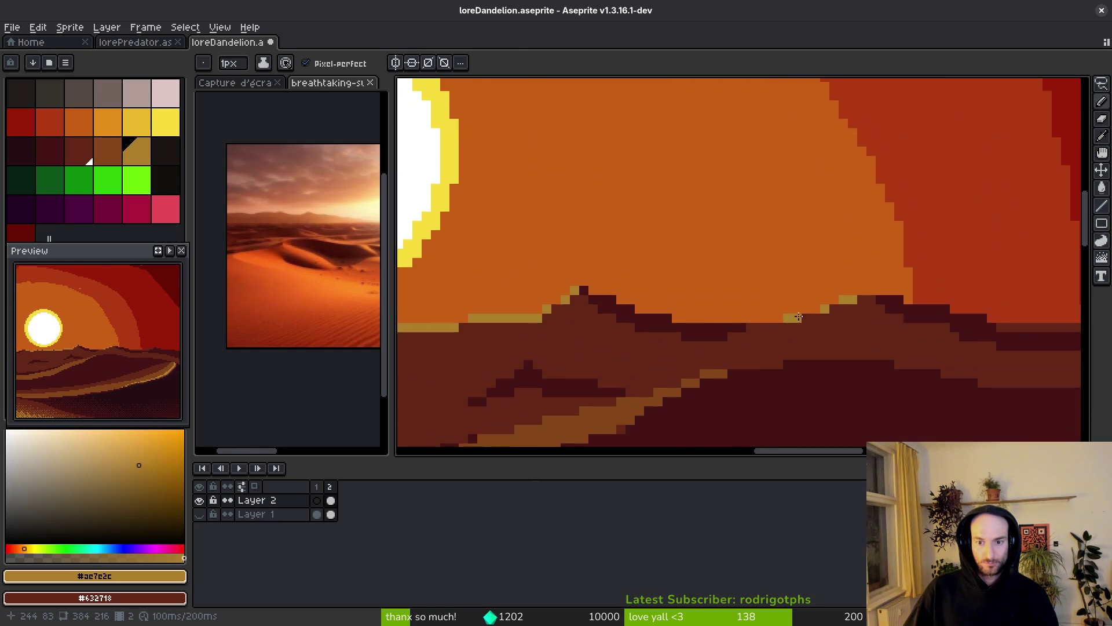
click(794, 318)
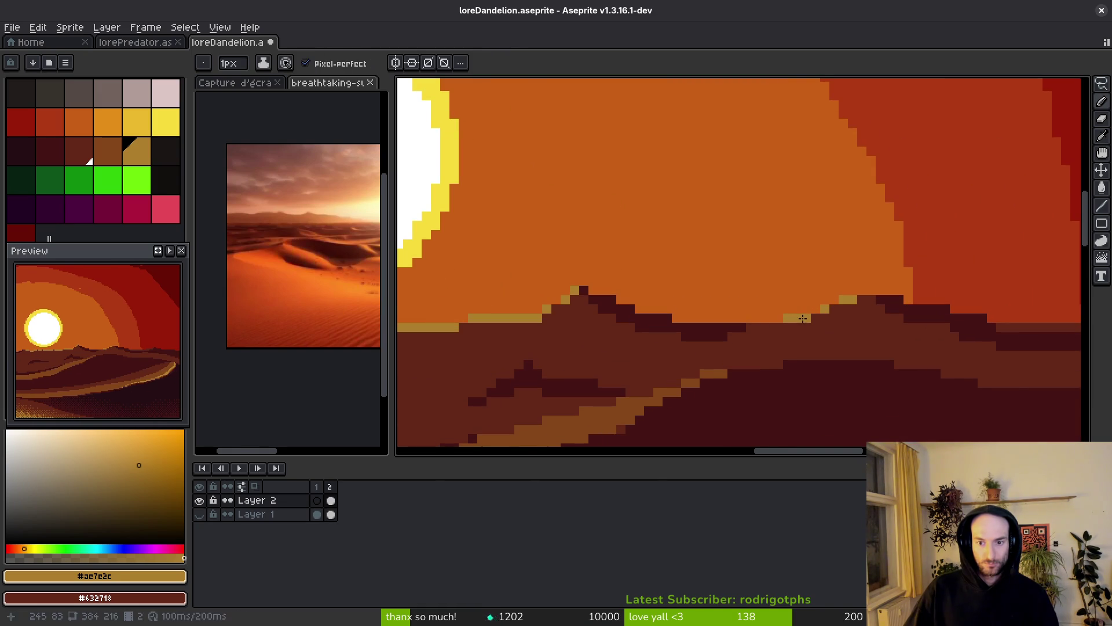
scroll(813, 338, down, 1)
scroll(793, 346, down, 2)
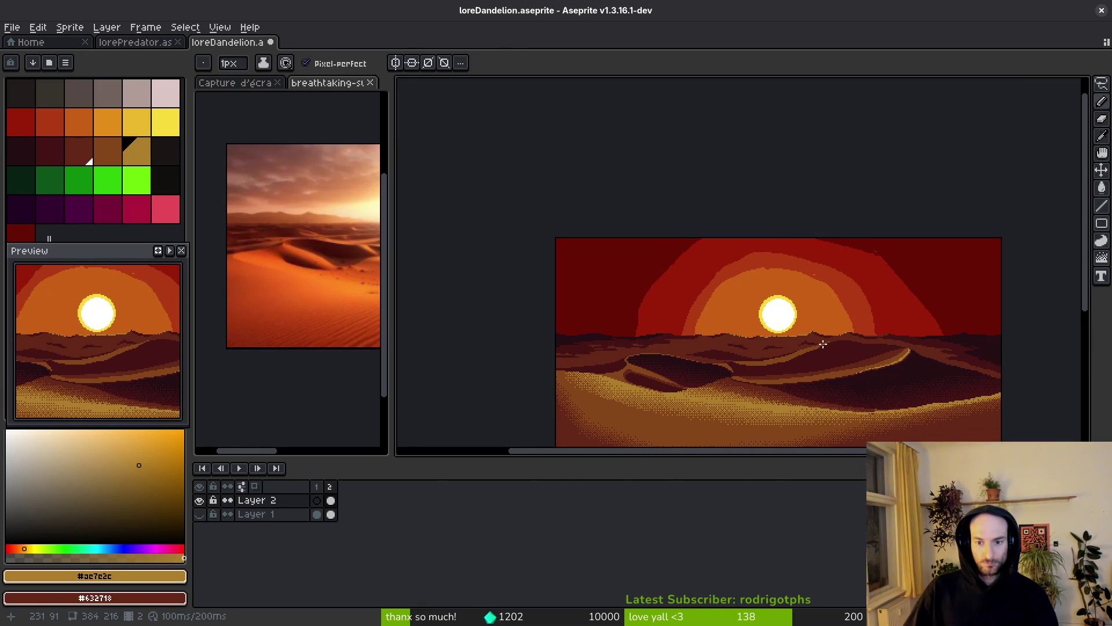
scroll(738, 344, up, 6)
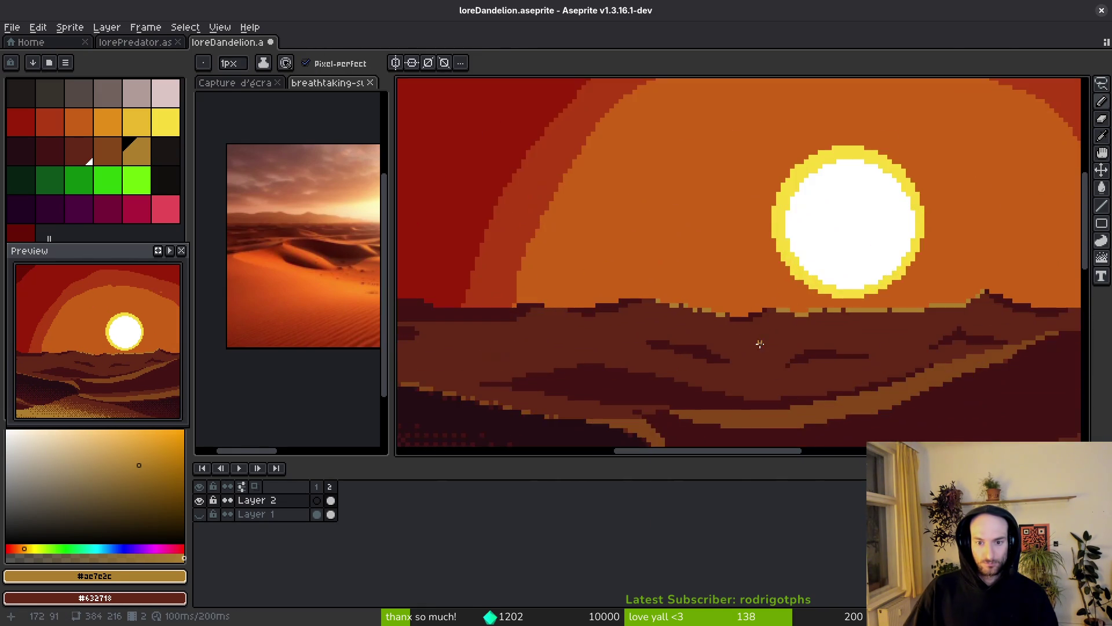
- Draw gold highlight pixels along the diagonal and horizontal inner dune crests
drag(709, 353, 737, 373)
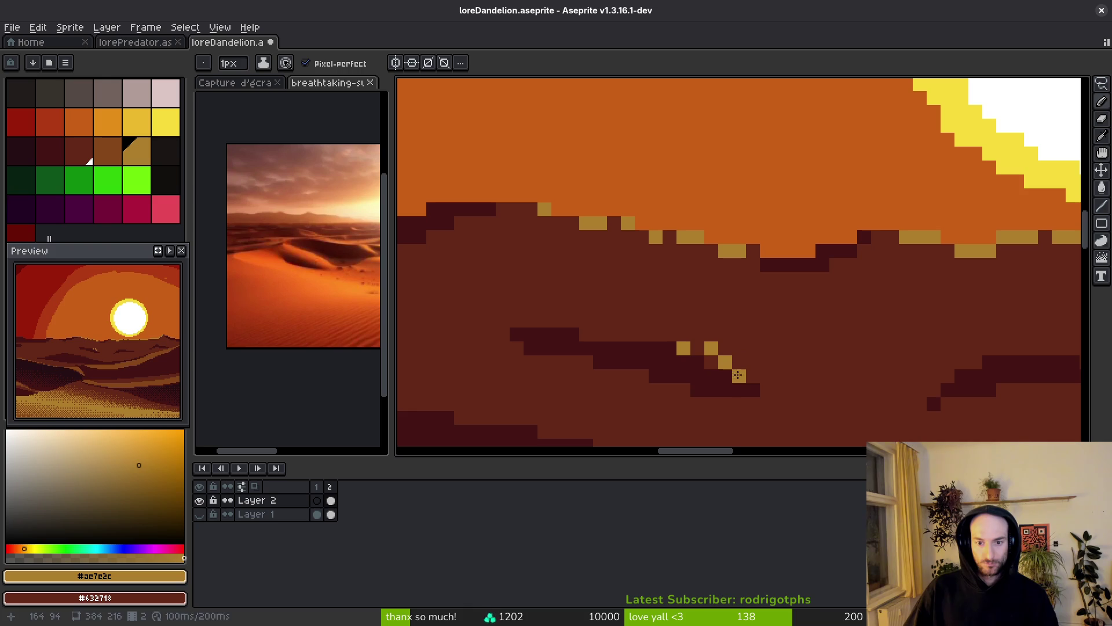
drag(637, 332, 597, 320)
click(546, 317)
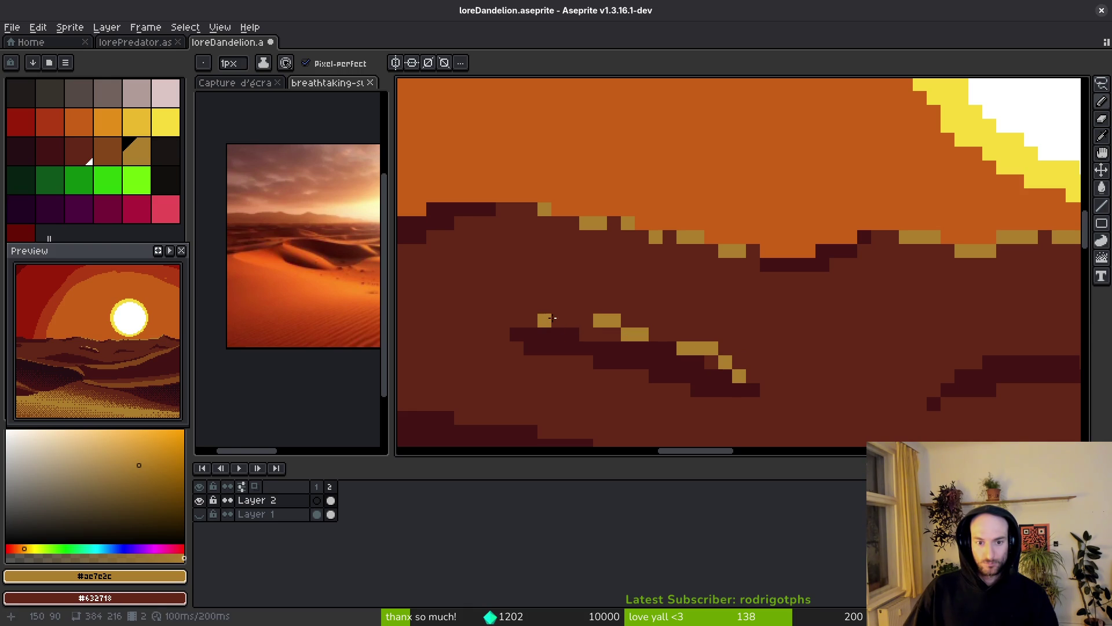
scroll(1009, 368, right, 3)
click(772, 363)
click(758, 377)
mouse_move(793, 352)
mouse_down()
mouse_move(819, 335)
mouse_move(886, 336)
mouse_up()
click(920, 348)
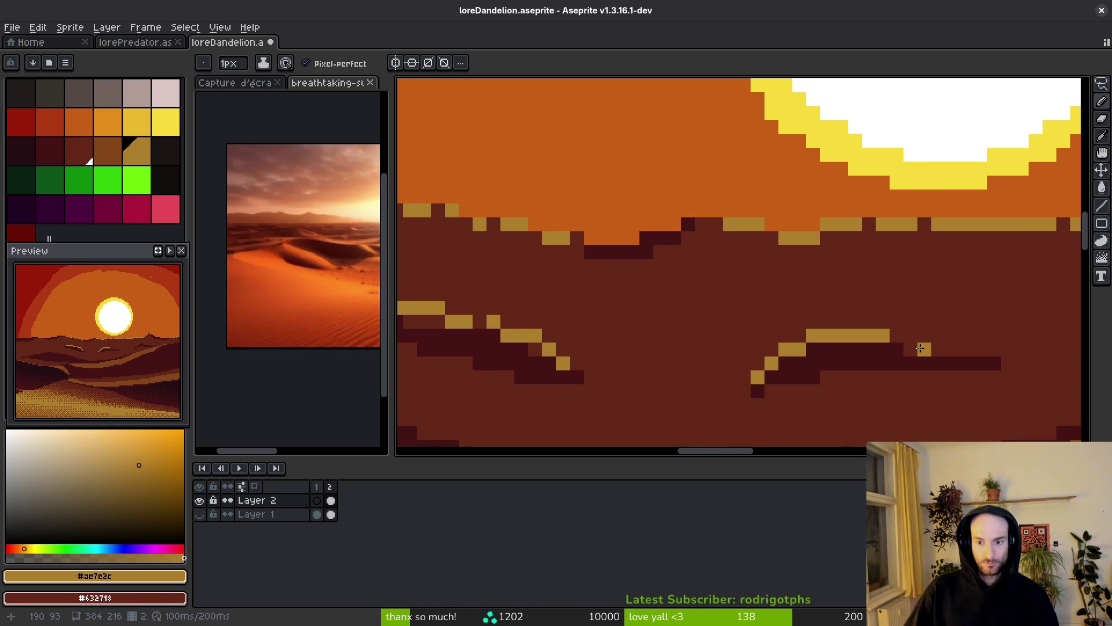
click(966, 350)
- Extend the gold crest run leftward and draw a diagonal gold line down another crest
scroll(964, 348, down, 10)
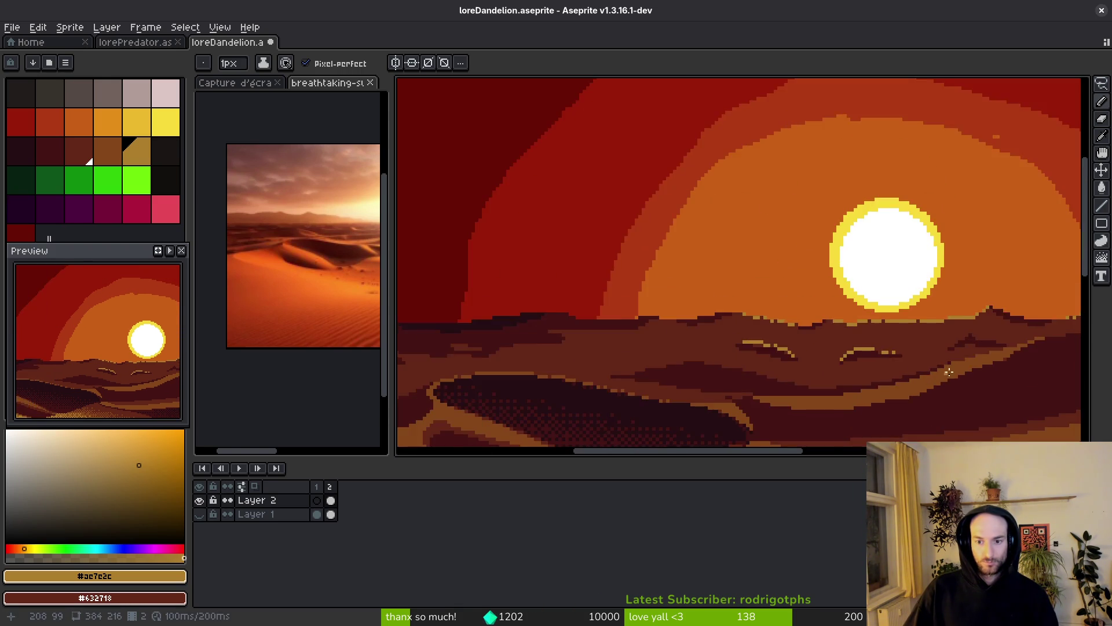
scroll(590, 311, up, 10)
click(558, 311)
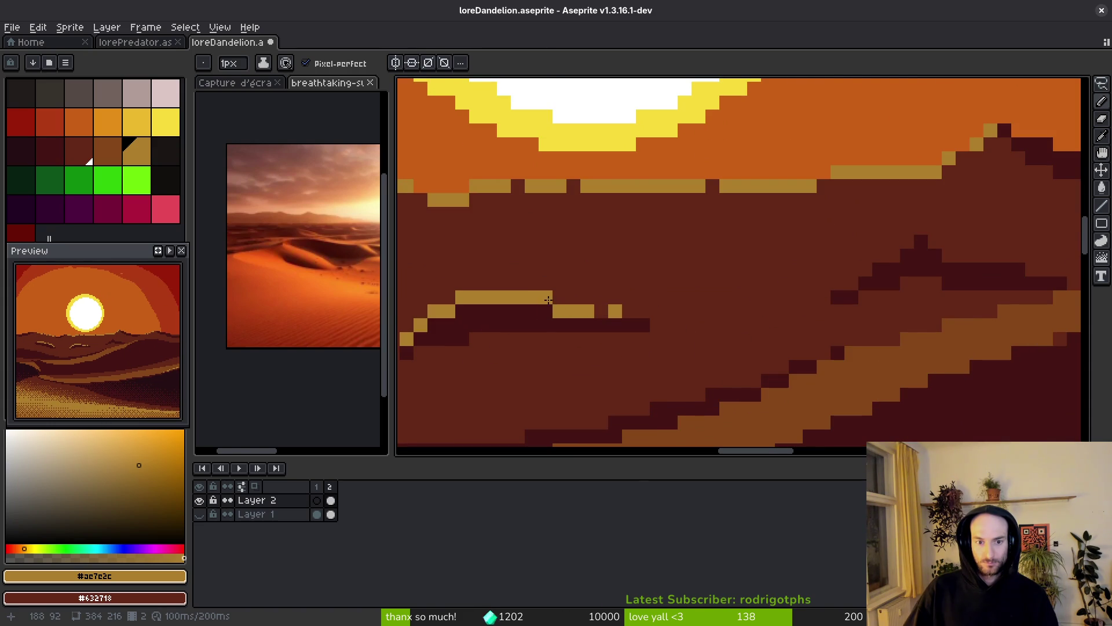
scroll(762, 331, right, 5)
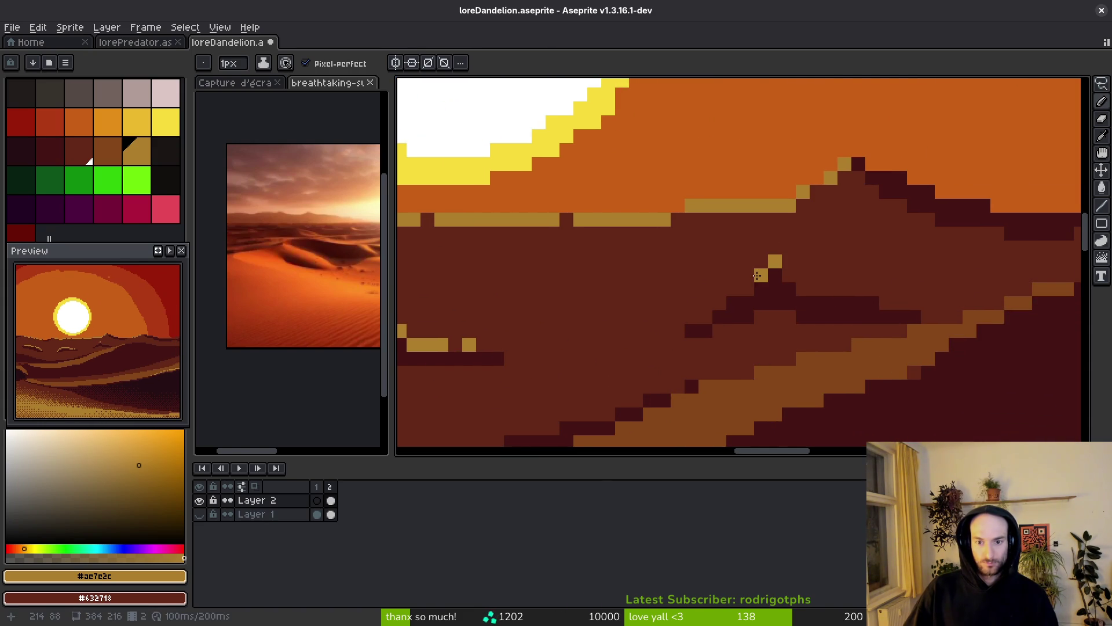
drag(750, 290, 689, 330)
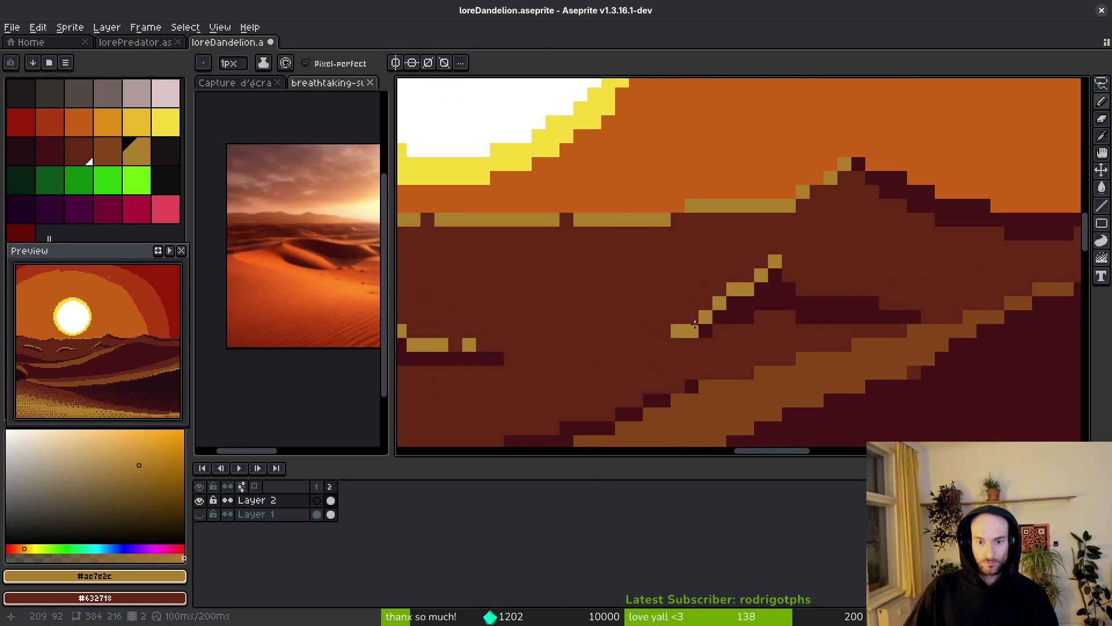
scroll(702, 345, down, 4)
scroll(702, 346, down, 2)
scroll(745, 311, up, 4)
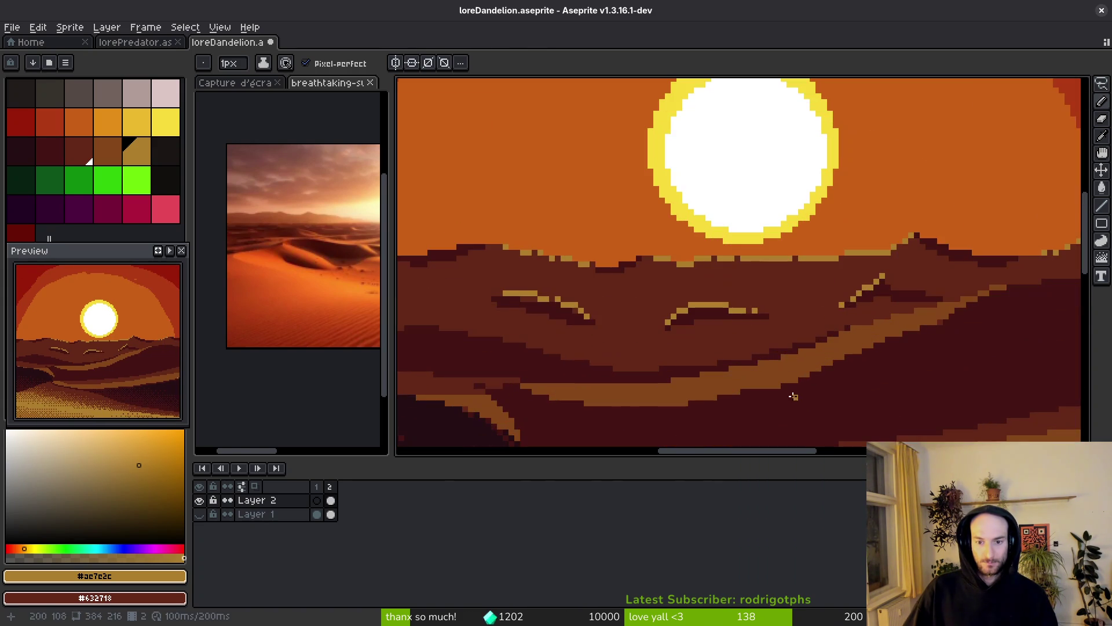
- Select mid brown #854619 and bucket-fill gold crest pixels, undoing an accidental whole-dune fill
key(9)
key(g)
click(684, 299)
click(730, 309)
click(758, 308)
click(765, 304)
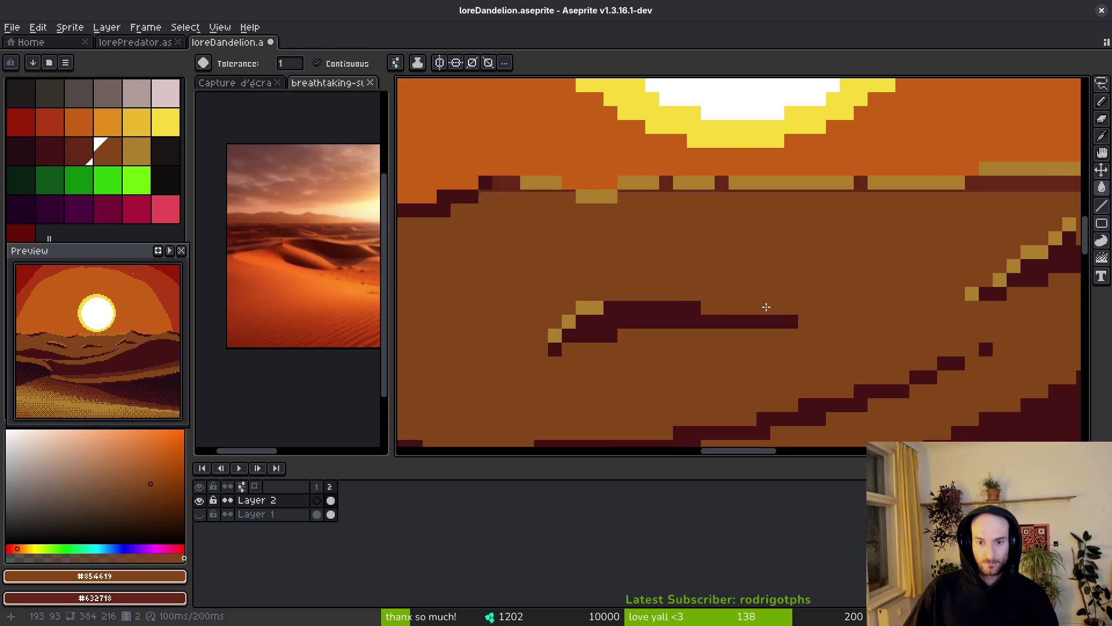
key(ctrl+z)
scroll(841, 329, up, 1)
scroll(841, 329, up, 1)
- Recolour the remaining gold crest pixels, including the long crest bar, to brown #854619
click(953, 273)
click(976, 257)
click(1026, 217)
click(896, 311)
scroll(732, 360, left, 5)
click(788, 334)
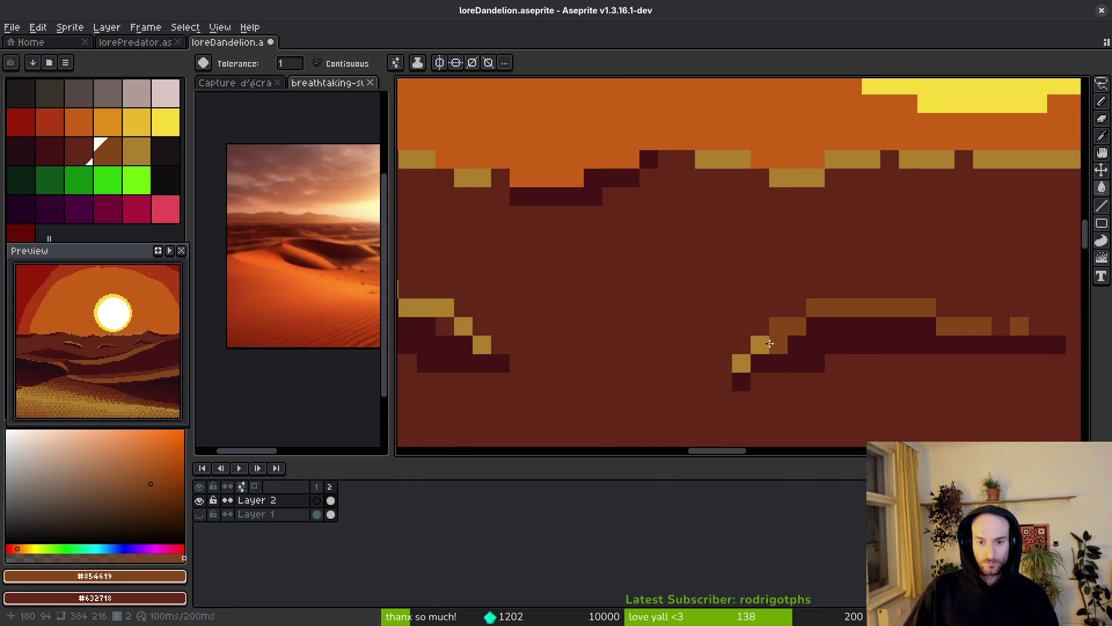
scroll(867, 351, left, 3)
click(702, 311)
click(665, 311)
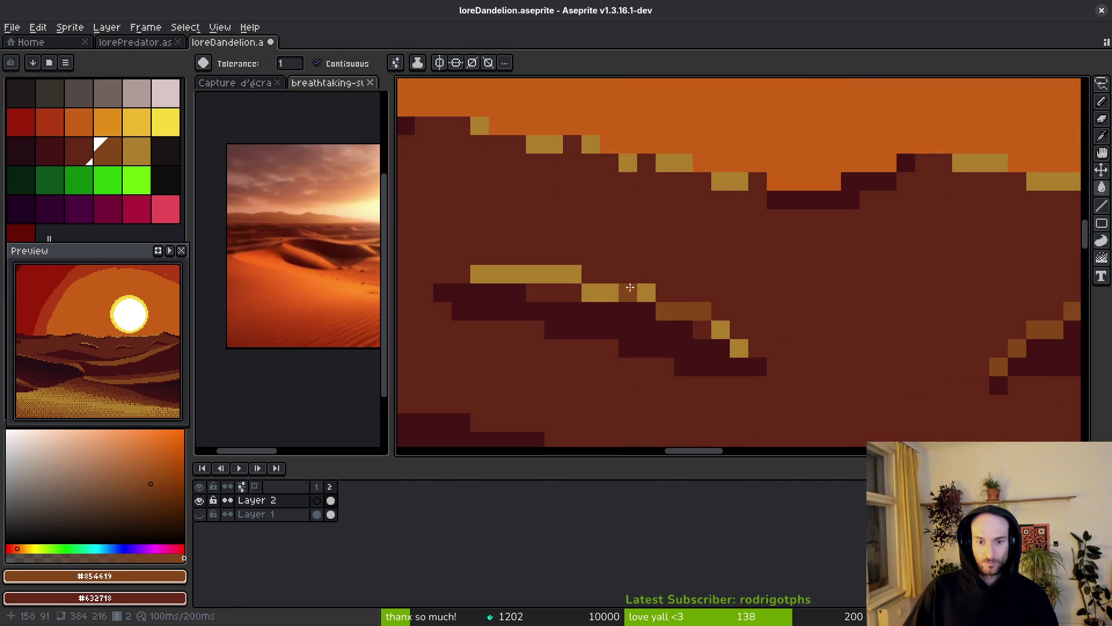
click(600, 292)
click(647, 292)
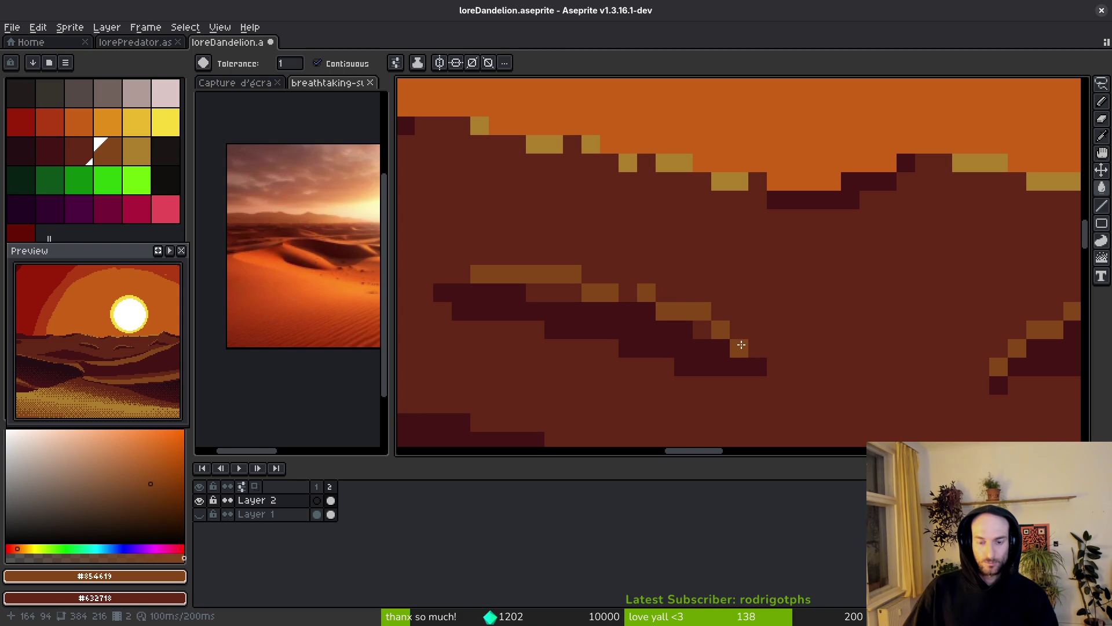
scroll(741, 344, down, 6)
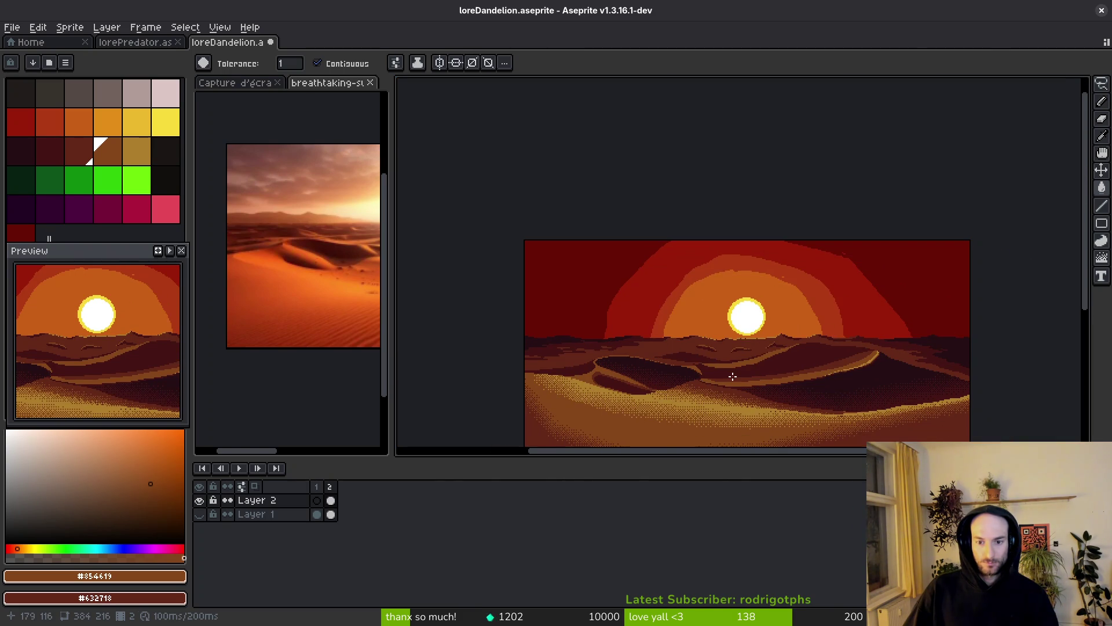
scroll(735, 377, up, 5)
key(q)
mouse_move(675, 261)
mouse_down()
mouse_move(559, 255)
mouse_move(675, 263)
mouse_move(693, 315)
mouse_up()
- Drop the selected dune piece lower and fill the exposed hole with dark brown #632718
alt+click(695, 316)
key(g)
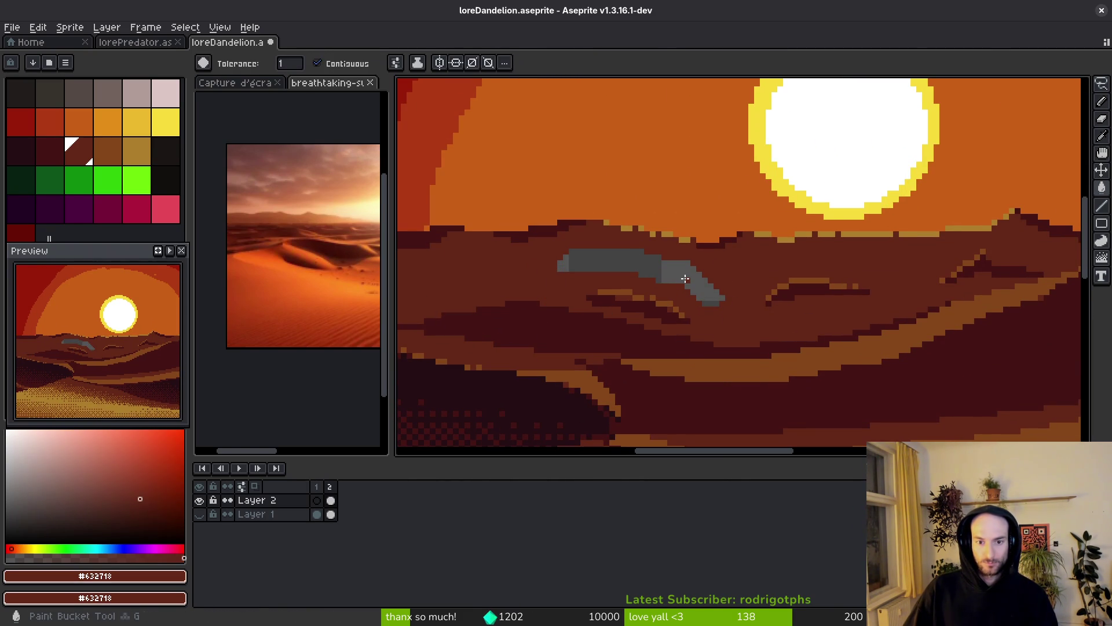
click(686, 276)
scroll(687, 276, down, 5)
scroll(701, 296, up, 5)
- Lasso another dune area to shift and fill the grey hole with dark brown
key(q)
mouse_move(617, 283)
mouse_down()
mouse_move(544, 267)
mouse_move(566, 304)
mouse_move(614, 295)
mouse_move(675, 318)
mouse_up()
key(g)
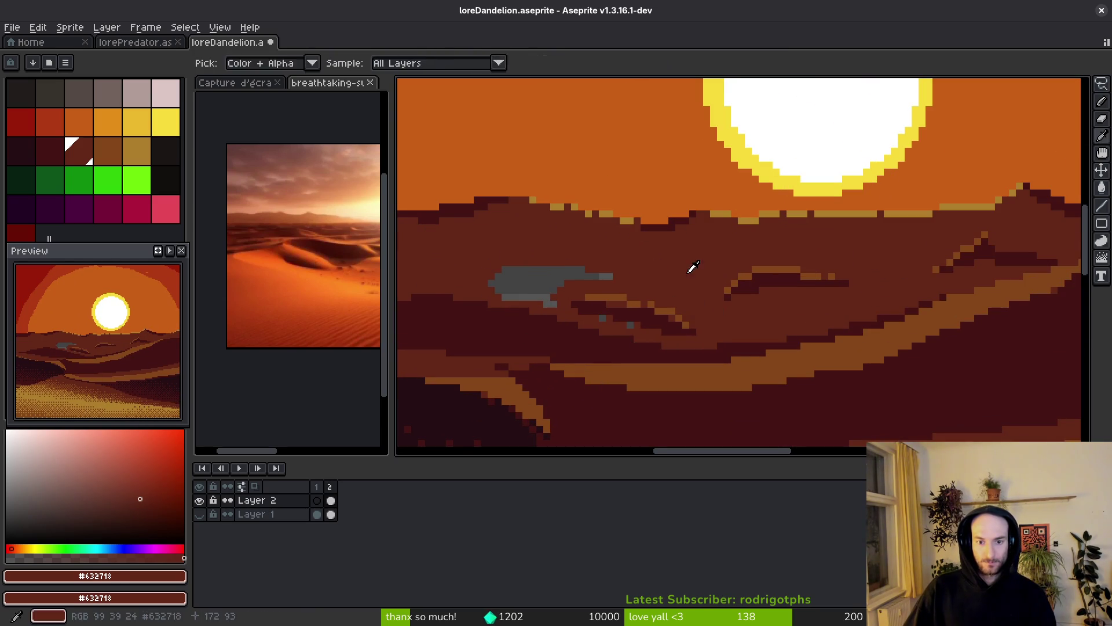
scroll(545, 285, up, 2)
click(545, 285)
- Fill the two remaining stray grey pixels on the dunes with brown
scroll(545, 285, up, 1)
click(695, 370)
click(770, 384)
scroll(782, 373, down, 3)
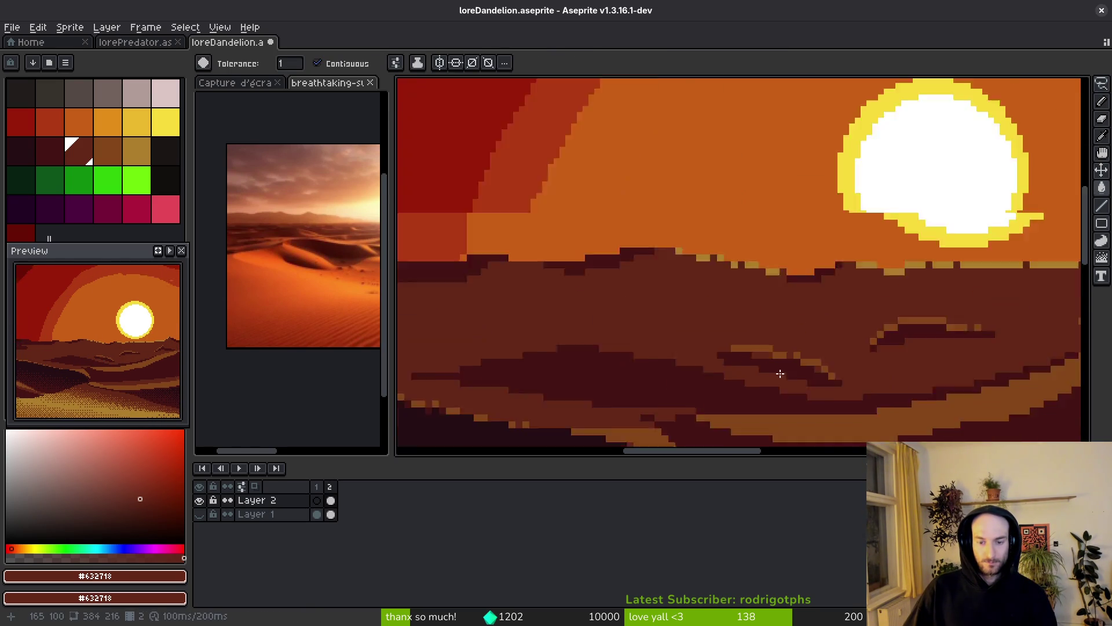
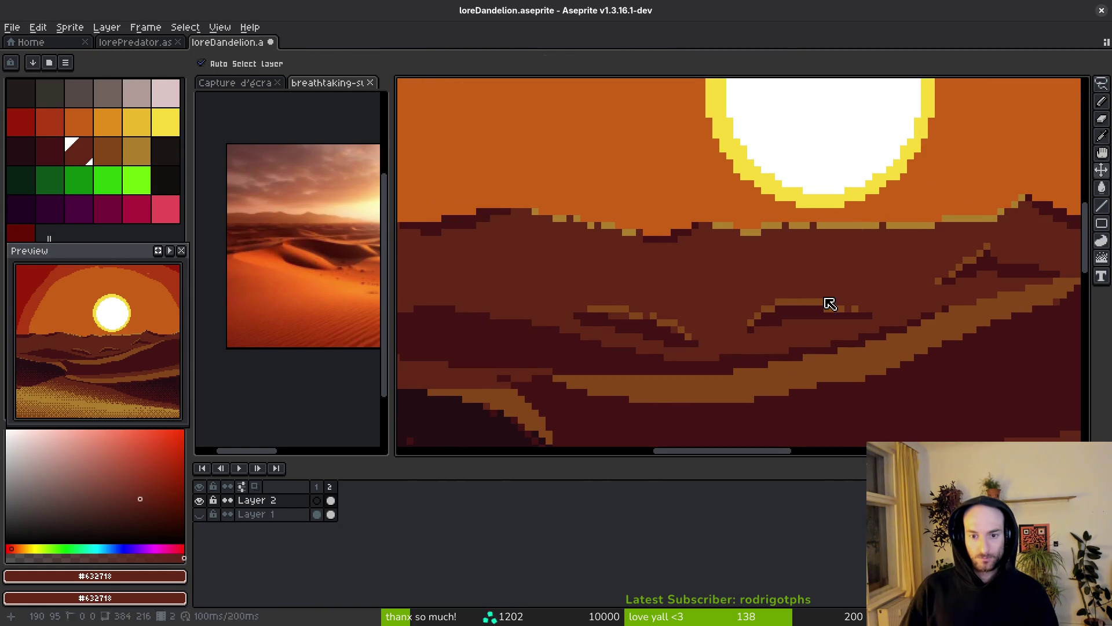
- Fill the leftover grey patch with brown, undo the last transformation, and save the artwork
key(ctrl+s)
key(ctrl+z)
key(ctrl+z)
key(ctrl+z)
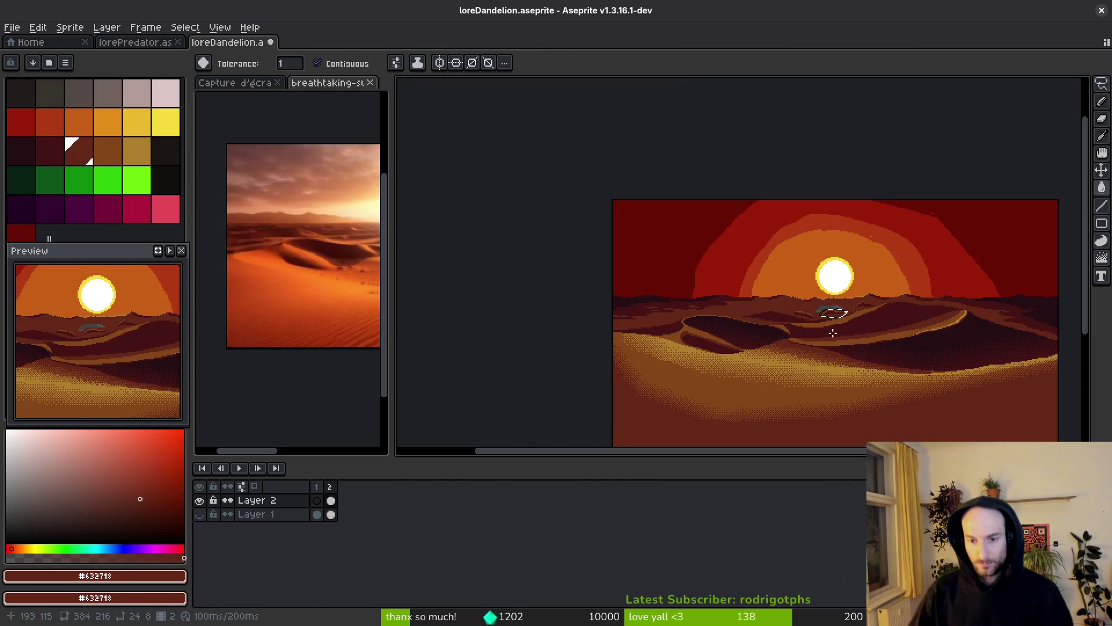
key(ctrl+s)
- Sample the dark dune shade #431414 and draw a staircase stroke on the dunes
scroll(744, 307, up, 4)
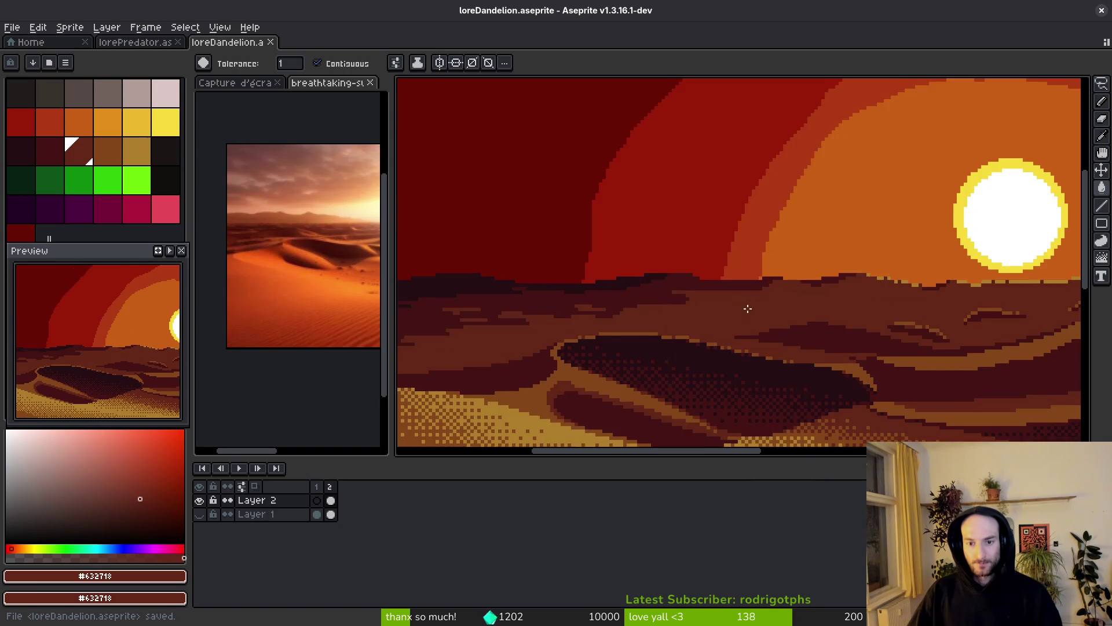
key(i)
click(551, 248)
key(b)
scroll(544, 261, up, 2)
drag(541, 255, 614, 242)
mouse_move(614, 242)
mouse_down()
mouse_move(490, 223)
mouse_move(568, 266)
mouse_move(683, 278)
mouse_move(610, 278)
mouse_up()
- Add more dark #431414 streaks across the middle and right-hand dunes, undoing the last one
click(792, 313)
drag(792, 313, 618, 335)
mouse_move(745, 309)
mouse_down()
mouse_move(919, 280)
mouse_move(725, 297)
mouse_move(762, 328)
mouse_move(794, 300)
mouse_up()
mouse_move(710, 278)
mouse_down()
mouse_move(833, 317)
mouse_move(836, 330)
mouse_move(650, 335)
mouse_move(645, 350)
mouse_move(686, 321)
mouse_move(710, 330)
mouse_move(640, 318)
mouse_move(622, 352)
mouse_up()
scroll(543, 359, left, 3)
scroll(598, 298, left, 3)
mouse_move(687, 269)
mouse_down()
mouse_move(543, 268)
mouse_move(589, 316)
mouse_up()
scroll(735, 293, left, 5)
mouse_move(750, 276)
mouse_down()
mouse_move(822, 291)
mouse_move(747, 295)
mouse_move(881, 290)
mouse_up()
key(ctrl+z)
scroll(681, 328, down, 2)
scroll(681, 327, down, 4)
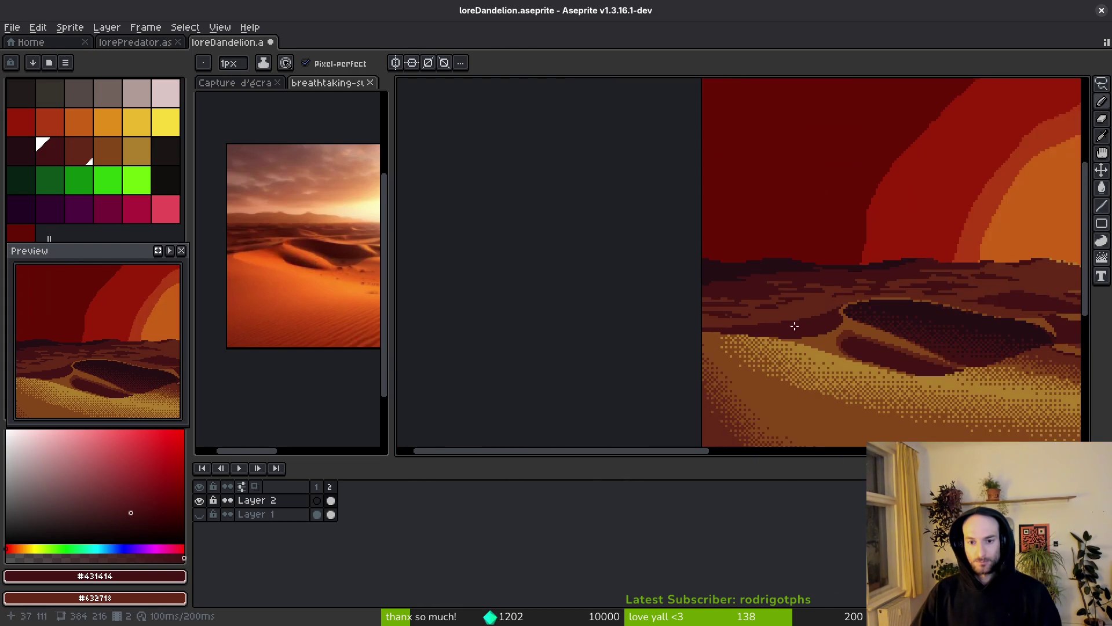
- Paint dark horizontal streaks across the dune band, redrawing one unwanted stroke
scroll(702, 347, up, 2)
scroll(702, 347, up, 6)
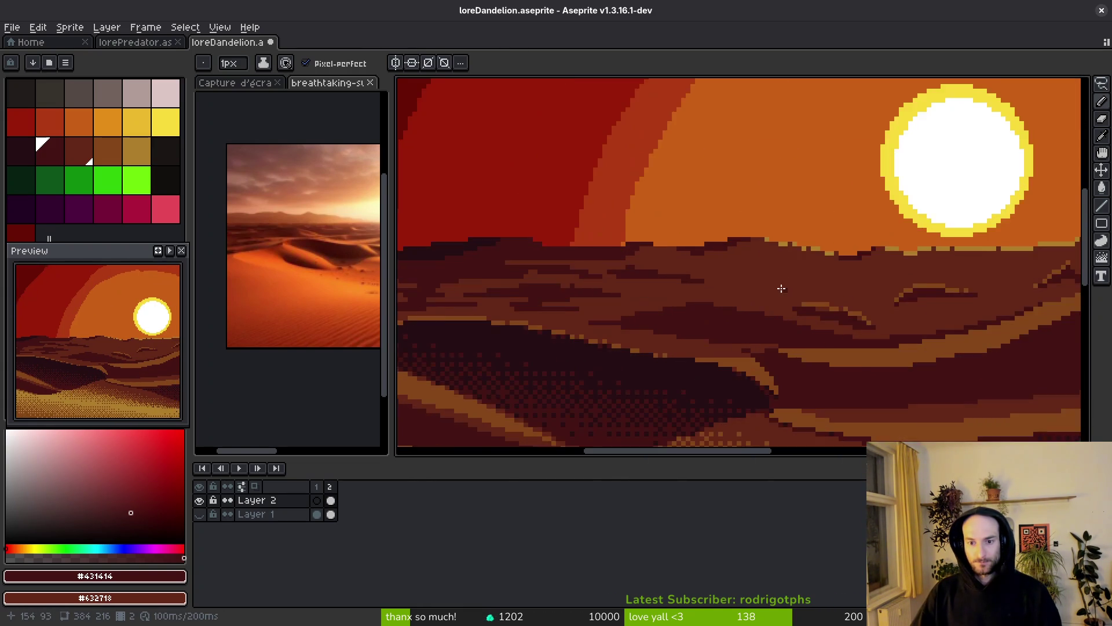
drag(563, 262, 731, 262)
drag(731, 262, 773, 280)
drag(612, 284, 665, 283)
drag(728, 290, 766, 290)
key(ctrl+z)
key(ctrl+z)
drag(623, 271, 702, 281)
drag(799, 289, 831, 298)
click(725, 288)
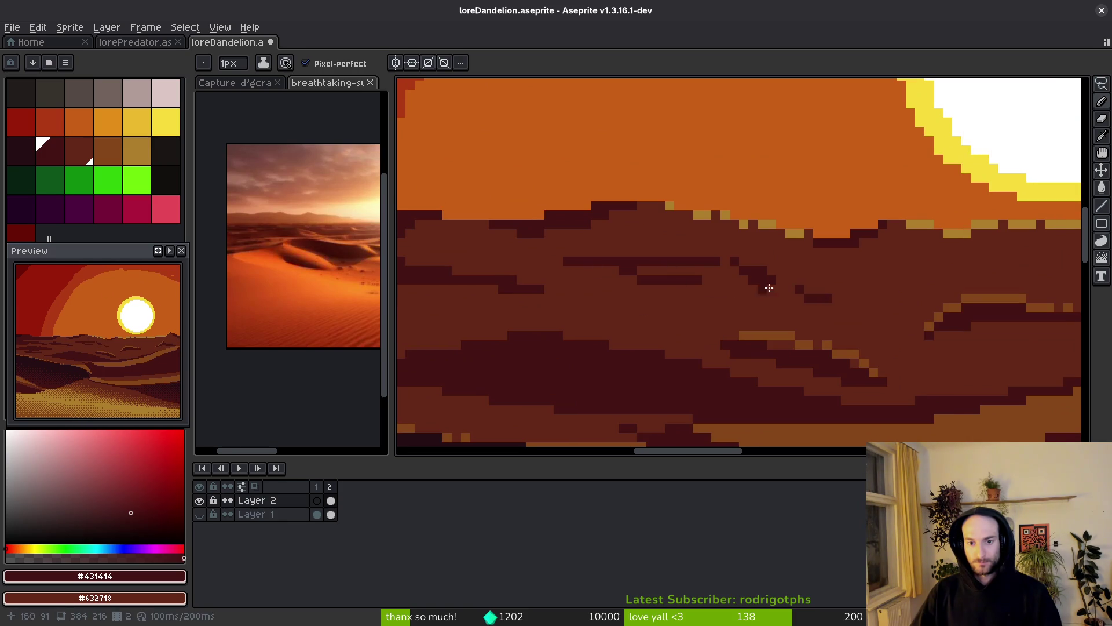
drag(688, 271, 851, 289)
- Recentre on the sun and add dark streaks on the distant and lower dunes, undoing misplaced ones
scroll(529, 322, right, 3)
mouse_move(529, 322)
mouse_down()
mouse_move(639, 322)
mouse_move(769, 272)
mouse_up()
scroll(643, 313, right, 4)
drag(844, 272, 872, 272)
key(ctrl+z)
drag(891, 337, 753, 341)
drag(781, 353, 639, 353)
key(ctrl+z)
scroll(791, 358, right, 3)
scroll(792, 359, up, 1)
drag(904, 333, 793, 342)
- Lay more dark horizontal streaks across the dune bands and lighten a few blocks
mouse_move(845, 269)
mouse_down()
mouse_move(718, 277)
mouse_move(848, 286)
mouse_up()
drag(580, 296, 682, 296)
scroll(750, 317, down, 5)
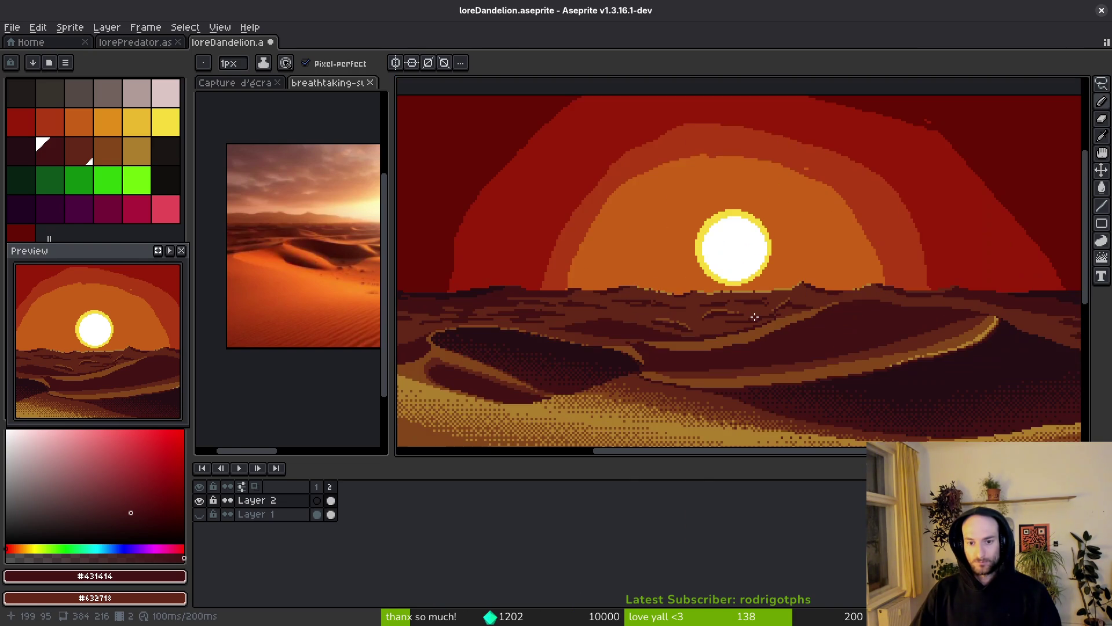
scroll(769, 307, up, 8)
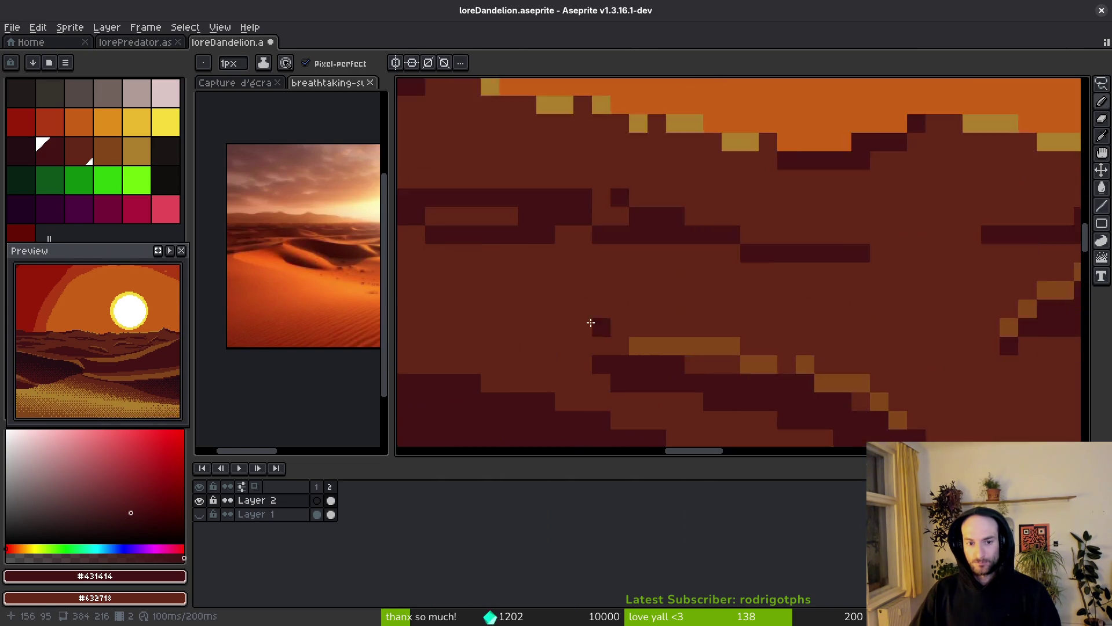
mouse_move(680, 314)
mouse_down()
mouse_move(708, 261)
mouse_move(757, 250)
mouse_move(596, 211)
mouse_move(797, 243)
mouse_move(765, 260)
mouse_up()
mouse_move(844, 280)
mouse_down()
mouse_move(747, 206)
mouse_move(840, 204)
mouse_up()
mouse_move(675, 233)
mouse_down()
mouse_move(824, 233)
mouse_move(805, 242)
mouse_up()
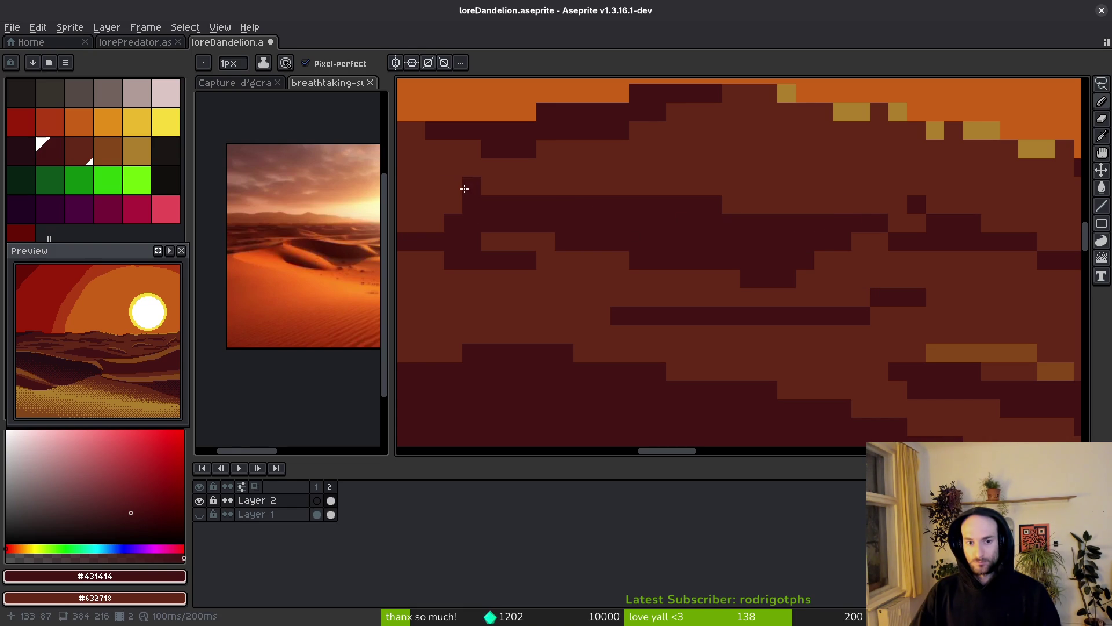
scroll(548, 240, down, 3)
scroll(548, 240, up, 3)
scroll(554, 266, down, 3)
scroll(732, 273, up, 4)
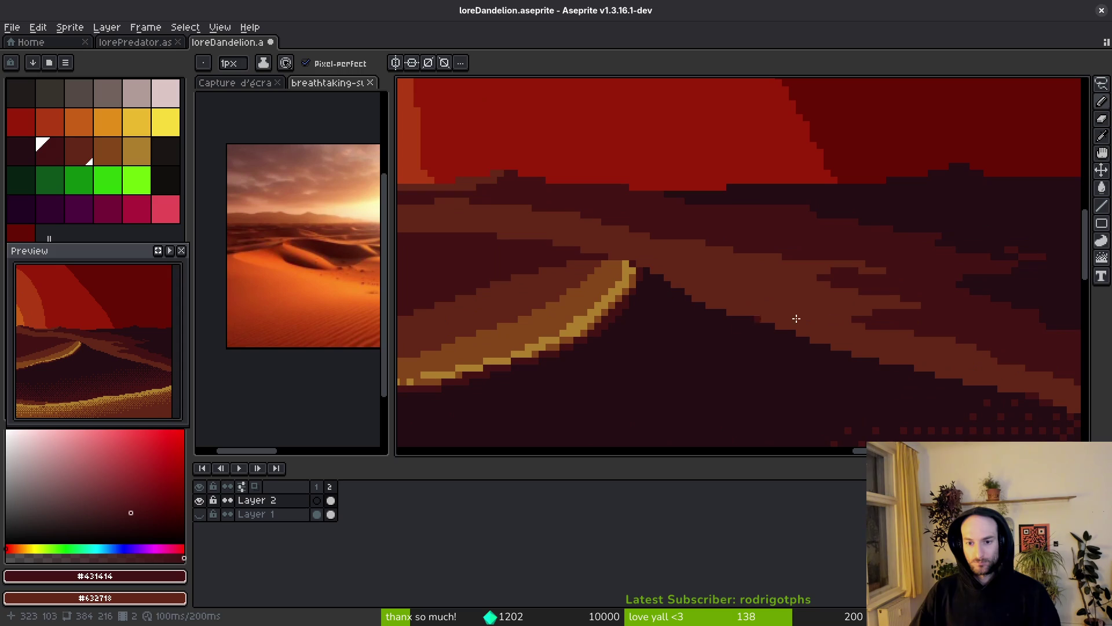
- Add a final dark stroke on the dune band and inspect the broken edges up close
drag(751, 283, 658, 249)
drag(911, 286, 696, 298)
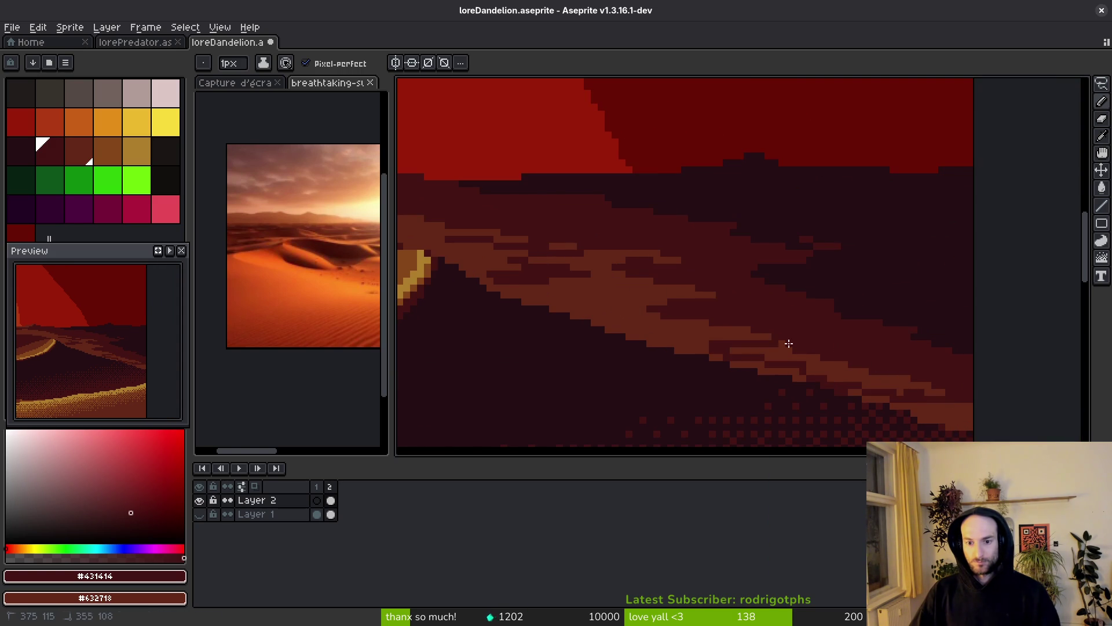
scroll(764, 340, right, 5)
scroll(765, 340, down, 1)
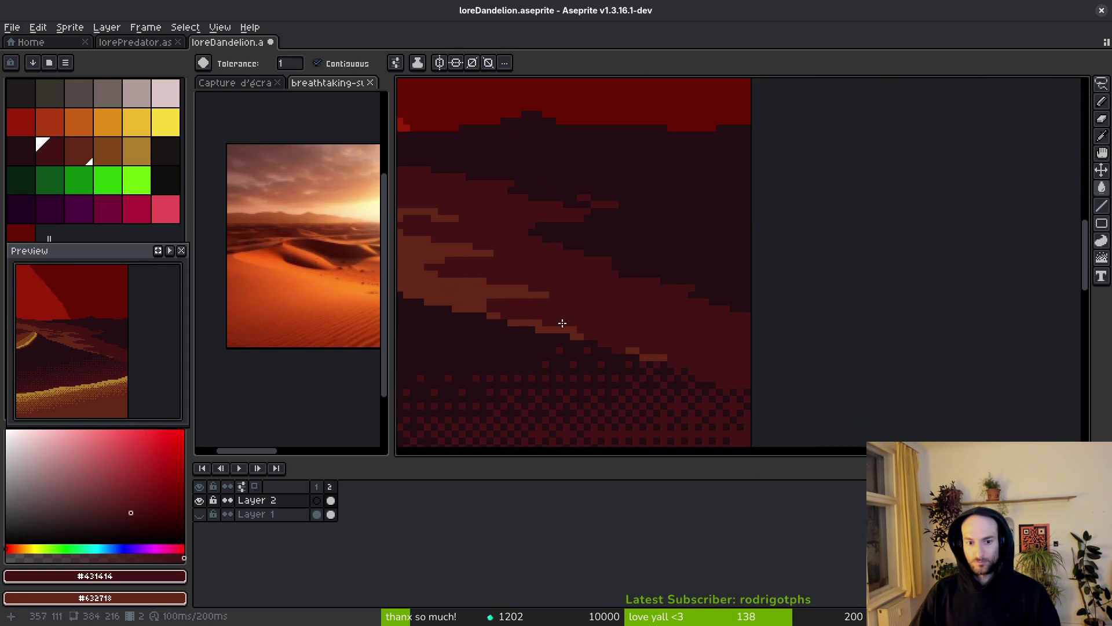
scroll(731, 340, left, 6)
scroll(731, 340, up, 1)
scroll(715, 330, up, 2)
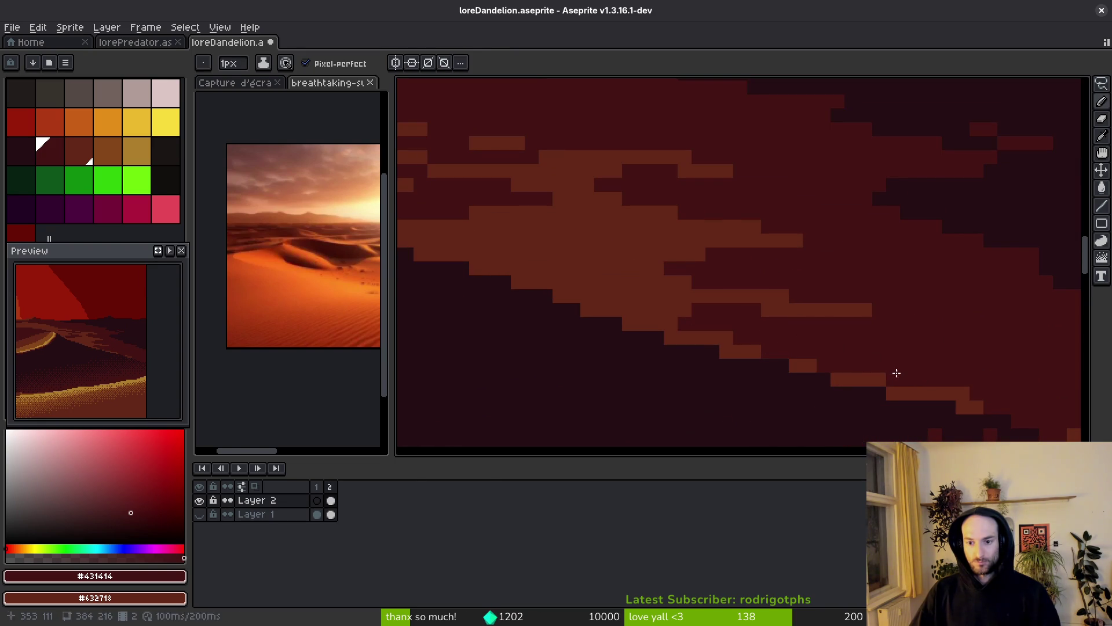
scroll(861, 293, down, 10)
scroll(834, 330, up, 9)
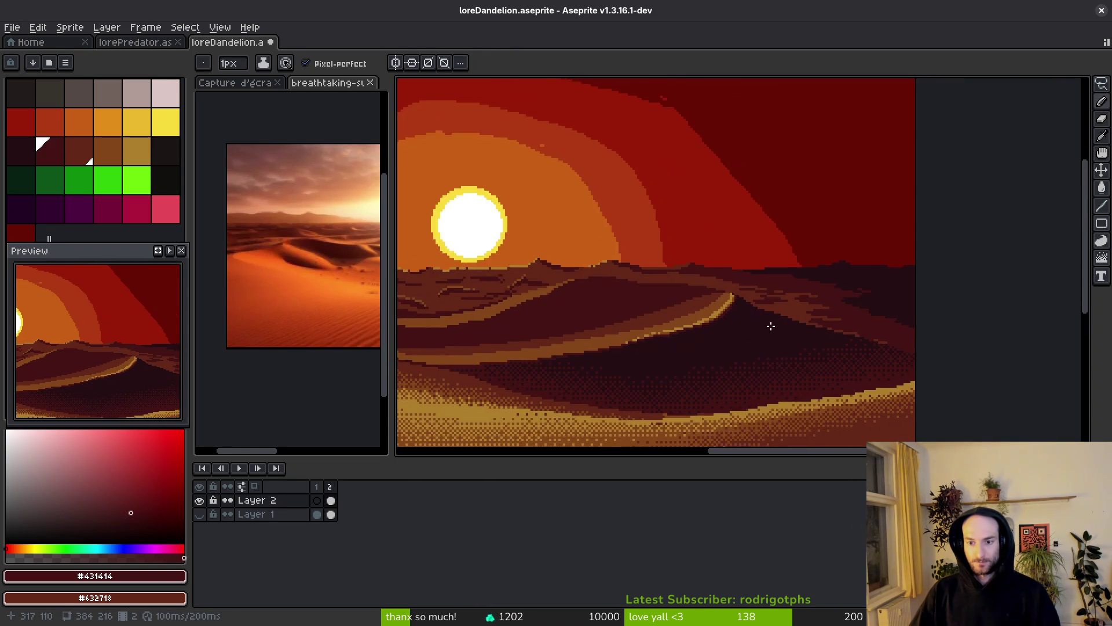
- Sample orange-brown #632718 and draw two streaks across the lower dune
alt+click(805, 339)
drag(782, 336, 943, 339)
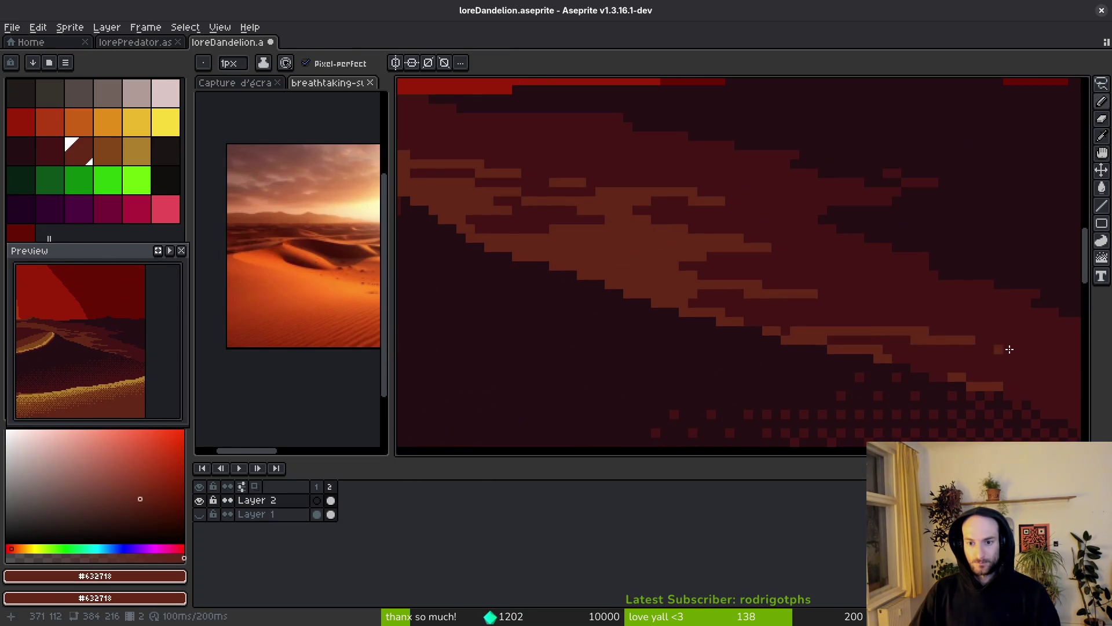
scroll(706, 343, right, 4)
drag(802, 360, 720, 351)
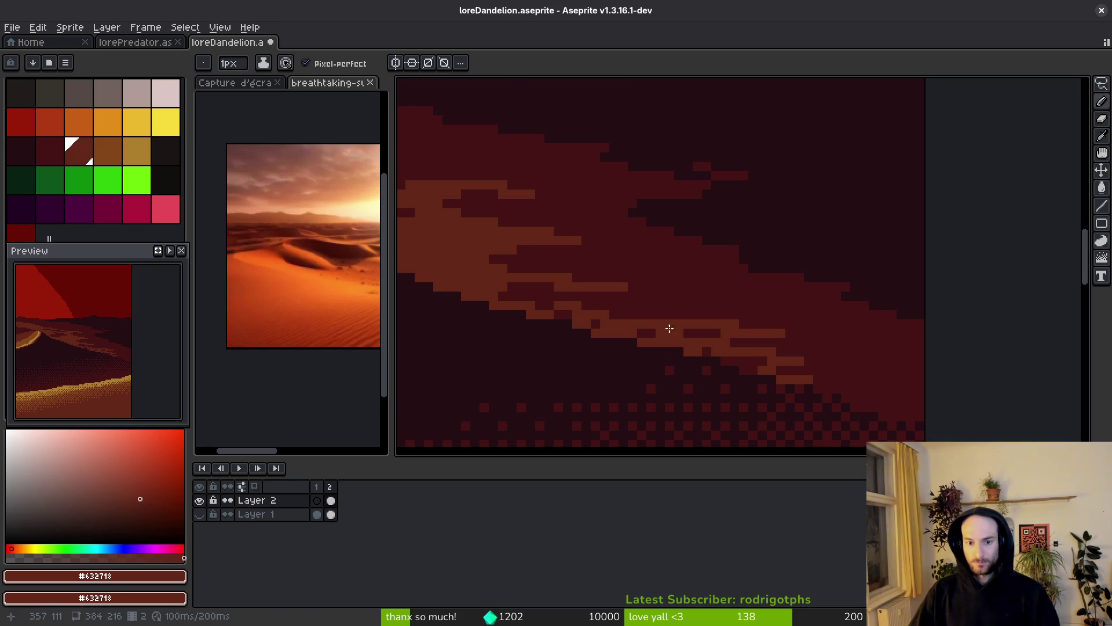
scroll(645, 327, down, 5)
scroll(650, 353, up, 4)
scroll(748, 365, left, 4)
- Sample the darkest shade #250c13 and paint a dark streak across the dune bands
alt+click(749, 364)
scroll(751, 366, up, 1)
scroll(597, 336, up, 2)
mouse_move(596, 339)
mouse_down()
mouse_move(779, 355)
mouse_move(661, 305)
mouse_up()
scroll(680, 337, down, 5)
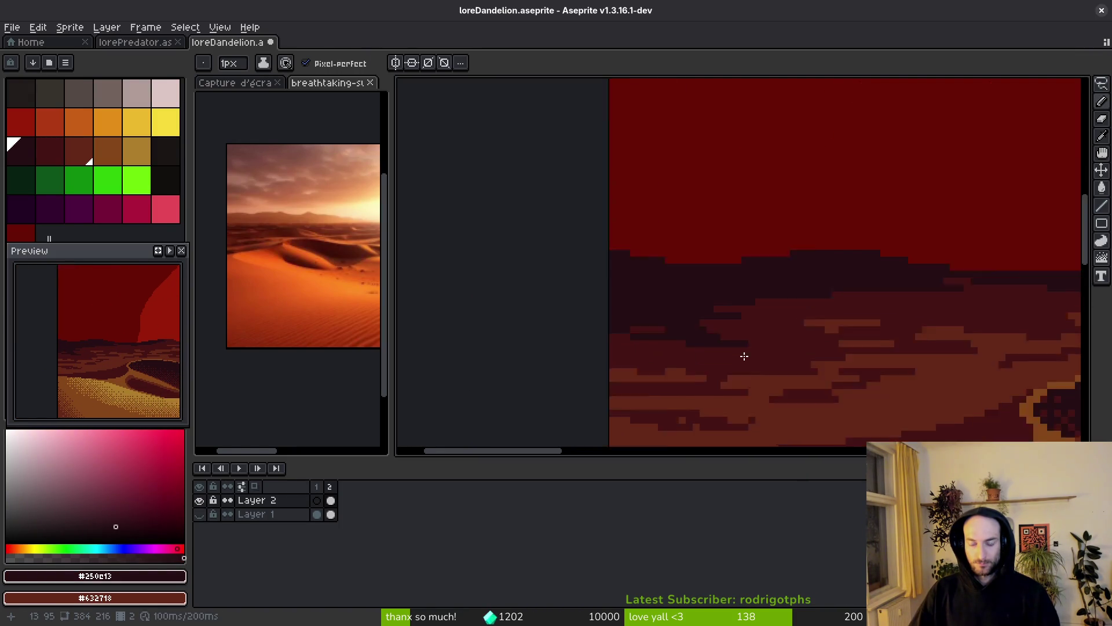
scroll(817, 300, up, 2)
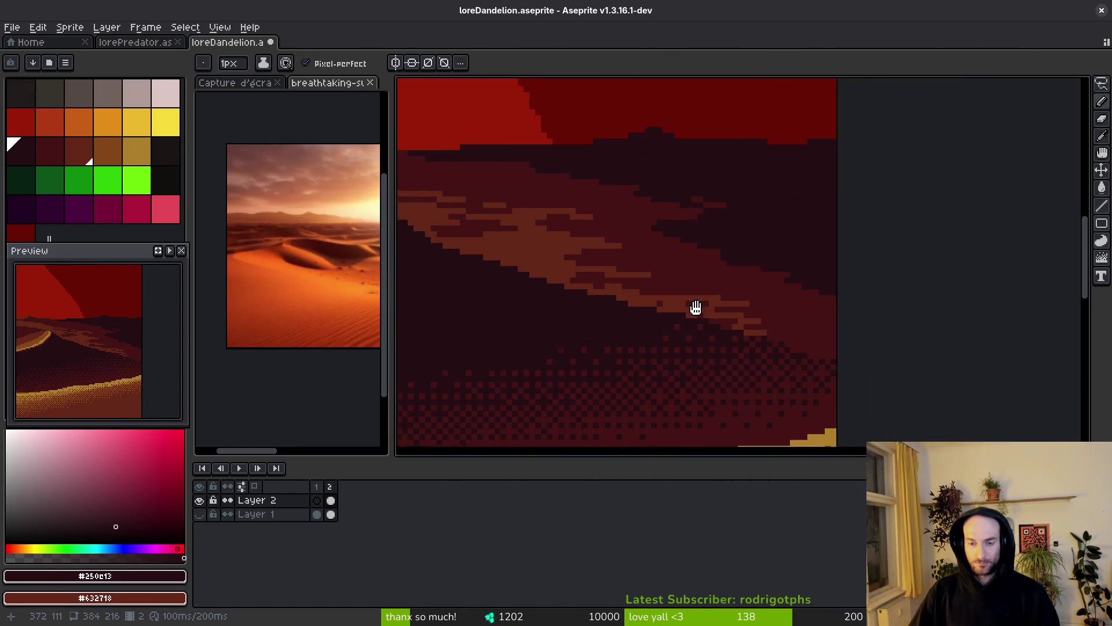
scroll(722, 370, up, 2)
- Paint lighter #431414 bands and rows of reddish pixels along the dunes
alt+click(730, 313)
drag(845, 355, 750, 354)
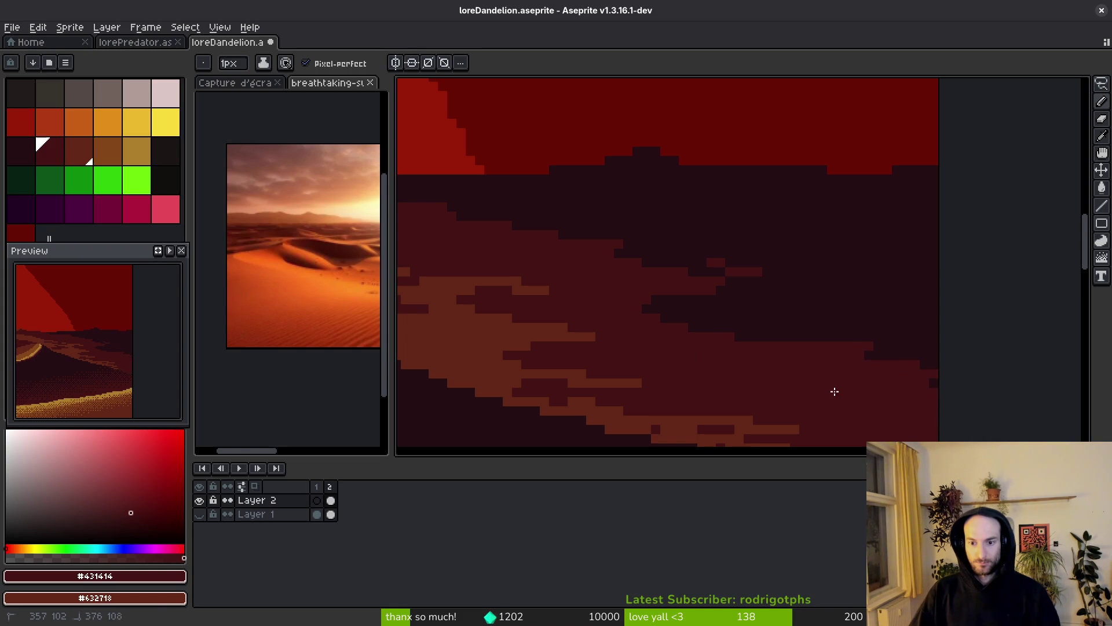
mouse_move(721, 328)
mouse_down()
mouse_move(739, 307)
mouse_move(787, 319)
mouse_up()
alt+click(807, 318)
click(731, 326)
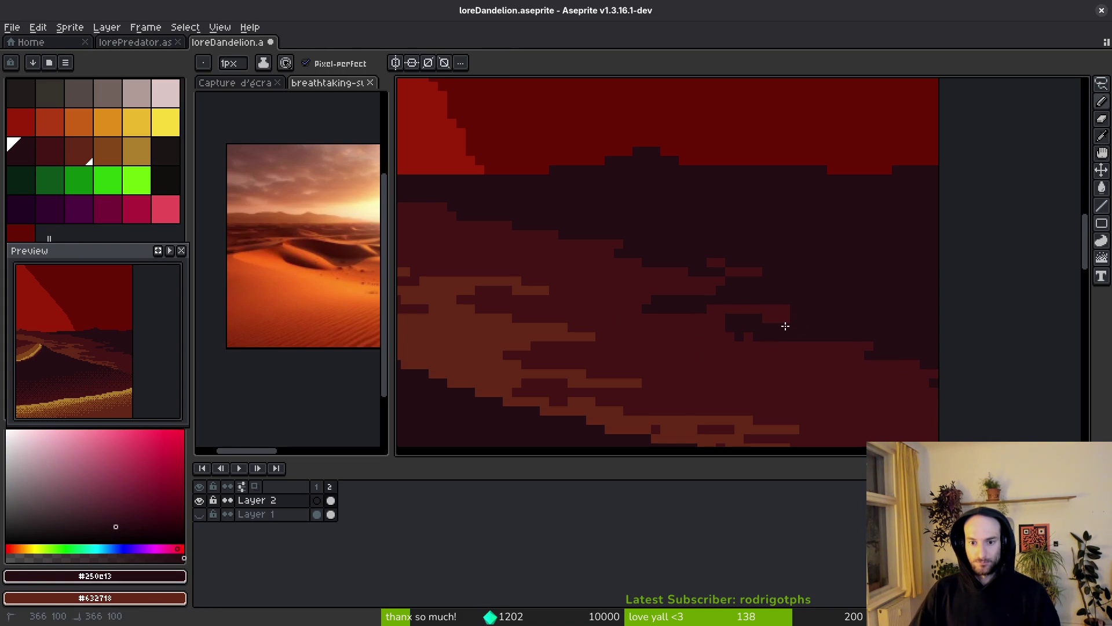
scroll(729, 329, up, 3)
alt+click(729, 330)
- Draw a staircase of brighter pixels at the band edge and touch it up with #250c13
mouse_move(647, 251)
mouse_down()
mouse_move(620, 311)
mouse_move(555, 261)
mouse_up()
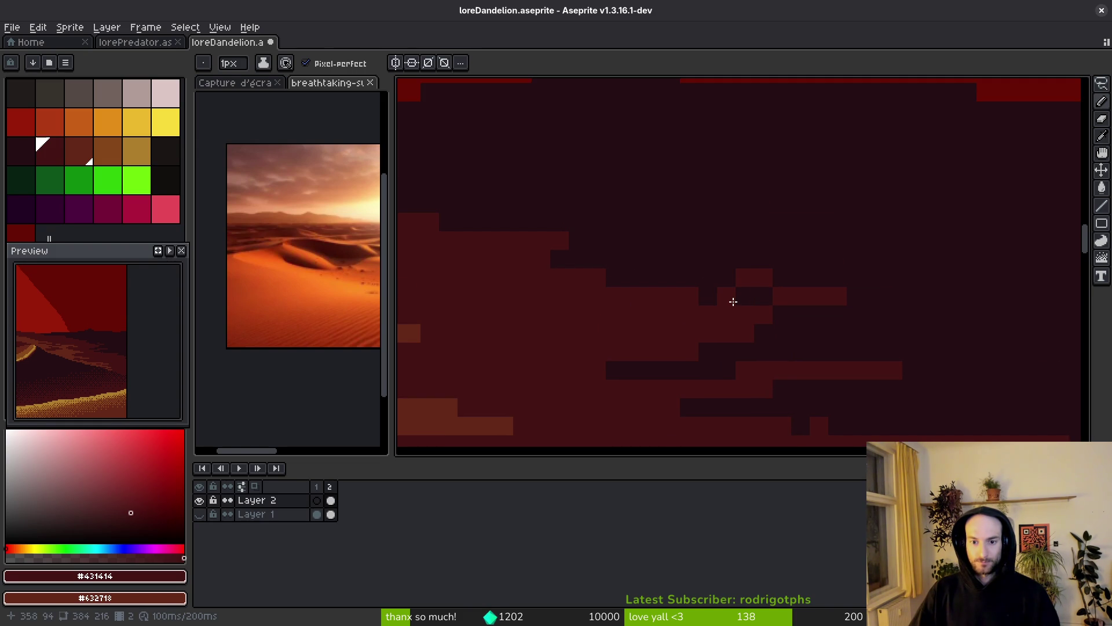
scroll(775, 308, down, 3)
scroll(794, 384, up, 3)
drag(847, 296, 856, 246)
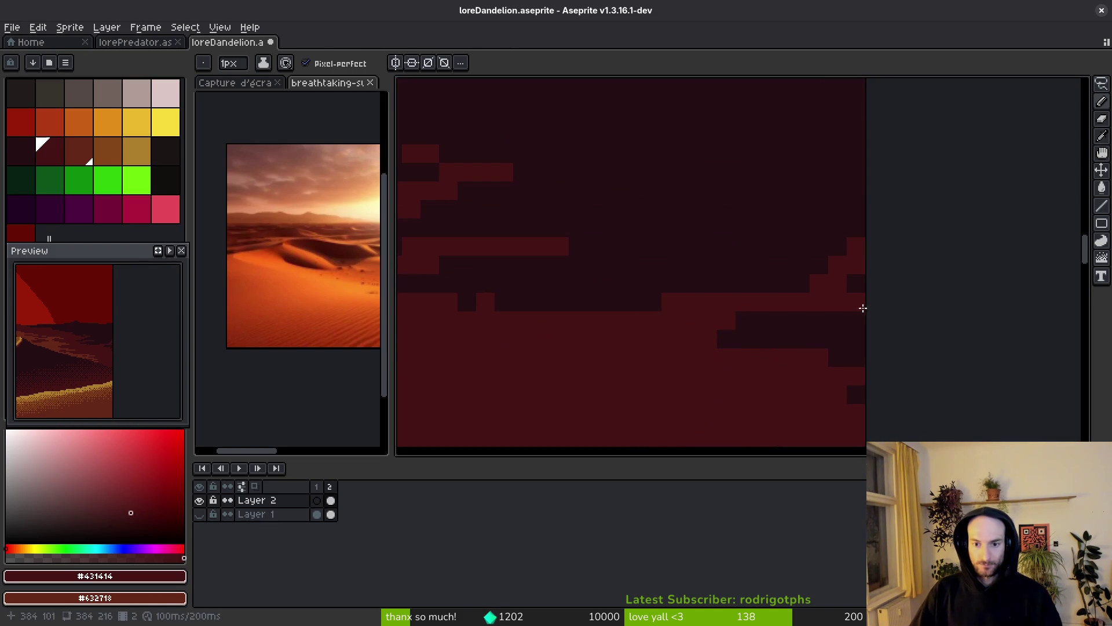
alt+click(735, 279)
scroll(782, 328, down, 3)
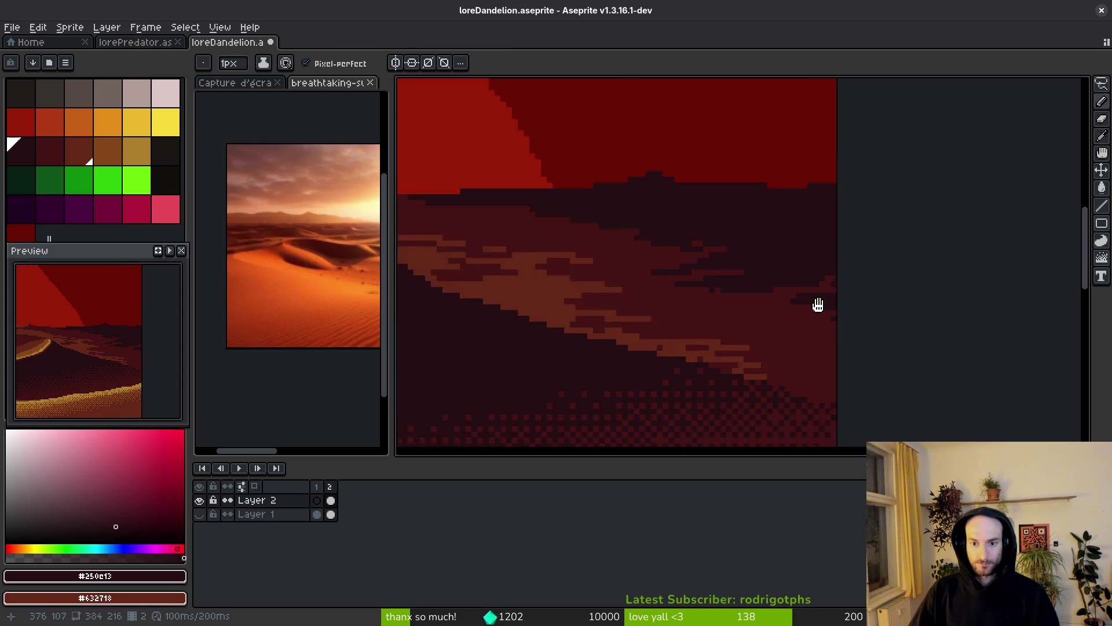
scroll(946, 211, up, 3)
drag(851, 223, 852, 210)
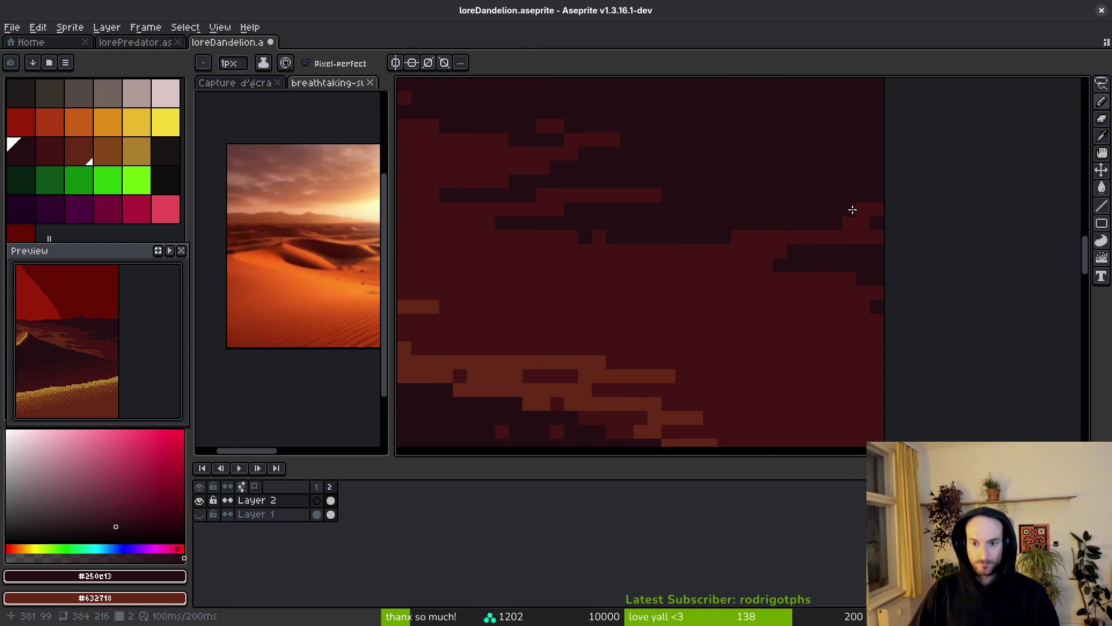
scroll(827, 212, down, 3)
- Darken pixels along the band edge with dark strokes
alt+click(811, 248)
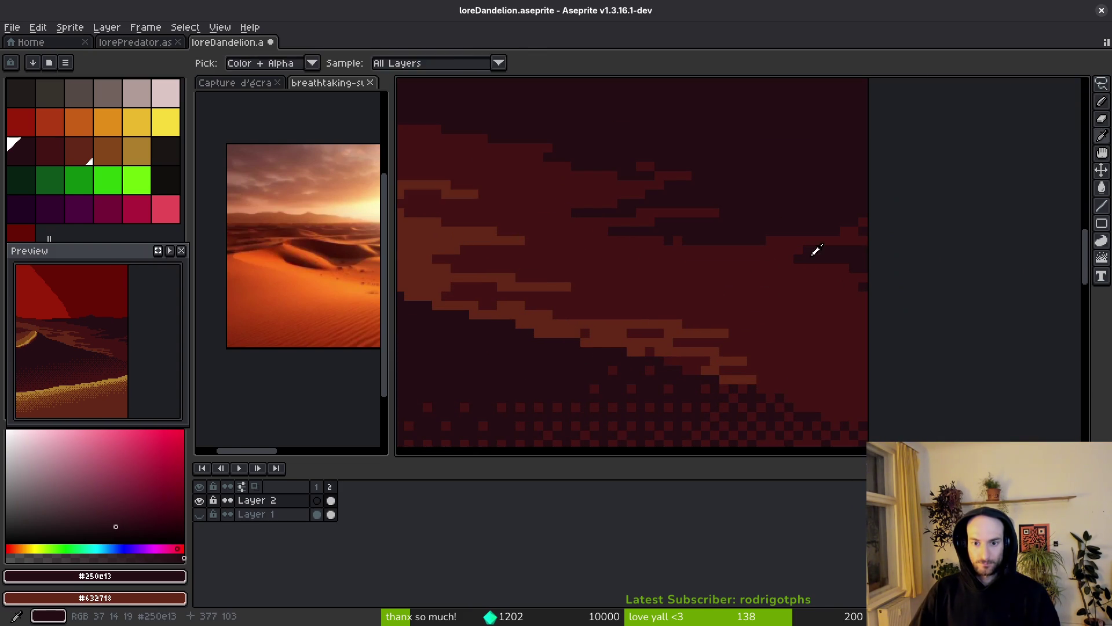
scroll(774, 256, up, 3)
click(692, 226)
drag(692, 225, 759, 260)
scroll(794, 288, down, 3)
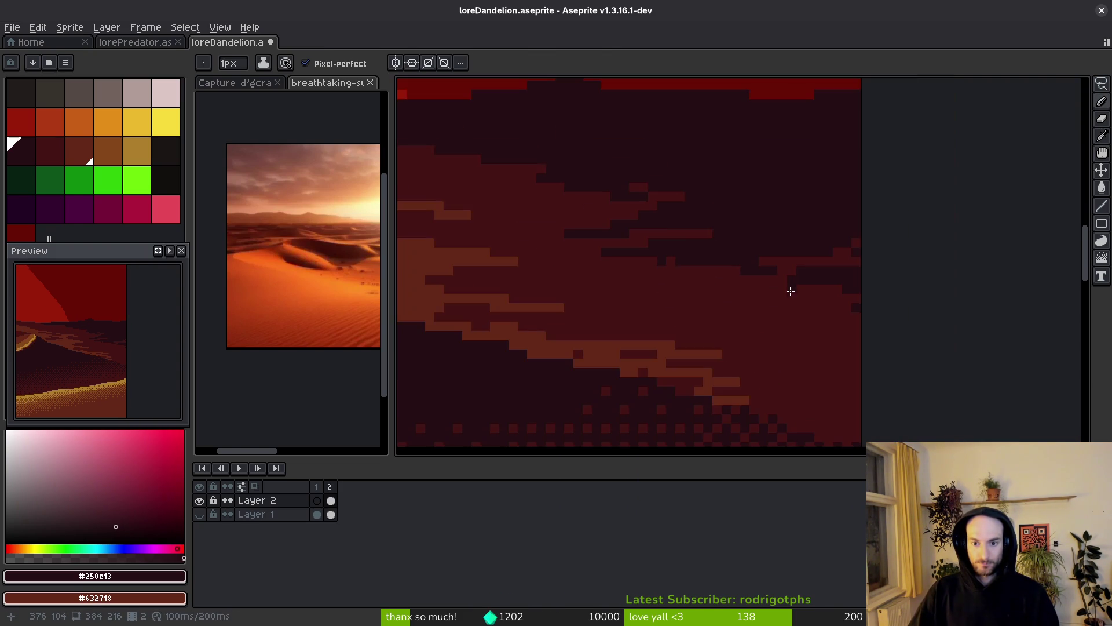
scroll(794, 288, up, 3)
drag(685, 259, 833, 296)
- Sample #632718 and paint a light-red streak across the dune bands
alt+click(797, 242)
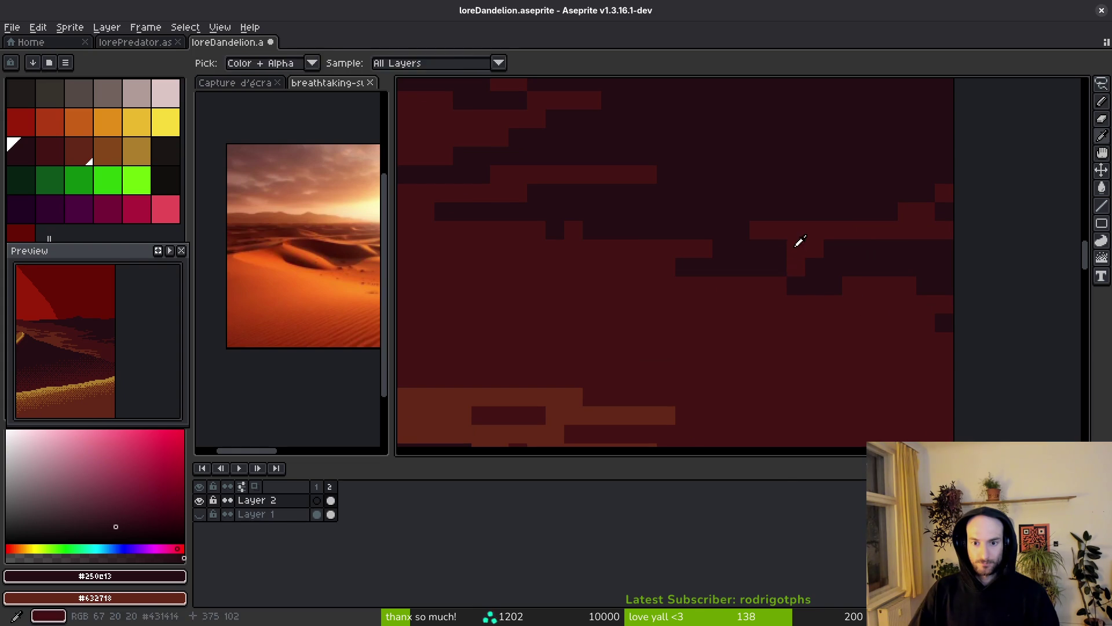
scroll(797, 245, down, 3)
scroll(809, 255, up, 3)
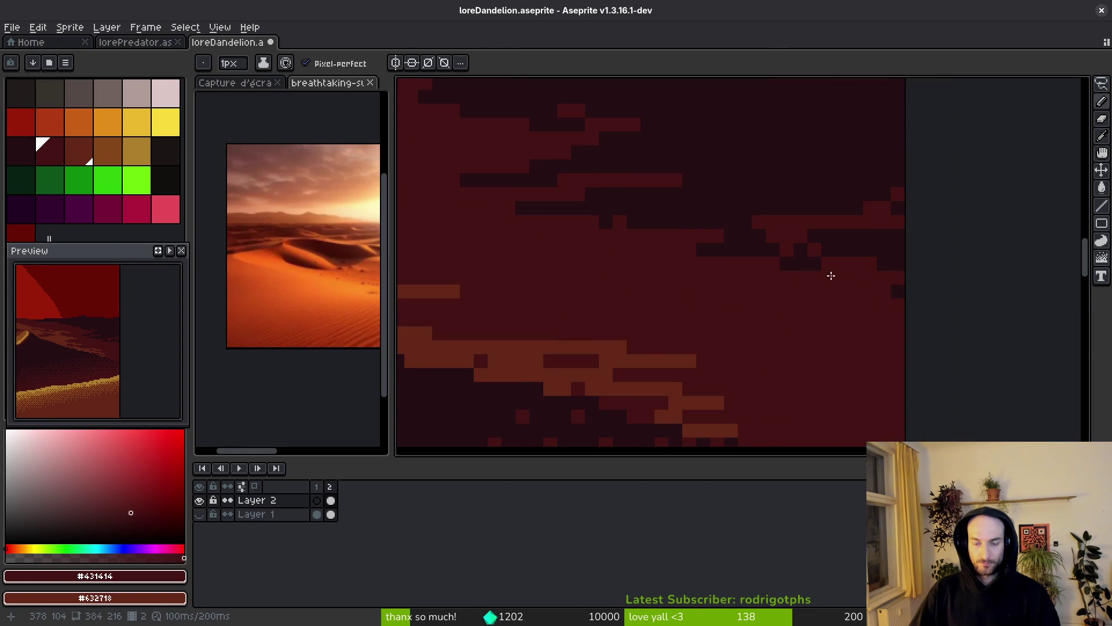
scroll(831, 258, down, 3)
scroll(825, 315, up, 3)
alt+click(703, 313)
click(624, 275)
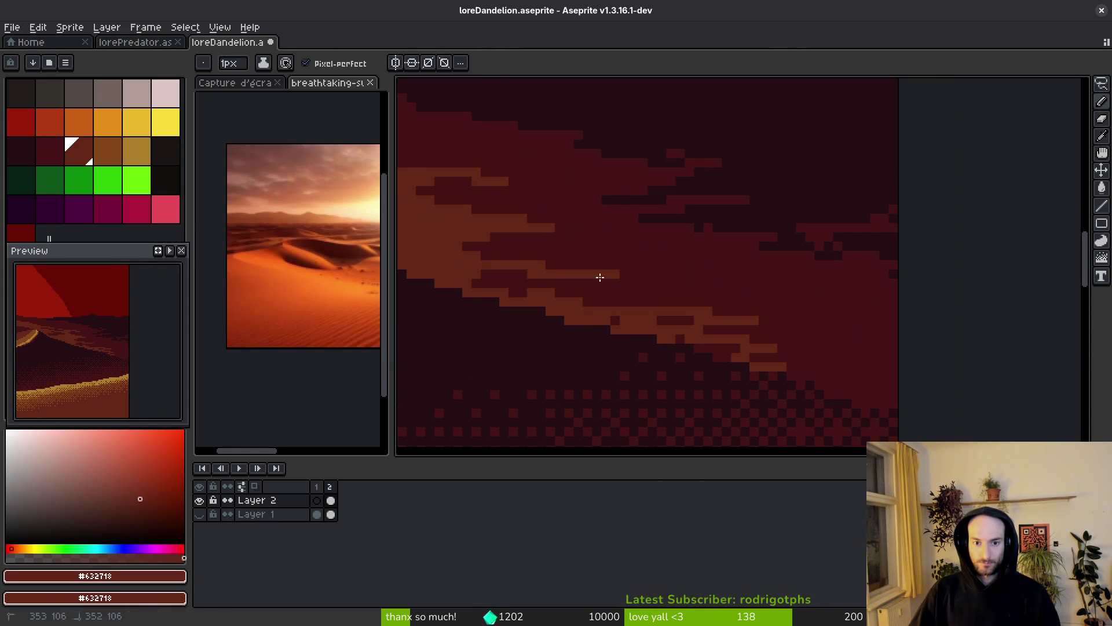
scroll(615, 275, up, 2)
mouse_move(463, 240)
mouse_down()
mouse_move(504, 241)
mouse_move(545, 278)
mouse_move(729, 284)
mouse_up()
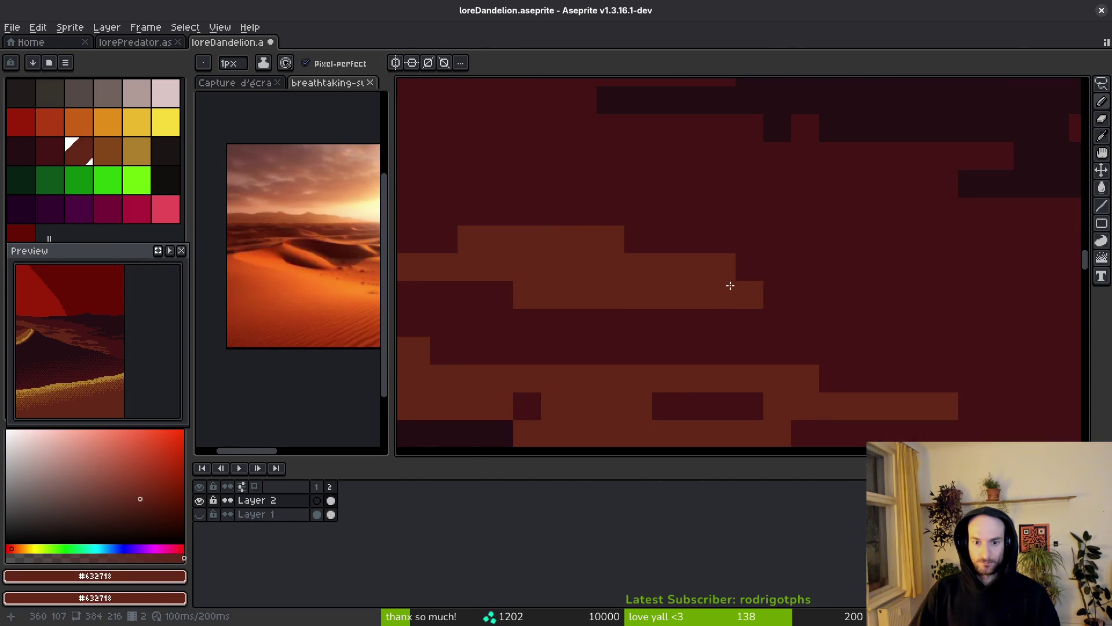
- Paint a lighter streak rightward along the dune and reframe the whole sprite
scroll(821, 306, down, 2)
scroll(784, 309, up, 2)
drag(784, 309, 896, 308)
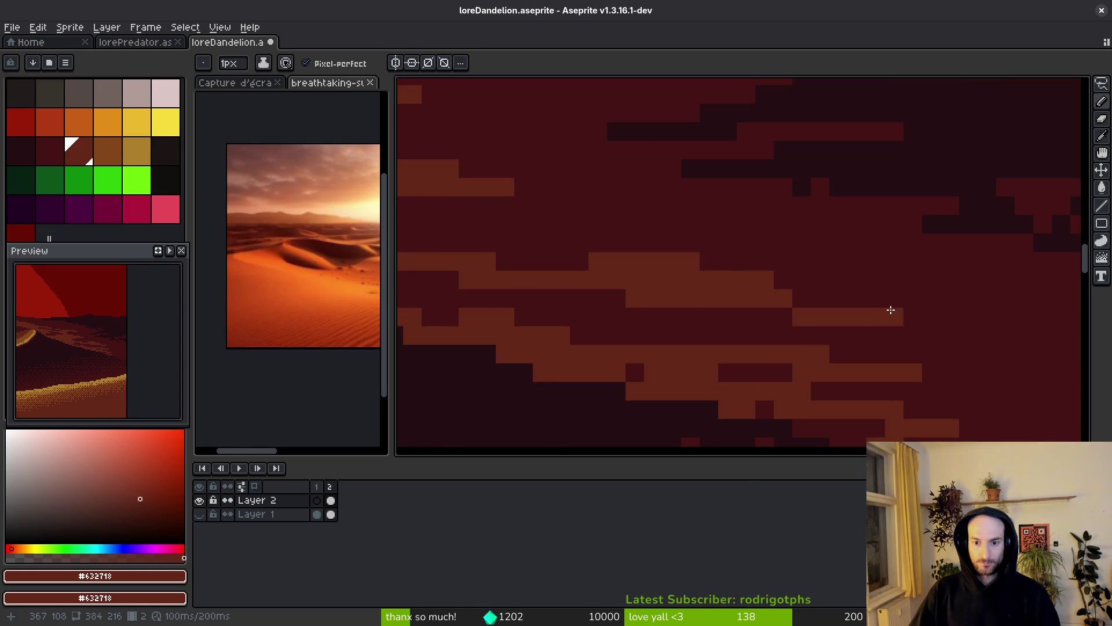
scroll(871, 307, down, 3)
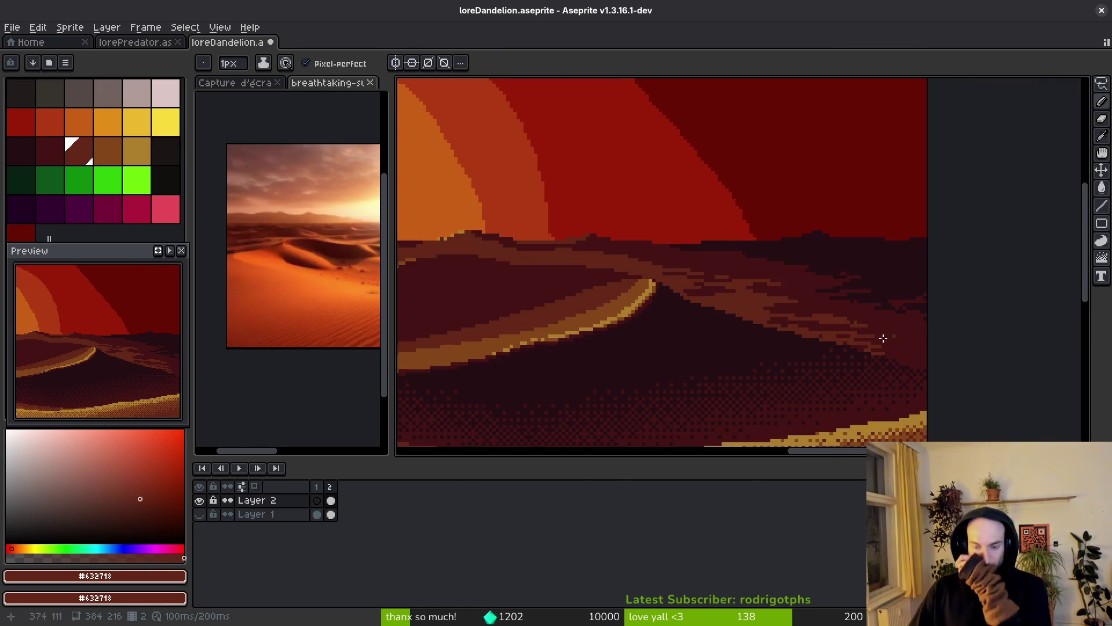
scroll(750, 301, up, 4)
scroll(1043, 330, down, 2)
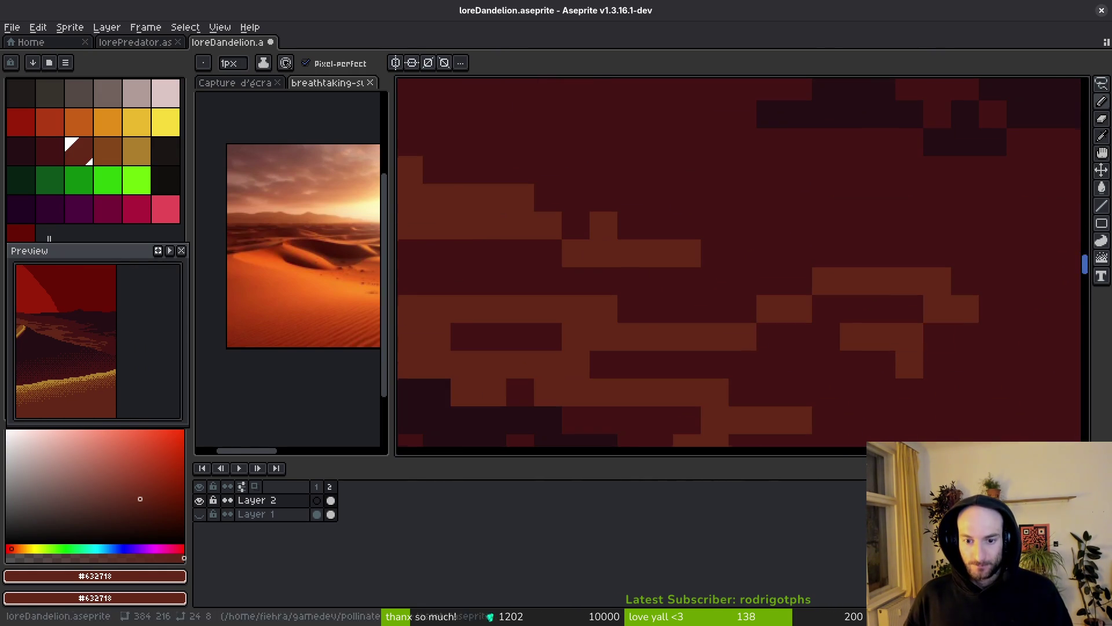
scroll(985, 324, down, 1)
scroll(955, 343, down, 8)
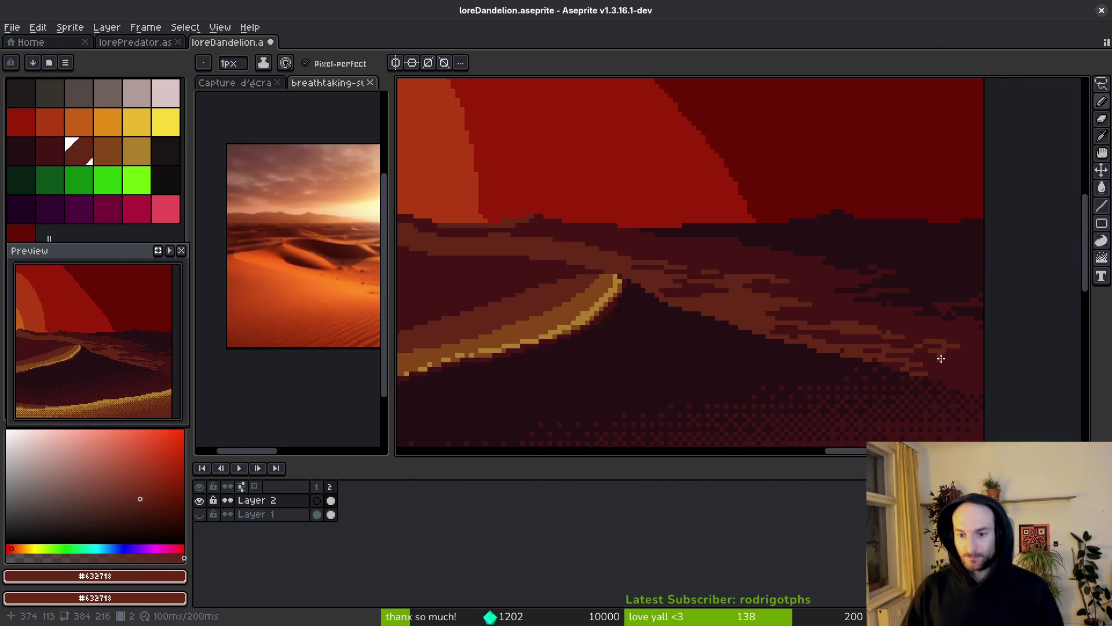
mouse_move(750, 376)
mouse_down()
mouse_move(798, 360)
mouse_move(817, 323)
mouse_move(819, 344)
mouse_up()
- Save loreDandelion.aseprite and pan to view the whole finished sprite
key(ctrl+s)
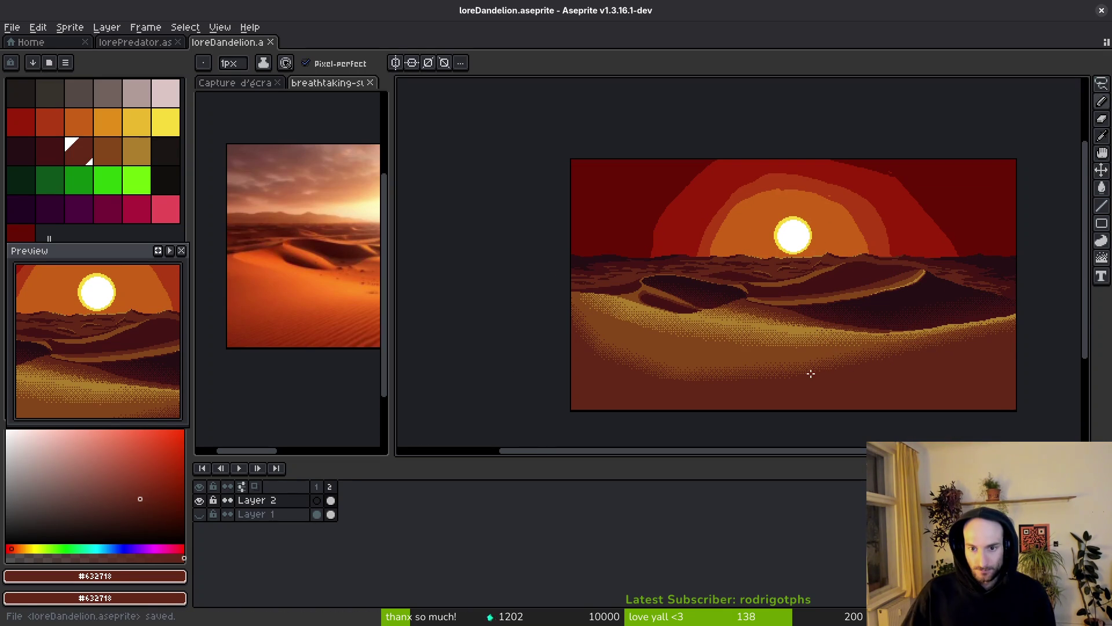
mouse_move(814, 307)
mouse_down()
mouse_move(808, 292)
mouse_move(695, 290)
mouse_up()
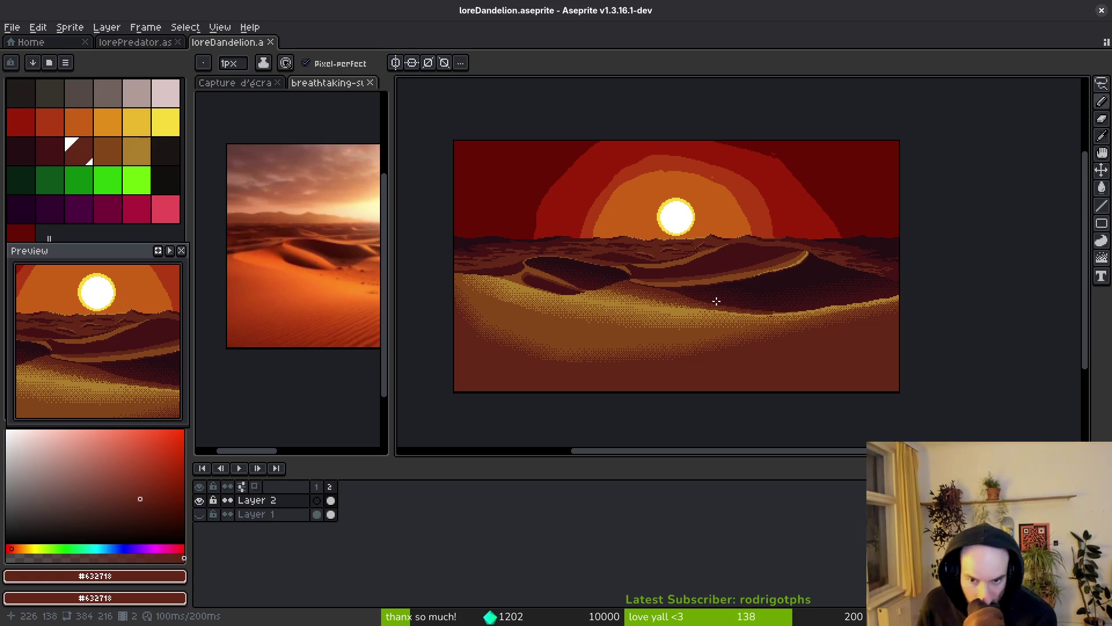
scroll(768, 282, up, 6)
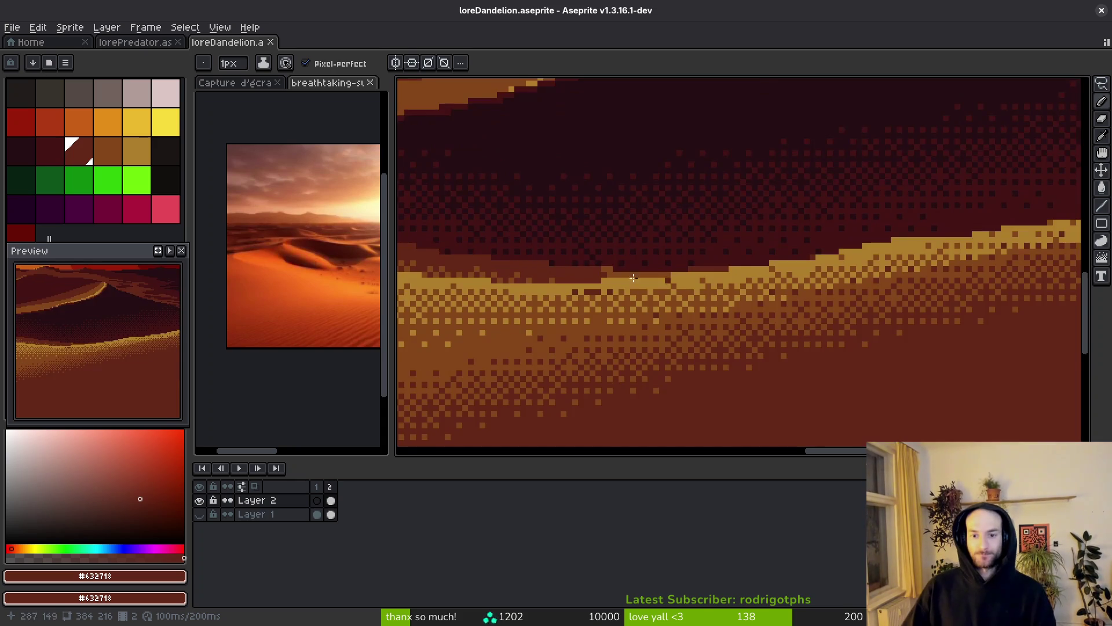
- Flood-fill the thin orange strip along the dune edge with dark red
key(b)
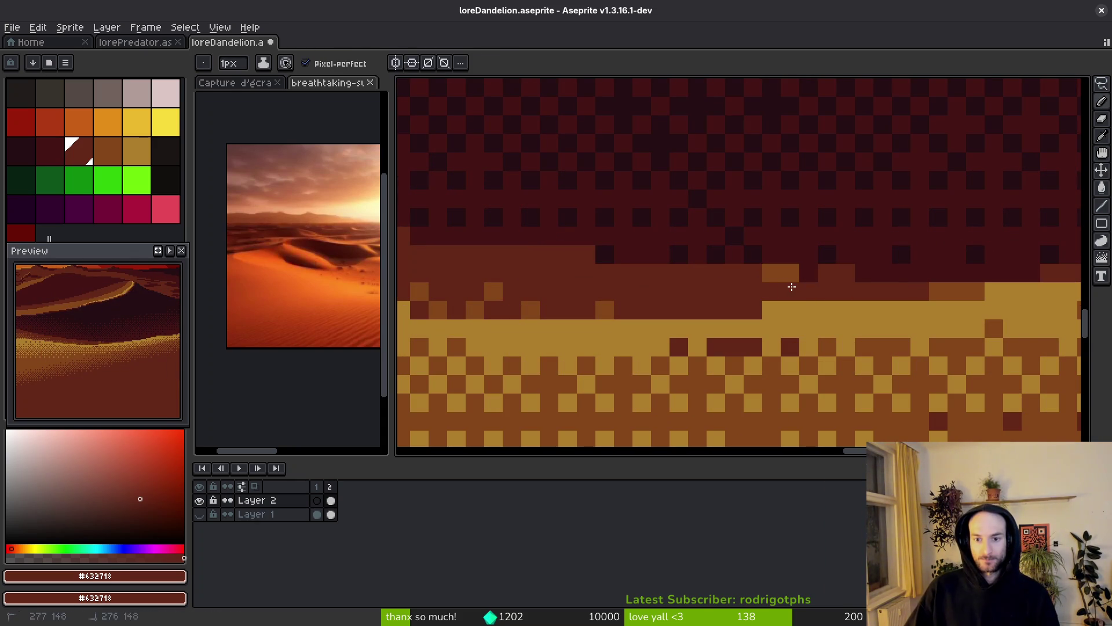
key(g)
click(854, 288)
scroll(901, 306, down, 4)
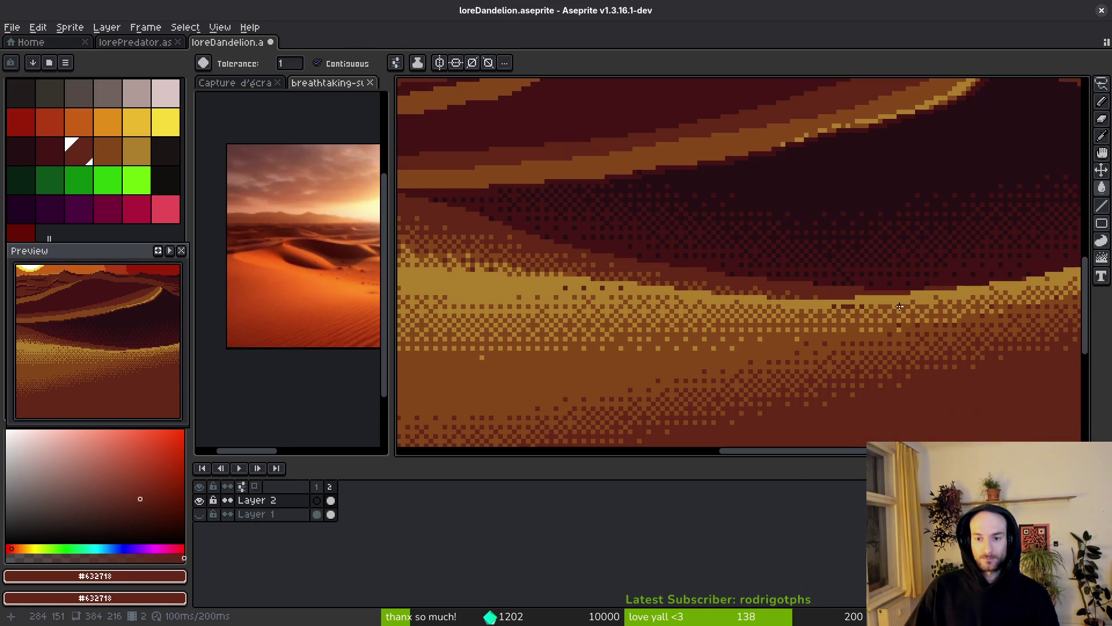
scroll(916, 318, up, 3)
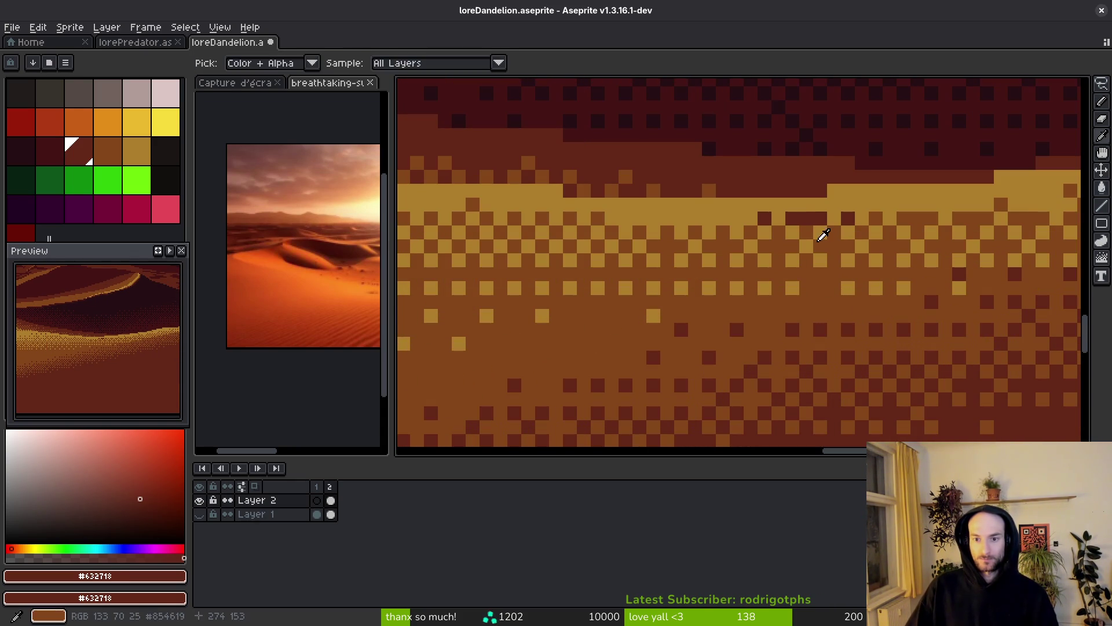
- Sample orange #854619, try filling the yellow band with it, then undo to keep the gold sand
alt+click(804, 216)
click(764, 218)
key(ctrl+z)
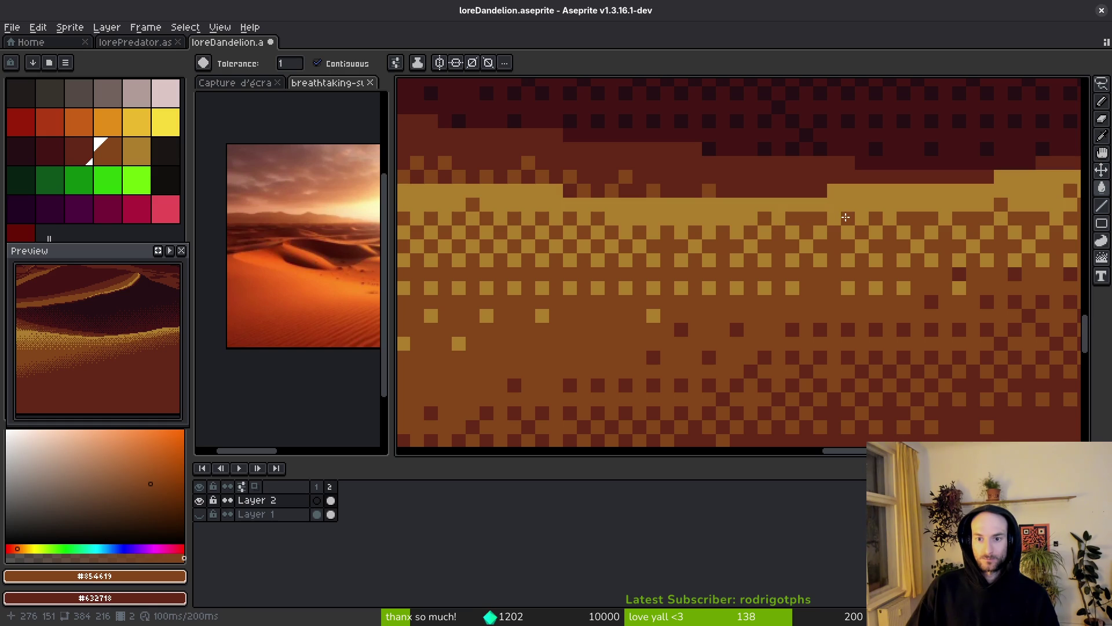
scroll(837, 279, down, 4)
drag(837, 278, 811, 287)
scroll(797, 272, up, 4)
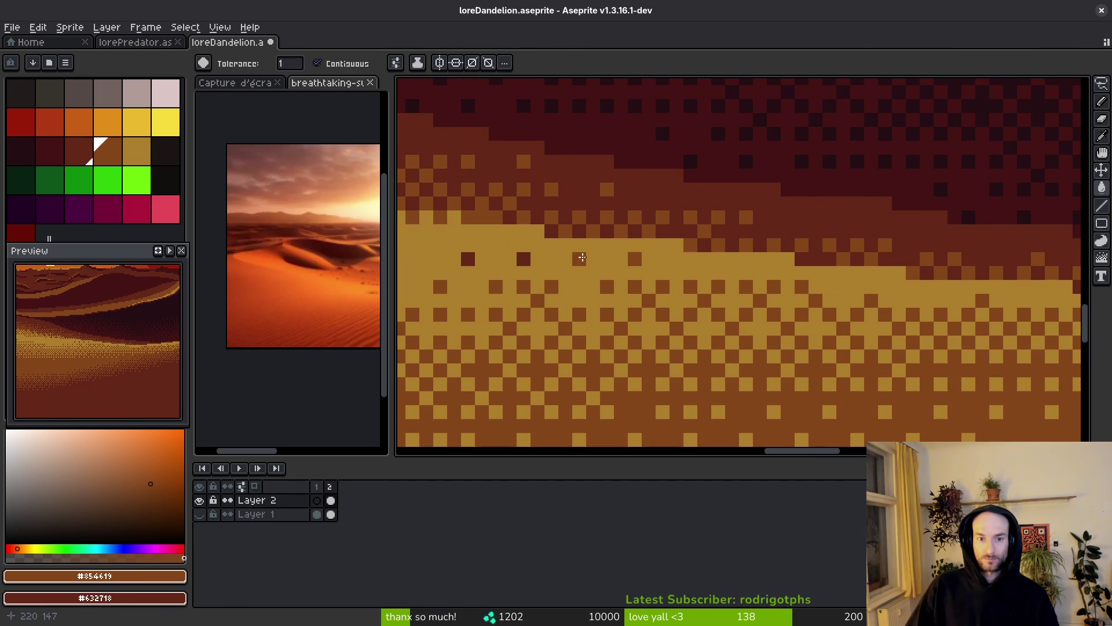
scroll(470, 260, down, 6)
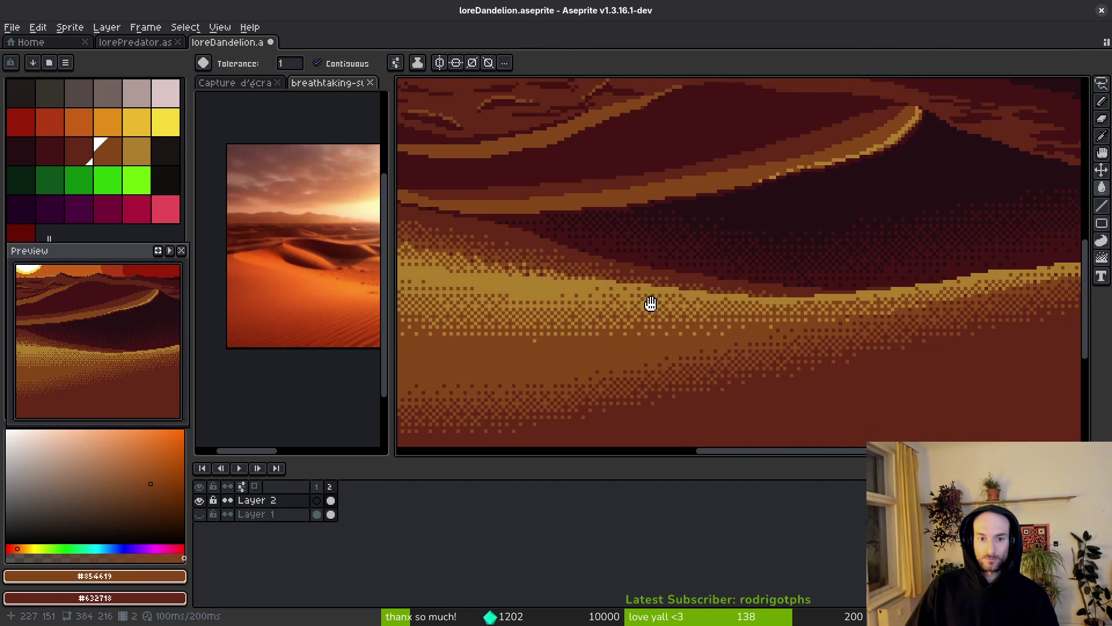
scroll(908, 297, up, 4)
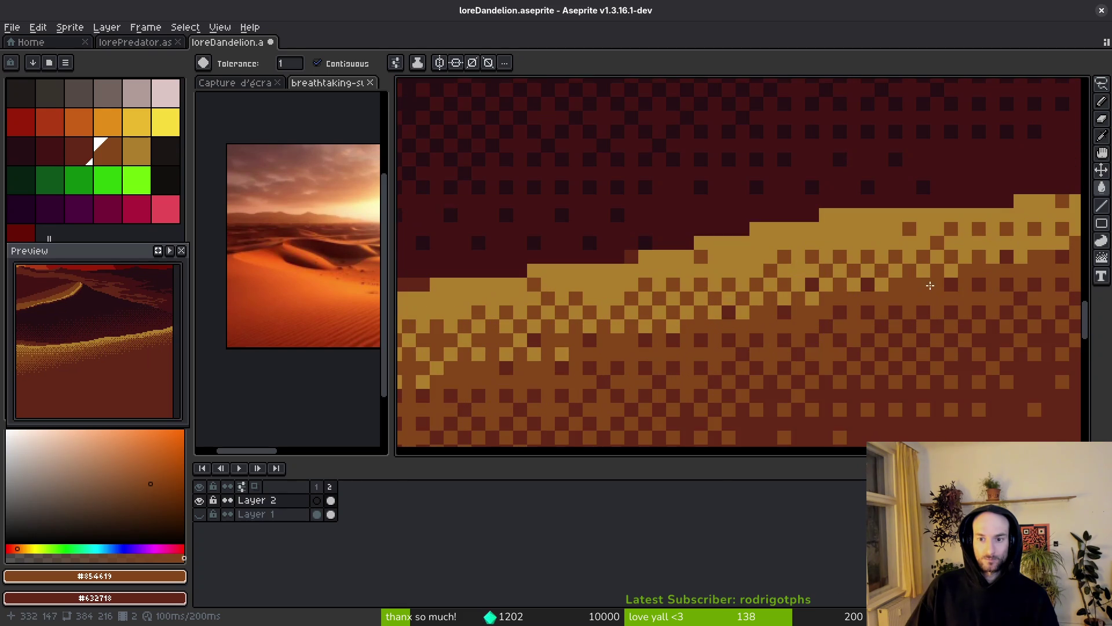
scroll(843, 284, down, 4)
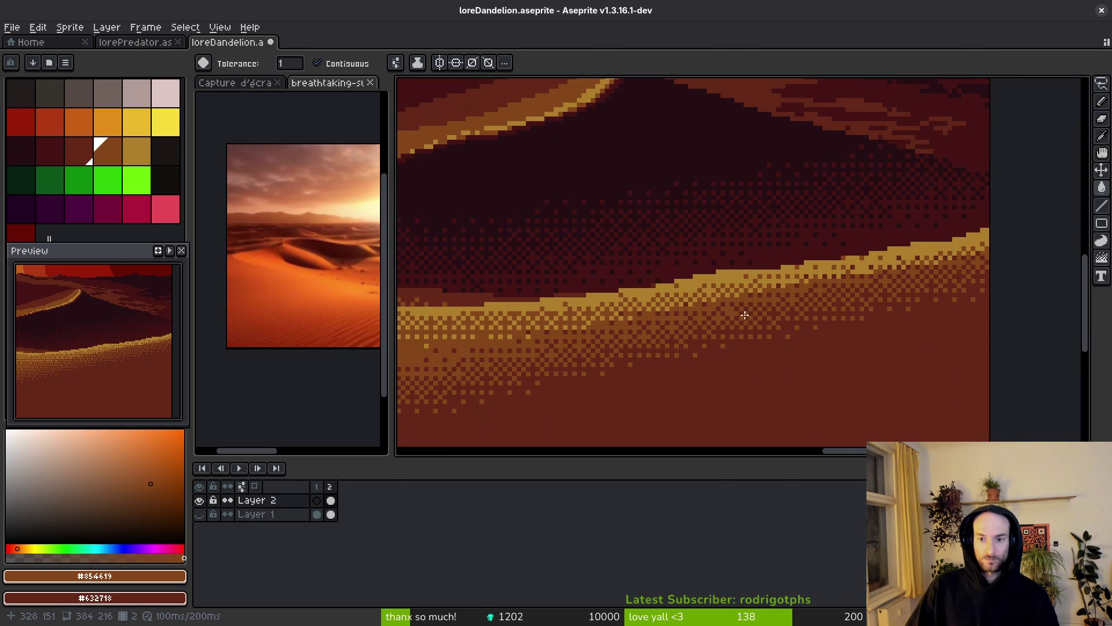
scroll(850, 256, up, 4)
- Check the repainted strip along the dune edge and save loreDandelion.aseprite
drag(900, 280, 759, 324)
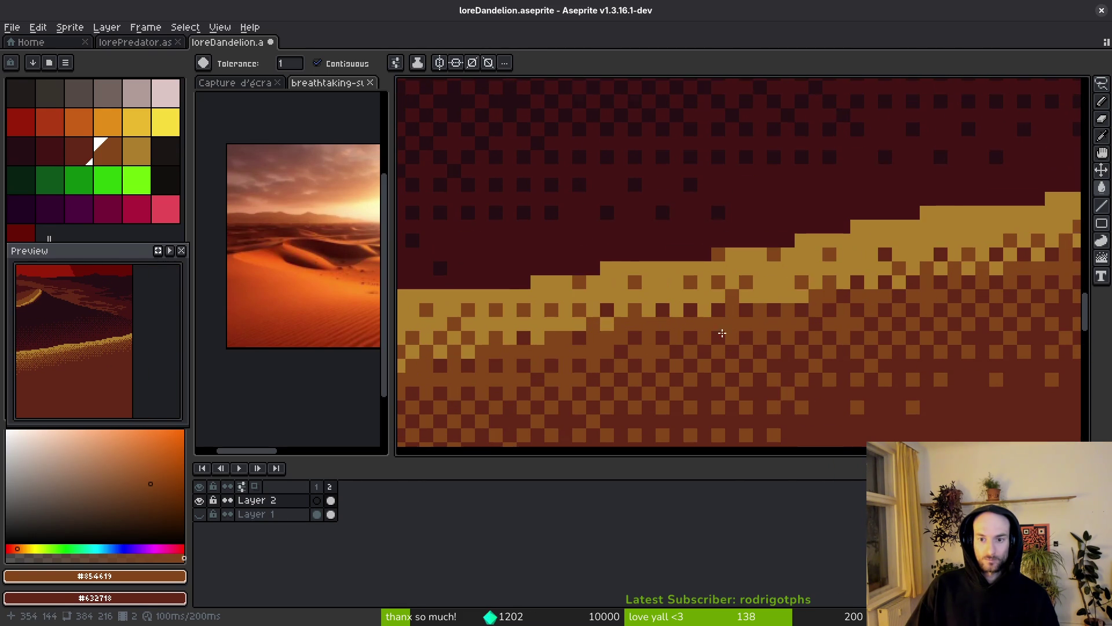
scroll(823, 298, right, 2)
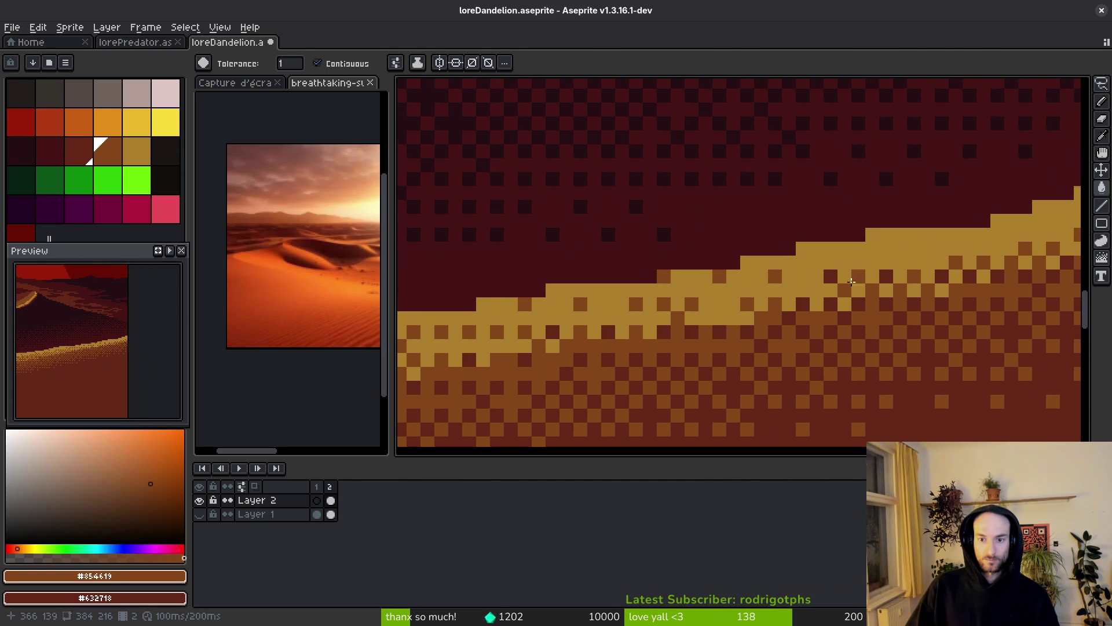
scroll(830, 278, right, 6)
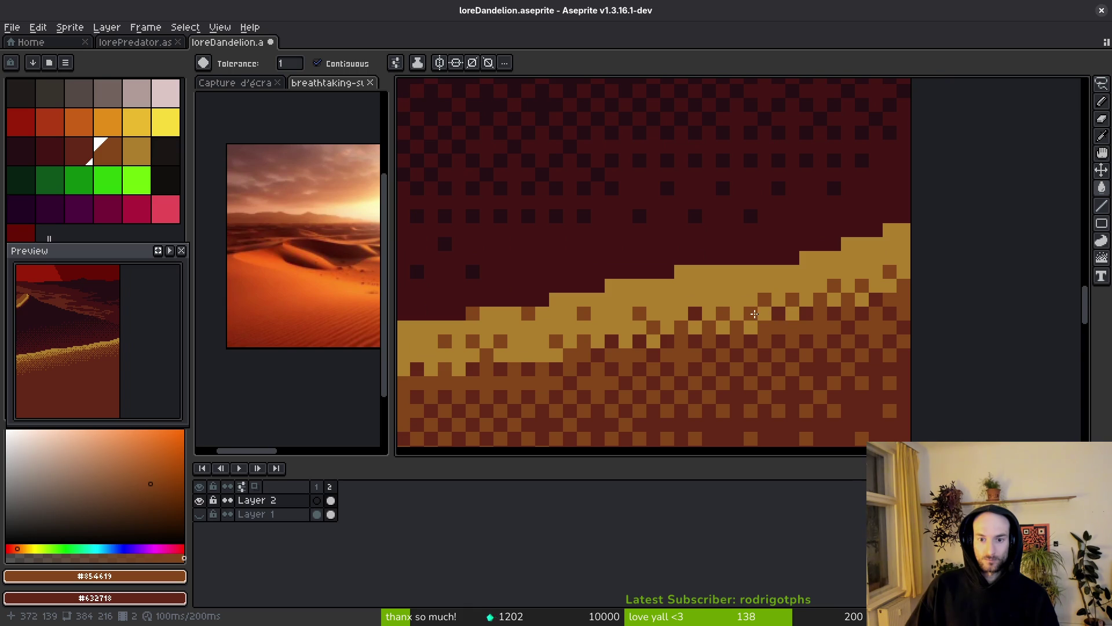
scroll(754, 313, down, 5)
key(ctrl+s)
scroll(750, 350, down, 2)
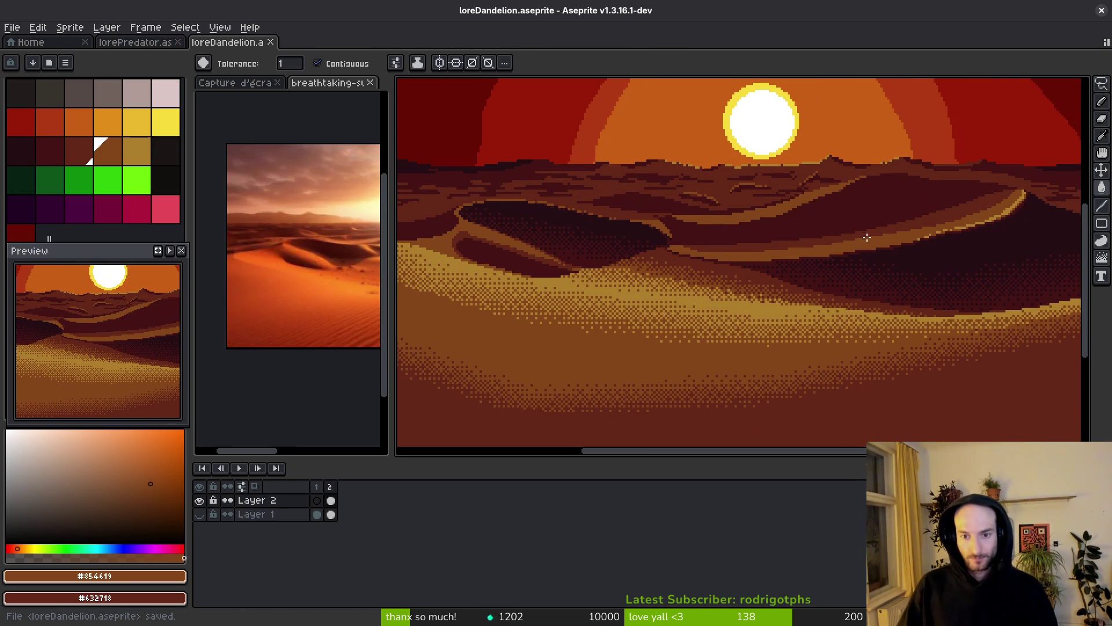
scroll(939, 249, up, 3)
- Sample gold #ae7e2c as primary and orange #854619 as secondary colour from the dune ridge
alt+click(933, 245)
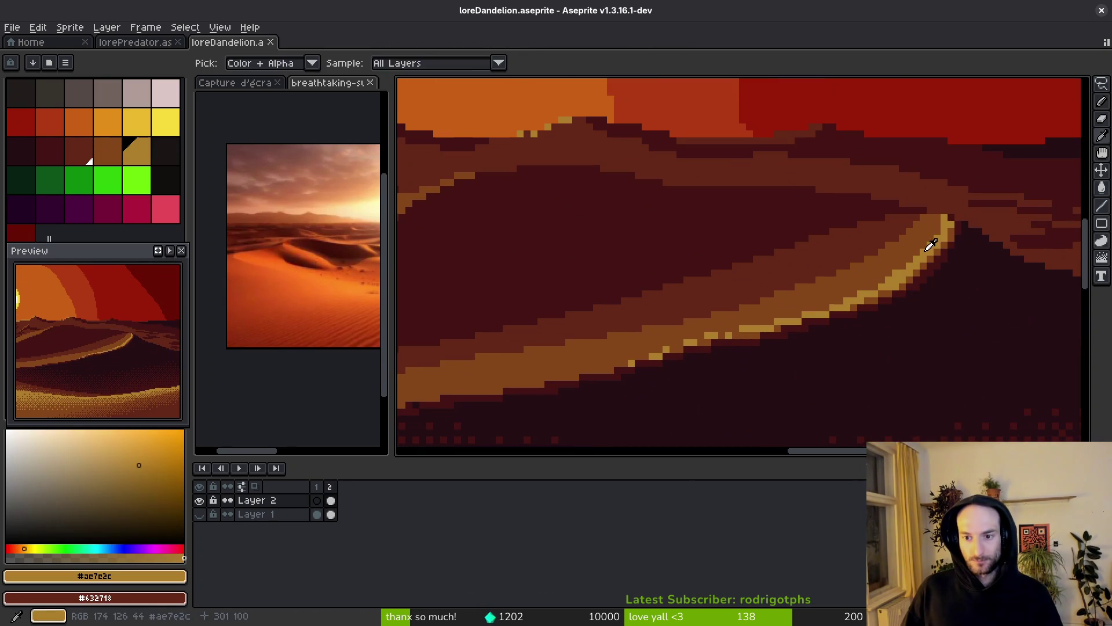
scroll(930, 248, up, 1)
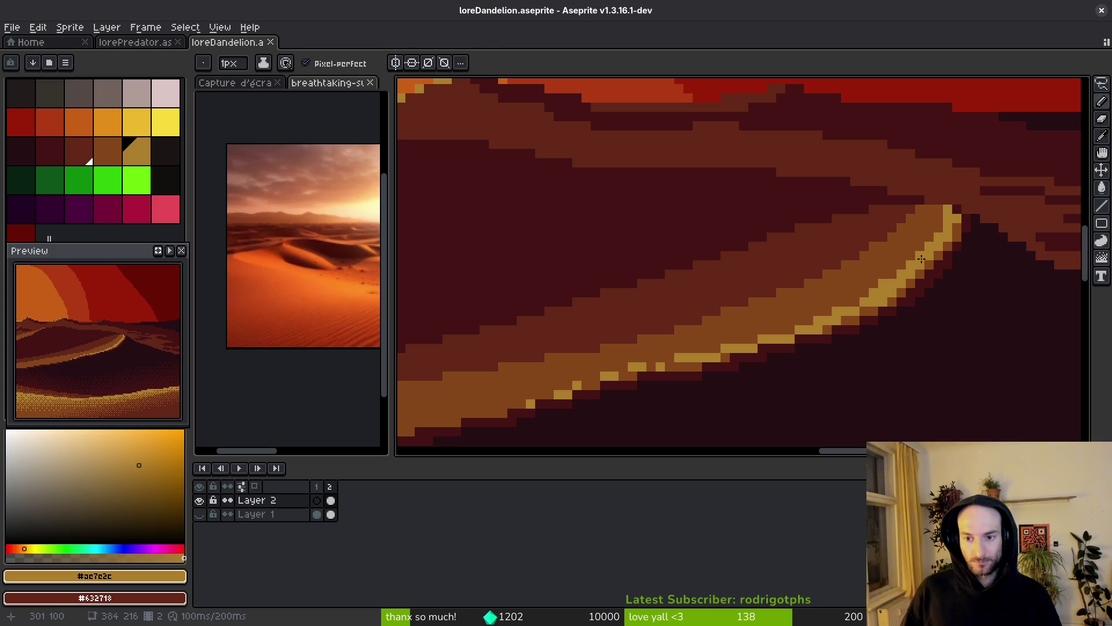
scroll(922, 257, down, 2)
scroll(924, 317, up, 1)
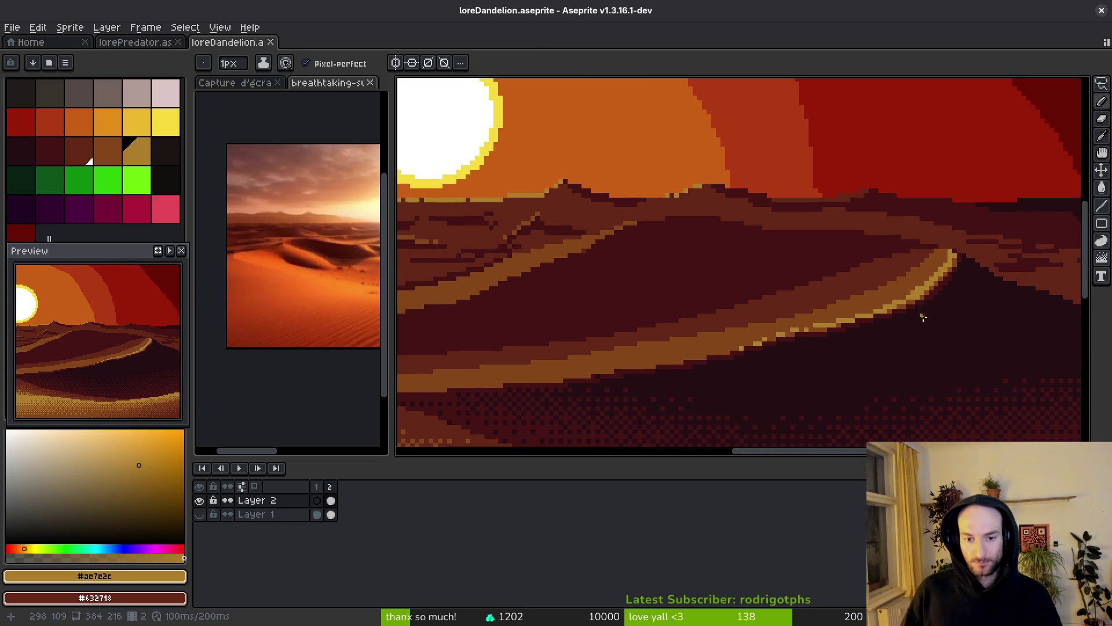
scroll(924, 317, up, 2)
alt+right_click(904, 269)
- Draw a Bayer 8x8 dithered gold-to-orange gradient up the dune ridge and save the file
key(shift+g)
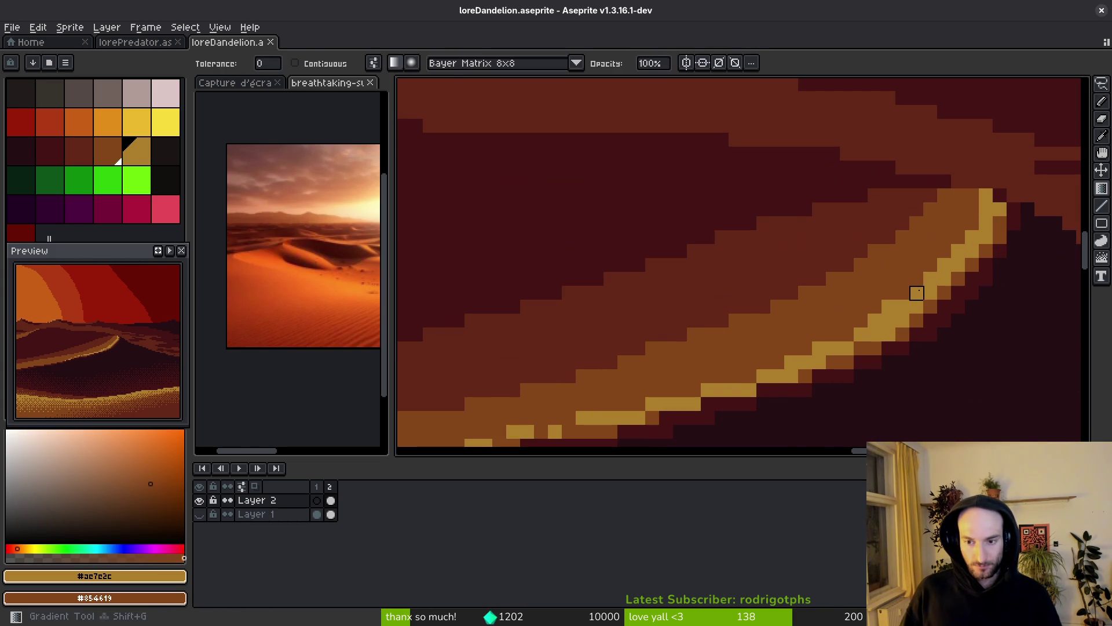
mouse_move(915, 278)
mouse_down()
mouse_move(889, 265)
mouse_move(874, 221)
mouse_move(819, 193)
mouse_move(819, 237)
mouse_move(693, 208)
mouse_move(777, 262)
mouse_move(861, 266)
mouse_move(874, 239)
mouse_move(902, 251)
mouse_up()
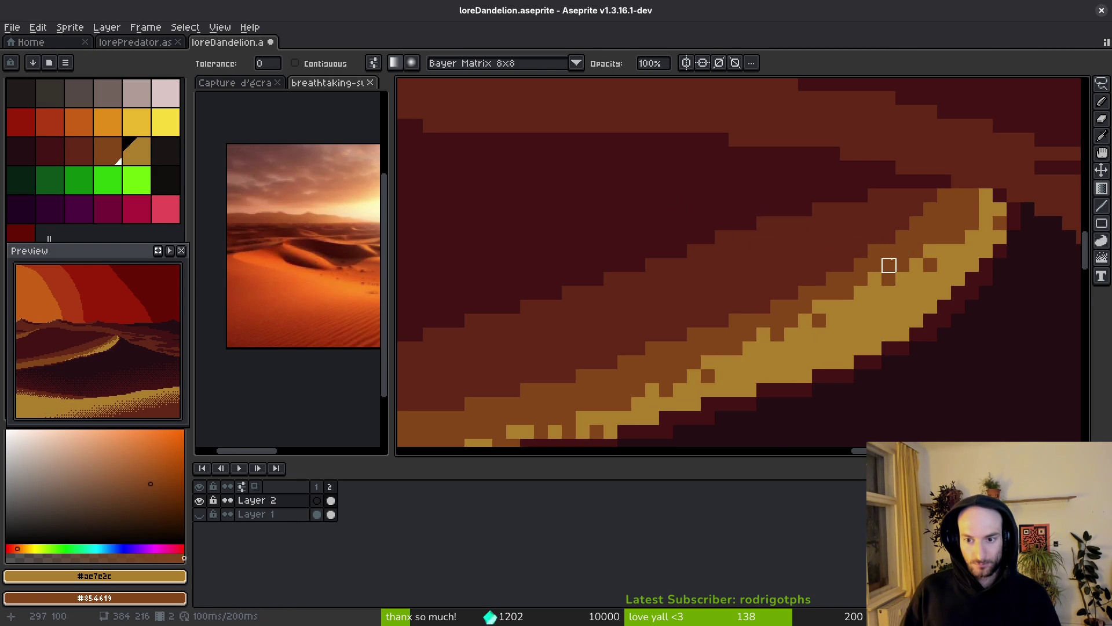
scroll(902, 252, down, 8)
key(ctrl+s)
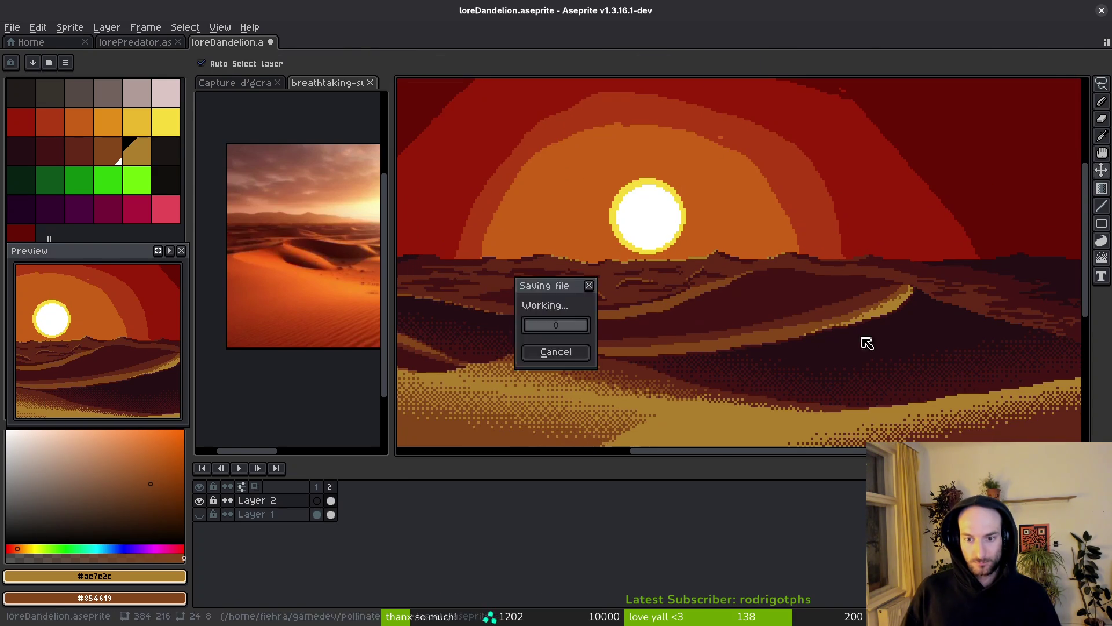
scroll(869, 343, up, 2)
scroll(867, 330, down, 4)
scroll(876, 335, up, 1)
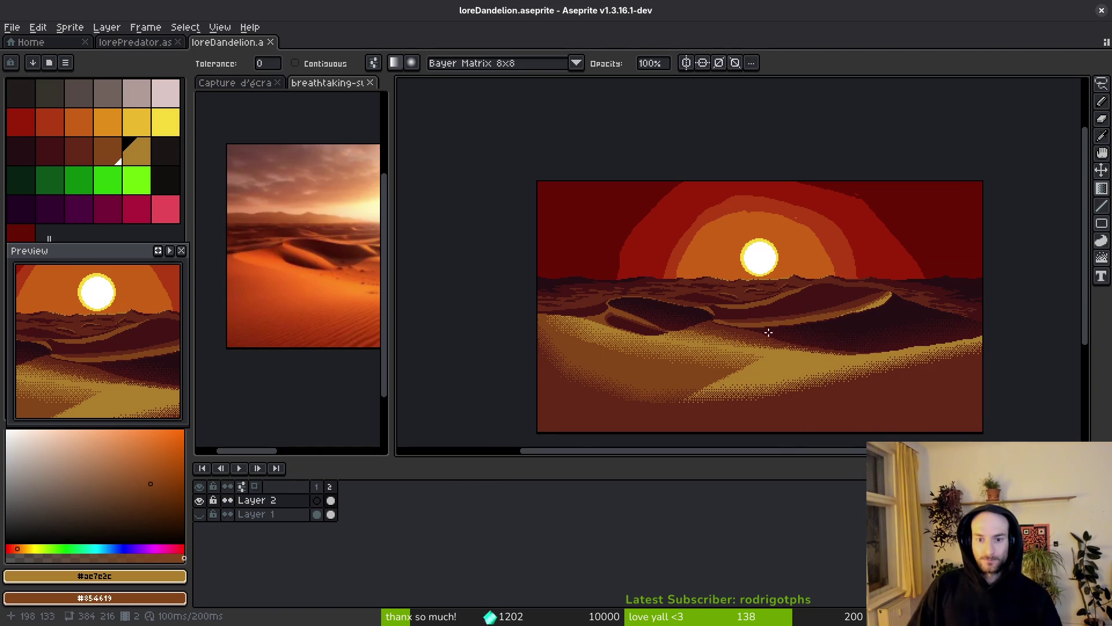
- Sample dark red #632718 and flood-fill the dune area below the sun with it
scroll(799, 291, up, 2)
alt+click(722, 294)
scroll(801, 330, up, 1)
key(g)
click(820, 342)
scroll(820, 342, down, 2)
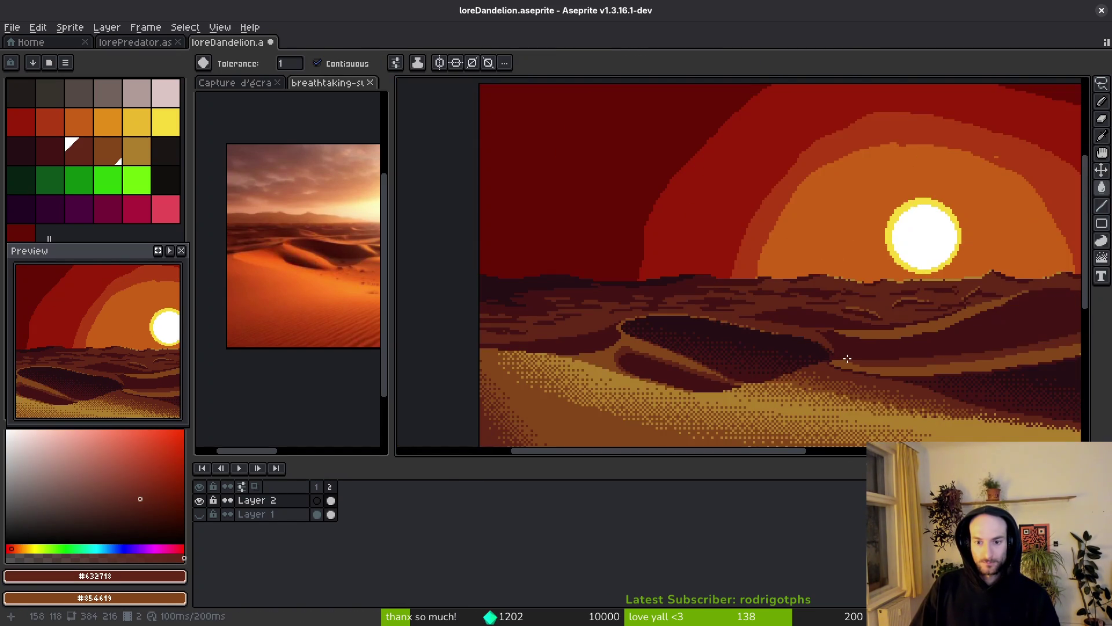
scroll(845, 357, up, 2)
- Compare the dunes against the reference desert photo and sample dark #431414 from the painting
drag(317, 313, 286, 316)
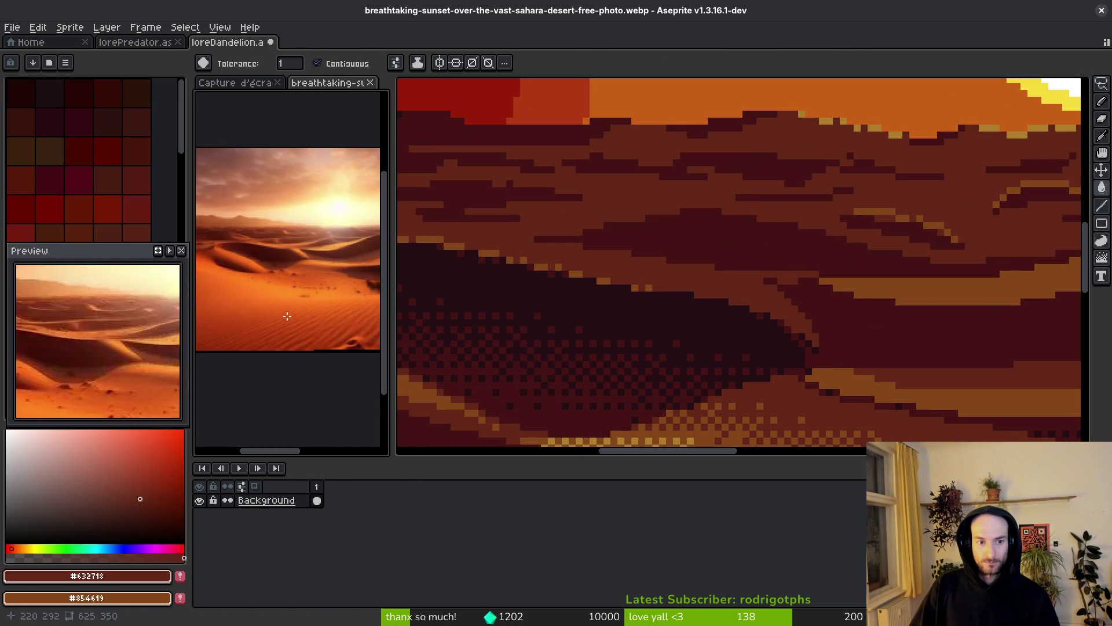
click(728, 315)
scroll(658, 331, up, 2)
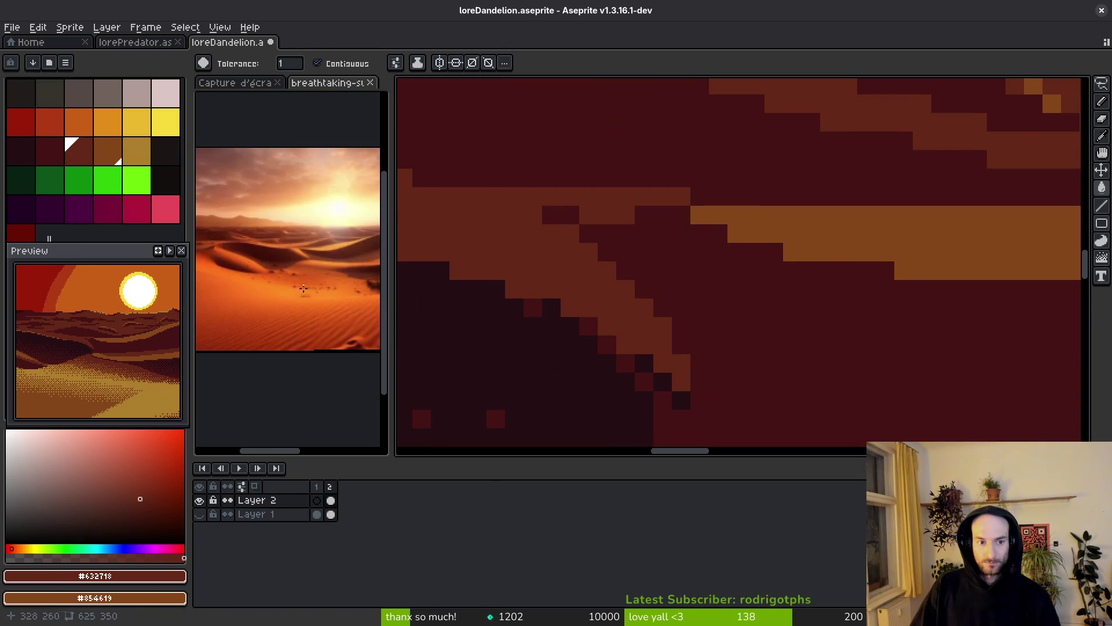
scroll(315, 263, up, 2)
click(199, 288)
scroll(199, 288, down, 3)
drag(199, 288, 303, 297)
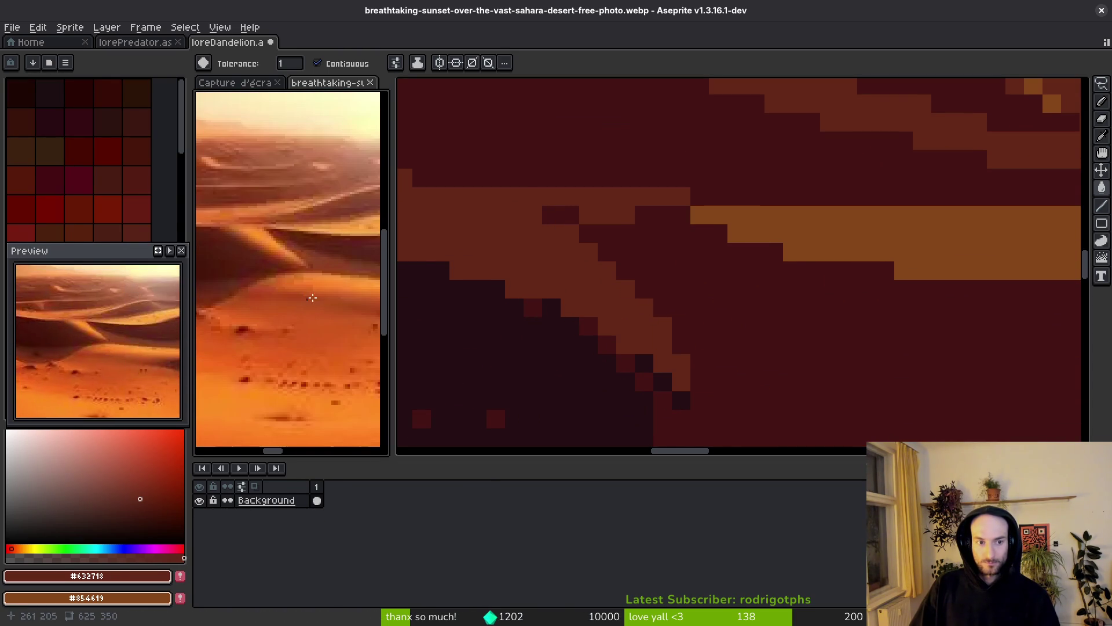
click(658, 303)
alt+click(658, 302)
mouse_move(603, 266)
mouse_down()
mouse_move(687, 311)
mouse_move(750, 304)
mouse_up()
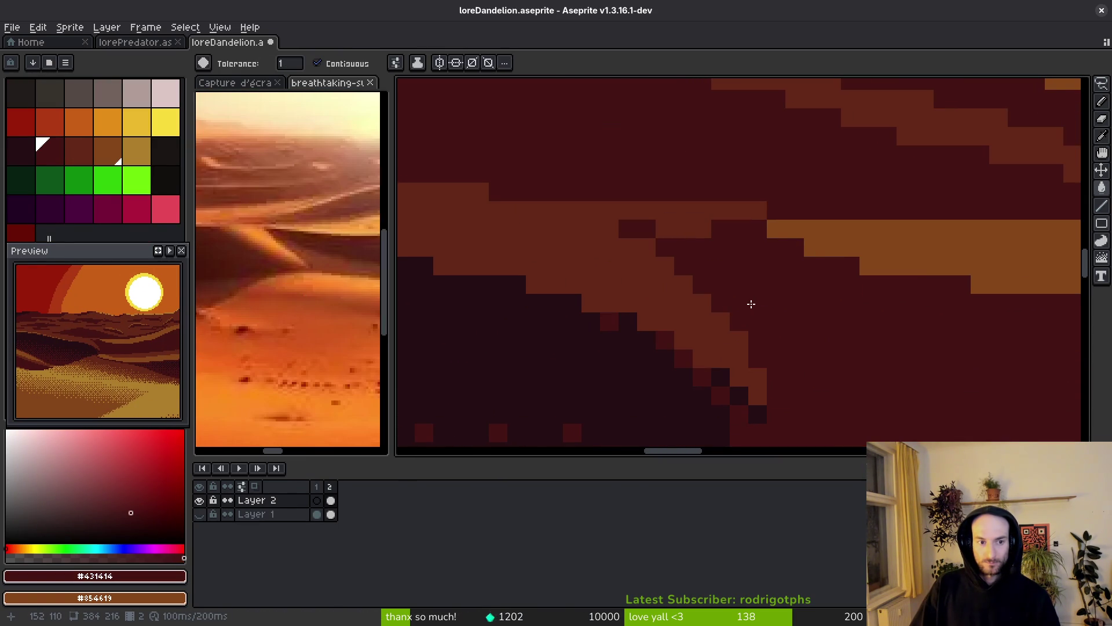
scroll(921, 350, down, 2)
scroll(884, 331, up, 2)
- Pencil an orange #854619 line and pixel along the dune edge, plus a dark red #431414 pixel
alt+click(864, 265)
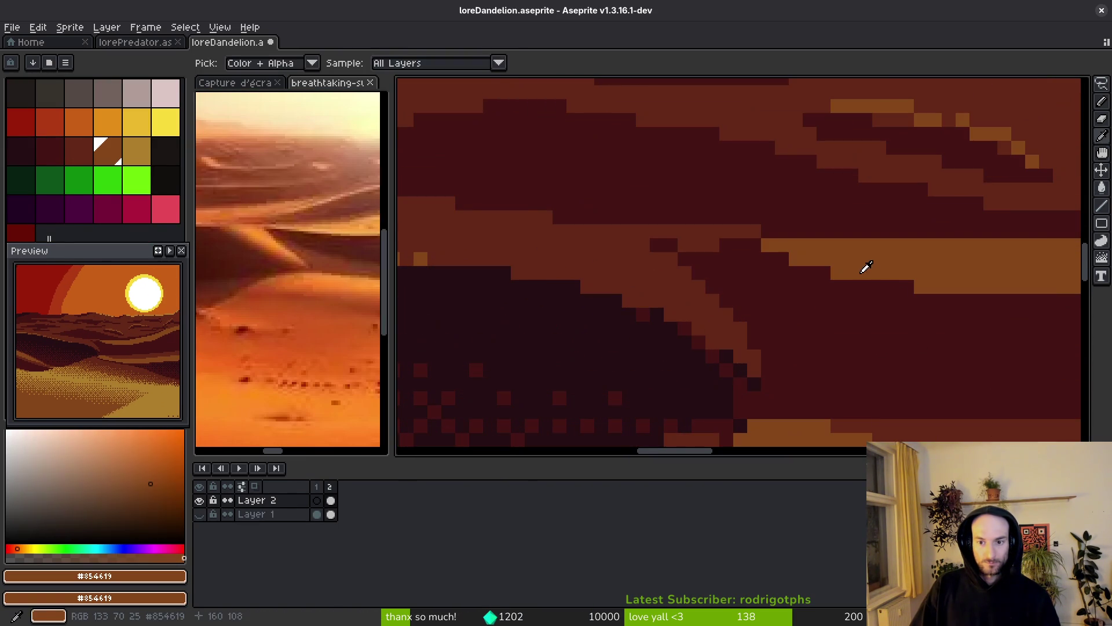
key(b)
mouse_move(776, 254)
mouse_down()
mouse_move(578, 231)
mouse_move(736, 240)
mouse_up()
click(716, 238)
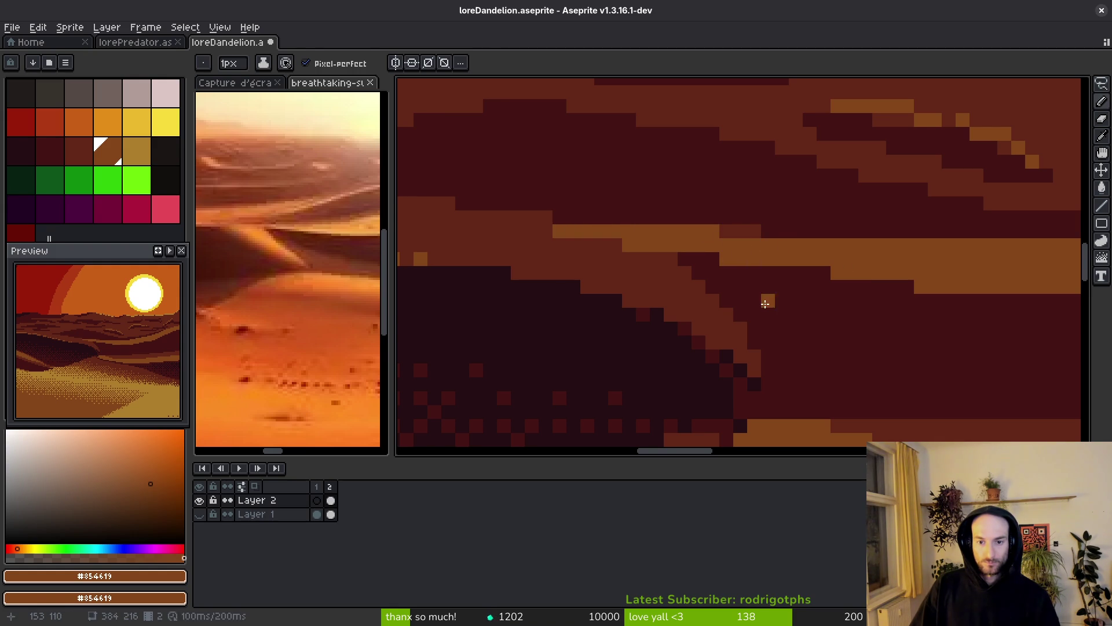
alt+click(776, 330)
click(587, 245)
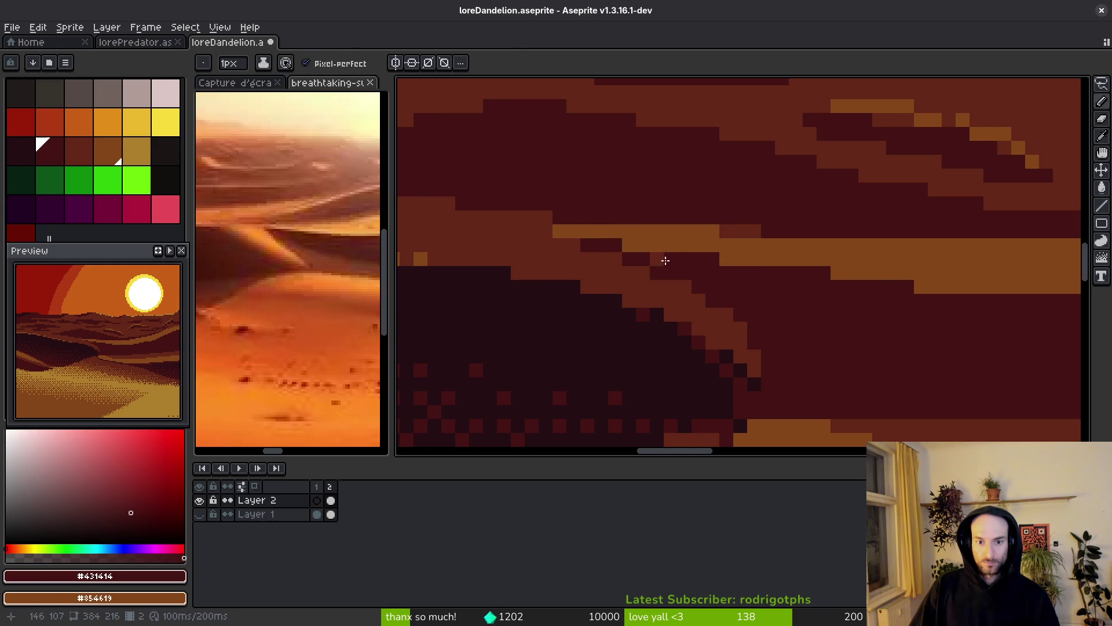
- Paint an orange #854619 stroke along the dune edge, then sample darker brown #632718
scroll(777, 336, down, 4)
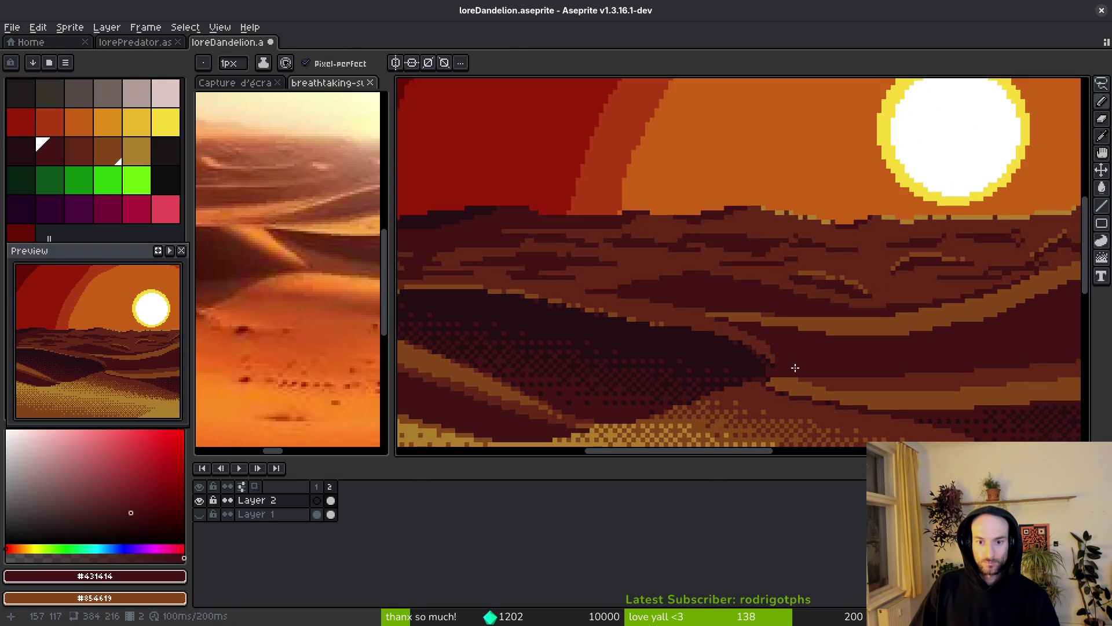
scroll(755, 290, up, 4)
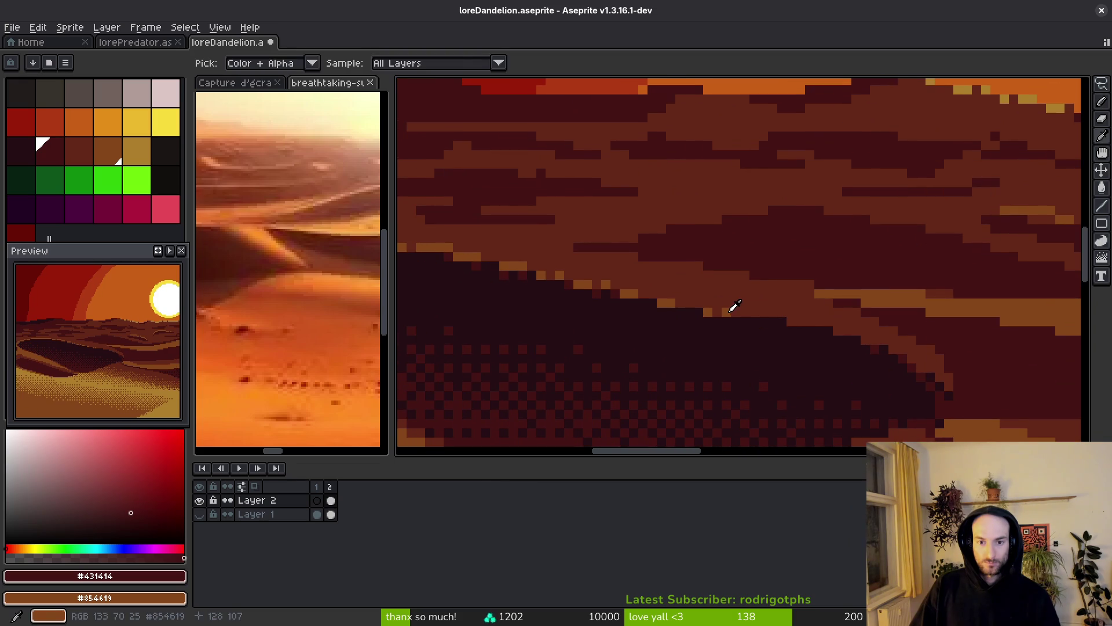
alt+click(735, 306)
scroll(834, 305, up, 1)
mouse_move(731, 295)
mouse_down()
mouse_move(647, 294)
mouse_move(660, 306)
mouse_up()
alt+click(668, 312)
scroll(771, 340, down, 3)
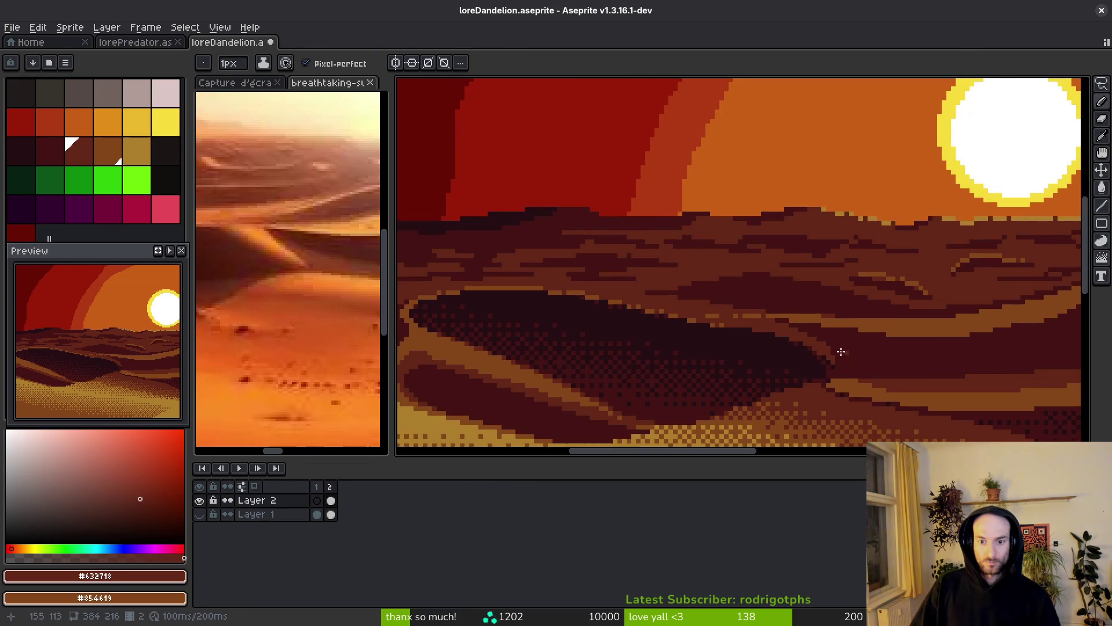
scroll(849, 352, up, 1)
scroll(770, 315, down, 3)
scroll(807, 327, up, 1)
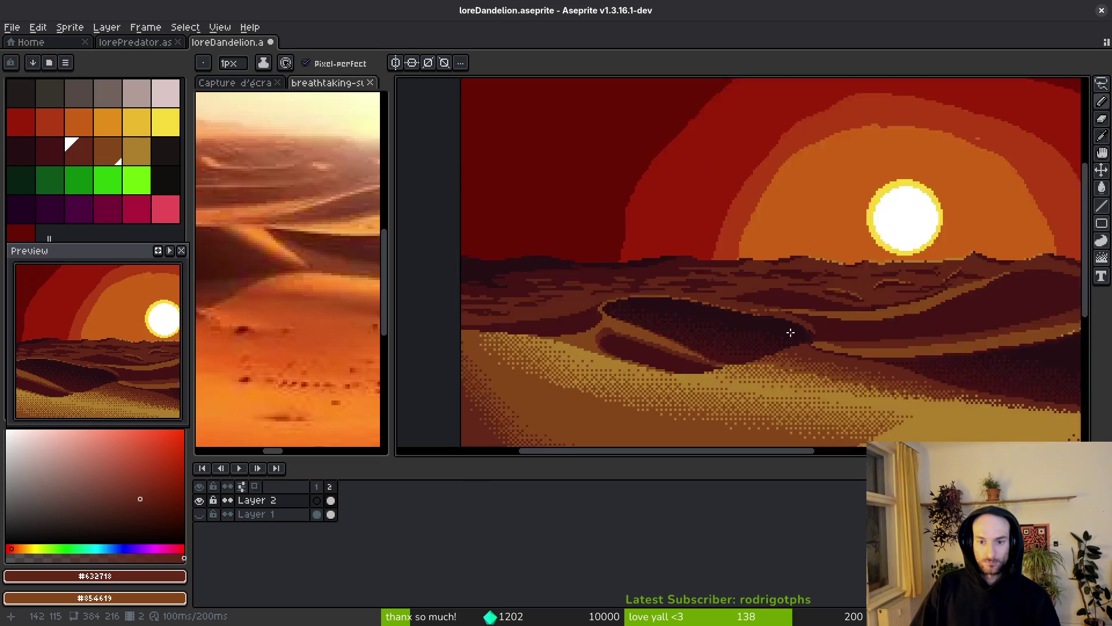
- Paint gold #ae7e2c highlight strokes down the dune ridge, undoing the last stroke
scroll(791, 332, up, 1)
scroll(754, 346, right, 5)
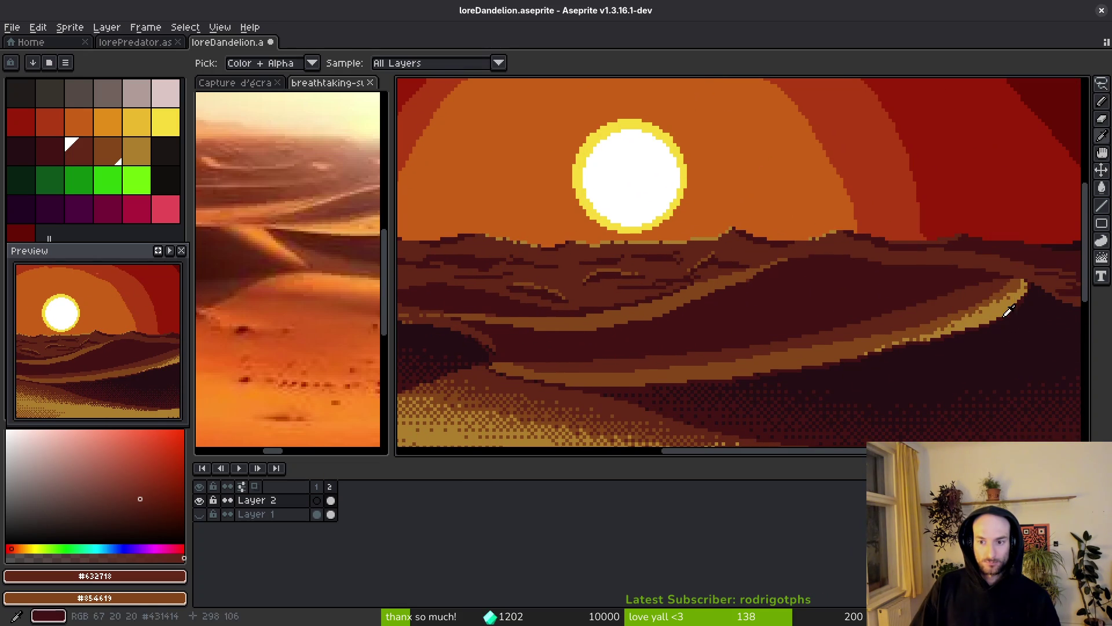
click(1007, 311)
scroll(784, 285, up, 3)
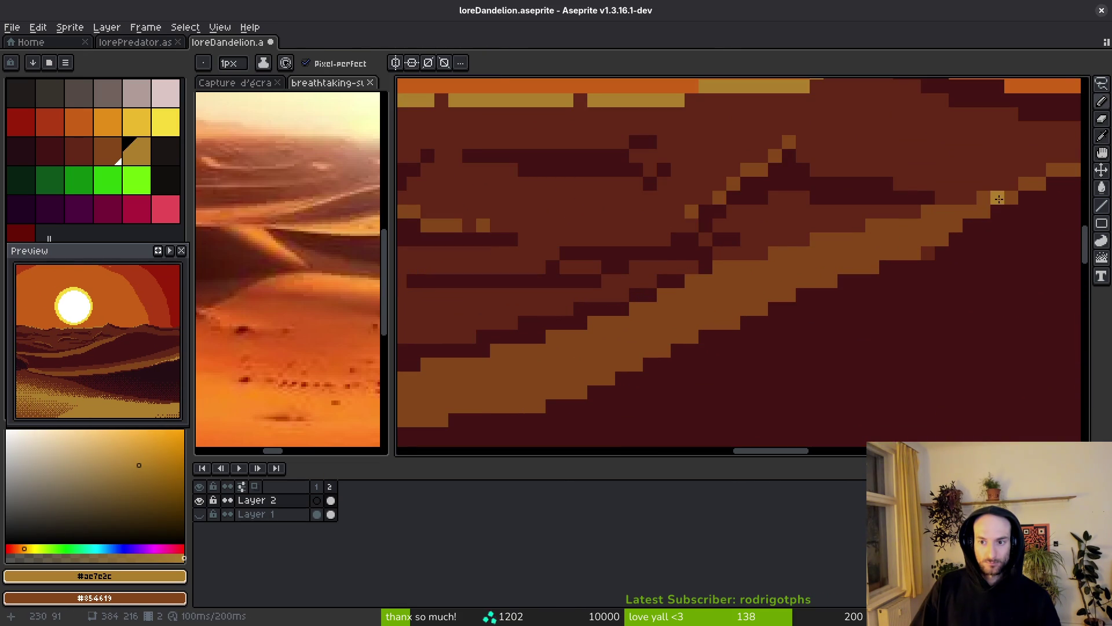
drag(1004, 200, 591, 351)
drag(944, 231, 911, 238)
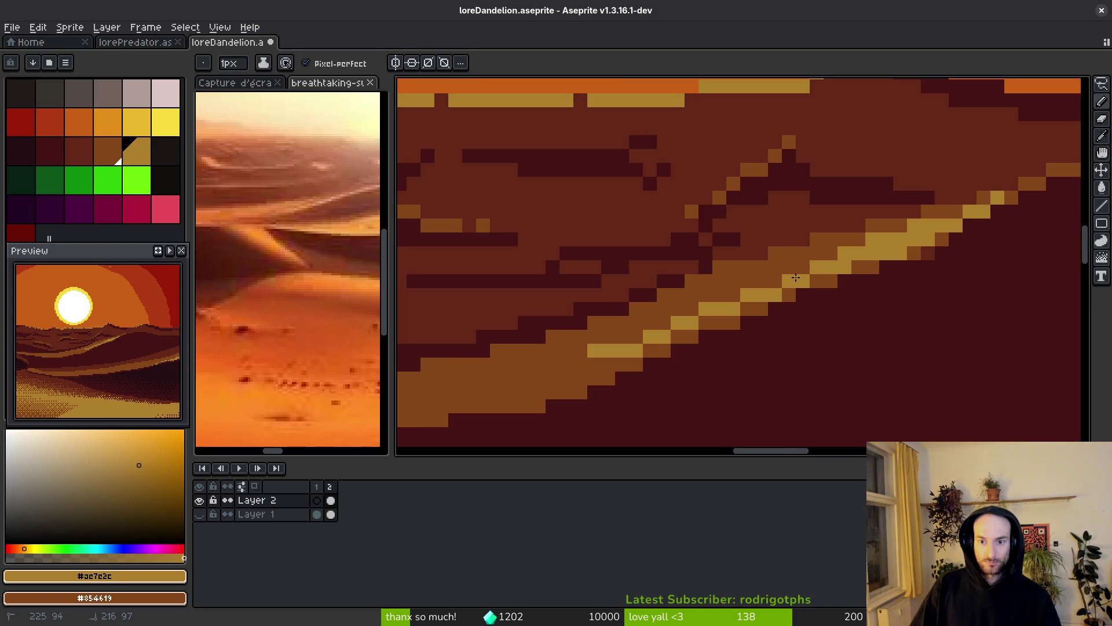
scroll(787, 287, left, 5)
scroll(787, 288, up, 1)
drag(701, 329, 615, 343)
mouse_move(768, 314)
mouse_down()
mouse_move(675, 353)
mouse_move(724, 327)
mouse_move(628, 357)
mouse_up()
drag(770, 284, 682, 315)
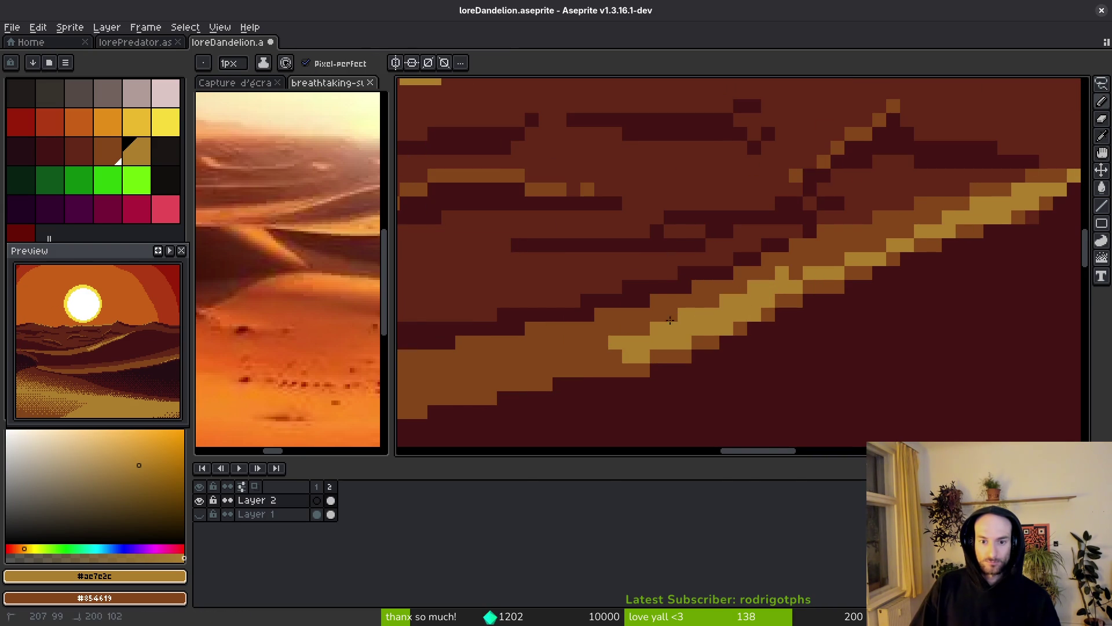
drag(587, 356, 573, 357)
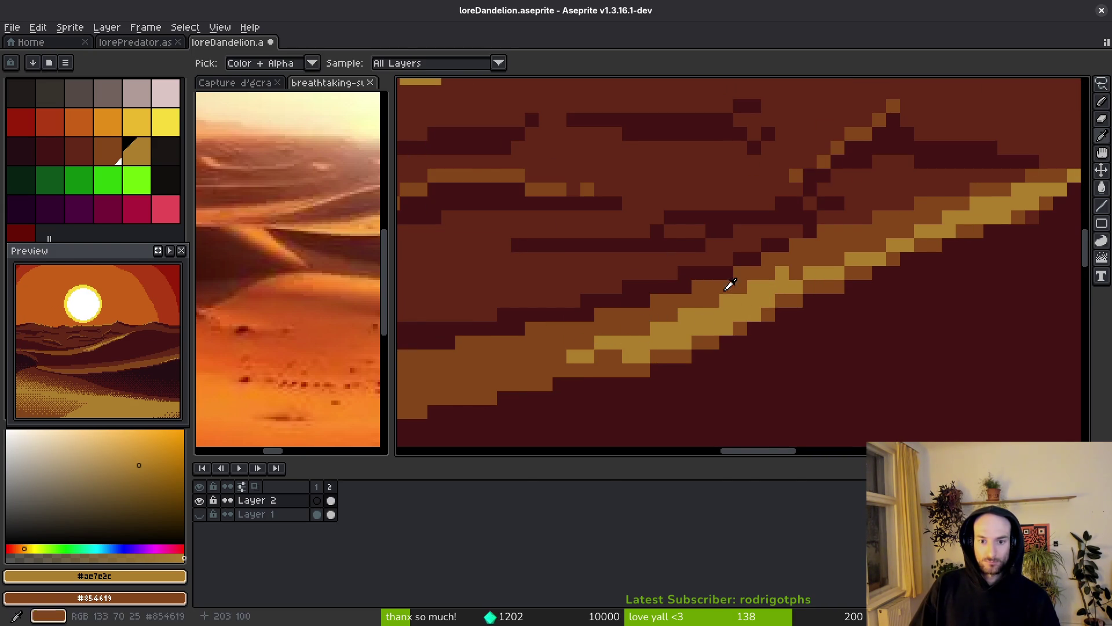
key(ctrl+z)
key(ctrl+z)
- Draw a short dune-brown #854619 line beside the ridge
alt+click(773, 272)
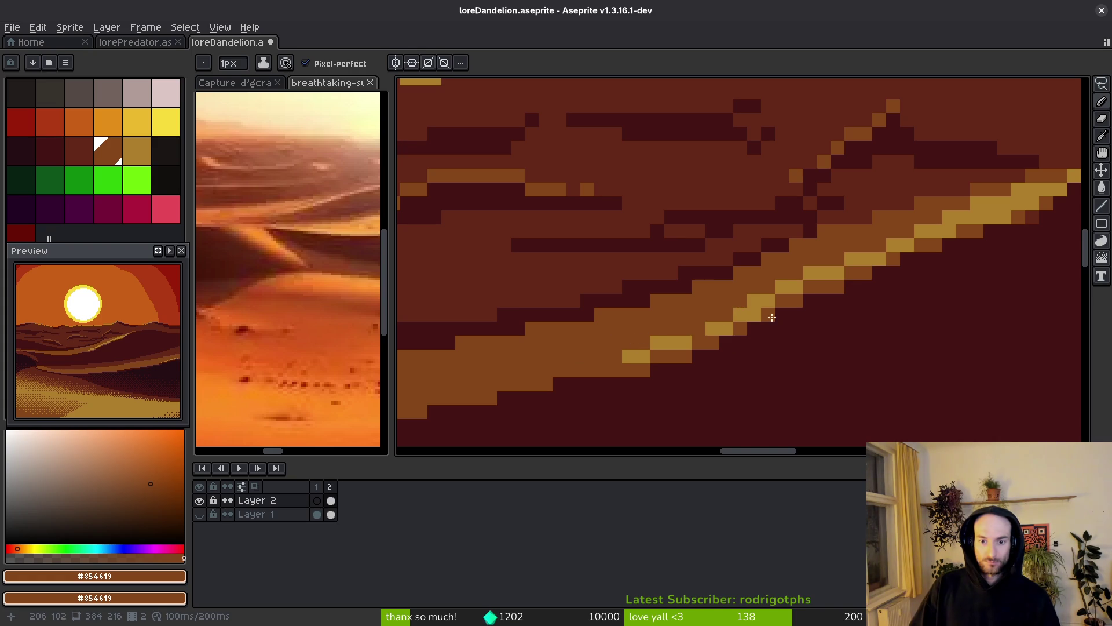
scroll(866, 286, down, 1)
scroll(854, 247, up, 1)
alt+click(776, 259)
scroll(777, 259, up, 1)
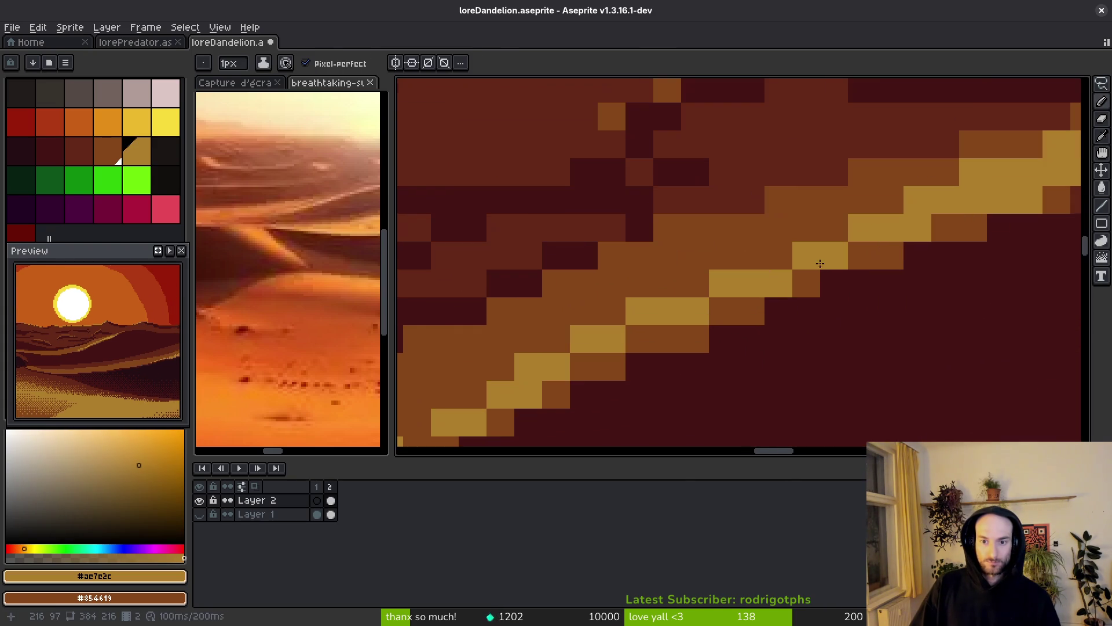
scroll(701, 290, down, 2)
scroll(828, 301, up, 2)
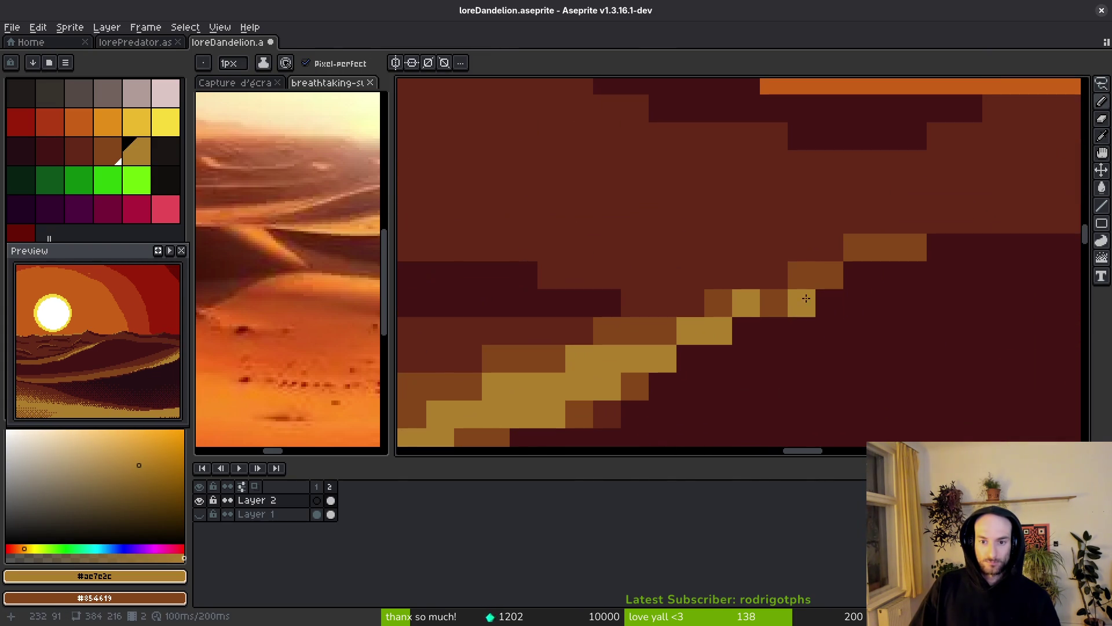
scroll(835, 272, down, 2)
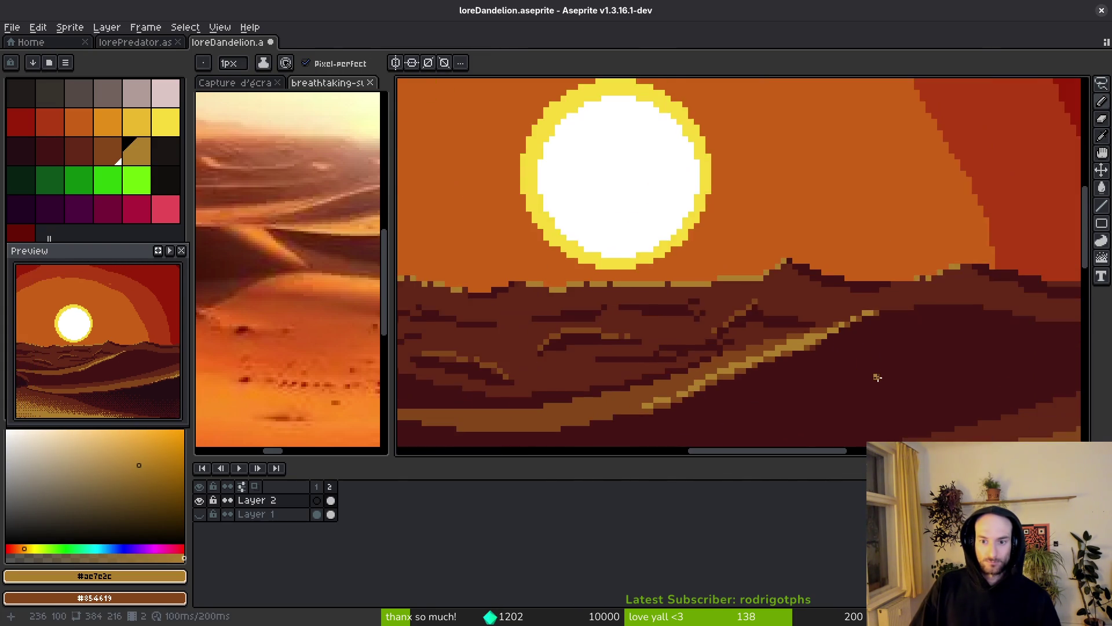
scroll(854, 281, down, 1)
scroll(860, 284, up, 1)
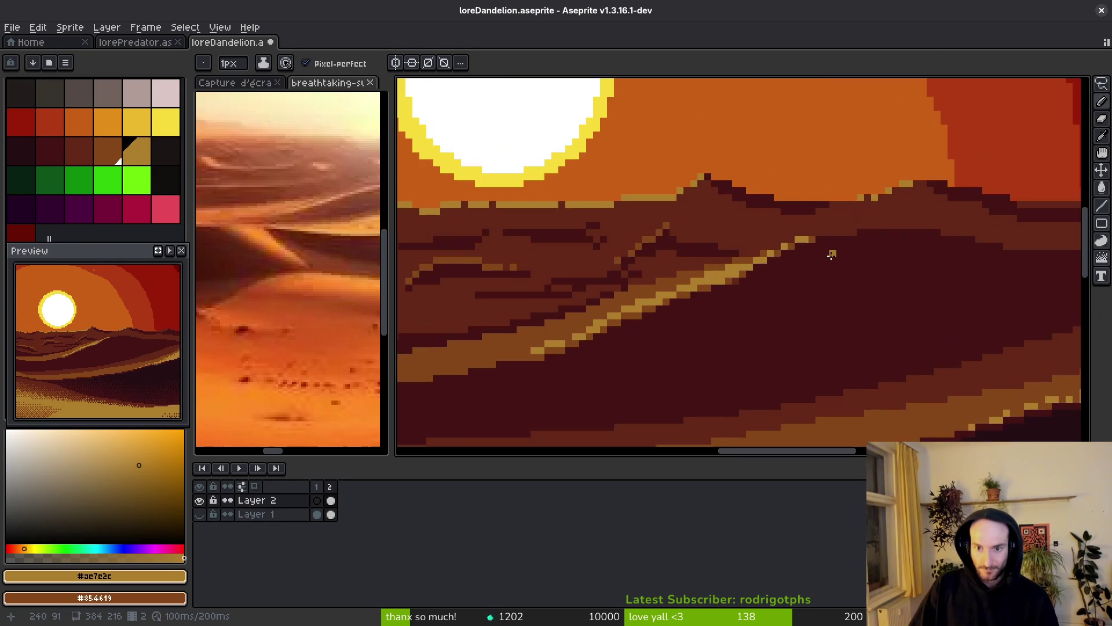
scroll(789, 307, up, 1)
alt+click(783, 241)
scroll(786, 237, up, 1)
drag(771, 227, 931, 227)
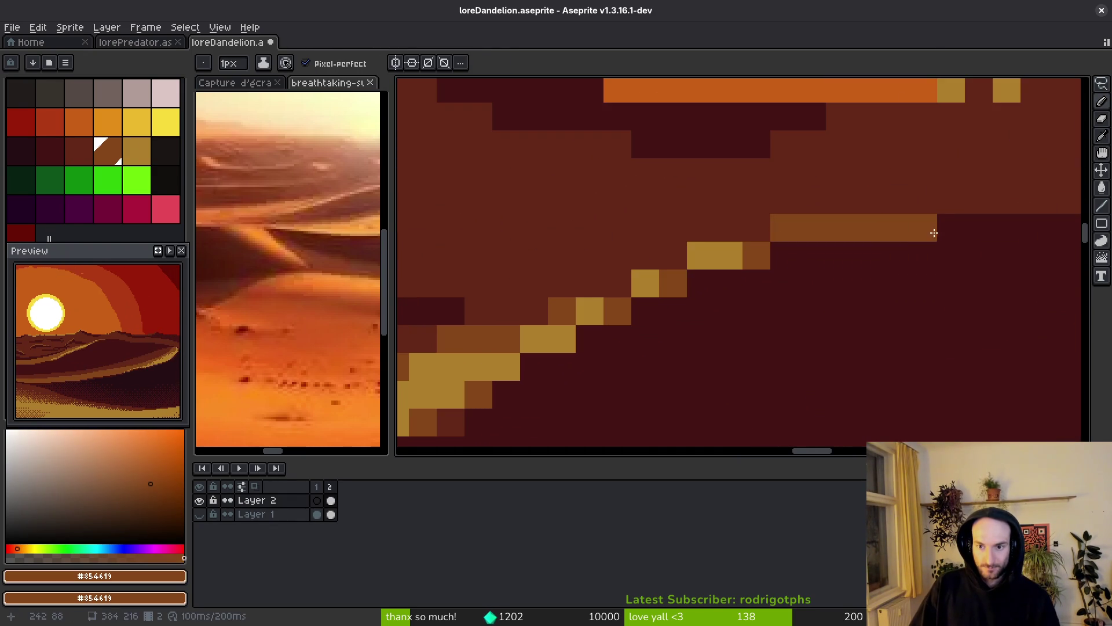
- Extend the brown line to the right and add brown pixels on the ridge edge
scroll(931, 227, down, 1)
scroll(704, 233, up, 1)
drag(703, 233, 979, 228)
scroll(871, 243, right, 5)
drag(776, 236, 840, 236)
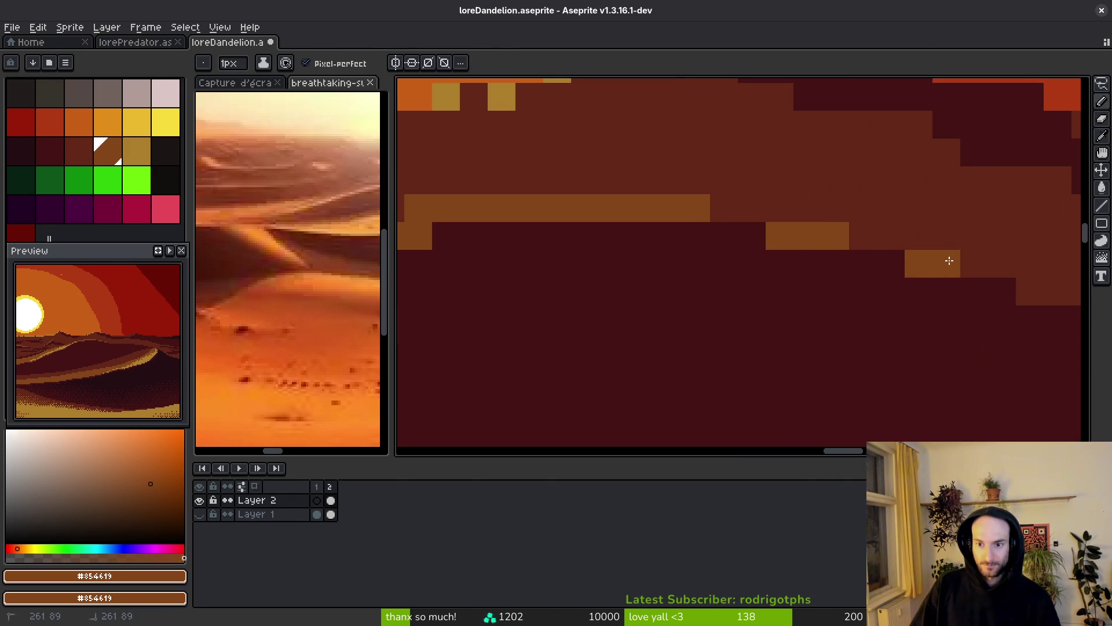
scroll(949, 260, right, 5)
click(804, 285)
click(869, 347)
- Switch back to gold #ae7e2c and add two golden pixels on the ridge edge
scroll(869, 348, up, 2)
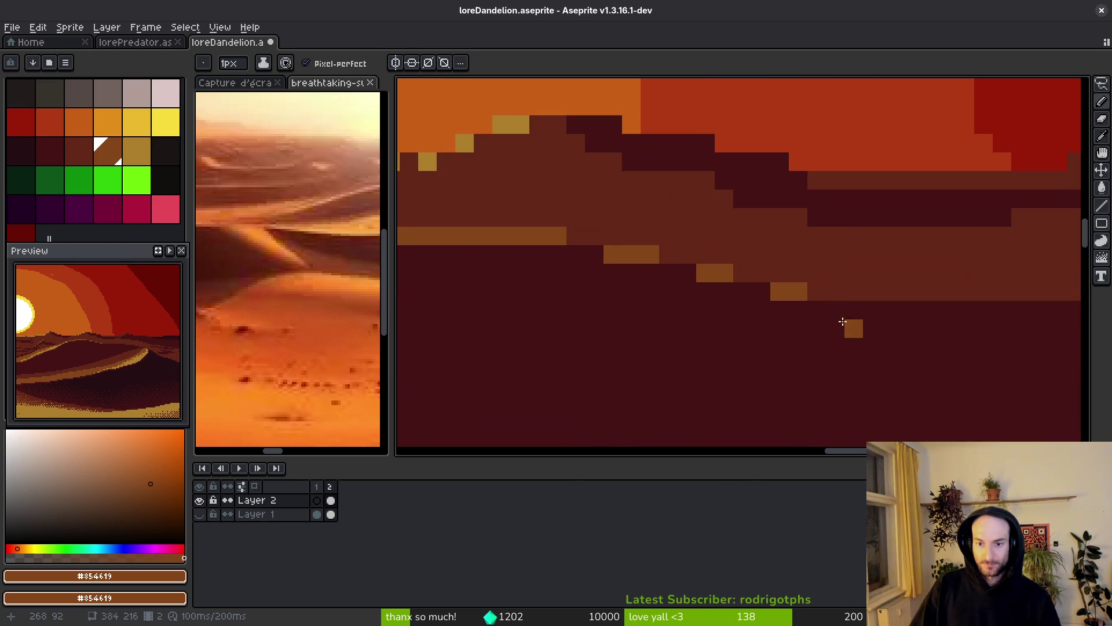
scroll(880, 370, down, 2)
scroll(853, 336, up, 3)
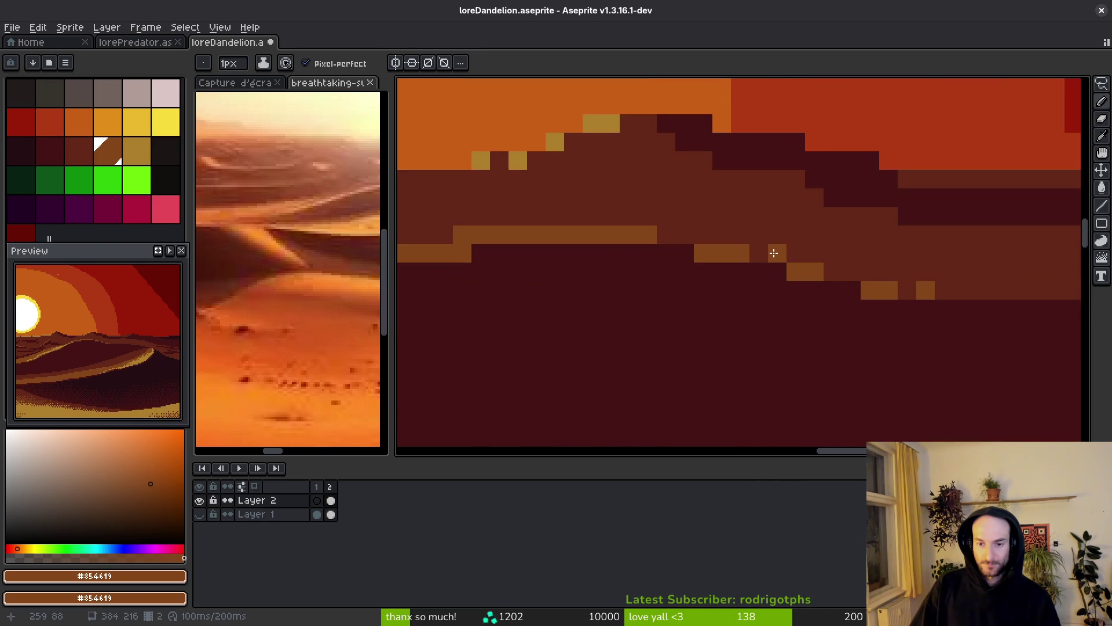
scroll(816, 335, down, 3)
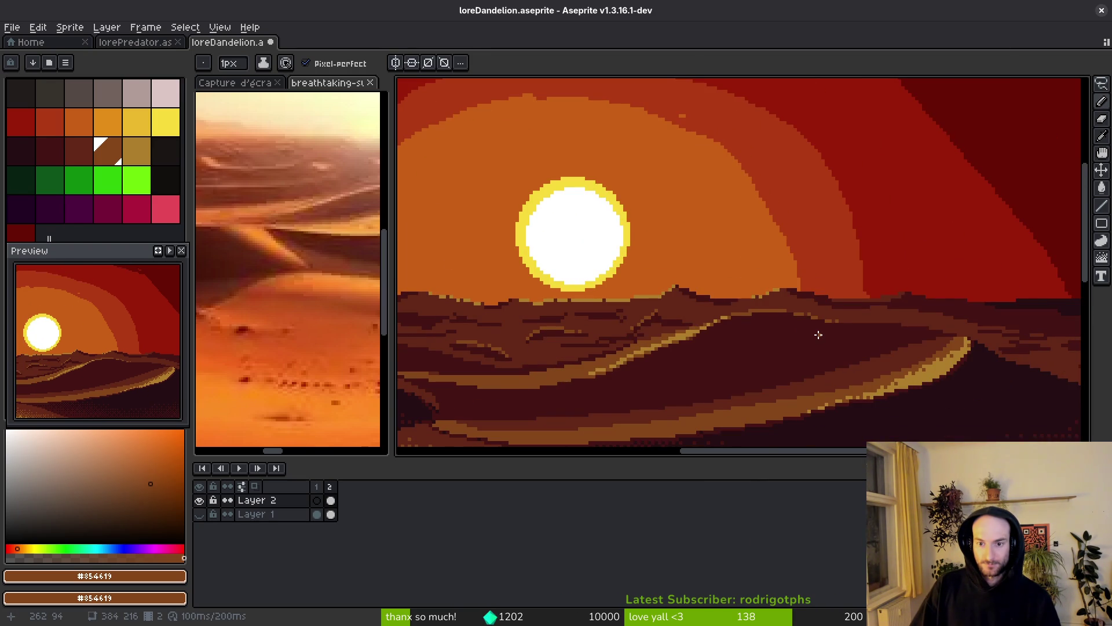
scroll(818, 335, up, 2)
scroll(814, 298, down, 3)
scroll(818, 345, up, 2)
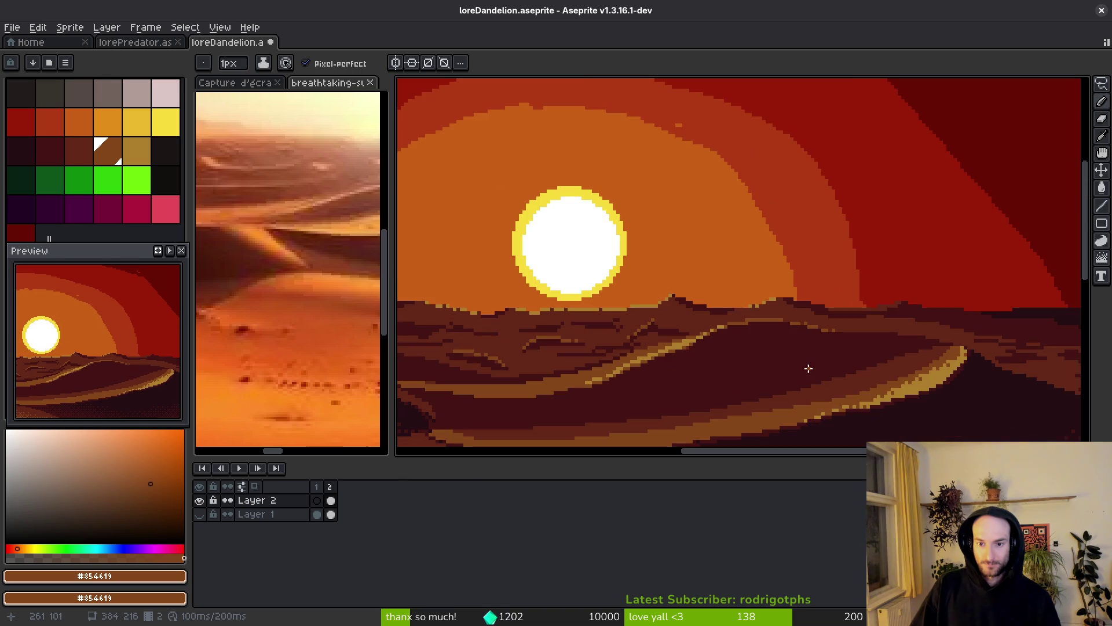
scroll(810, 346, up, 3)
alt+click(816, 320)
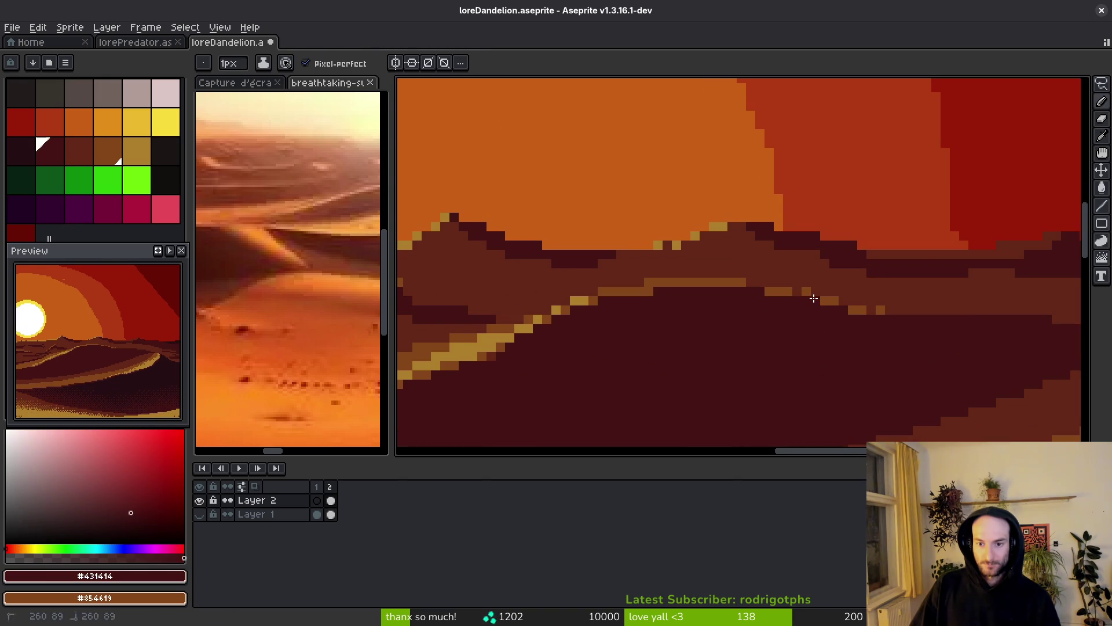
scroll(813, 343, down, 2)
scroll(814, 344, up, 2)
alt+click(782, 296)
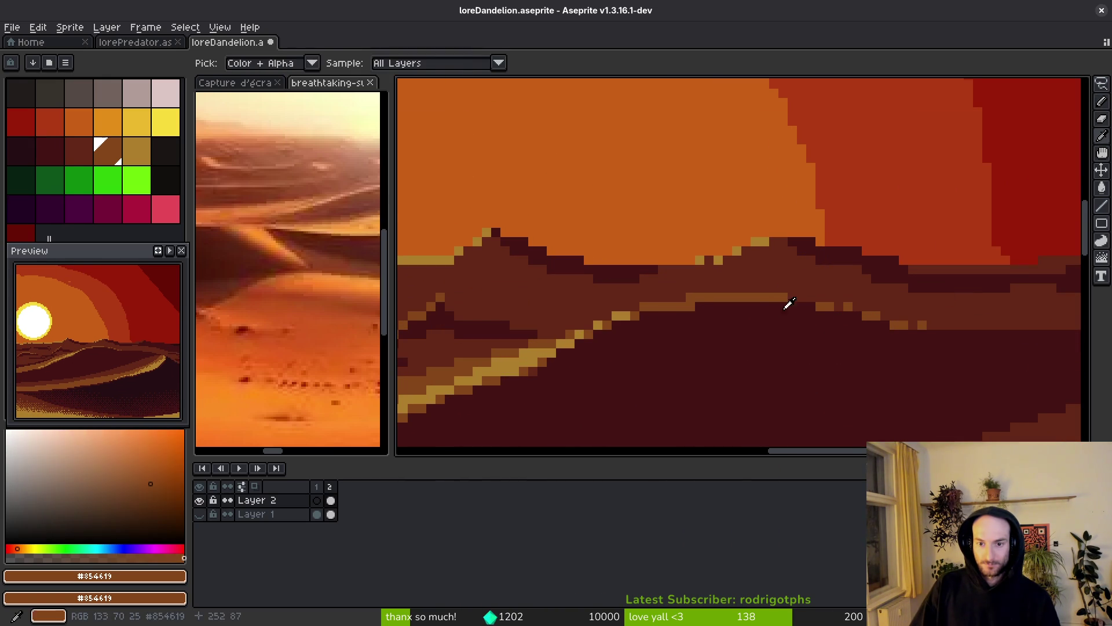
scroll(805, 351, down, 2)
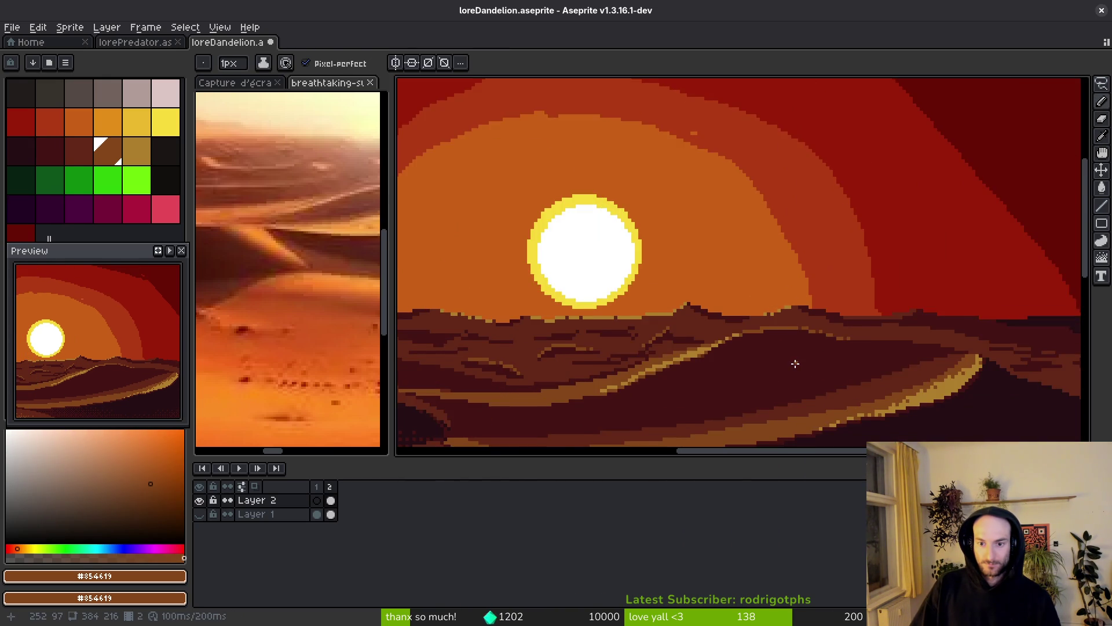
scroll(796, 363, down, 1)
scroll(779, 359, up, 3)
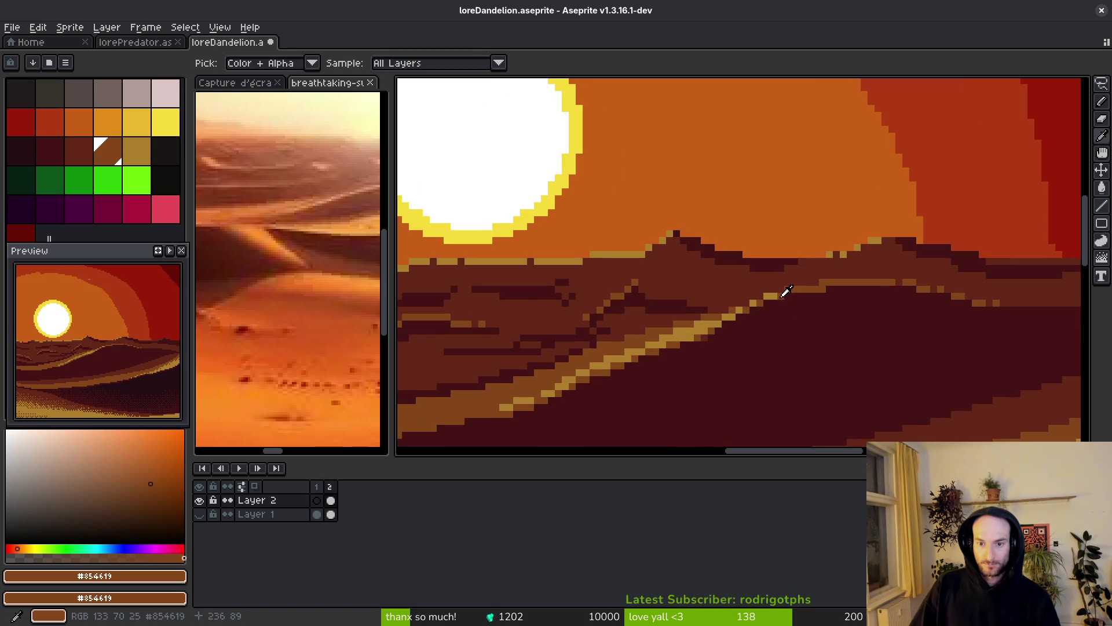
alt+click(775, 297)
scroll(782, 296, up, 2)
click(800, 271)
click(813, 269)
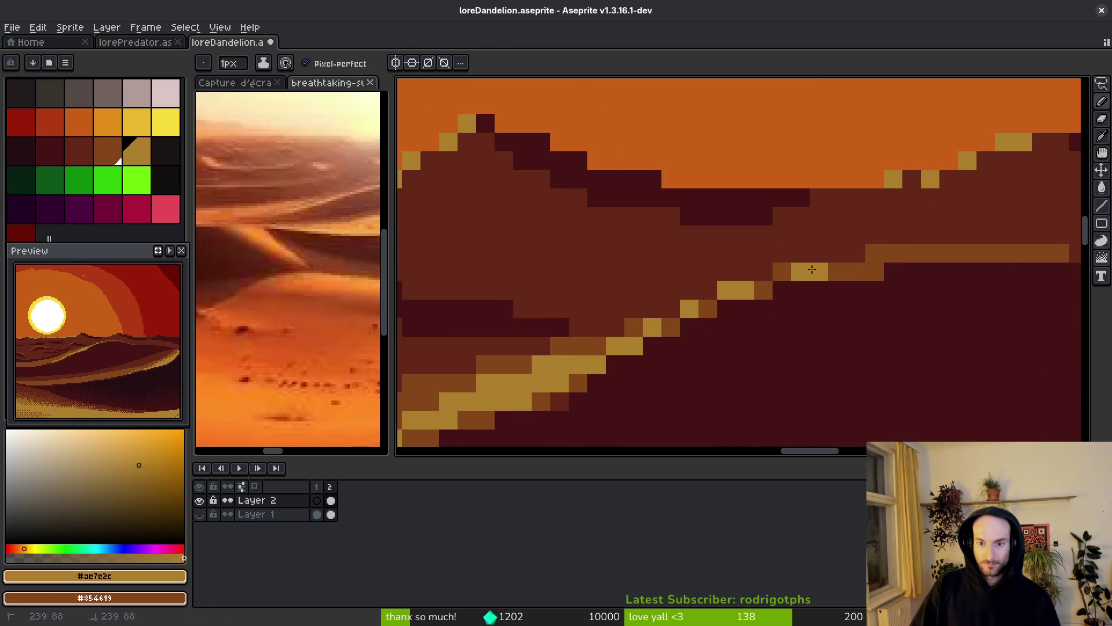
- Turn four pixels along the right-hand ridge golden
click(894, 253)
click(875, 253)
click(911, 253)
click(949, 253)
scroll(945, 332, down, 5)
drag(944, 331, 888, 336)
scroll(879, 292, up, 4)
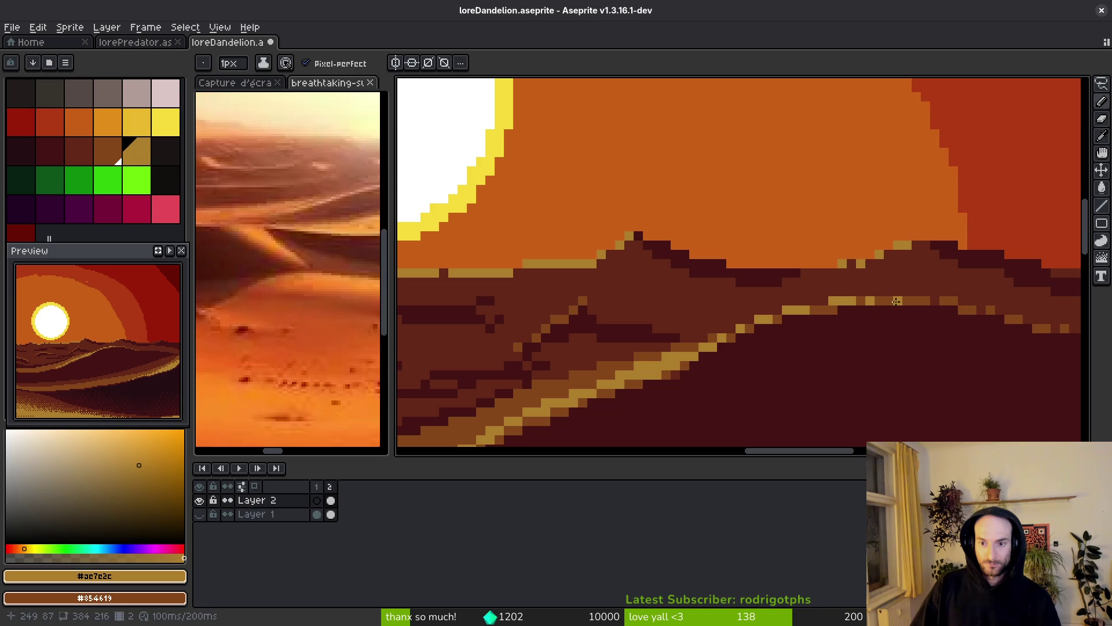
scroll(897, 301, down, 4)
scroll(896, 372, up, 3)
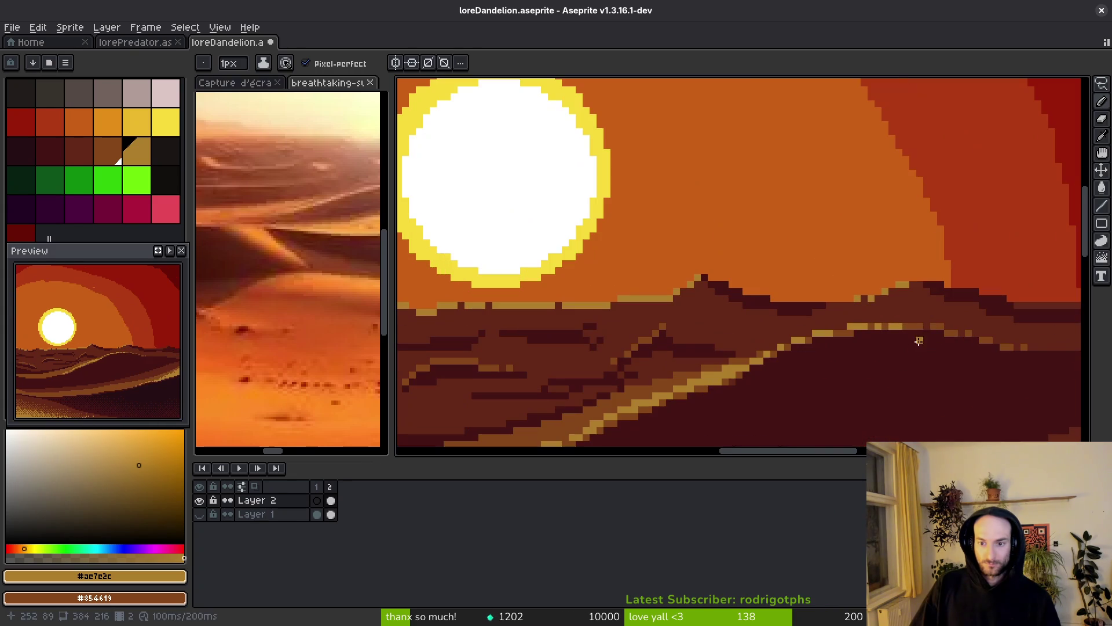
scroll(927, 348, down, 3)
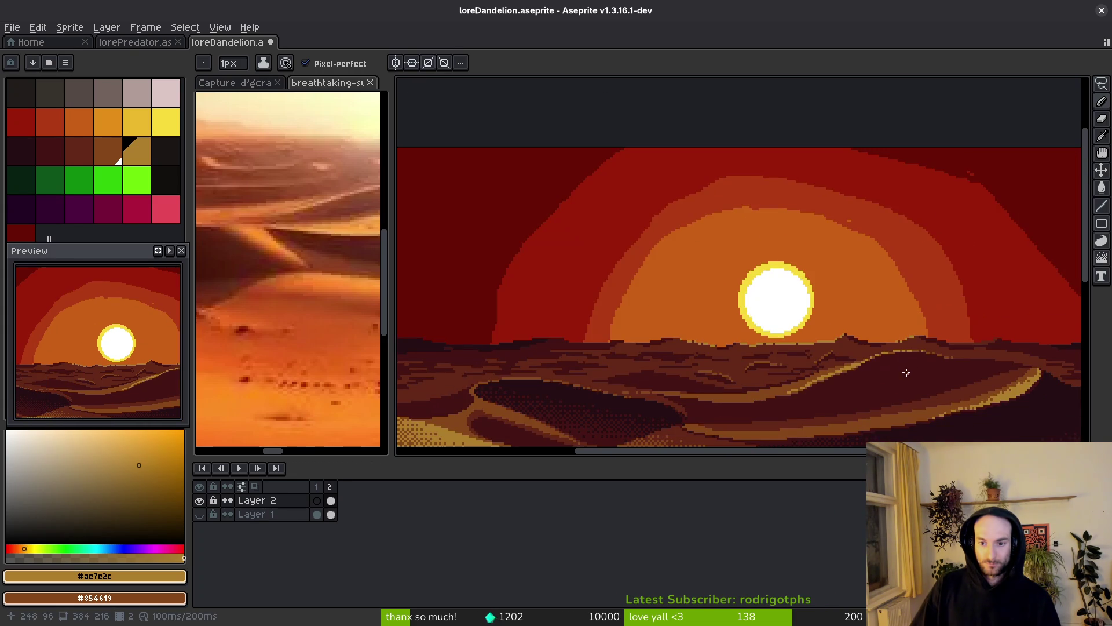
scroll(907, 371, up, 5)
- Paint light yellow and ochre highlight strokes along the dune ridge
drag(883, 290, 585, 344)
scroll(585, 345, left, 3)
mouse_move(877, 304)
mouse_down()
mouse_move(585, 322)
mouse_move(521, 305)
mouse_up()
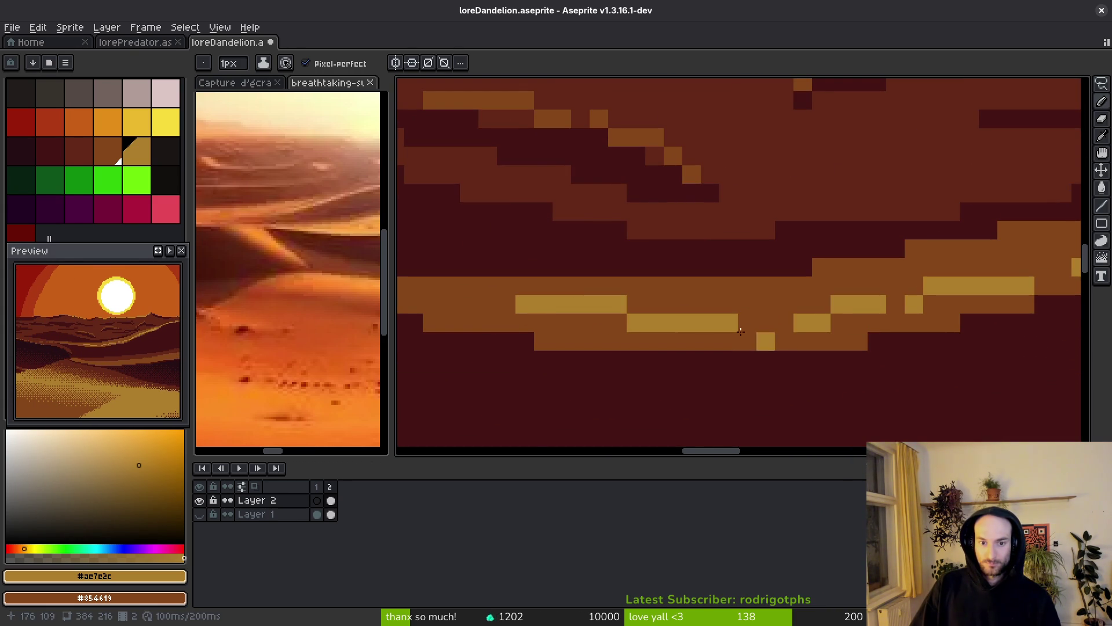
scroll(579, 323, left, 3)
drag(634, 310, 841, 348)
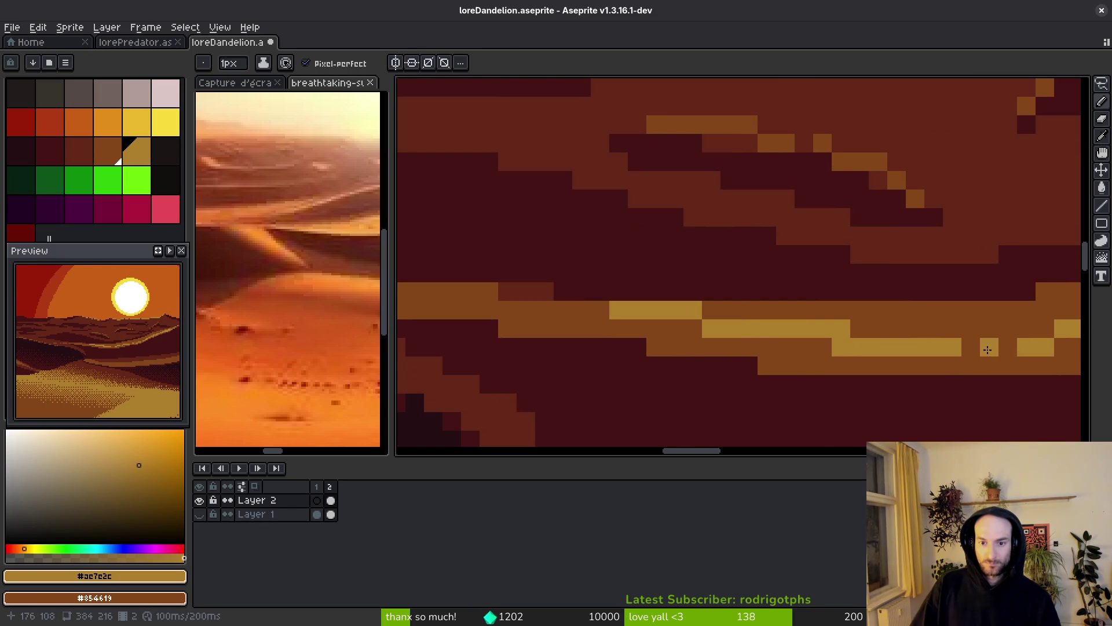
- Add ochre #ae7e2c and light yellow highlight pixels along the dune crest
alt+click(923, 311)
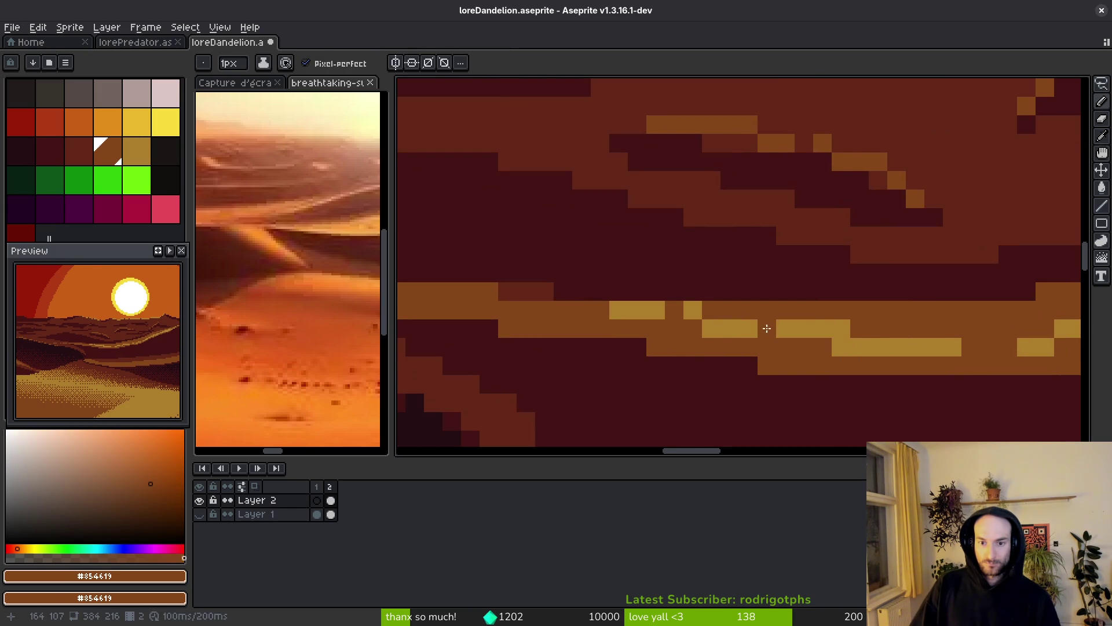
scroll(753, 342, down, 3)
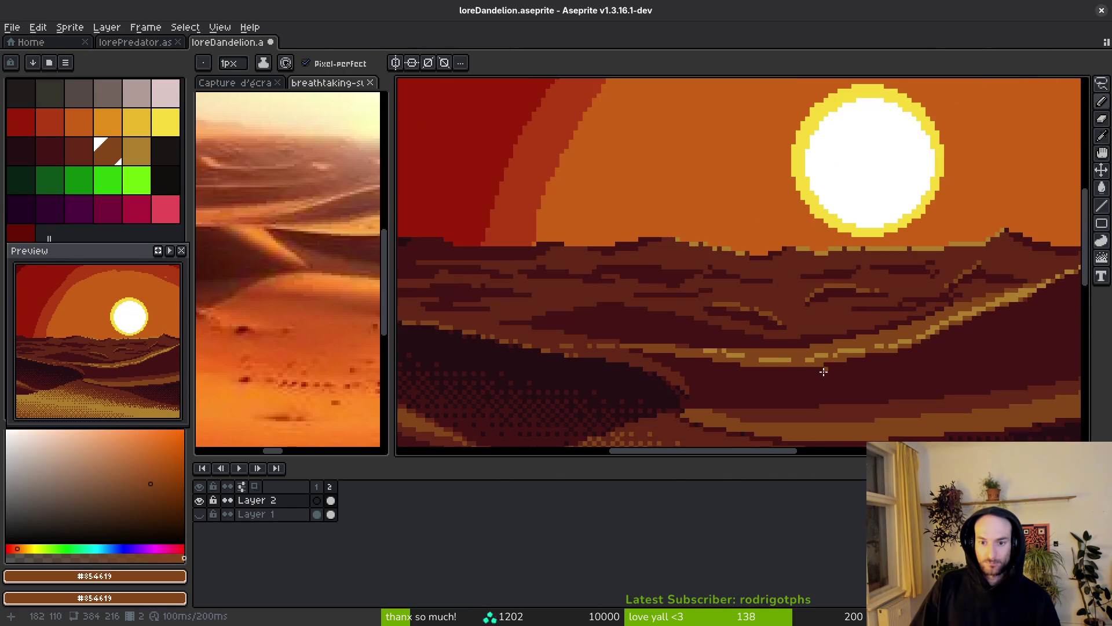
scroll(825, 370, up, 3)
alt+click(817, 324)
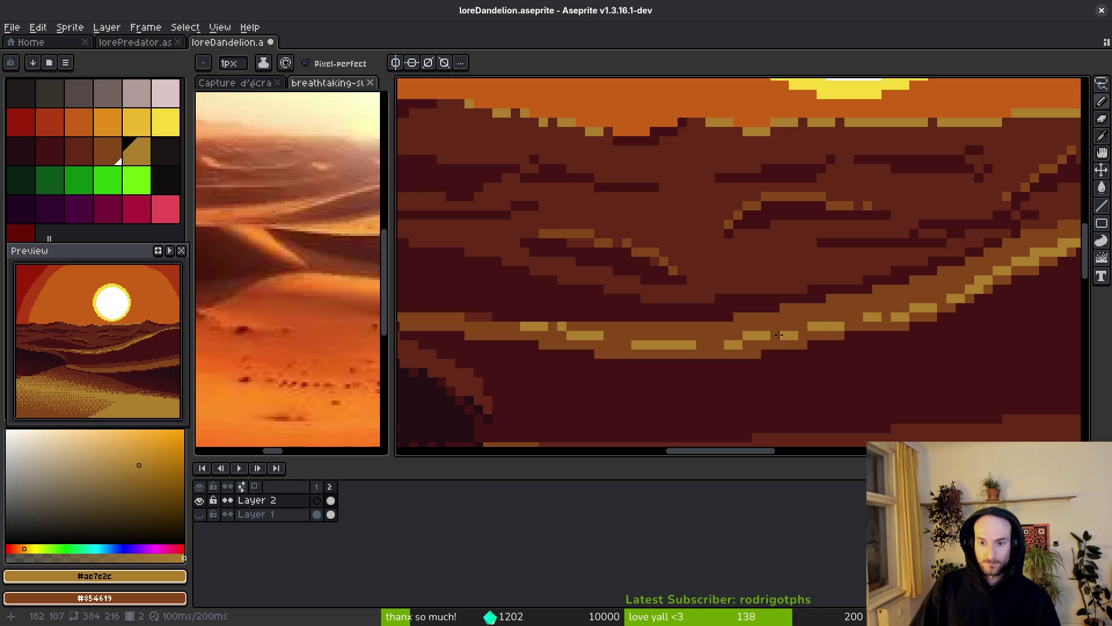
click(913, 315)
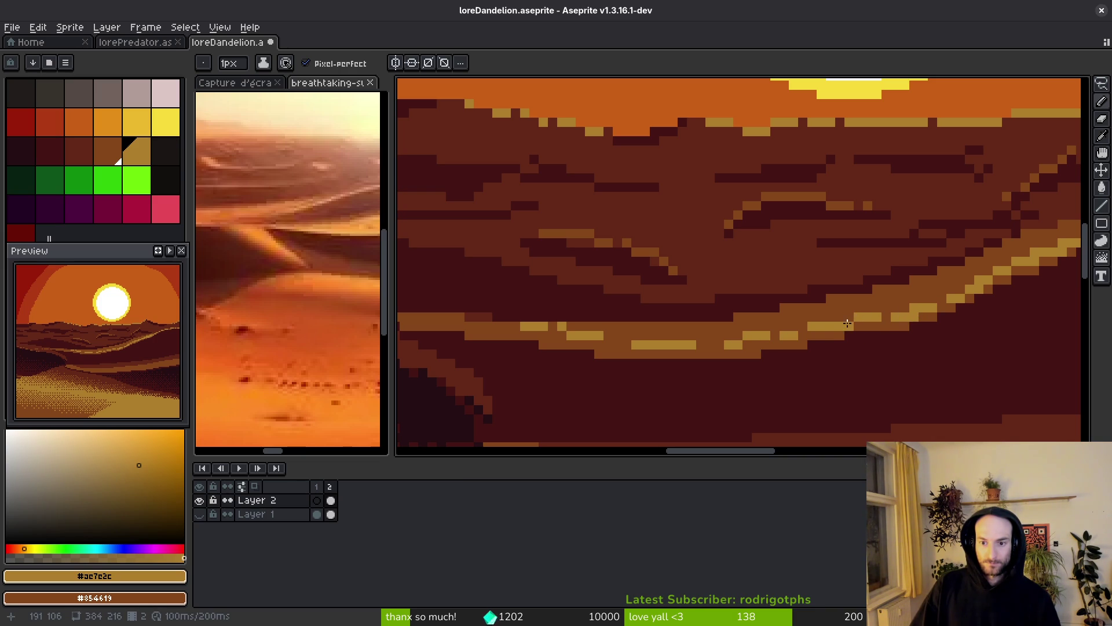
scroll(850, 325, down, 3)
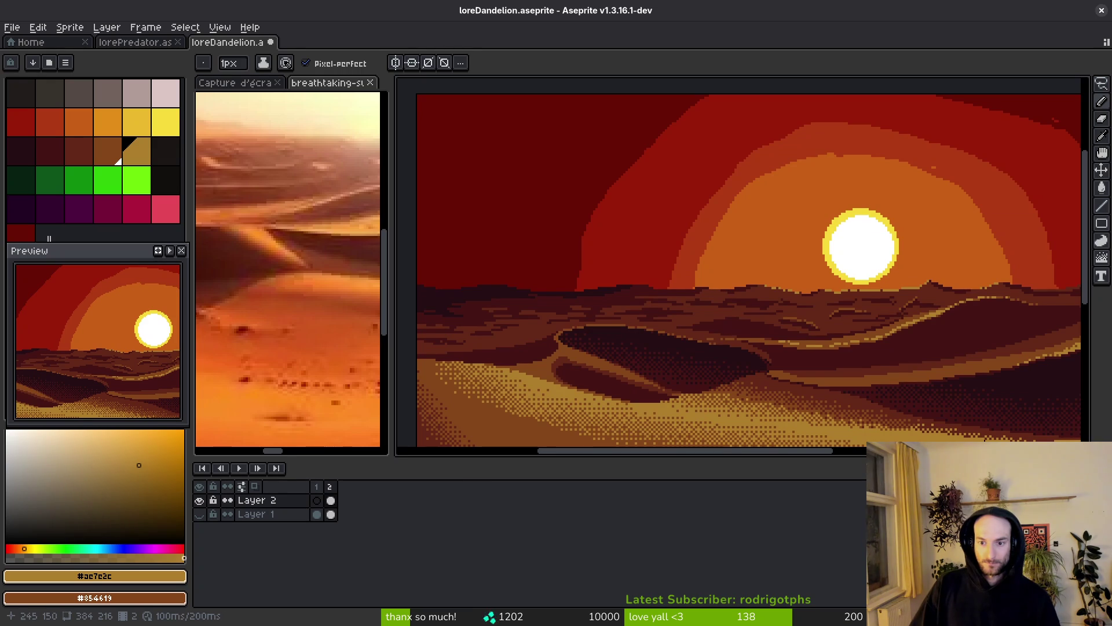
drag(954, 433, 793, 409)
scroll(863, 366, up, 3)
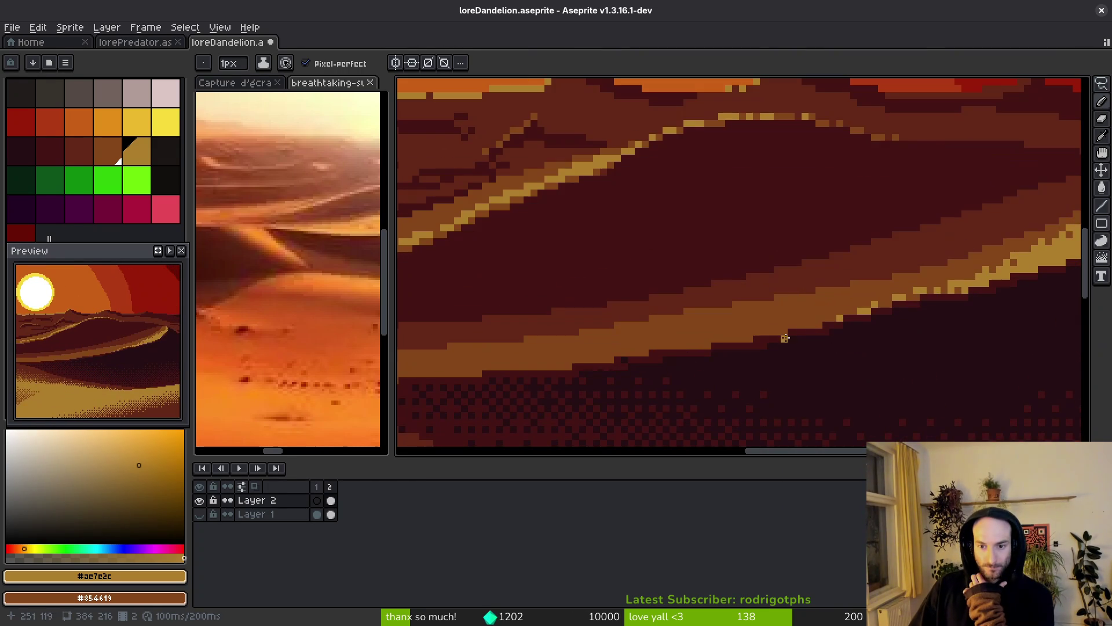
scroll(814, 321, up, 2)
click(809, 326)
click(754, 339)
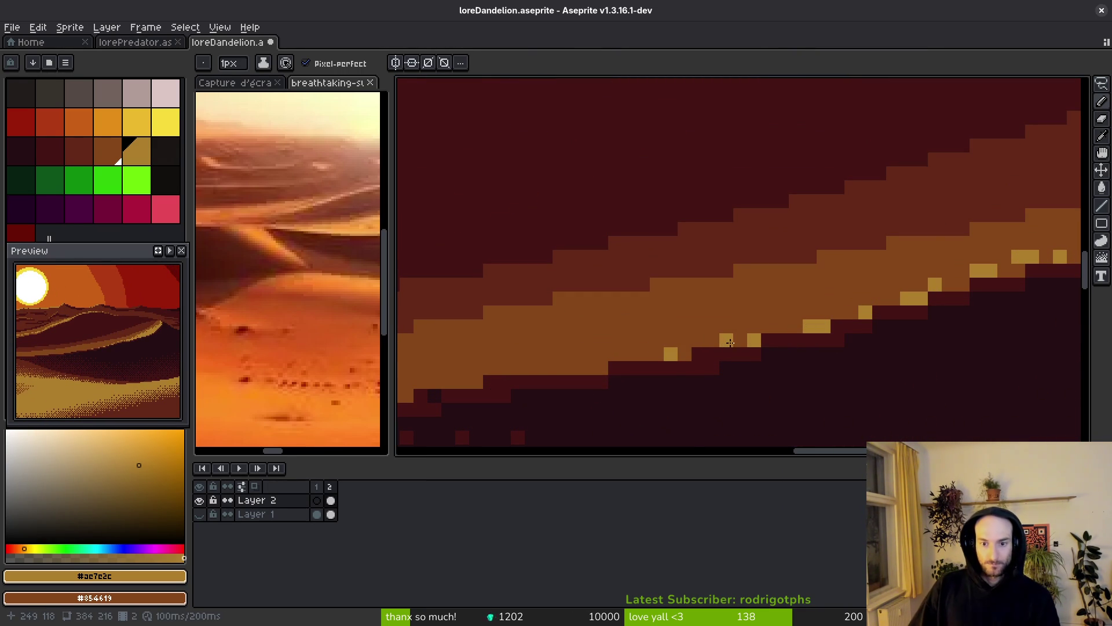
- Save loreDandelion.aseprite and switch to the reference desert photo
scroll(754, 401, down, 5)
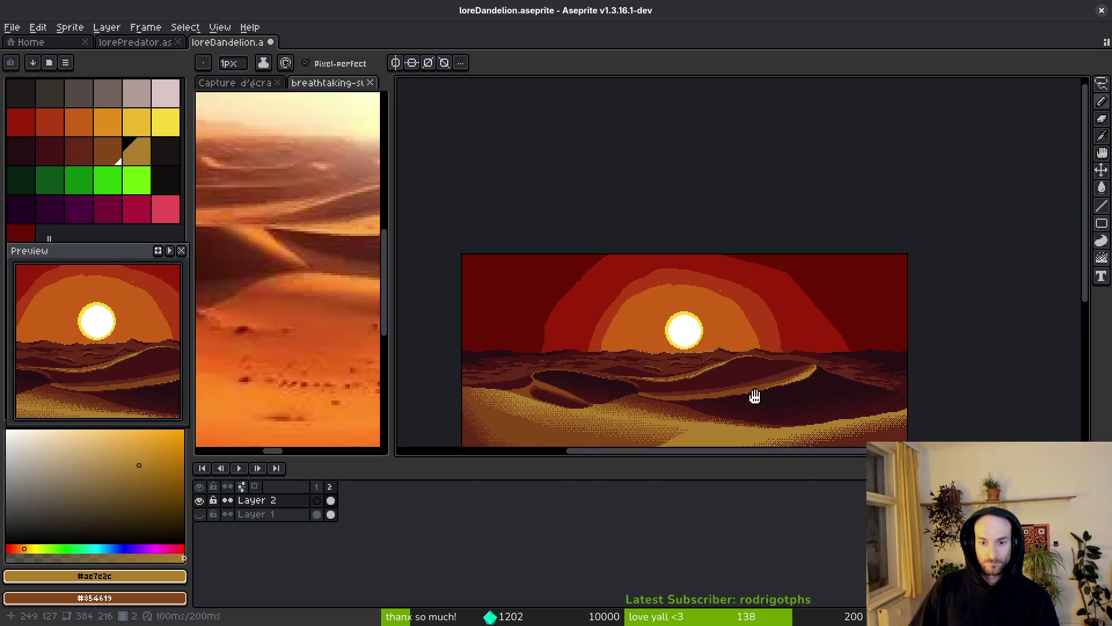
key(ctrl+s)
scroll(875, 387, up, 3)
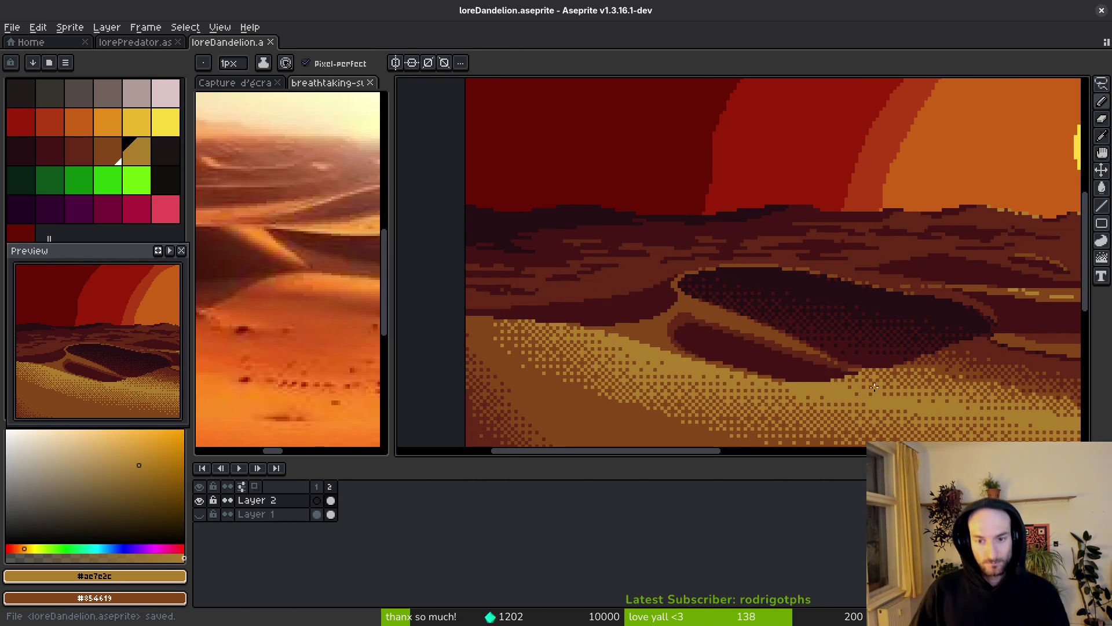
click(270, 258)
mouse_move(269, 258)
mouse_down()
mouse_move(296, 288)
mouse_move(266, 271)
mouse_up()
- Draw gold highlight lines along the dune edge, including a diagonal stretch
scroll(266, 271, down, 2)
scroll(732, 322, up, 6)
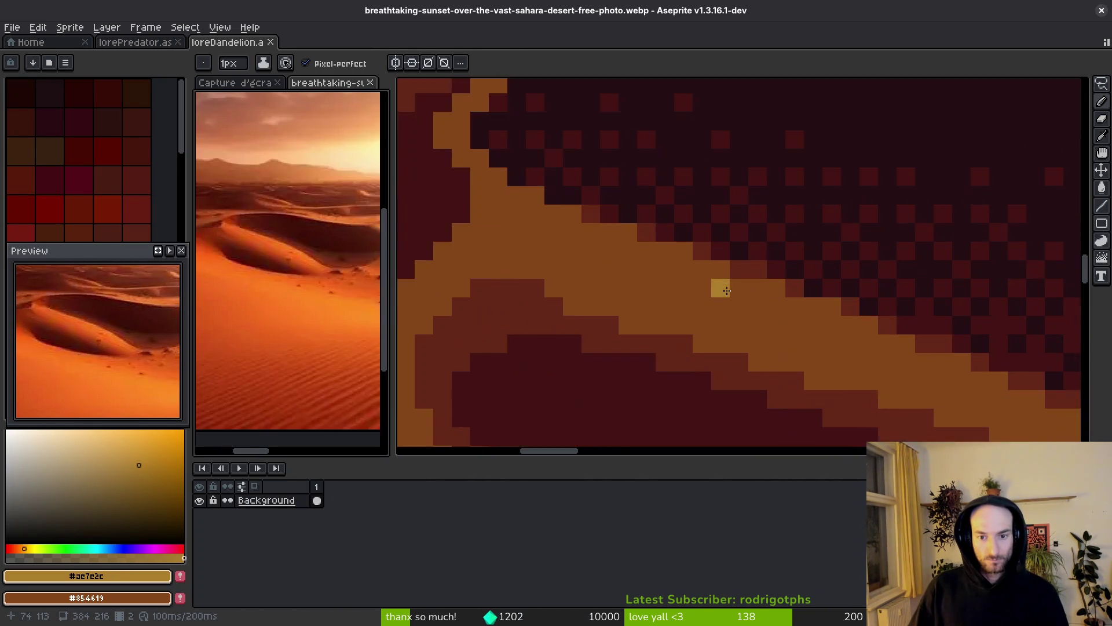
mouse_move(548, 211)
mouse_down()
mouse_move(851, 322)
mouse_move(964, 378)
mouse_up()
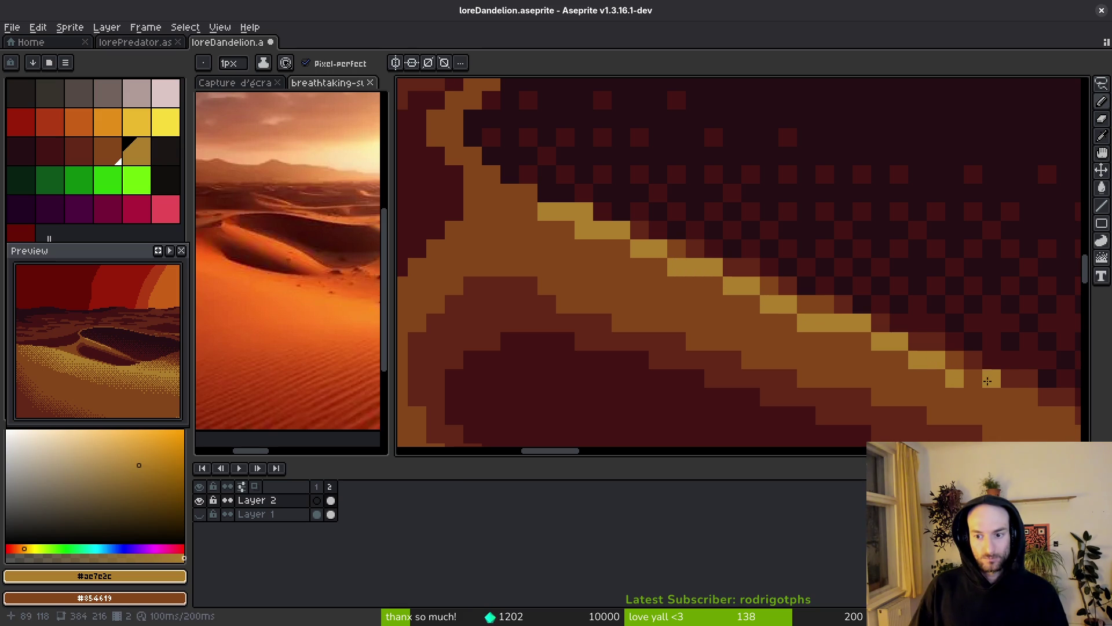
scroll(886, 387, down, 8)
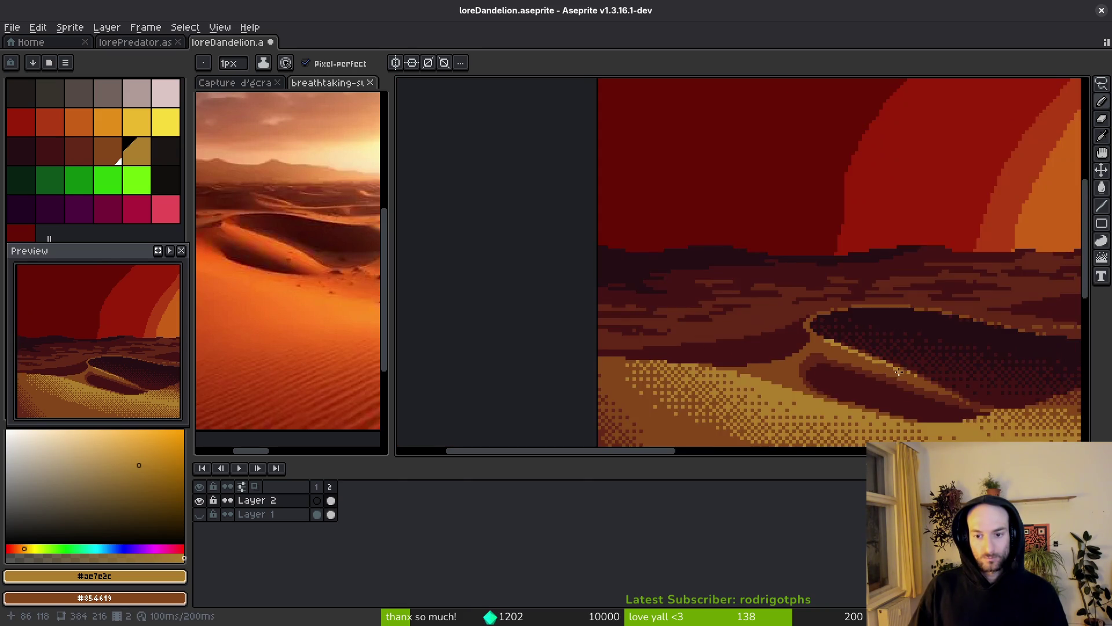
scroll(693, 360, up, 8)
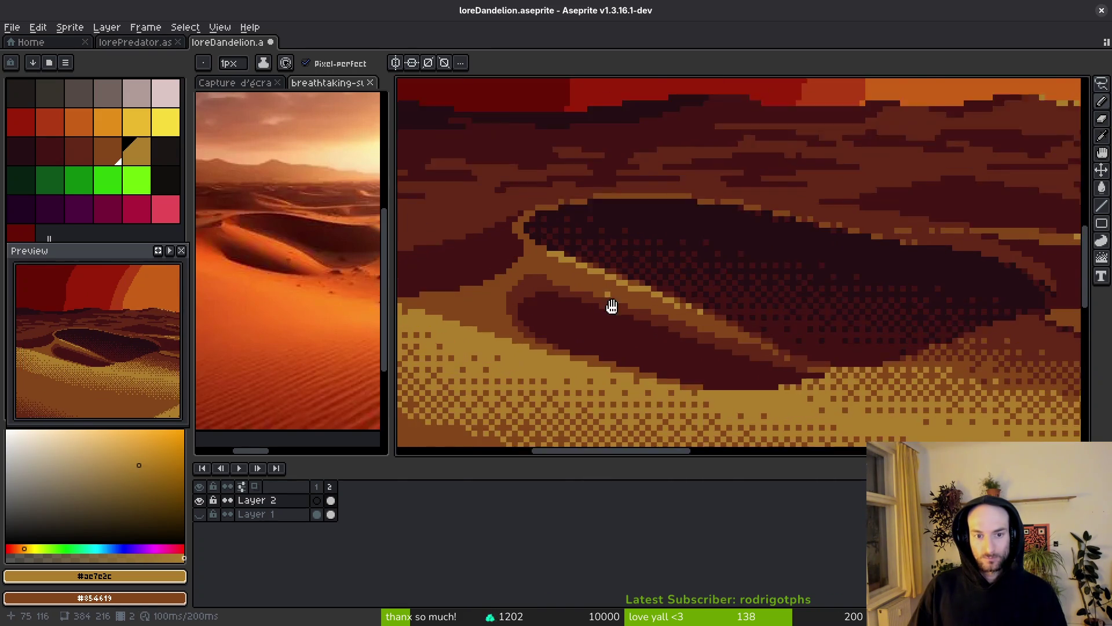
mouse_move(599, 316)
mouse_down()
mouse_move(544, 273)
mouse_move(556, 243)
mouse_up()
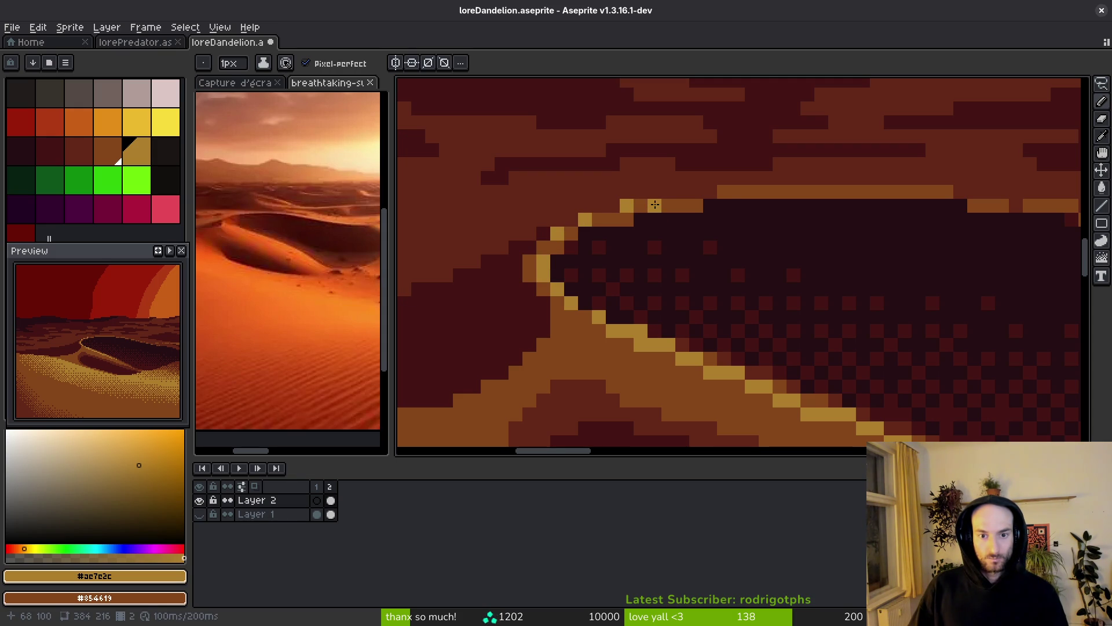
- Place single gold pixels stepping down along the dune edge
scroll(603, 214, down, 5)
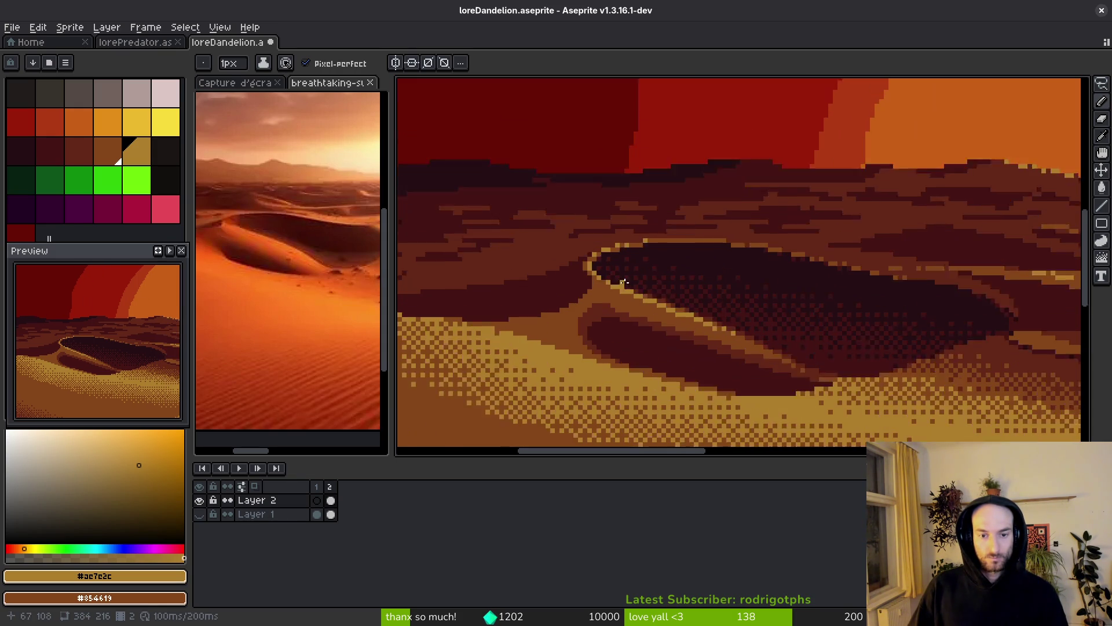
scroll(742, 301, down, 1)
scroll(735, 301, up, 4)
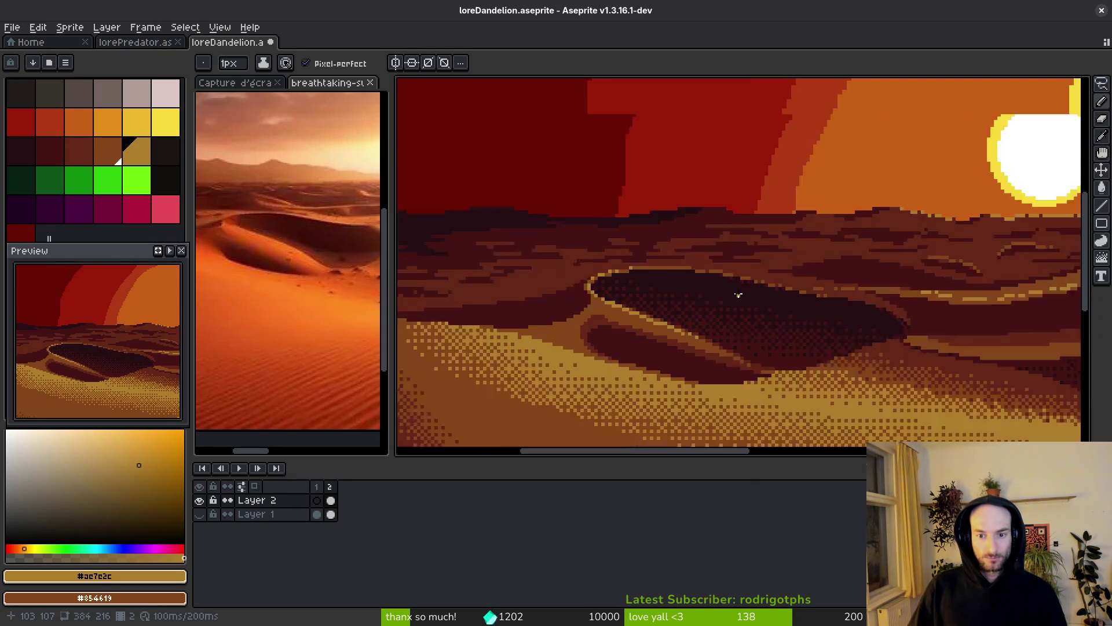
scroll(727, 265, up, 1)
click(480, 228)
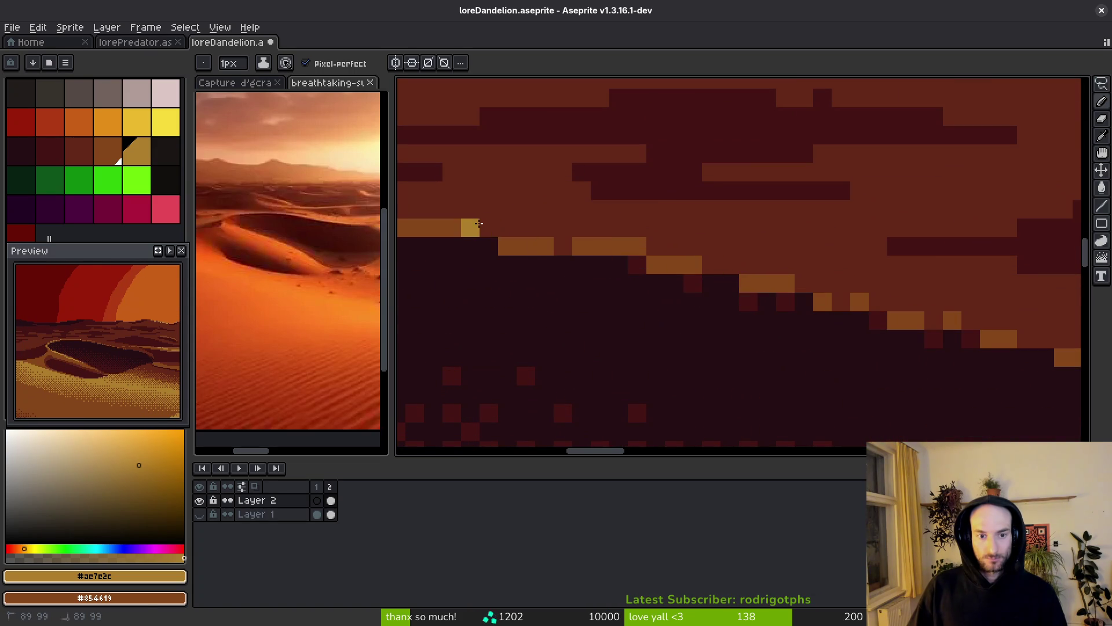
click(563, 246)
click(636, 246)
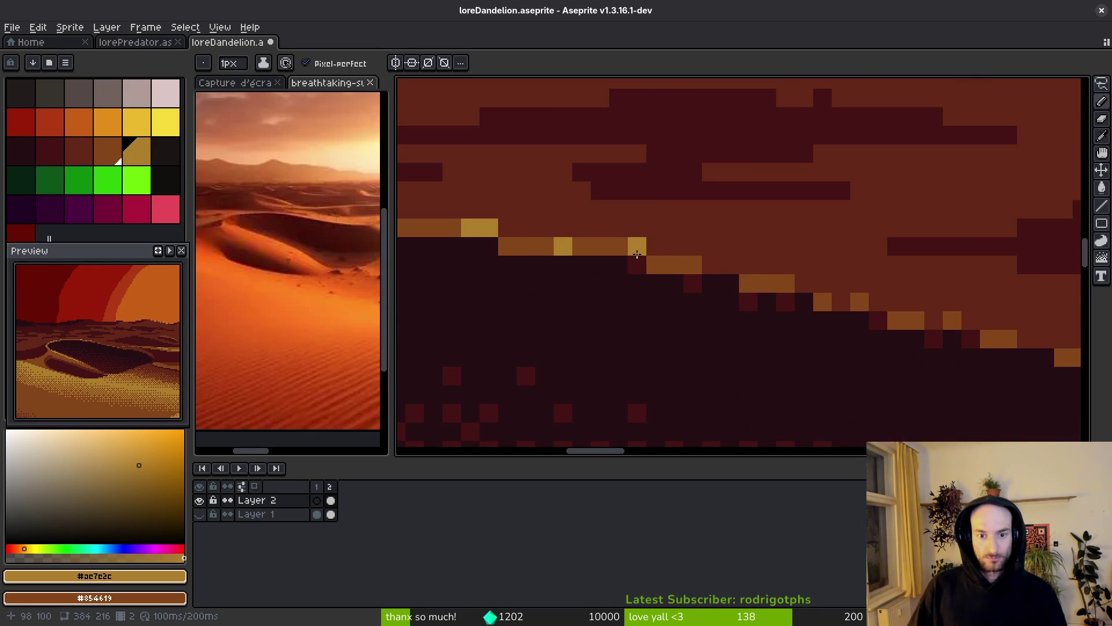
click(803, 283)
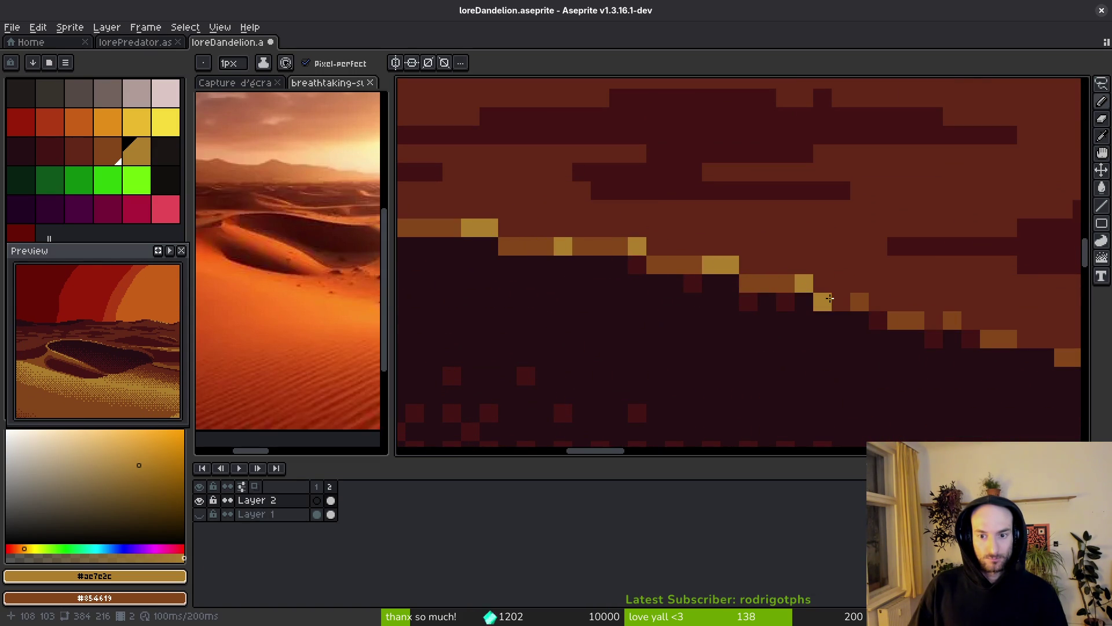
click(885, 306)
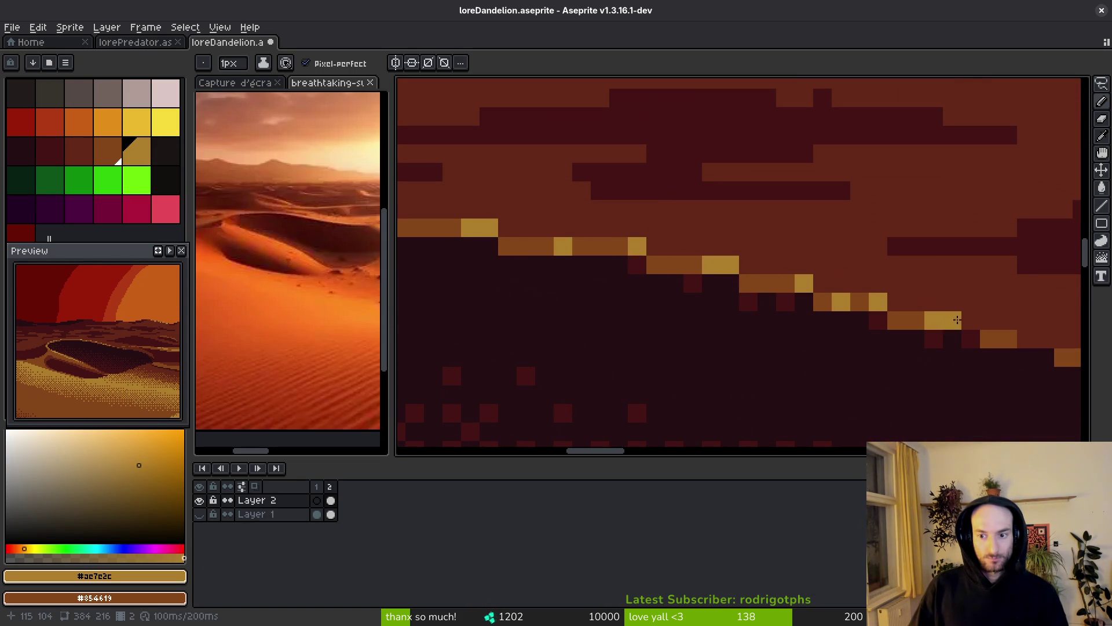
drag(971, 322, 831, 309)
click(867, 328)
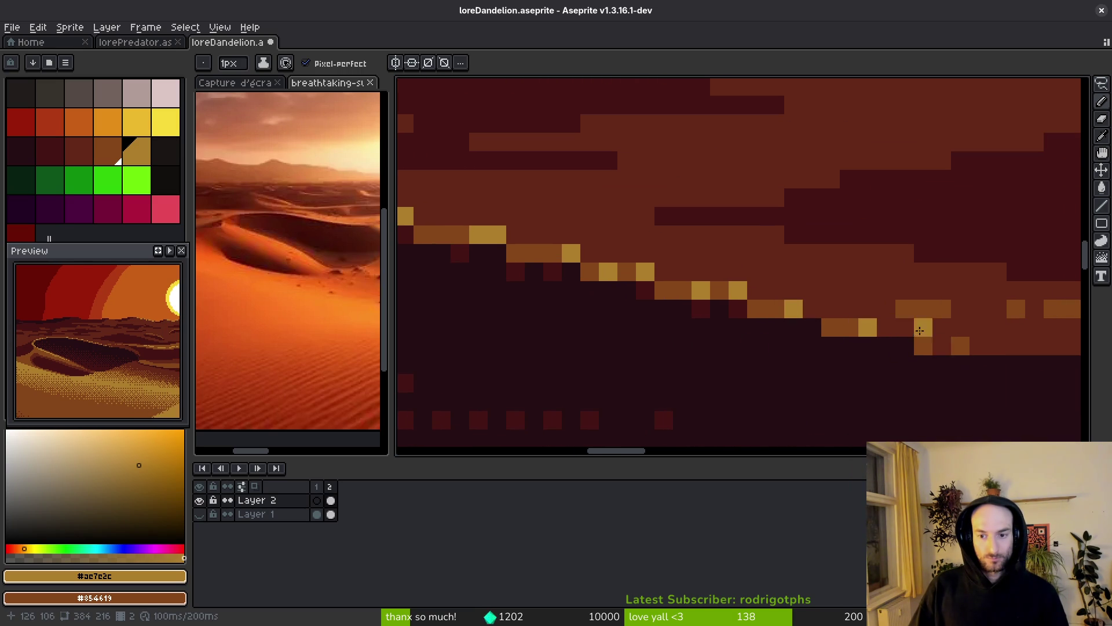
scroll(892, 359, down, 7)
scroll(691, 334, down, 3)
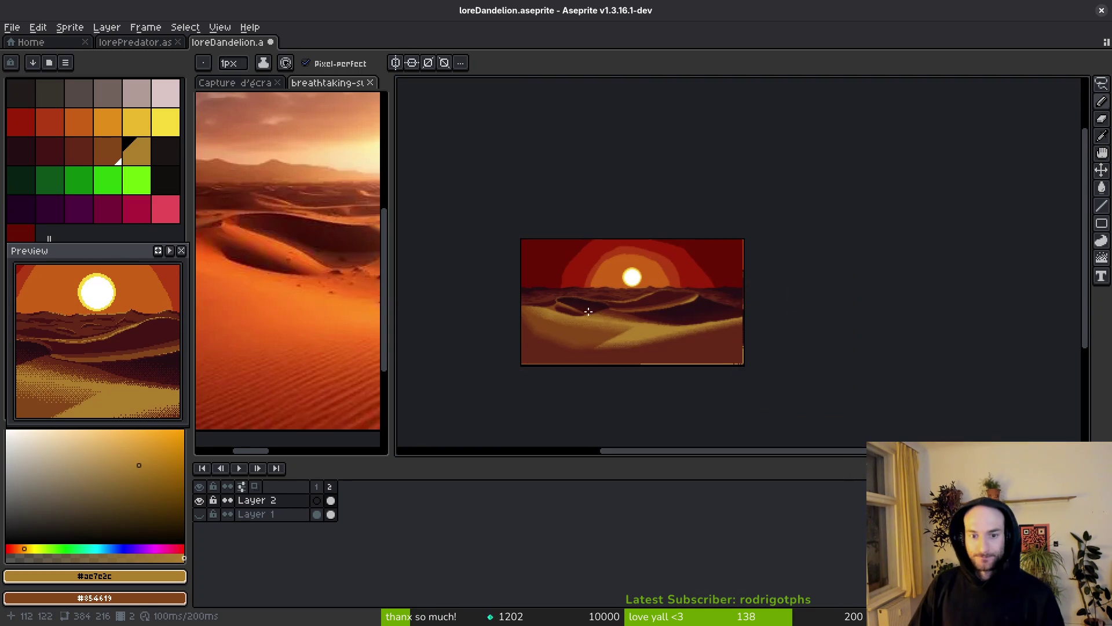
- Undo and redo the last pencil stroke to compare
scroll(645, 364, up, 1)
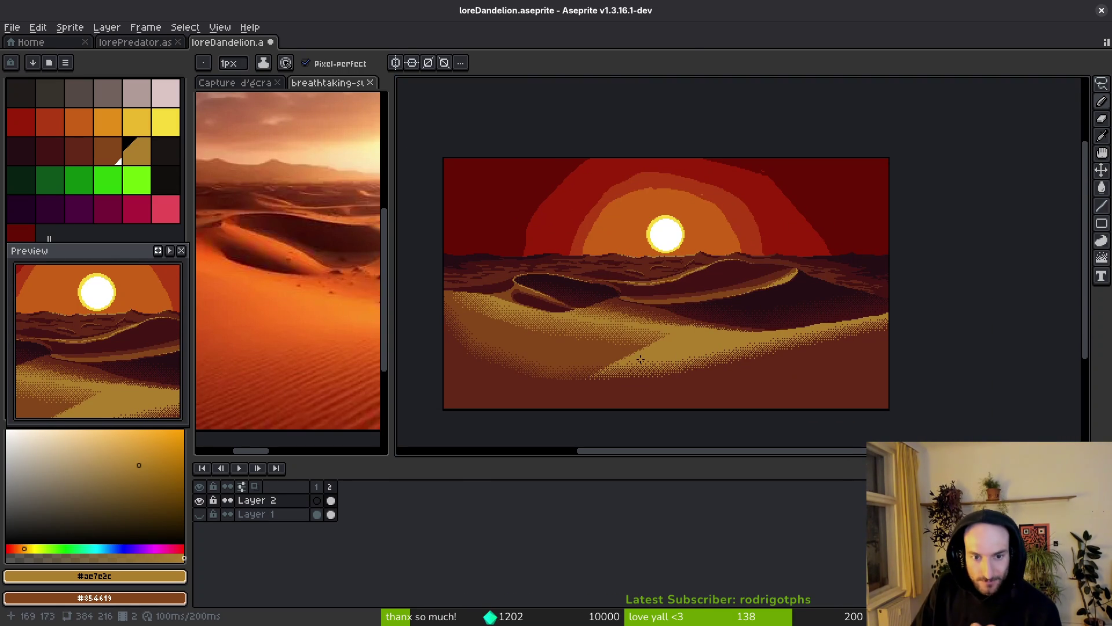
scroll(637, 355, up, 2)
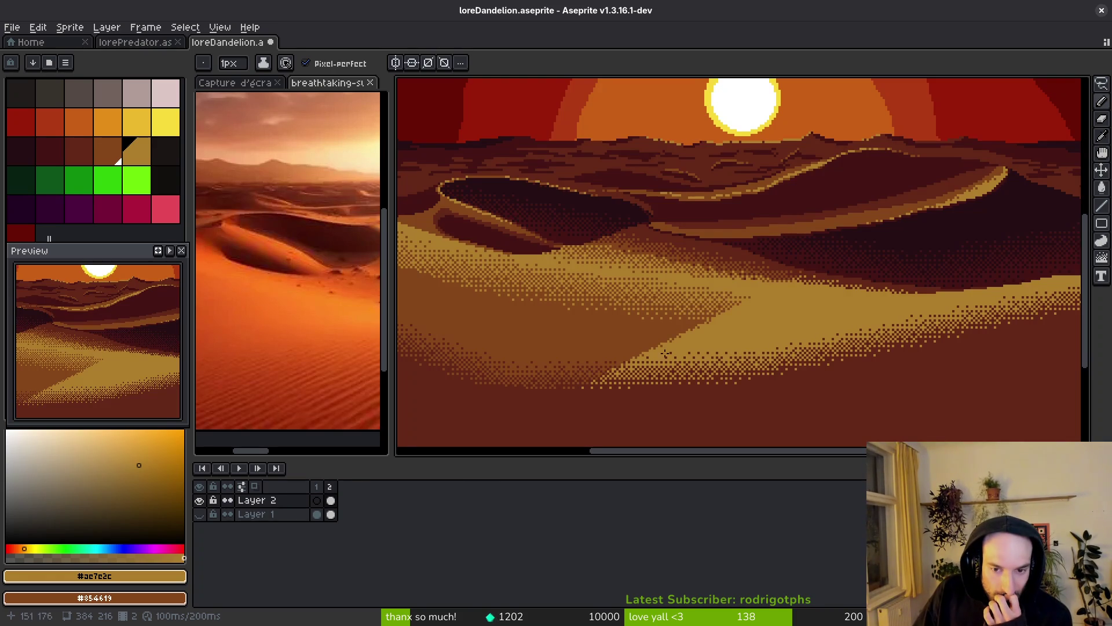
scroll(692, 352, right, 3)
scroll(689, 351, up, 1)
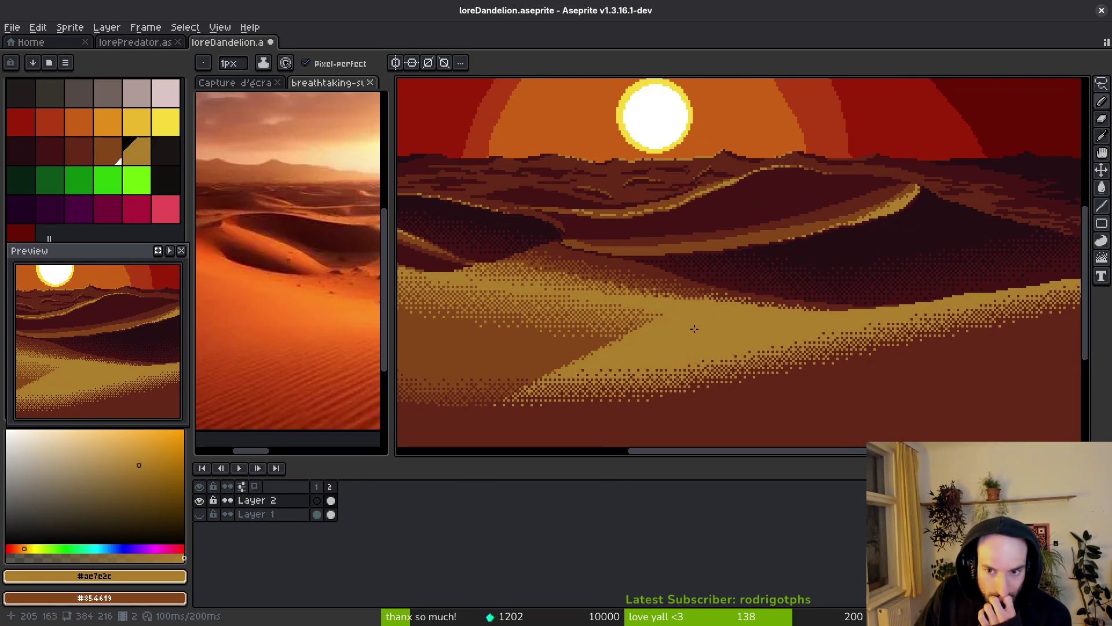
key(ctrl+z)
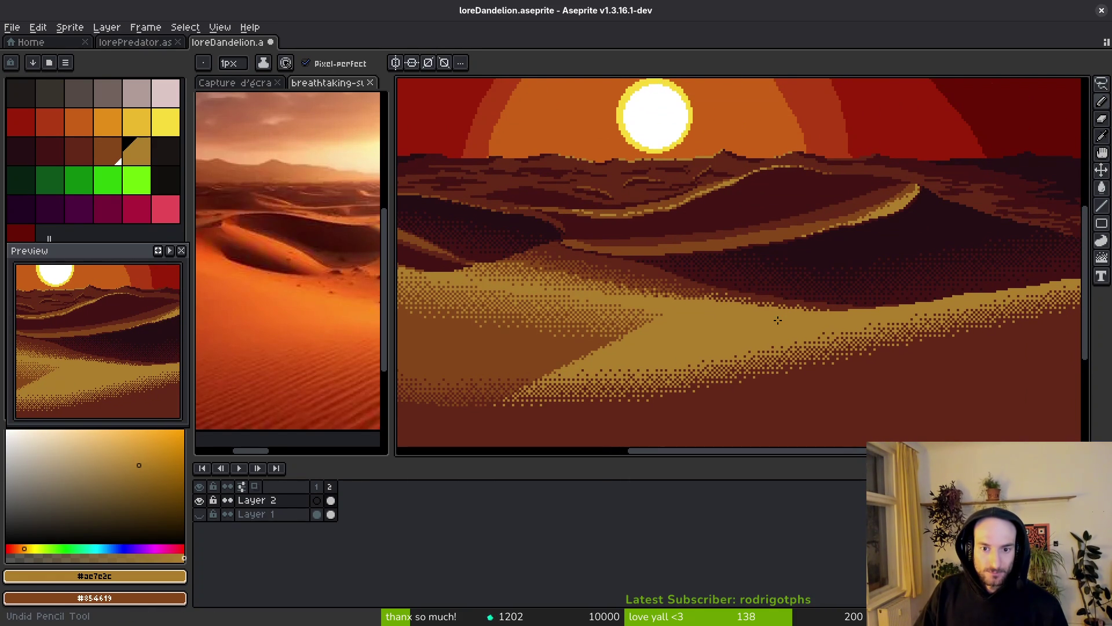
key(ctrl+y)
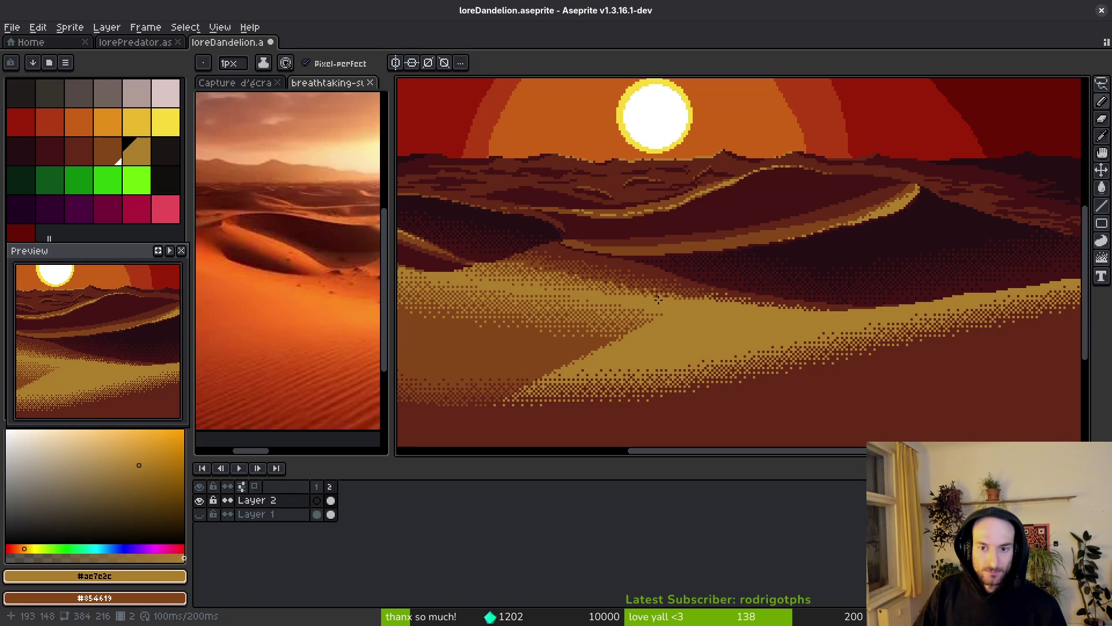
- Remove a stray tan line across the sky and lasso the middle dunes
scroll(754, 309, left, 4)
scroll(753, 310, up, 2)
scroll(754, 310, left, 1)
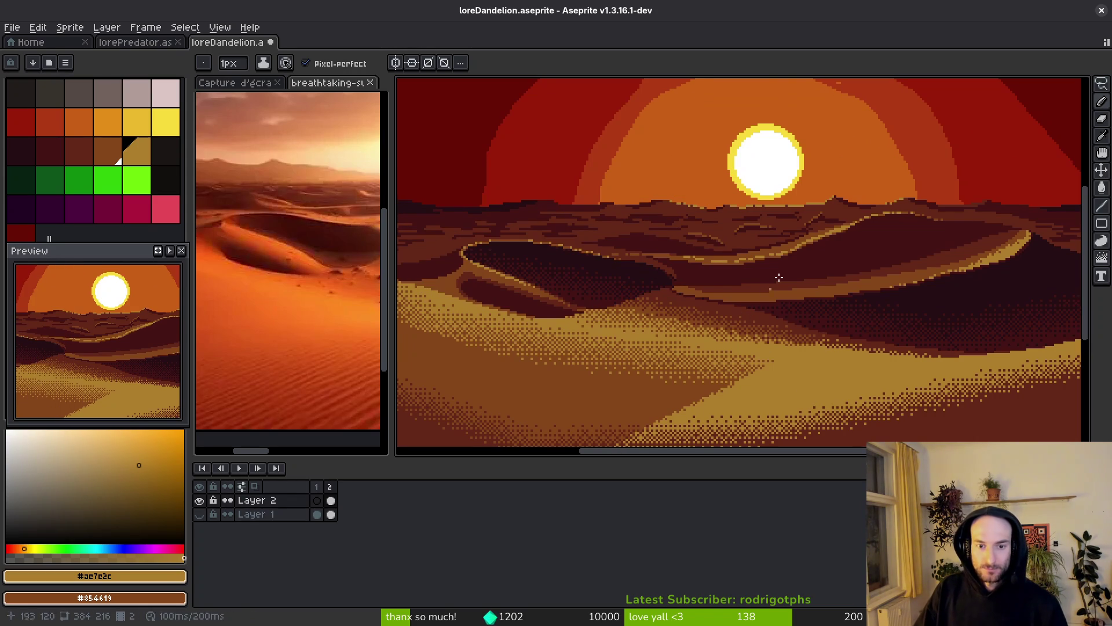
drag(978, 184, 452, 203)
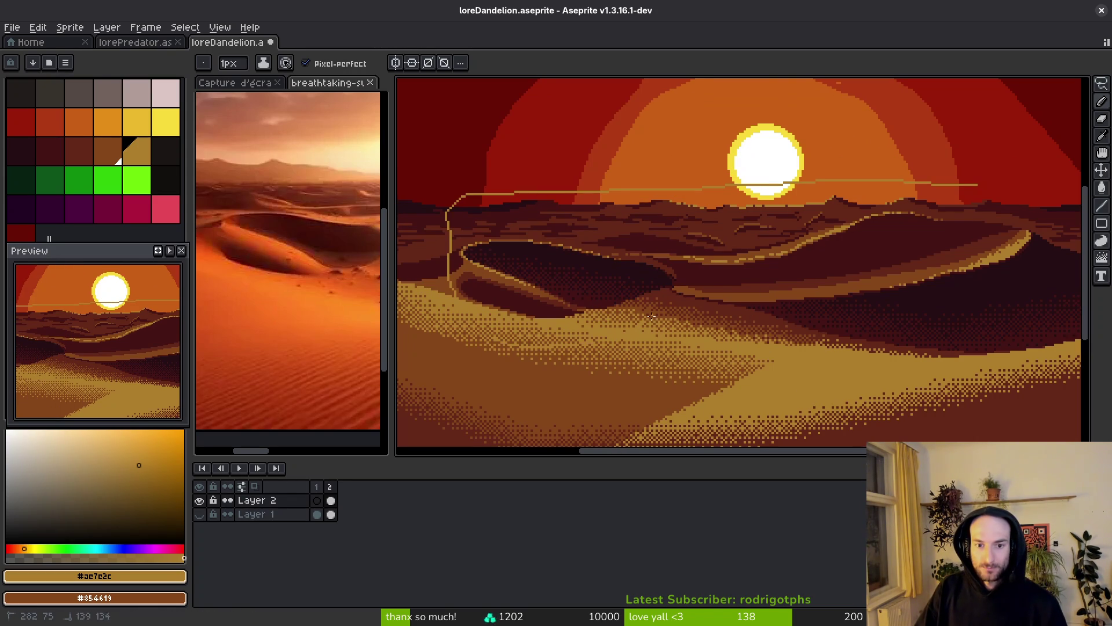
key(ctrl+z)
key(q)
drag(995, 176, 473, 191)
drag(459, 307, 630, 375)
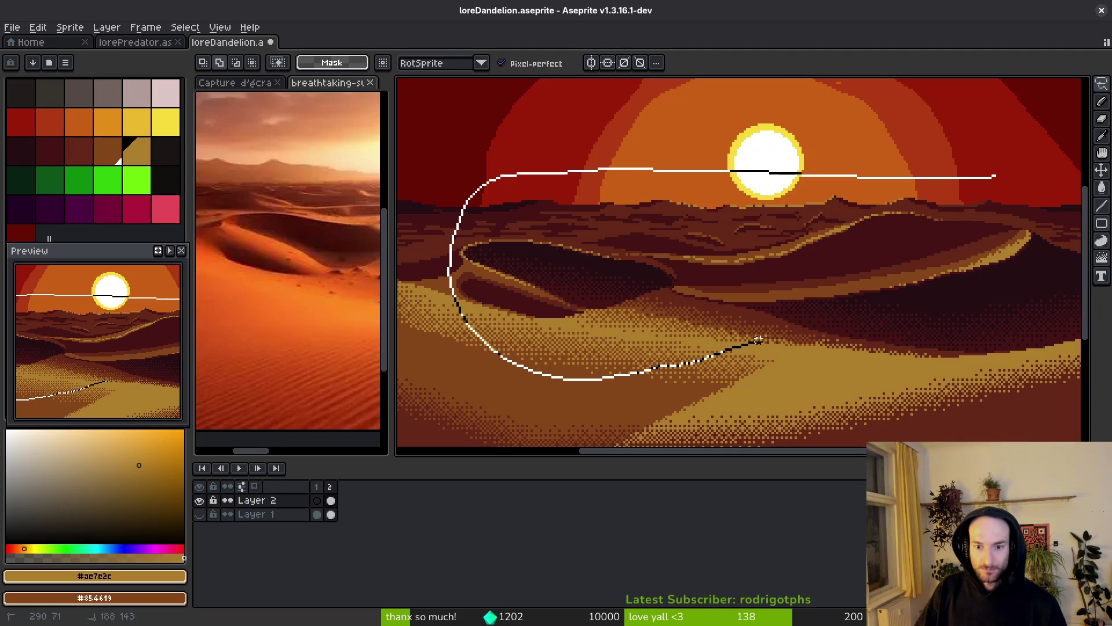
drag(1036, 275, 921, 157)
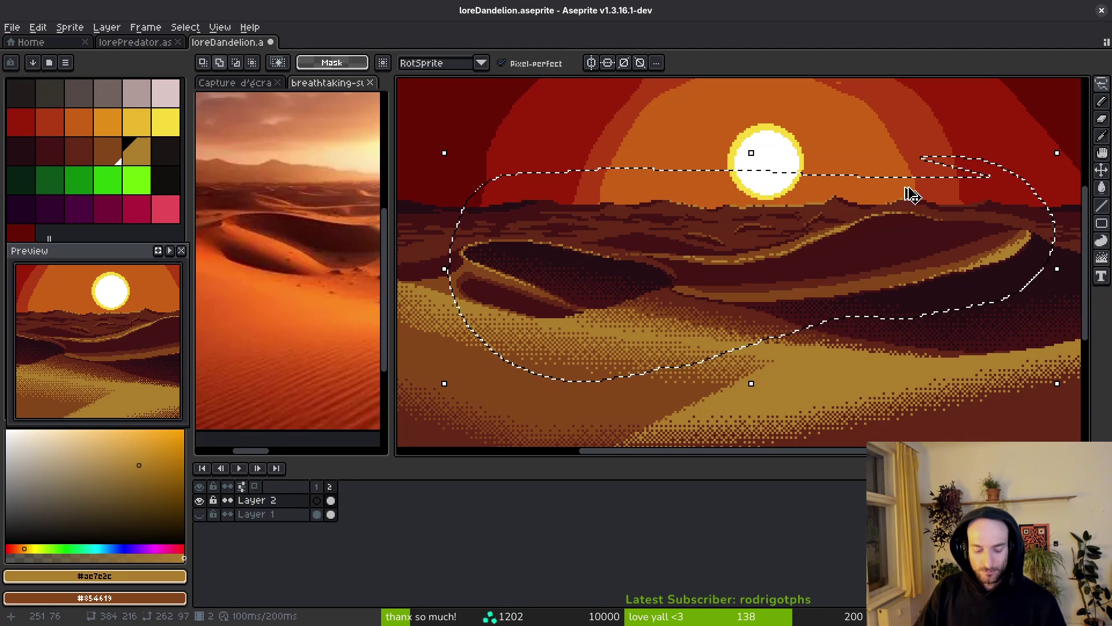
- Undo the lighter sand fill, keeping the darker dune fill, and save the sprite
key(ctrl+z)
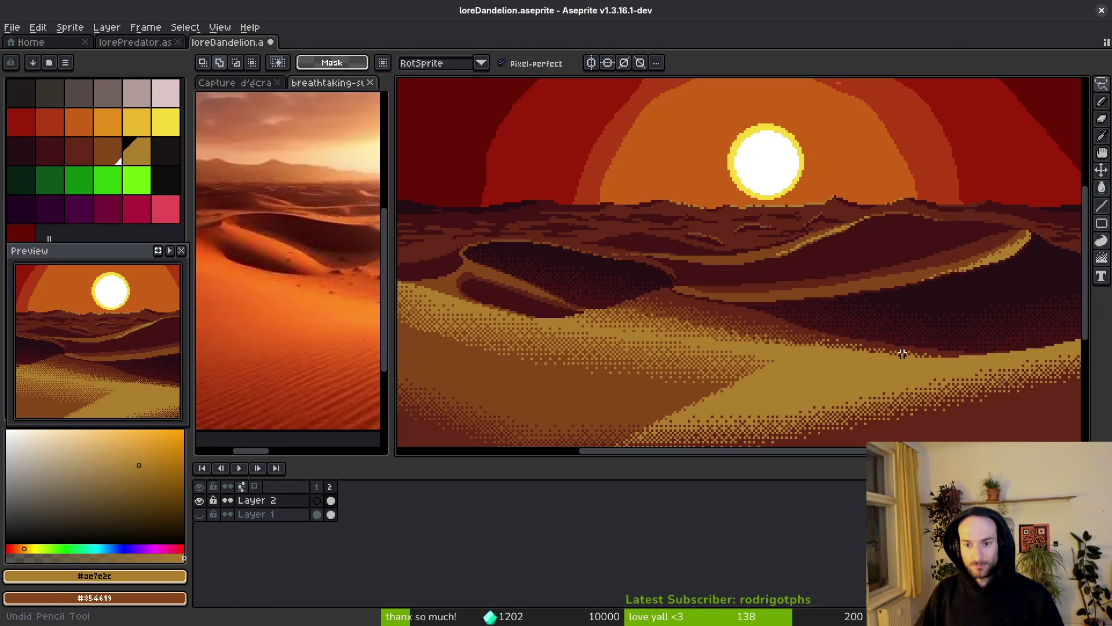
key(ctrl+z)
key(ctrl+z)
key(ctrl+z)
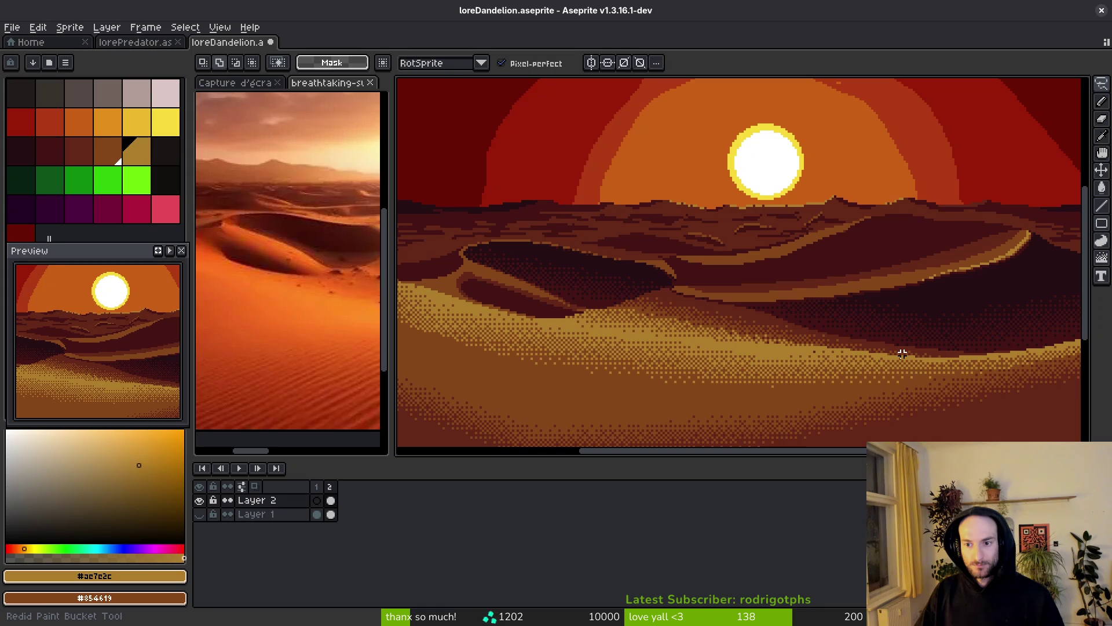
key(ctrl+y)
key(ctrl+z)
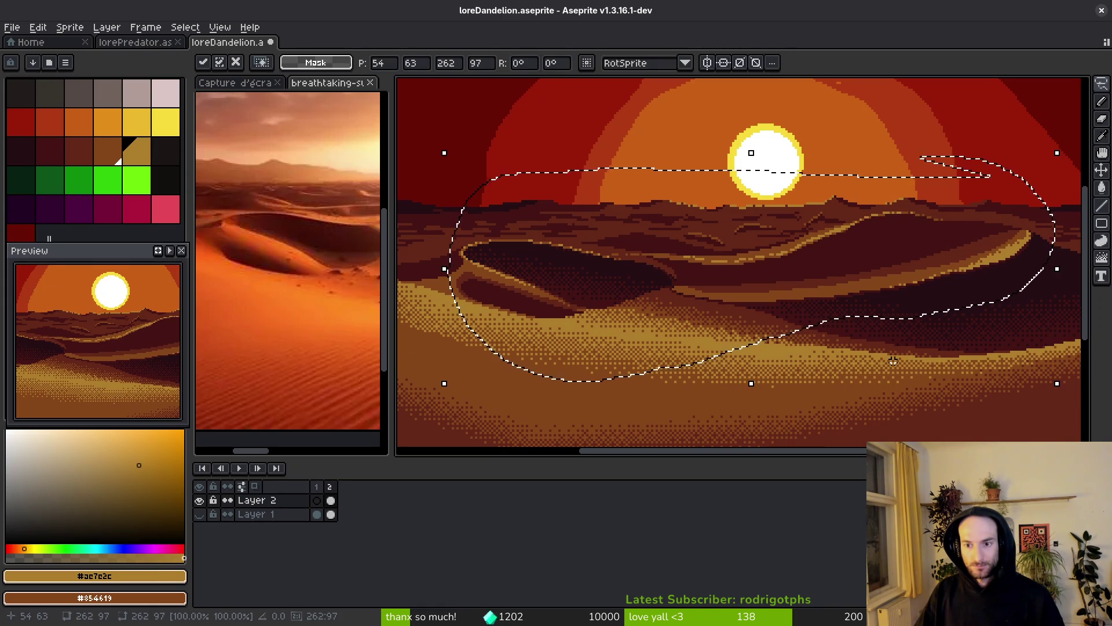
key(ctrl+s)
scroll(853, 366, down, 1)
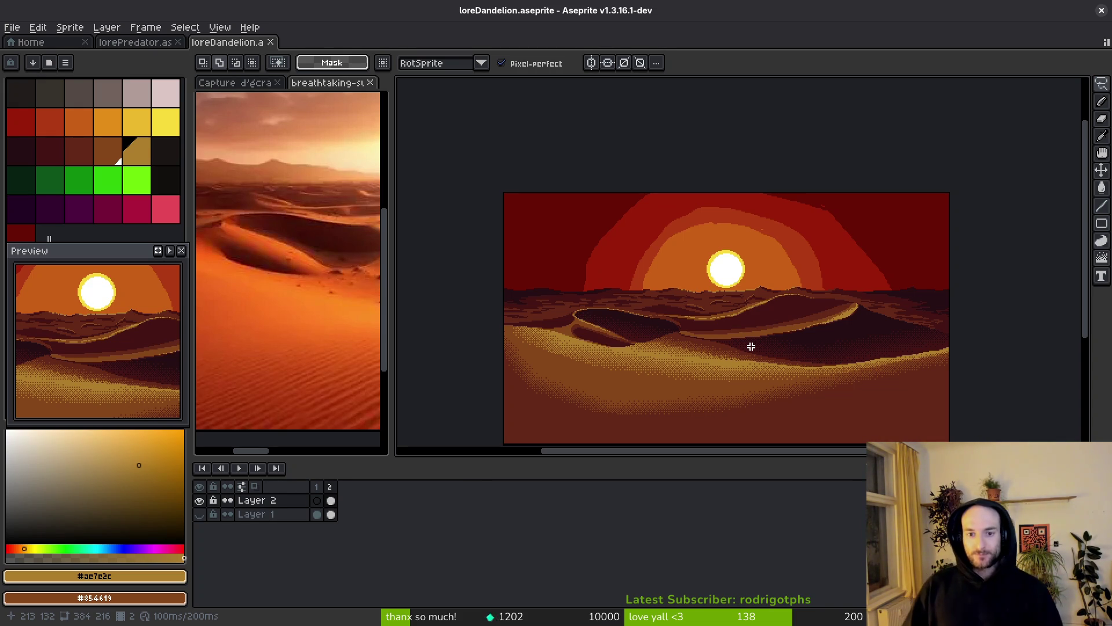
scroll(725, 265, up, 2)
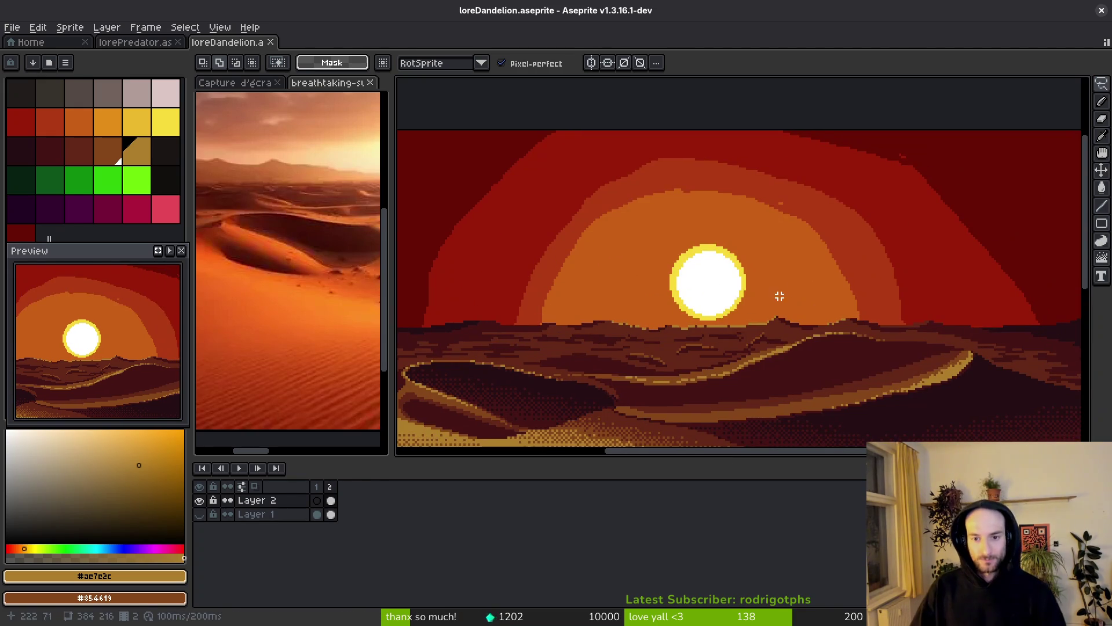
- Magic-wand select the sky and sun halo on the dune layer and delete them to transparency
key(w)
click(839, 288)
key(ctrl+t)
click(958, 217)
scroll(895, 230, down, 4)
key(Delete)
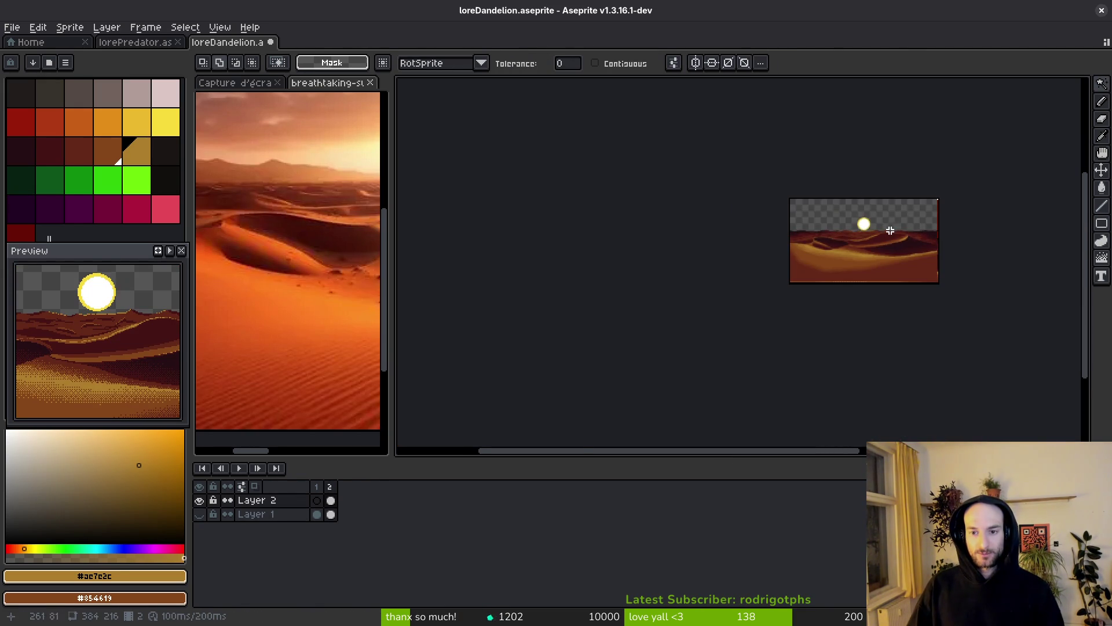
scroll(892, 230, up, 4)
scroll(840, 261, down, 3)
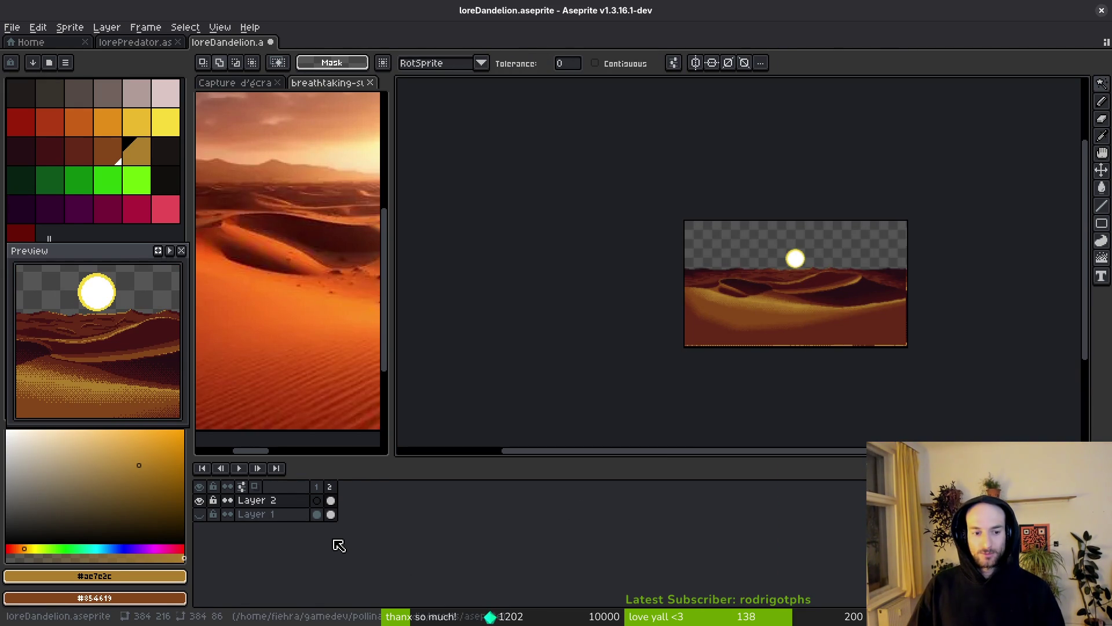
- Add a new Layer 3 beneath Layer 2; a trial paste of the sky onto it is undone
key(shift+n)
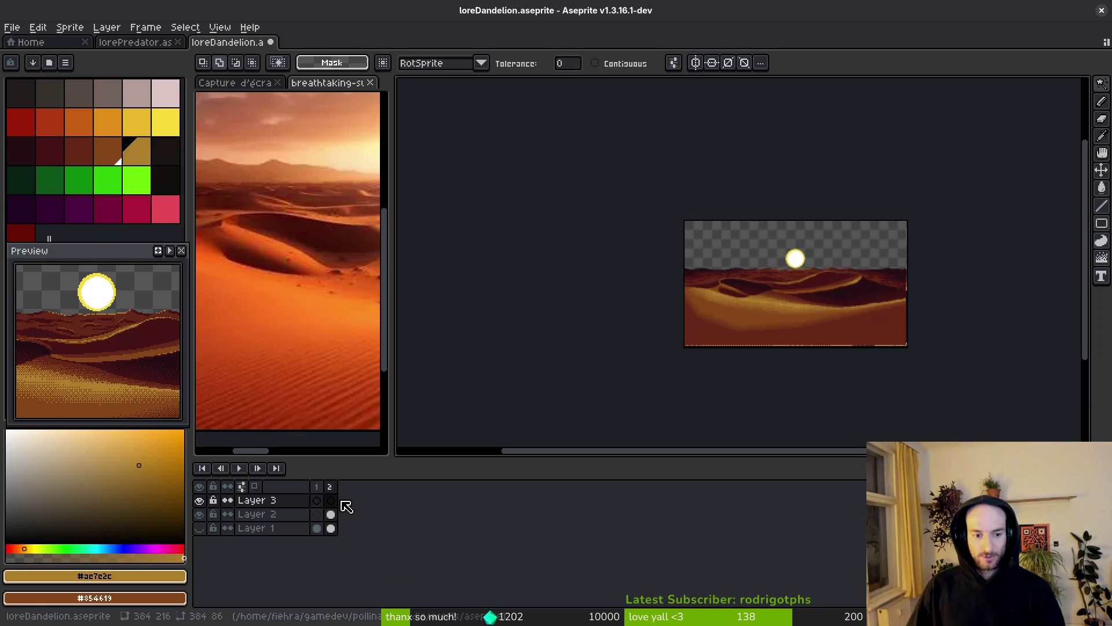
drag(297, 501, 301, 526)
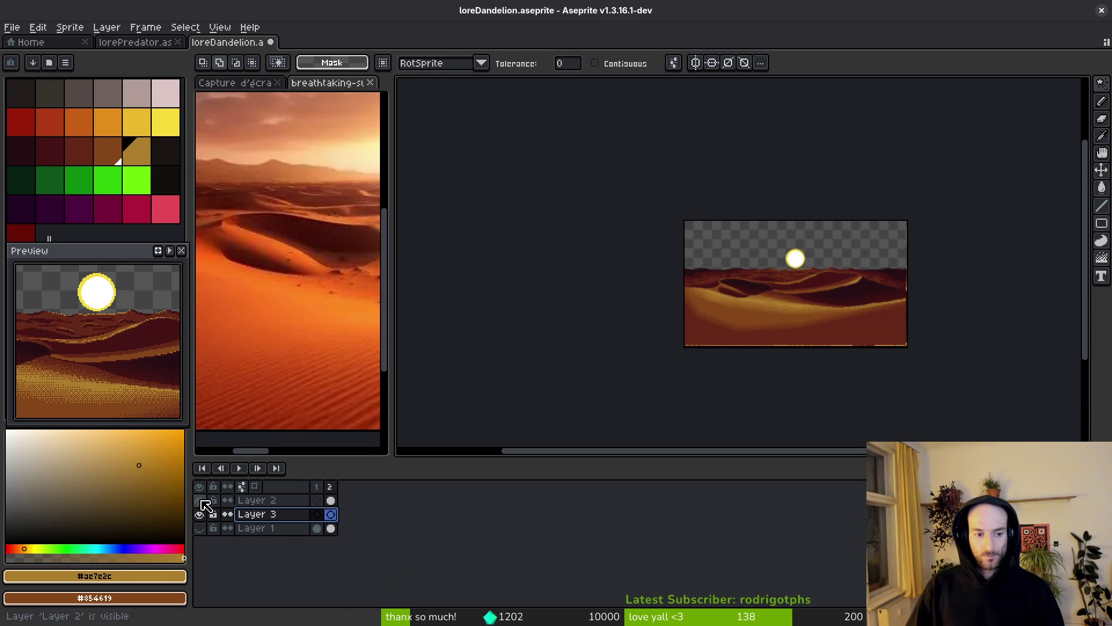
click(200, 501)
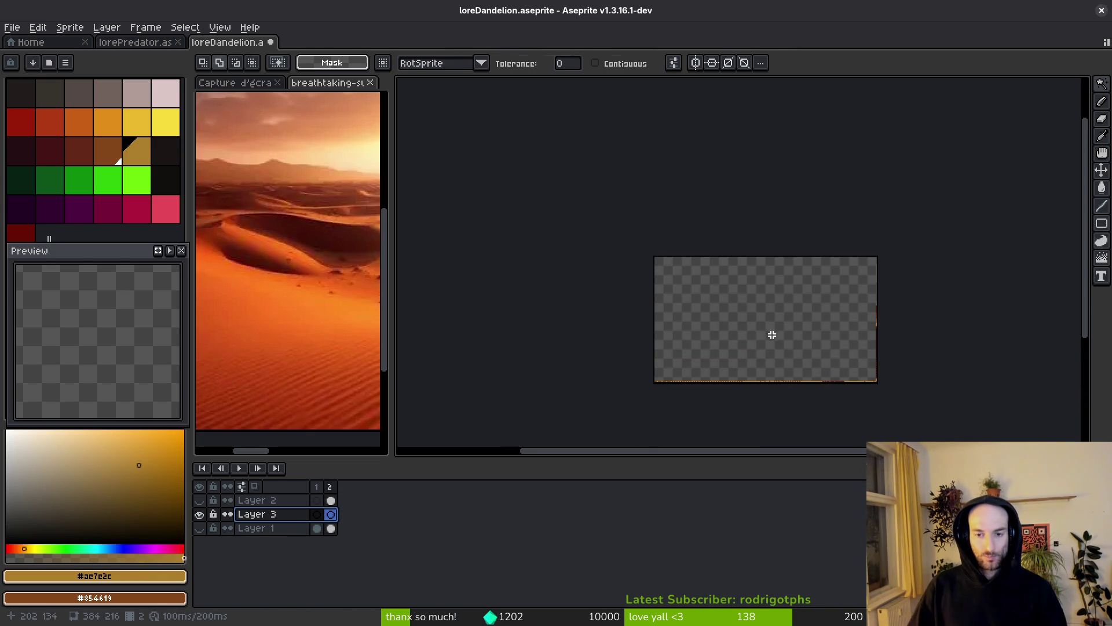
key(ctrl+v)
key(Return)
scroll(777, 259, up, 3)
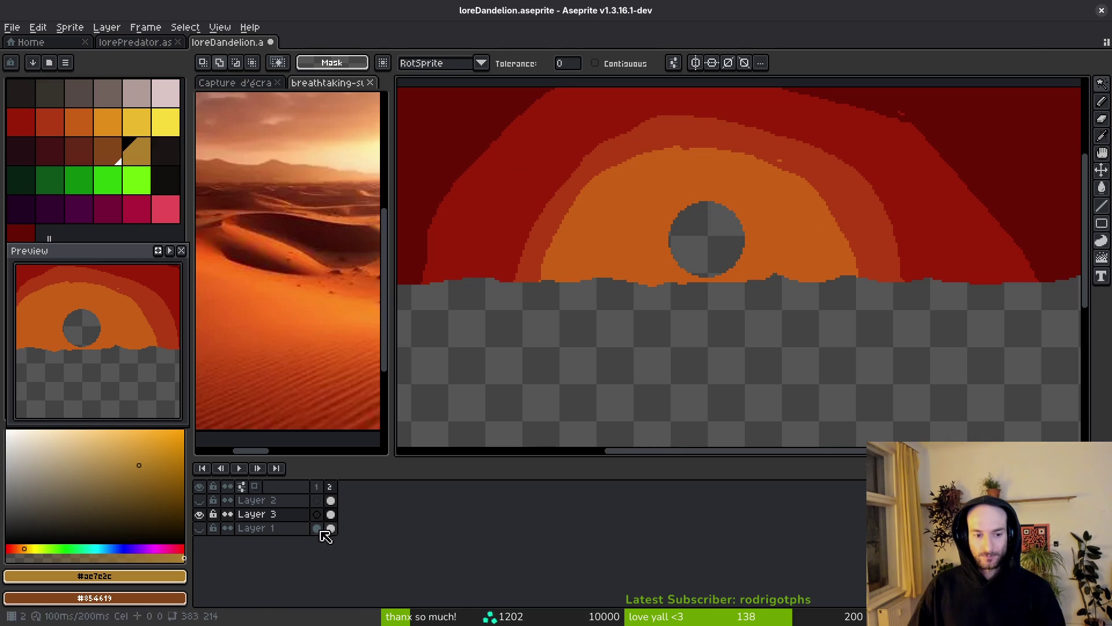
scroll(741, 292, down, 3)
key(ctrl+z)
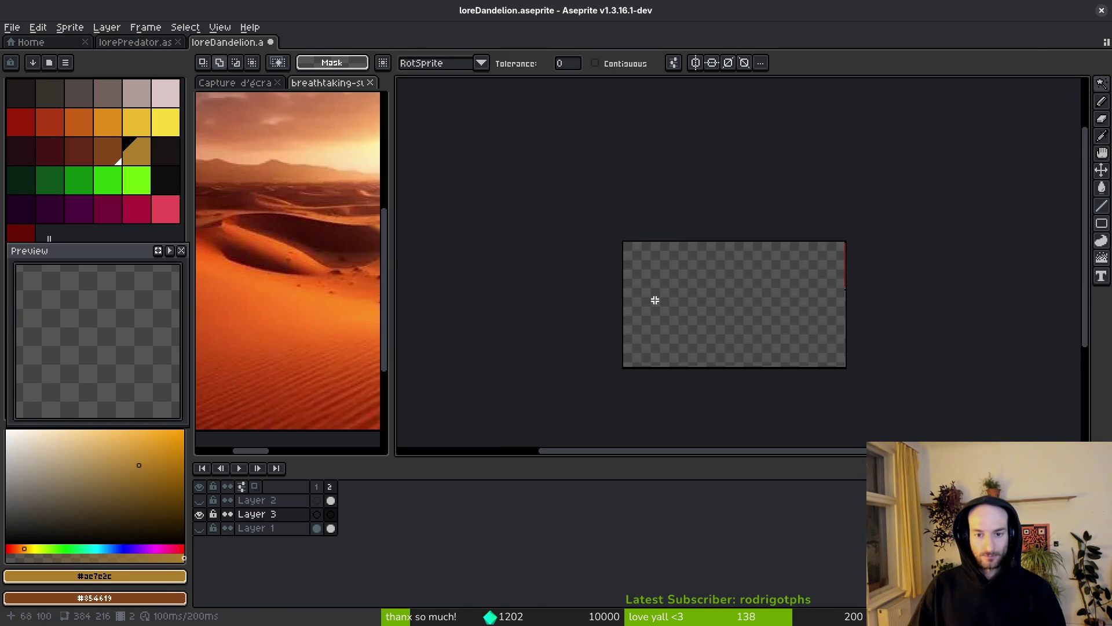
- Show Layer 2 again and cut the selected sun out of the dune layer
click(331, 500)
click(200, 500)
scroll(695, 208, up, 8)
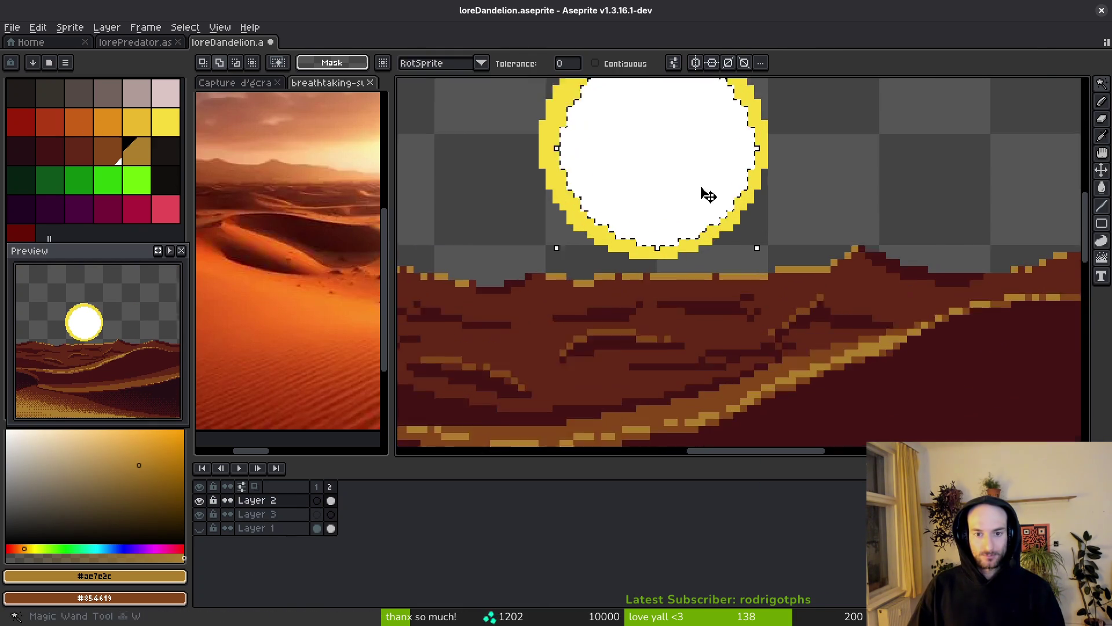
scroll(771, 199, down, 1)
key(Delete)
- Paste the sun onto Layer 3 and save the sprite
click(331, 514)
key(ctrl+v)
key(ctrl+s)
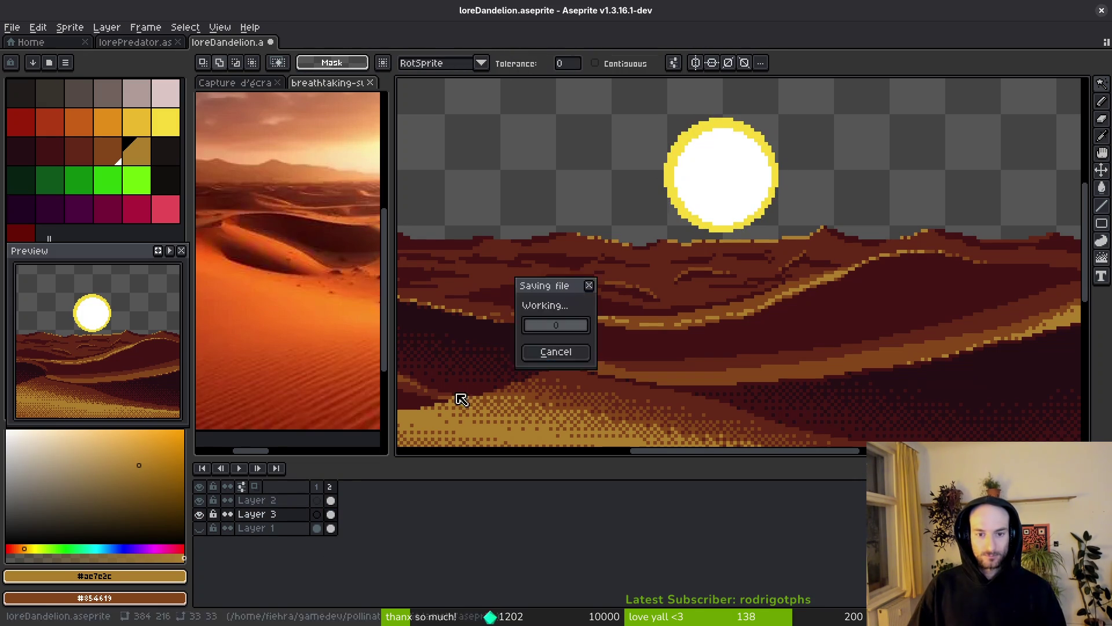
scroll(670, 288, down, 3)
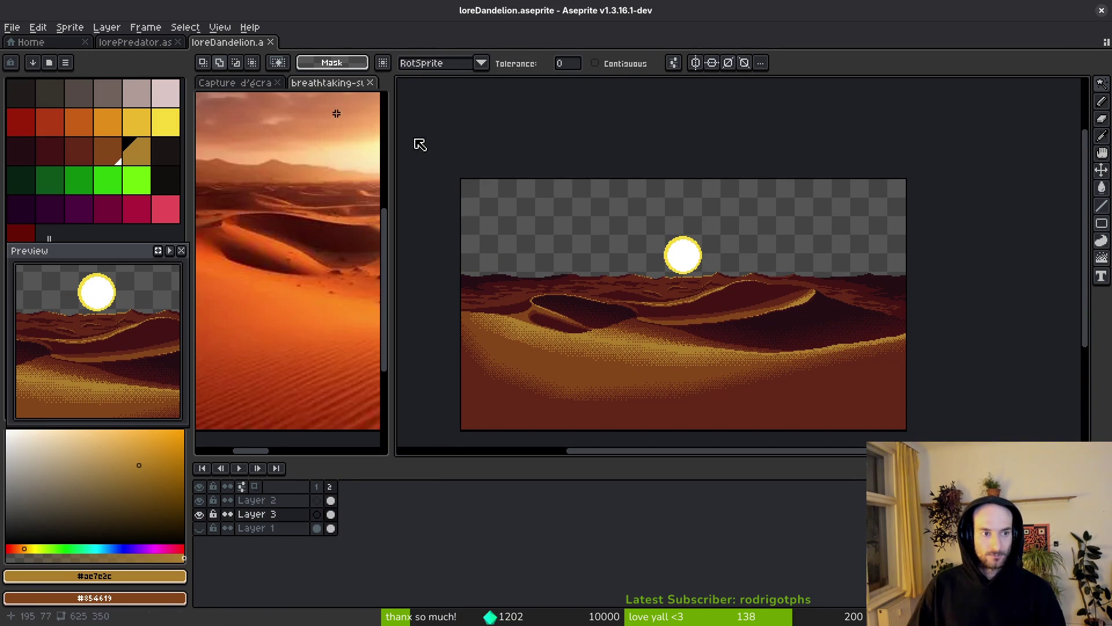
- Switch to the Gradient tool with Bayer Matrix 8x8 dithering
key(shift+g)
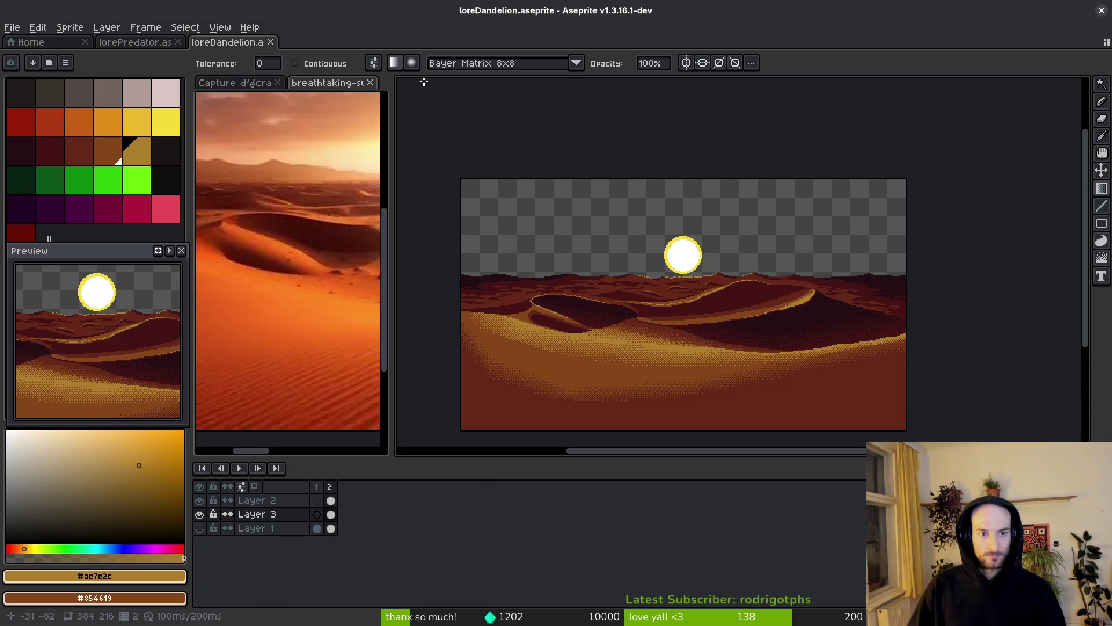
click(488, 68)
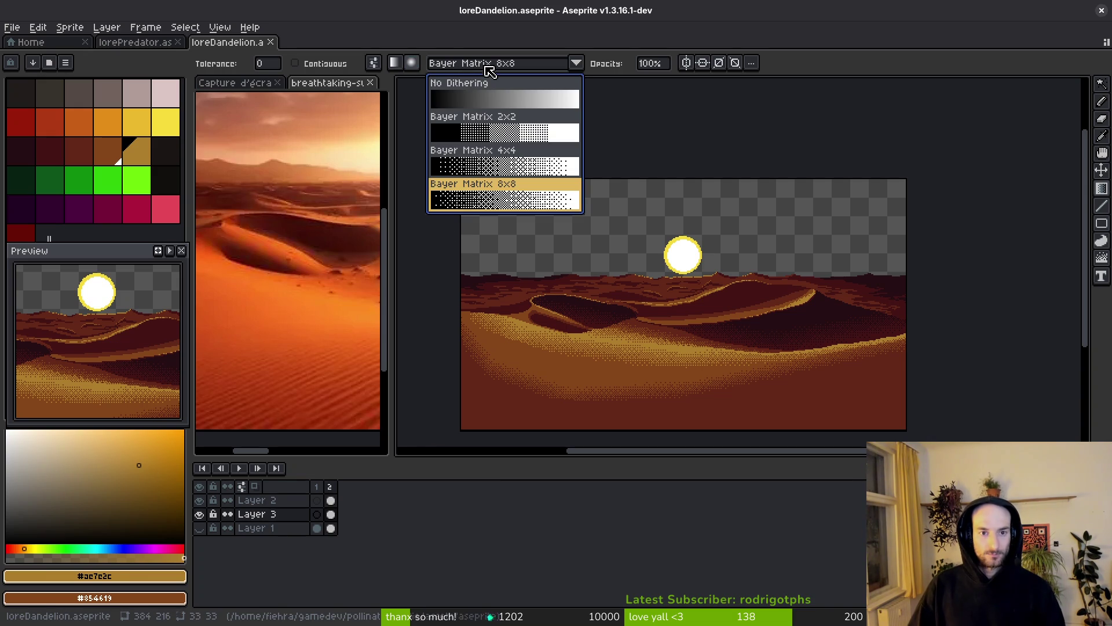
click(488, 67)
click(488, 68)
click(488, 68)
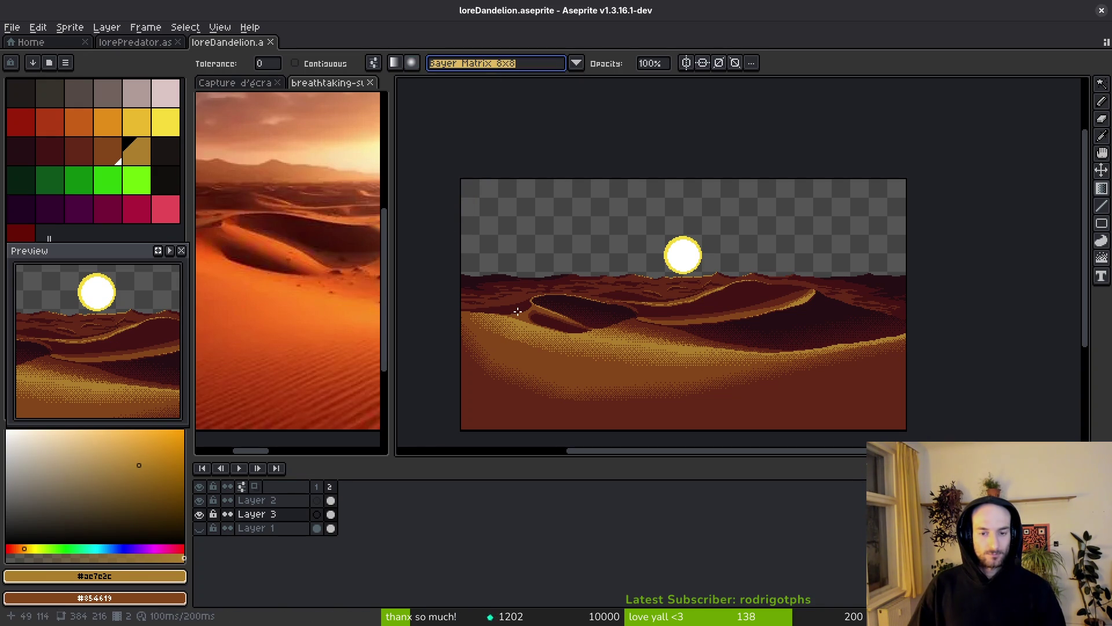
click(458, 67)
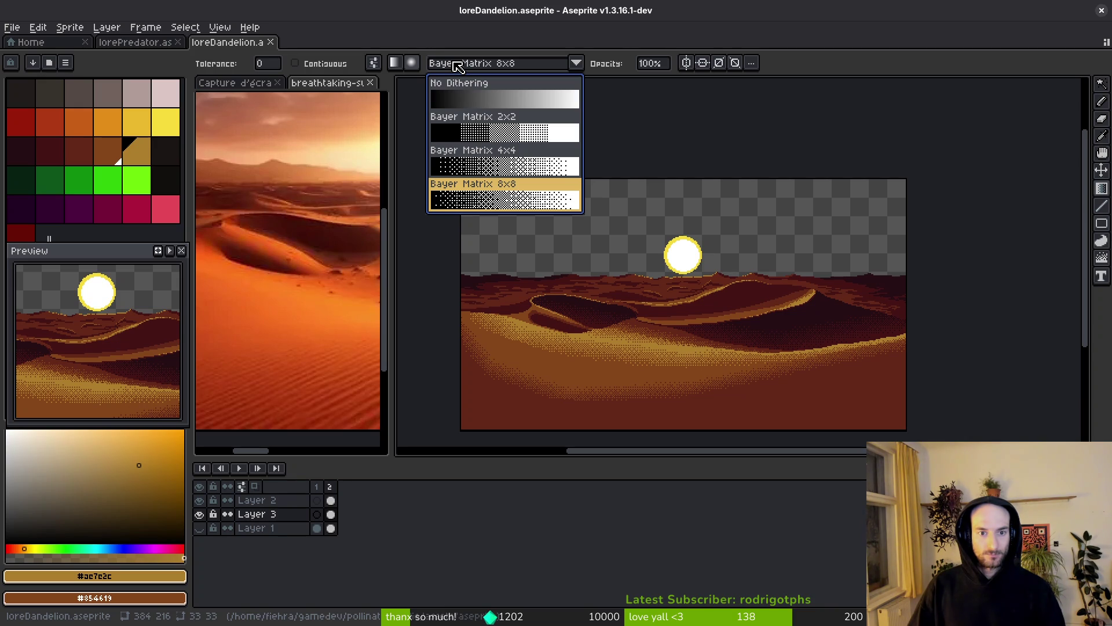
click(751, 148)
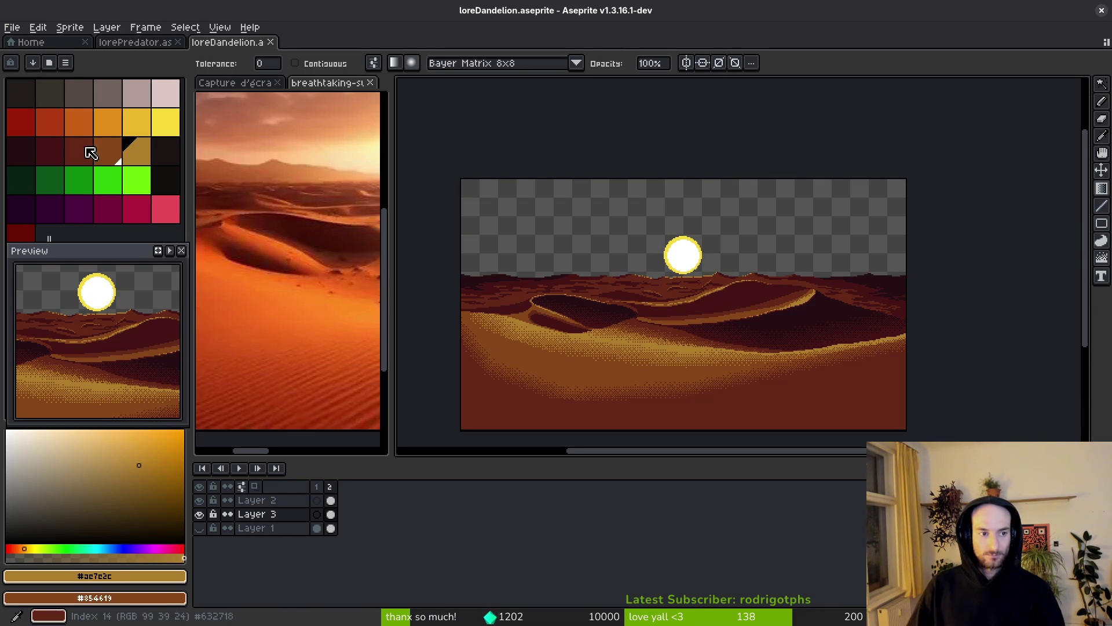
- Pick red swatches and try a red sky fill with a radial gradient, then undo it
click(21, 232)
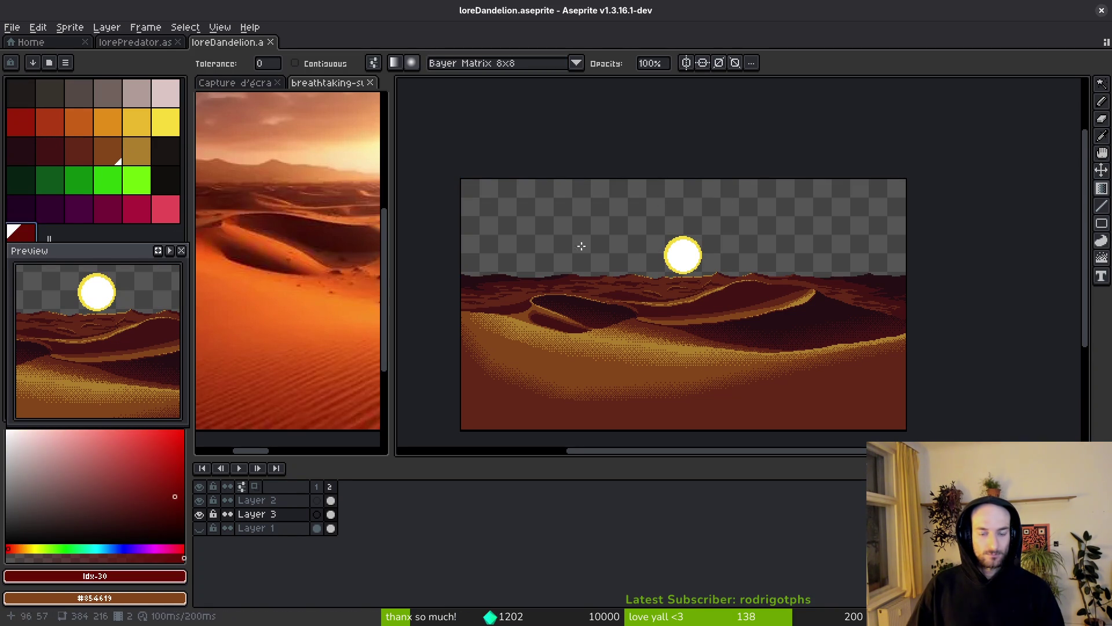
key(Return)
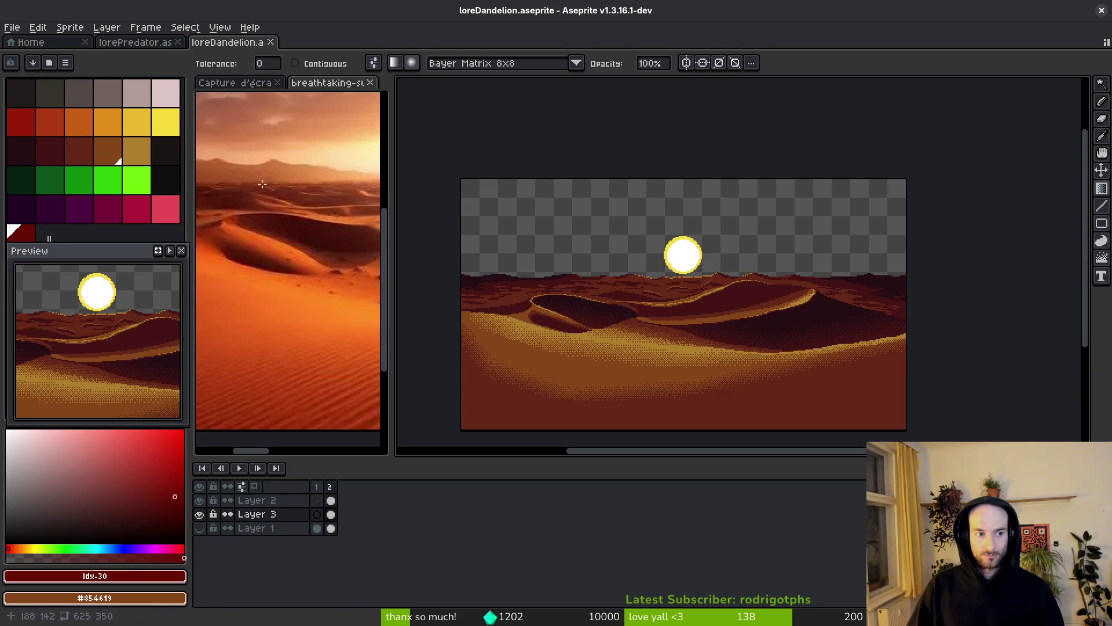
click(26, 123)
click(695, 240)
mouse_move(695, 241)
mouse_down()
mouse_move(732, 258)
mouse_move(675, 225)
mouse_up()
key(ctrl+z)
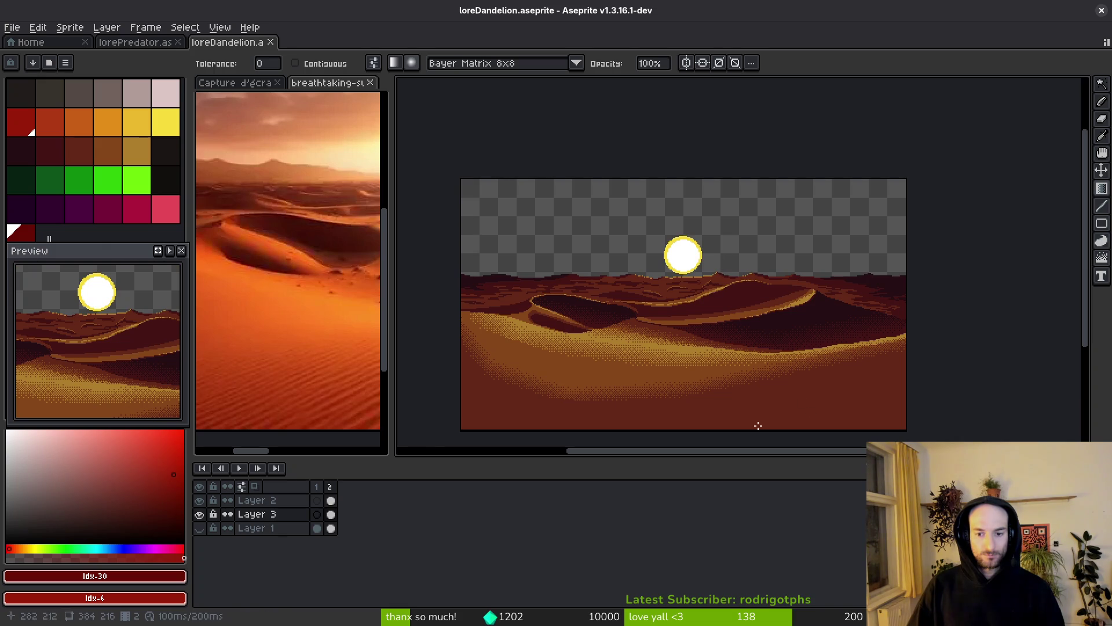
- Hide the dunes and test dark-red and idx-6/idx-7 red radial gradients behind the sun, undoing both
click(198, 500)
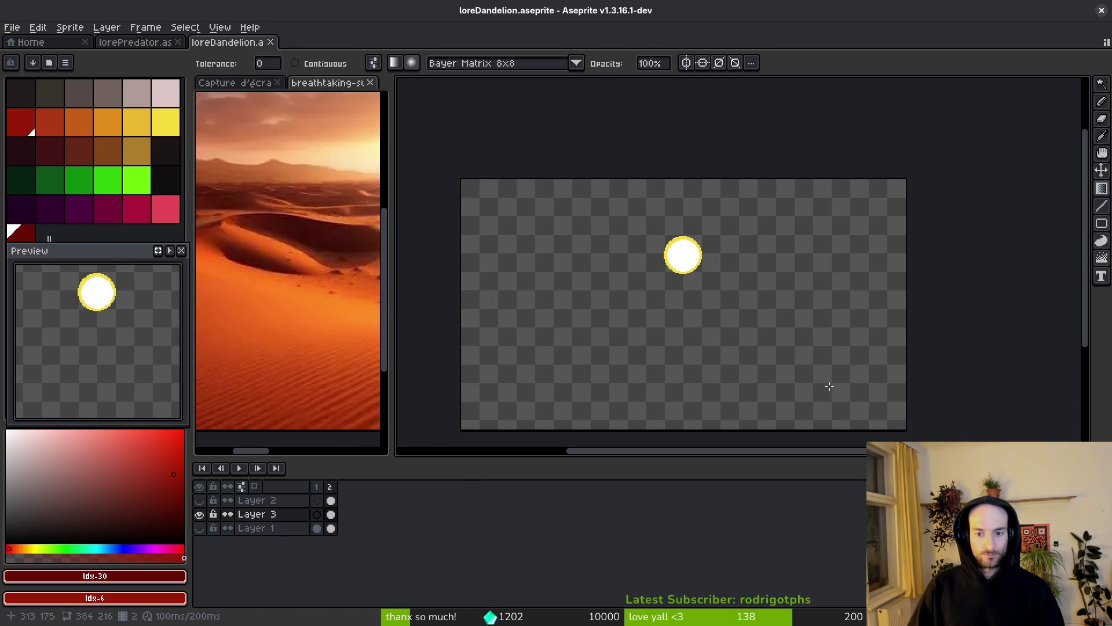
drag(906, 431, 480, 174)
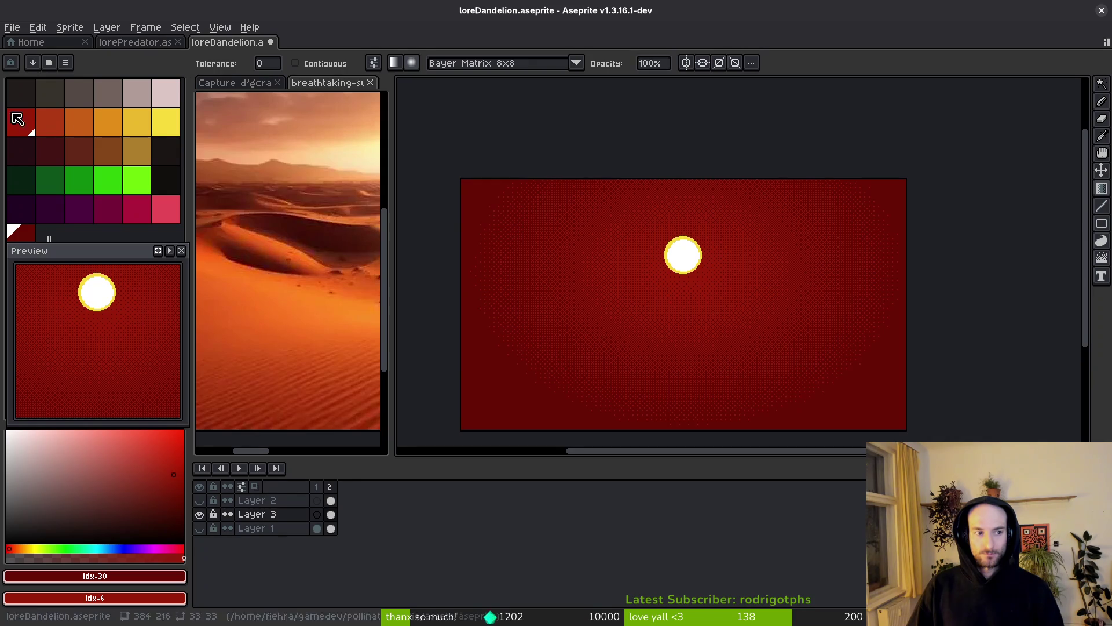
click(26, 131)
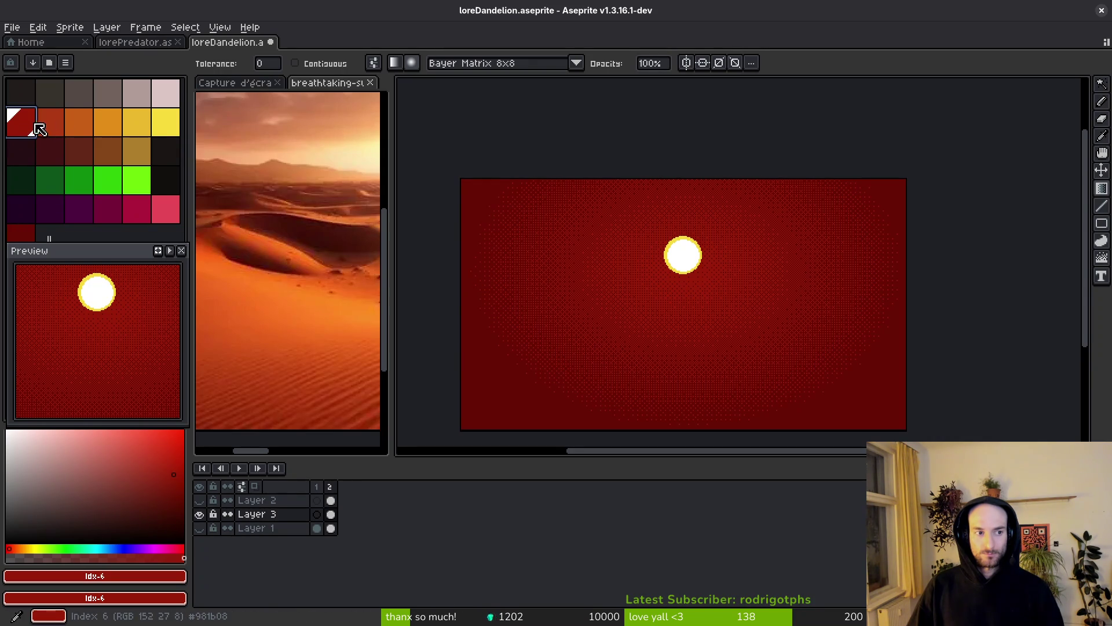
right_click(49, 123)
mouse_move(863, 413)
mouse_down()
mouse_move(578, 231)
mouse_move(633, 295)
mouse_move(784, 359)
mouse_up()
key(ctrl+z)
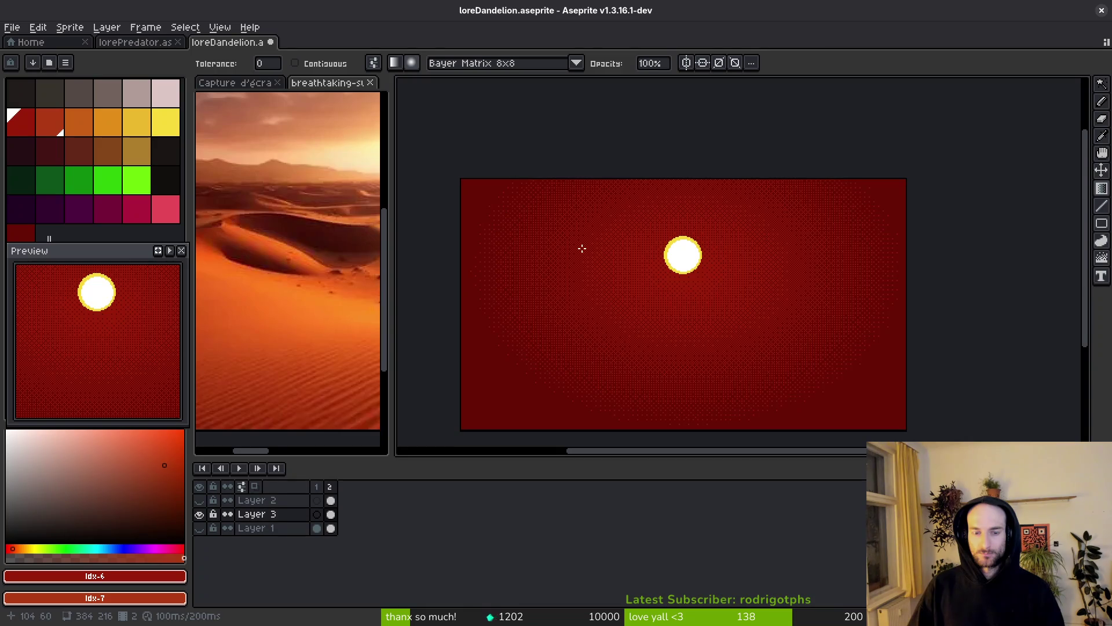
key(ctrl+z)
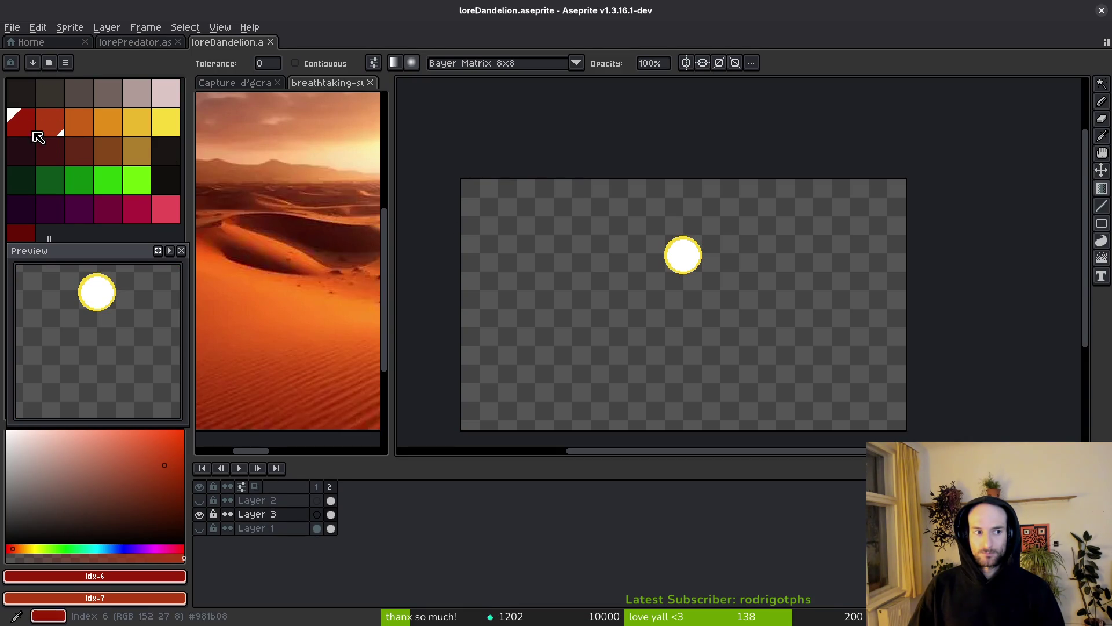
- Step through undo/redo of the red gradient, leaving it removed, and briefly toggle the desert layer
key(ctrl+z)
key(ctrl+y)
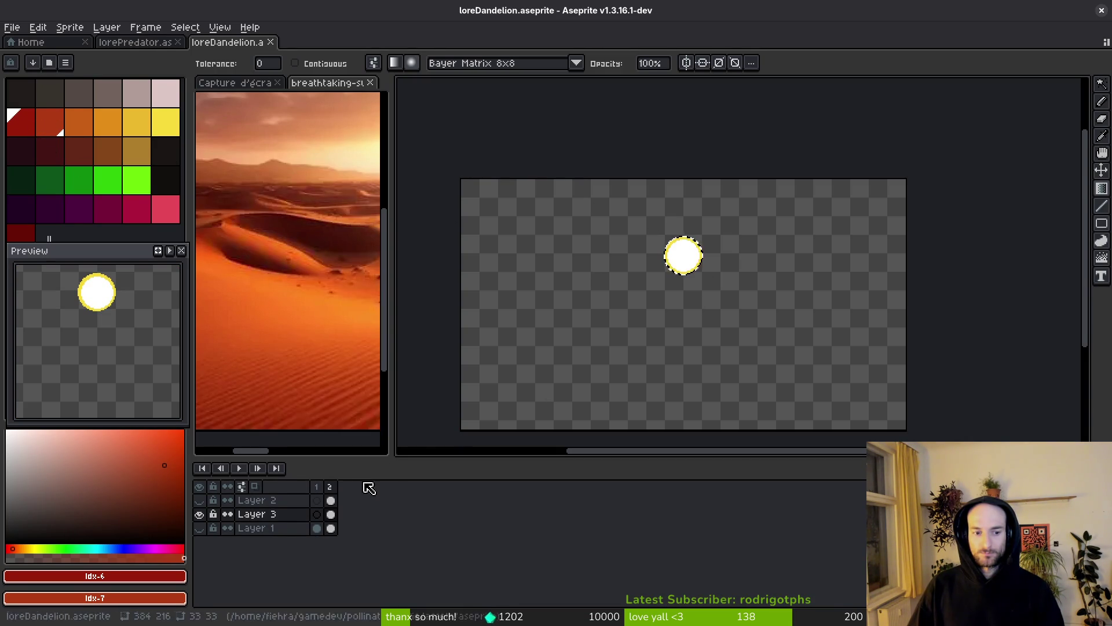
key(ctrl+y)
key(ctrl+z)
click(200, 527)
click(200, 527)
click(200, 527)
click(200, 527)
scroll(544, 246, up, 4)
scroll(555, 242, down, 4)
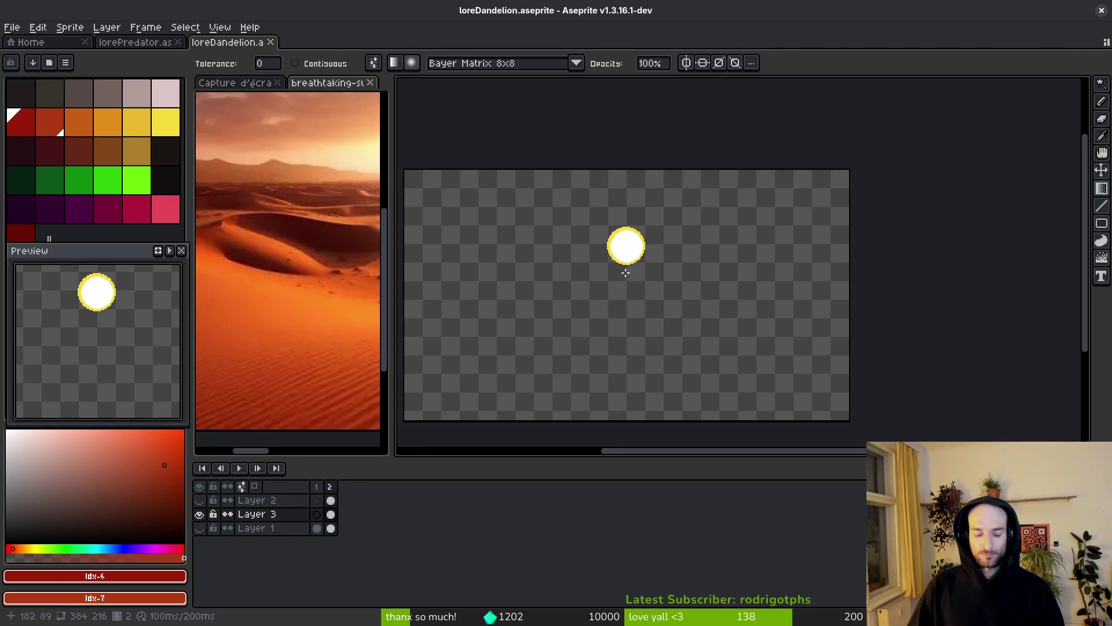
- With the Ellipse tool, outline an orange ellipse around the sun after discarding a dark-red one
key(shift+u)
scroll(661, 264, up, 2)
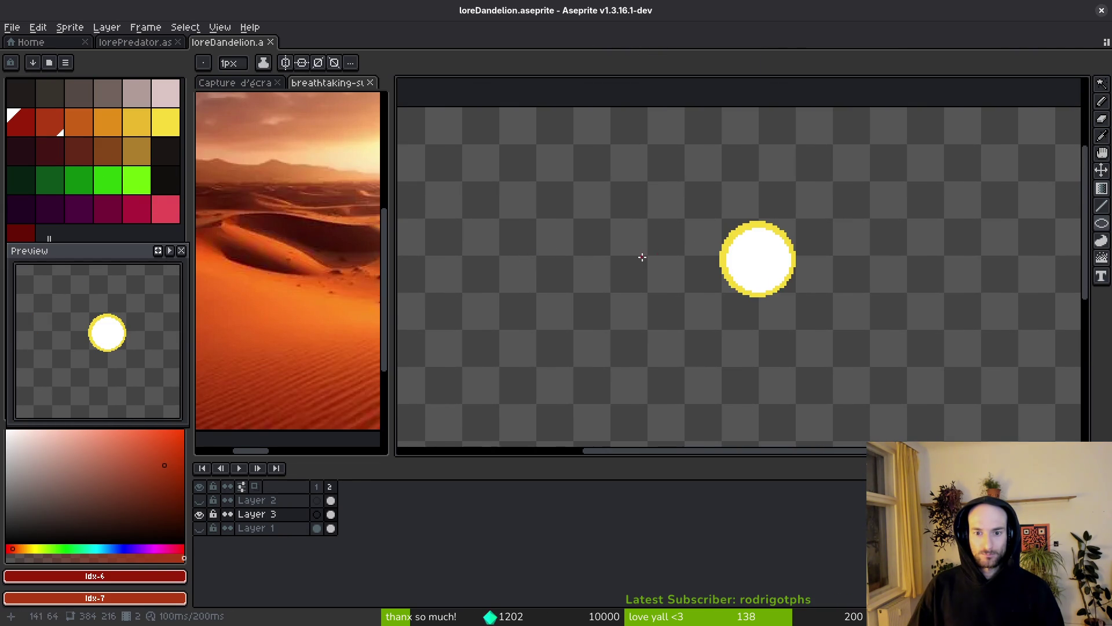
click(31, 233)
mouse_move(657, 179)
mouse_down()
mouse_move(759, 241)
mouse_move(889, 347)
mouse_move(847, 342)
mouse_up()
key(ctrl+z)
click(73, 119)
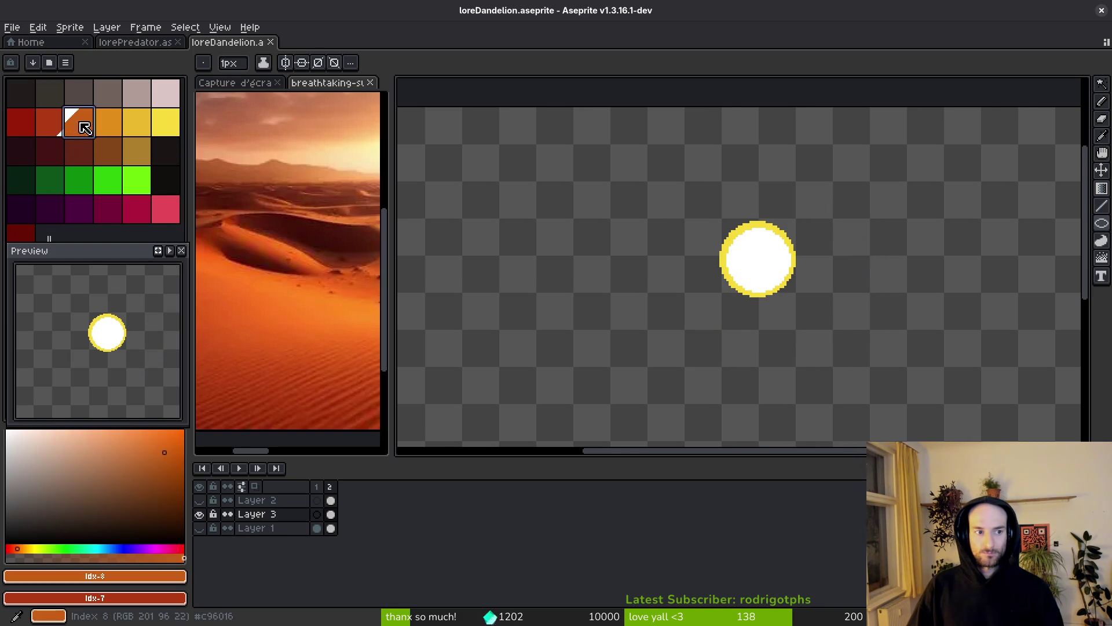
drag(671, 190, 839, 331)
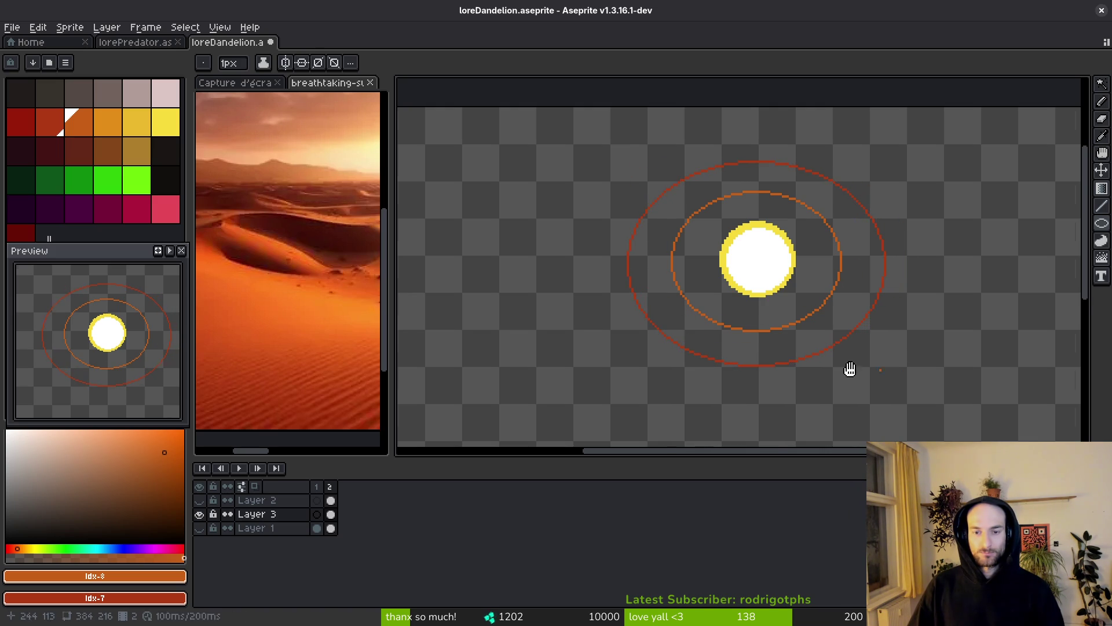
drag(878, 371, 761, 343)
- Outline a wide dark-red ellipse around the orange ring, redrawing it once after an undo
click(20, 122)
mouse_move(450, 105)
mouse_down()
mouse_move(857, 359)
mouse_move(834, 365)
mouse_move(838, 376)
mouse_up()
scroll(826, 379, down, 2)
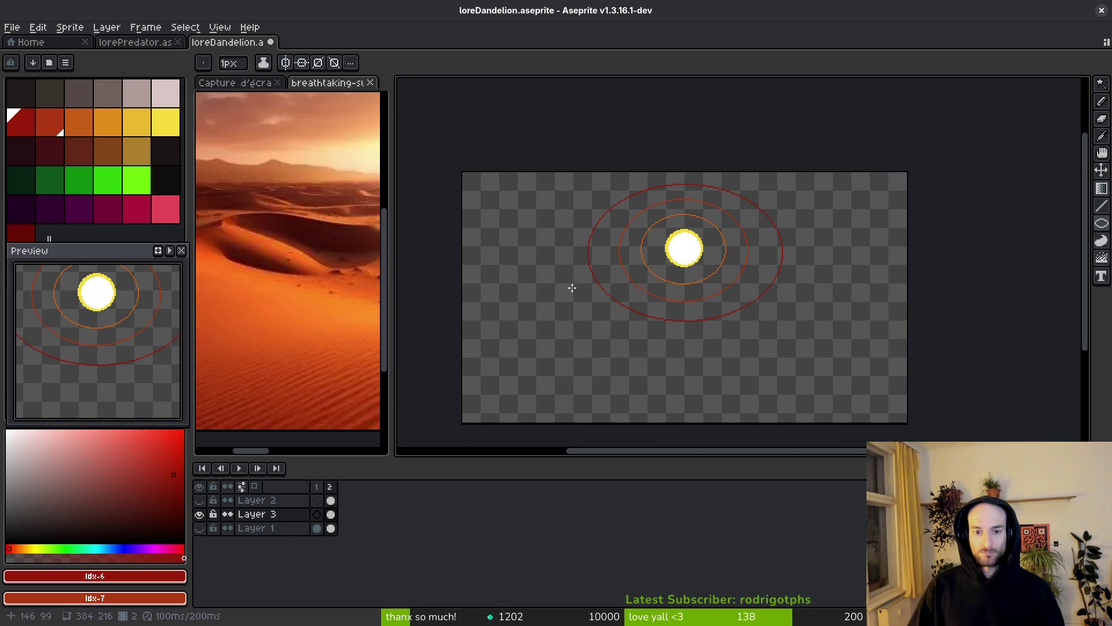
click(21, 229)
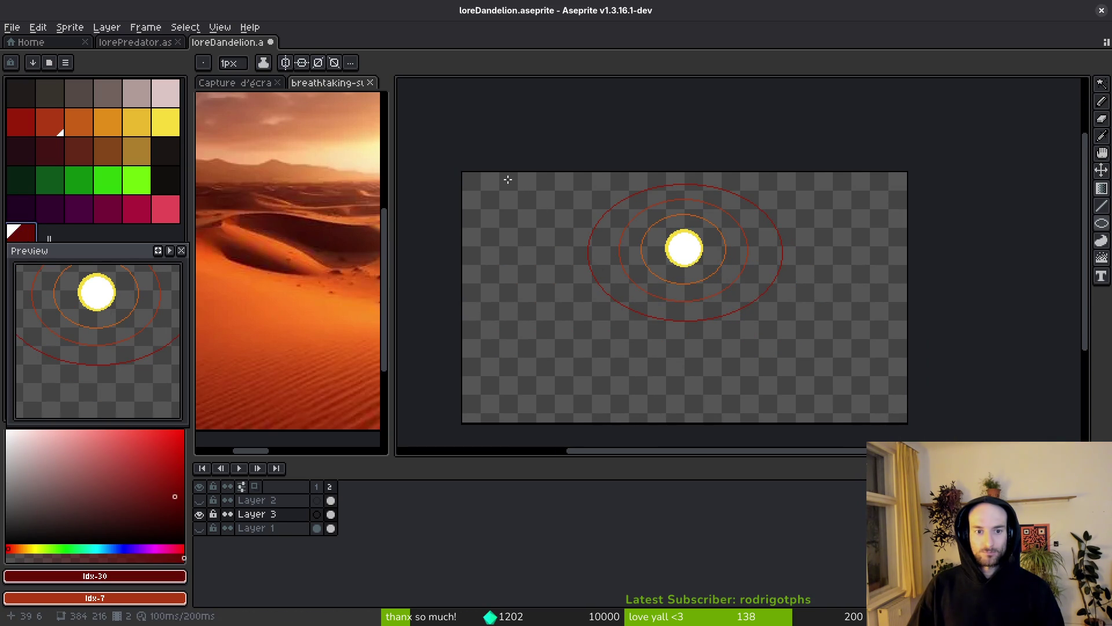
key(ctrl+z)
click(21, 122)
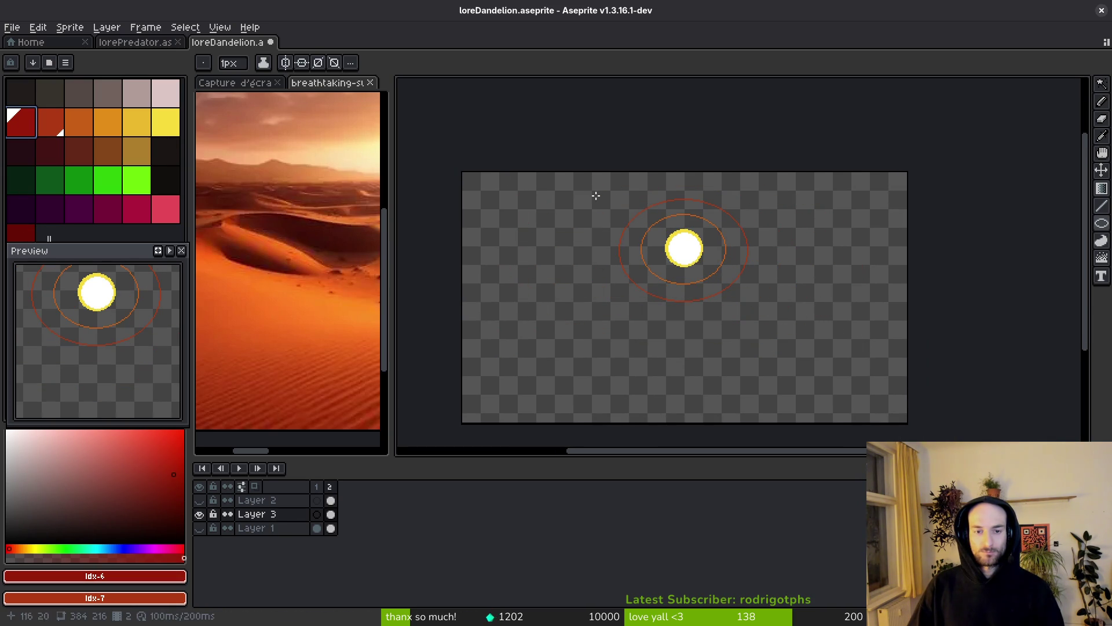
drag(557, 182, 807, 328)
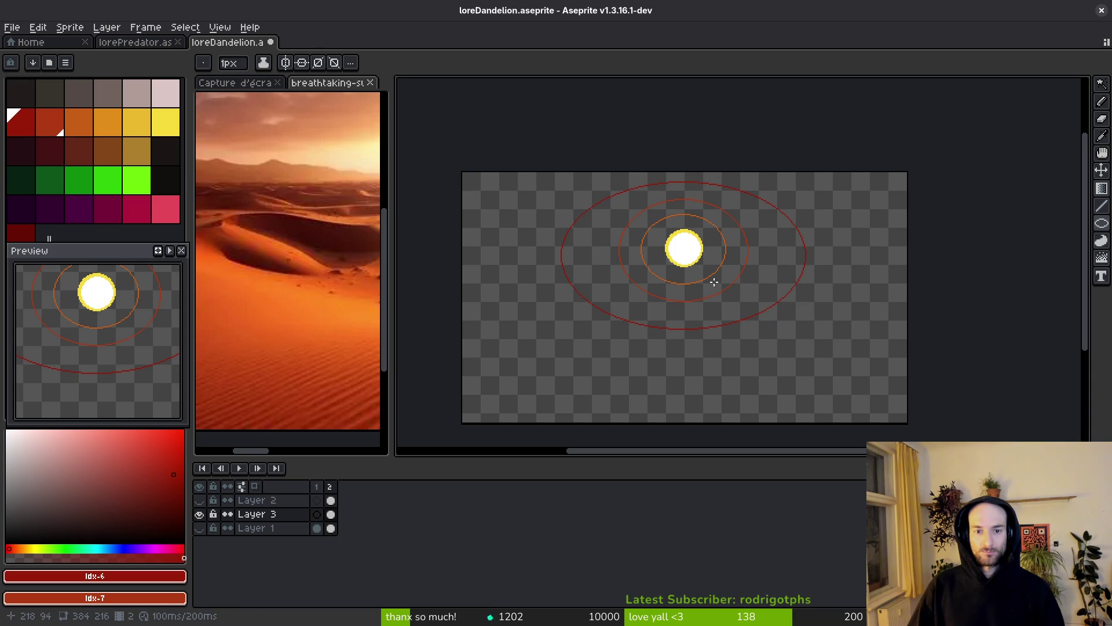
scroll(689, 277, up, 3)
- Sample red-orange #af3a13 and outline an ellipse between the rings; a large darkest-red ellipse is undone
key(alt)
click(481, 210)
scroll(521, 253, down, 3)
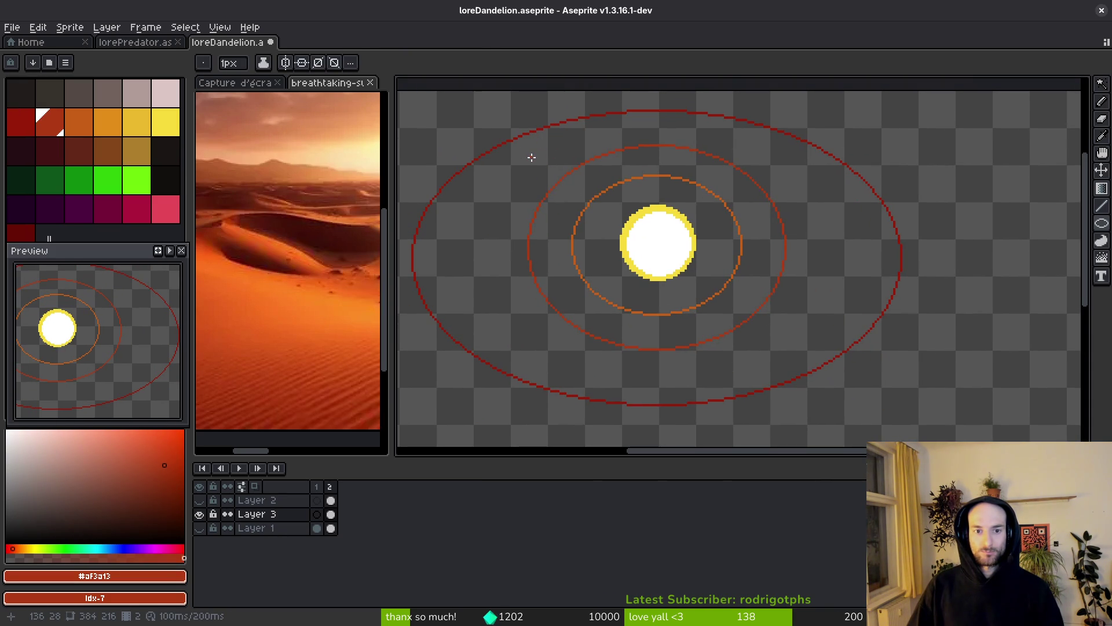
drag(523, 149, 819, 312)
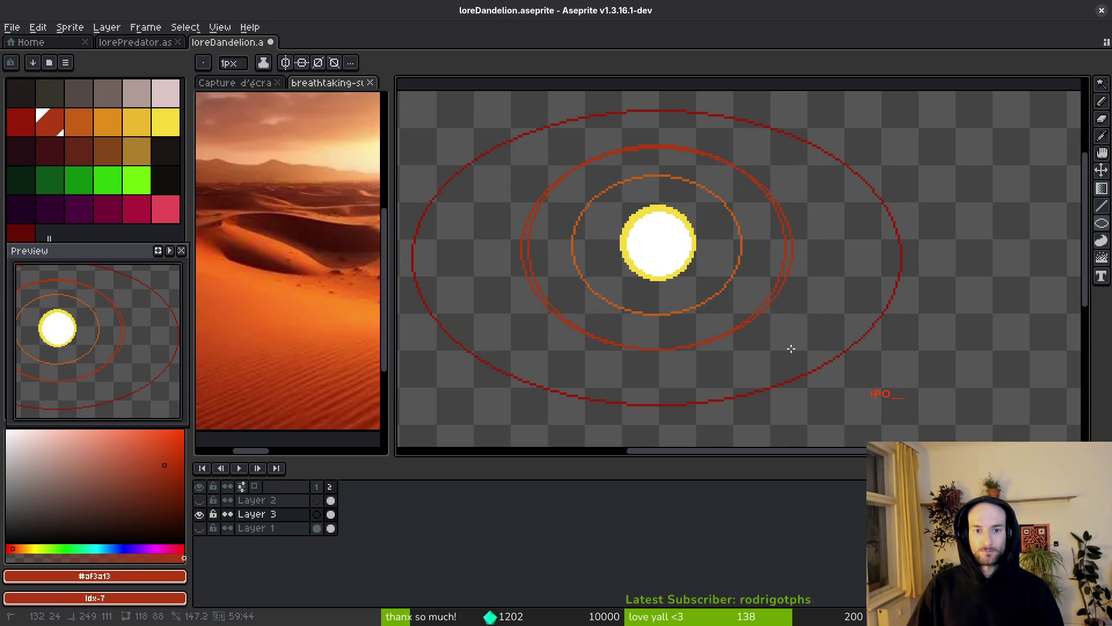
click(20, 232)
scroll(623, 291, down, 5)
scroll(623, 291, up, 3)
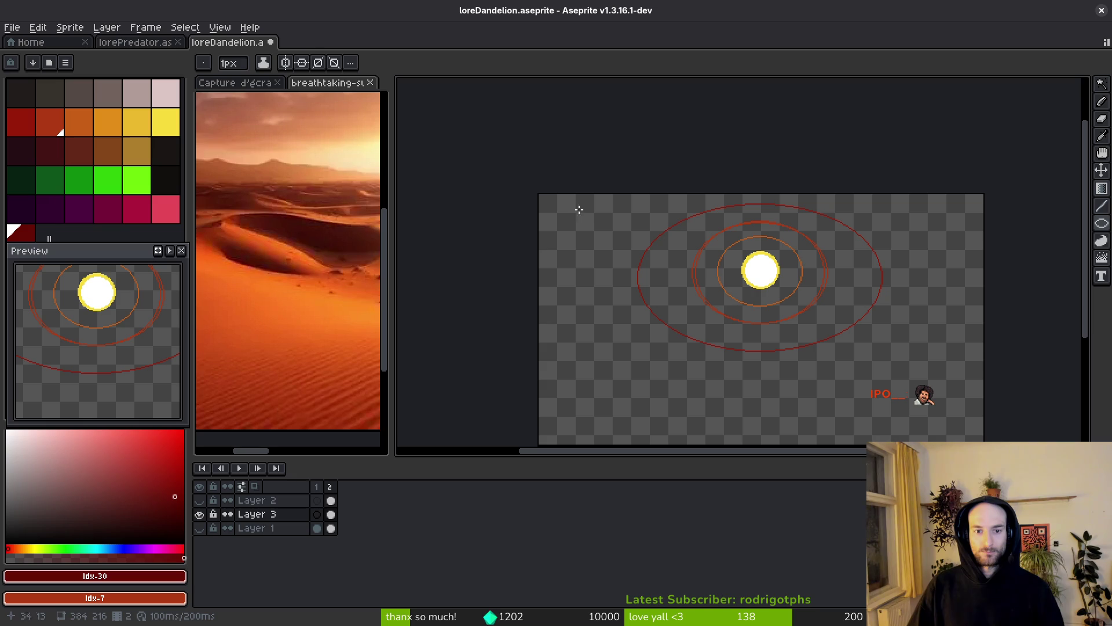
drag(587, 205, 918, 340)
key(ctrl+z)
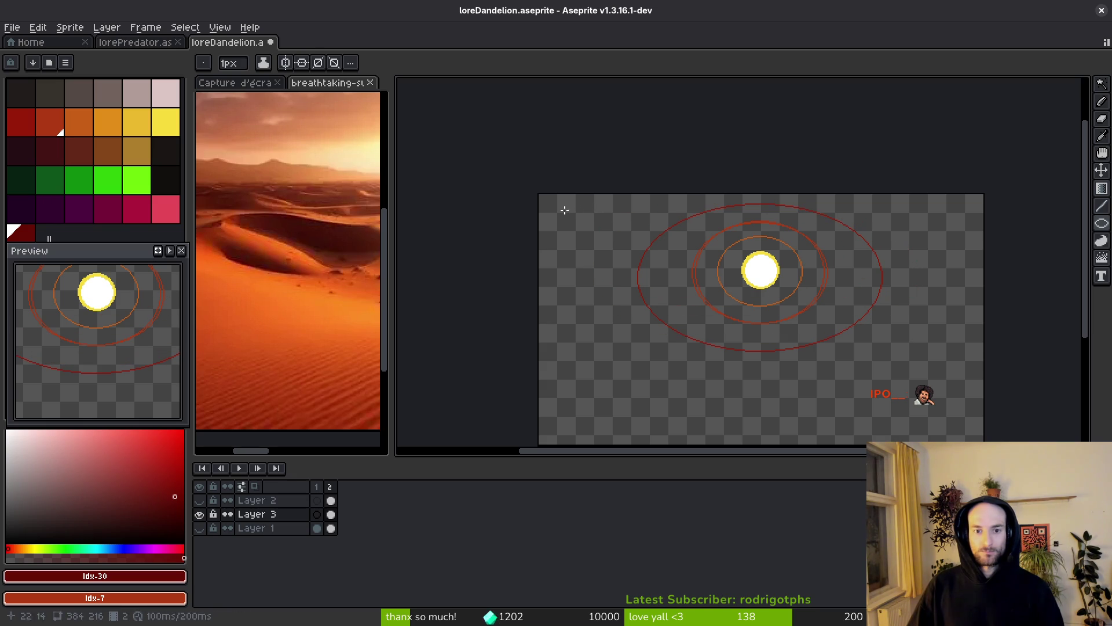
- Outline a large ellipse spanning the sprite and try Paint Bucket band fills, then undo them
mouse_move(574, 199)
mouse_down()
mouse_move(931, 392)
mouse_move(945, 387)
mouse_up()
scroll(874, 355, down, 3)
key(g)
click(834, 324)
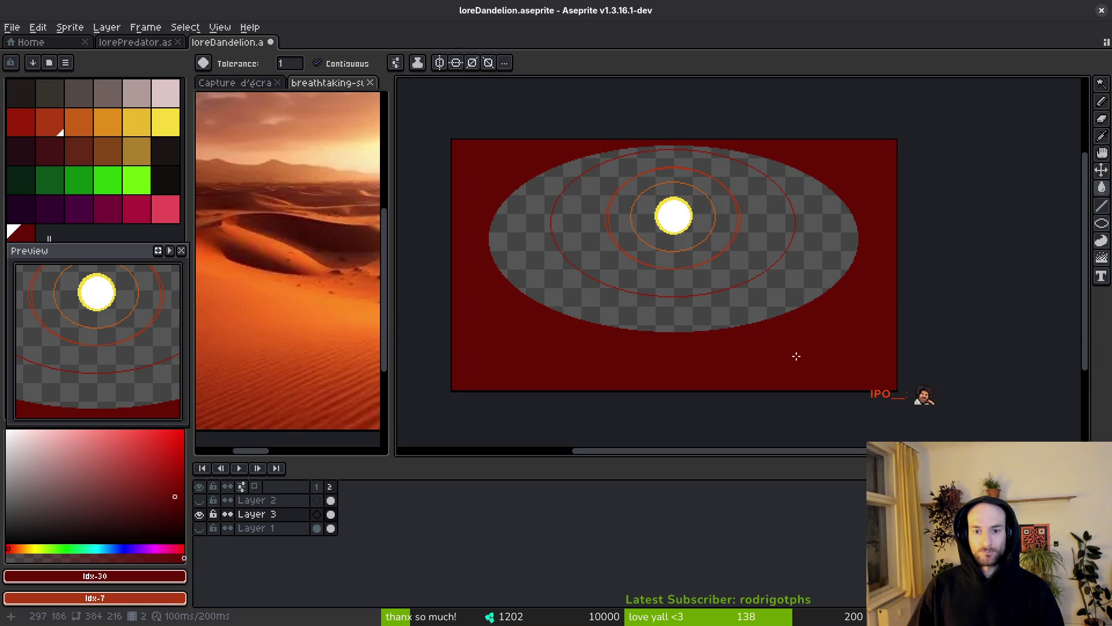
click(21, 122)
click(784, 276)
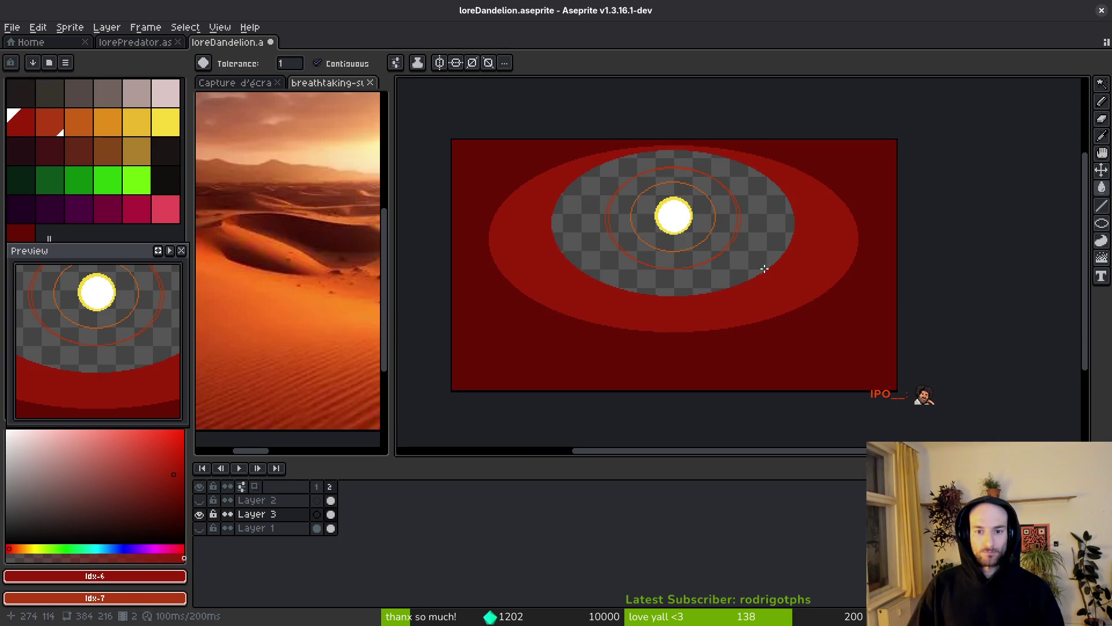
right_click(752, 255)
scroll(752, 255, up, 4)
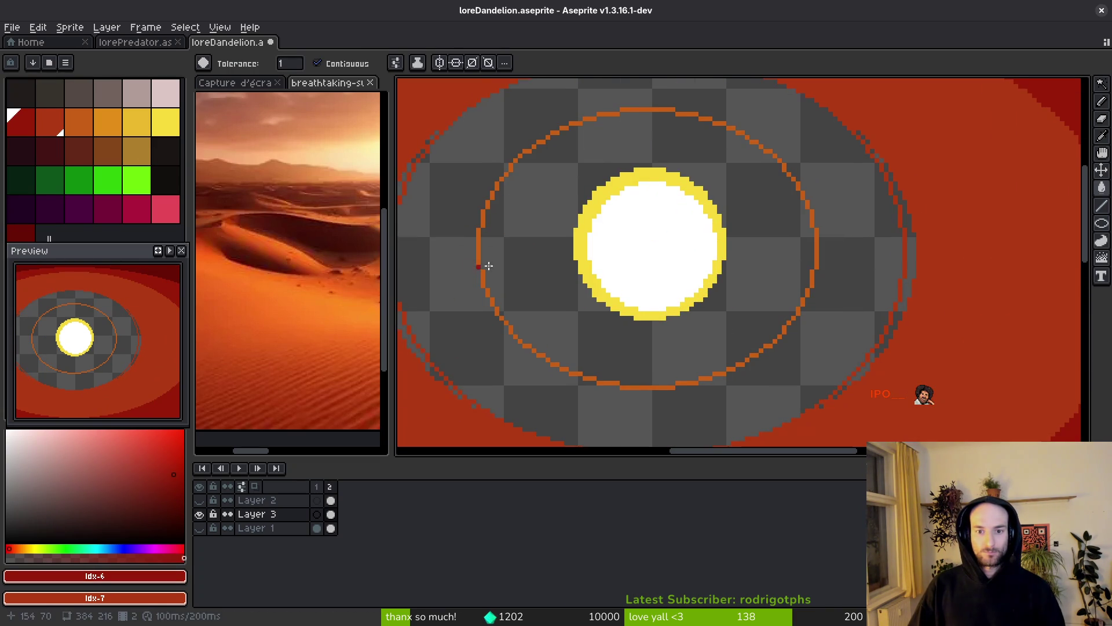
scroll(762, 295, down, 1)
scroll(762, 295, down, 1)
scroll(798, 301, down, 3)
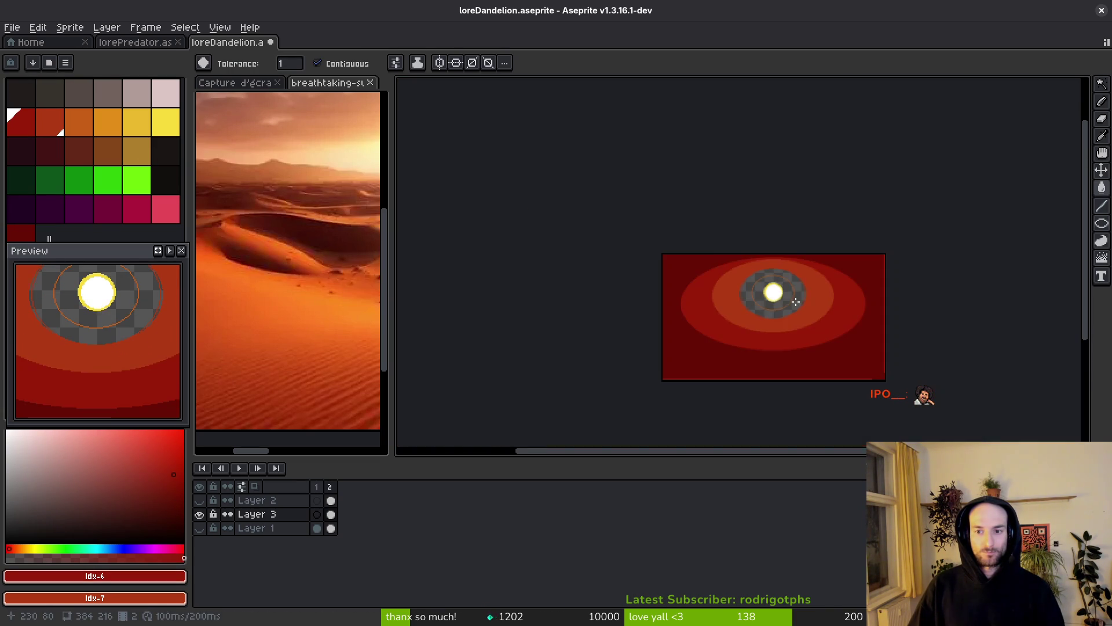
scroll(793, 303, up, 1)
key(ctrl+z)
key(ctrl+z)
key(ctrl+z)
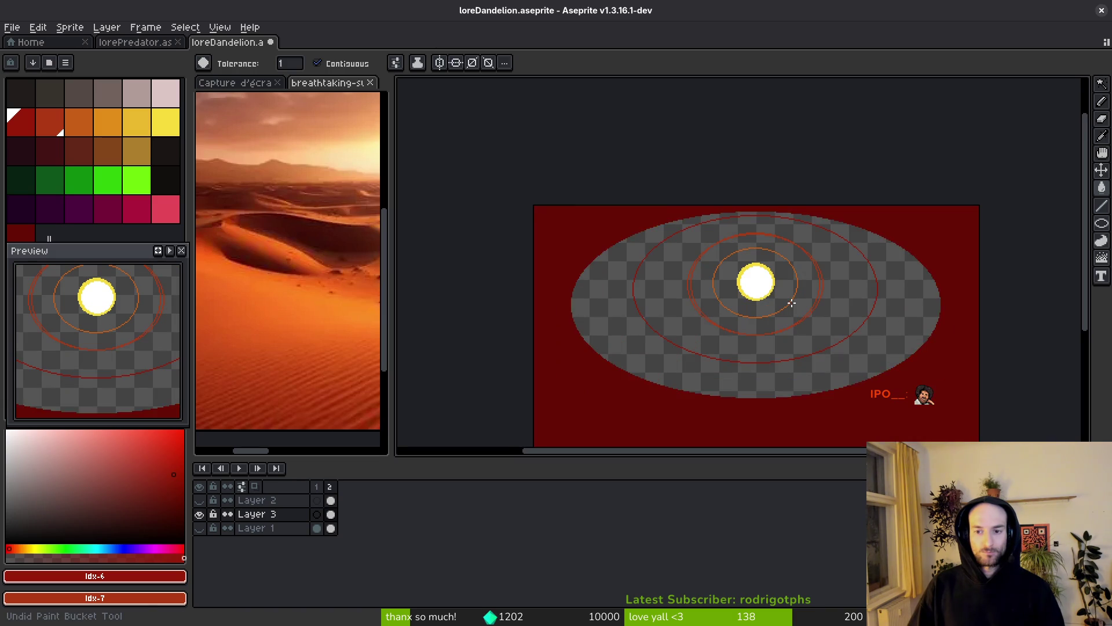
key(ctrl+z)
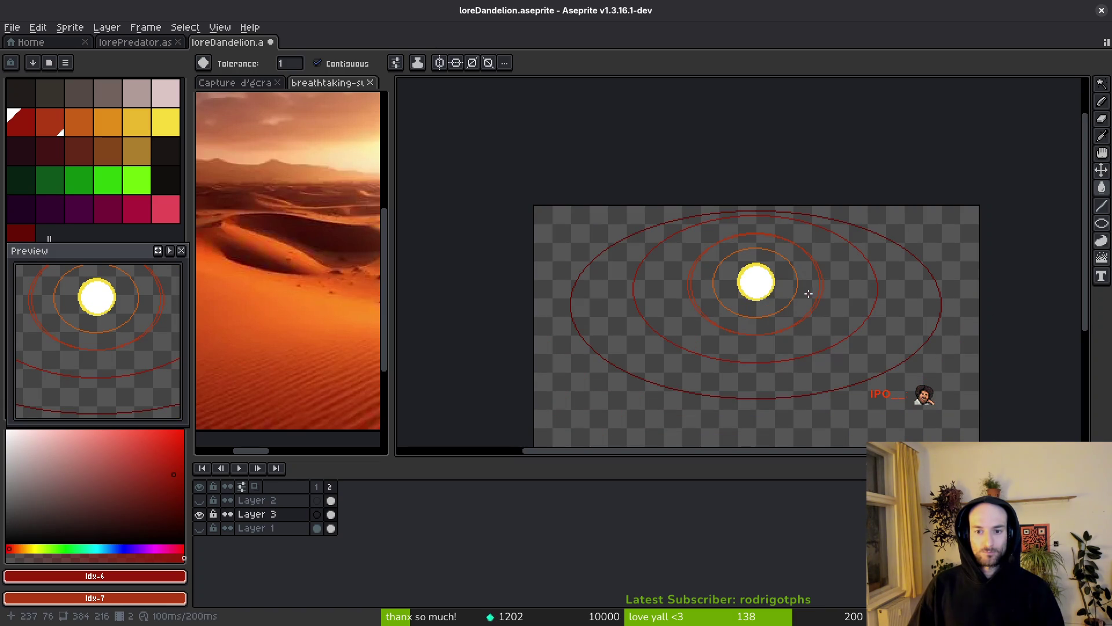
- Fill the band around the sun red and patch gap pixels on its upper-left jagged edge
click(807, 295)
scroll(806, 297, up, 2)
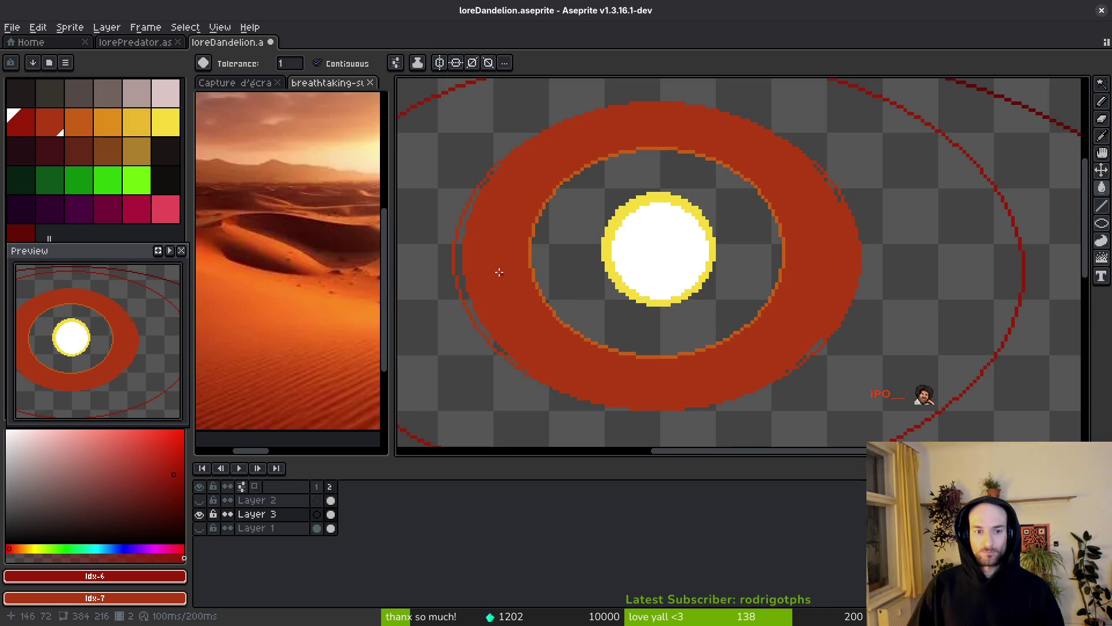
scroll(495, 313, up, 2)
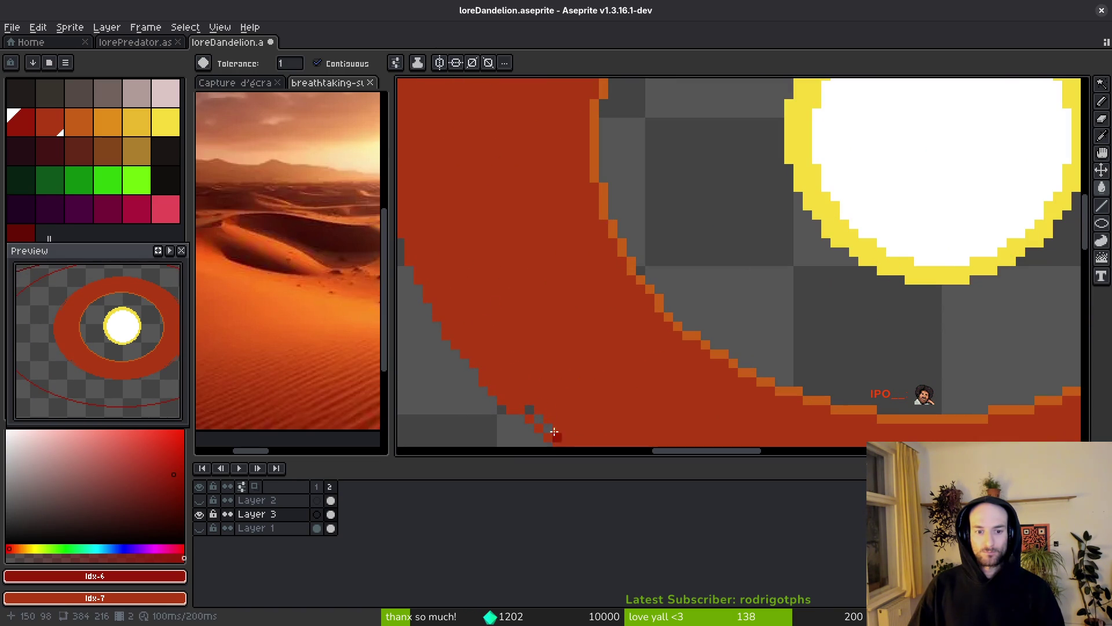
scroll(536, 198, down, 2)
scroll(600, 257, up, 2)
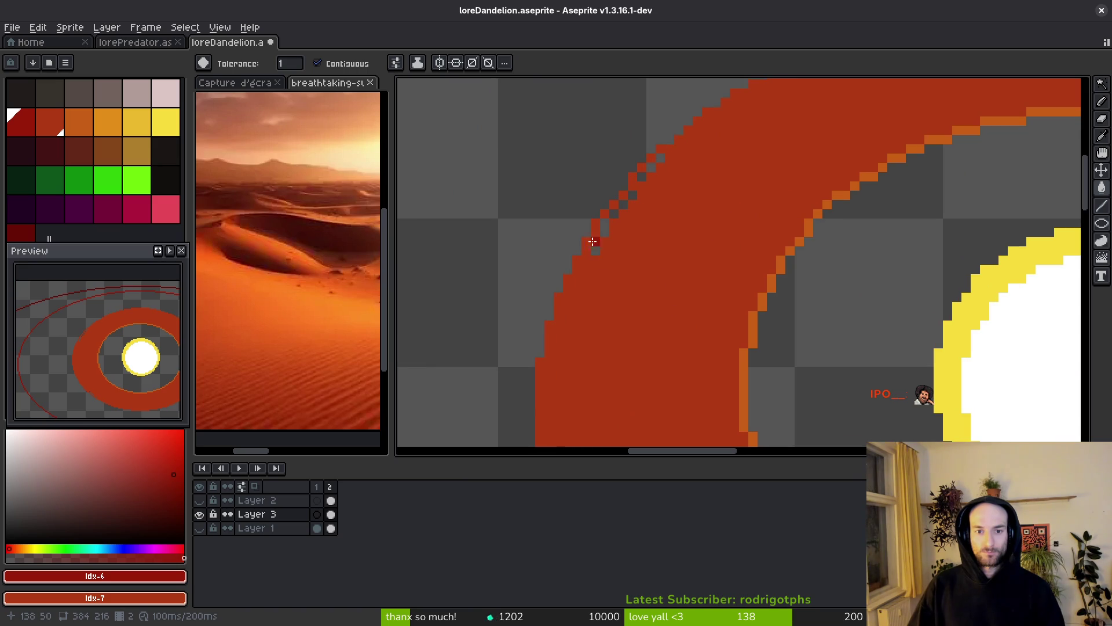
click(615, 204)
click(624, 195)
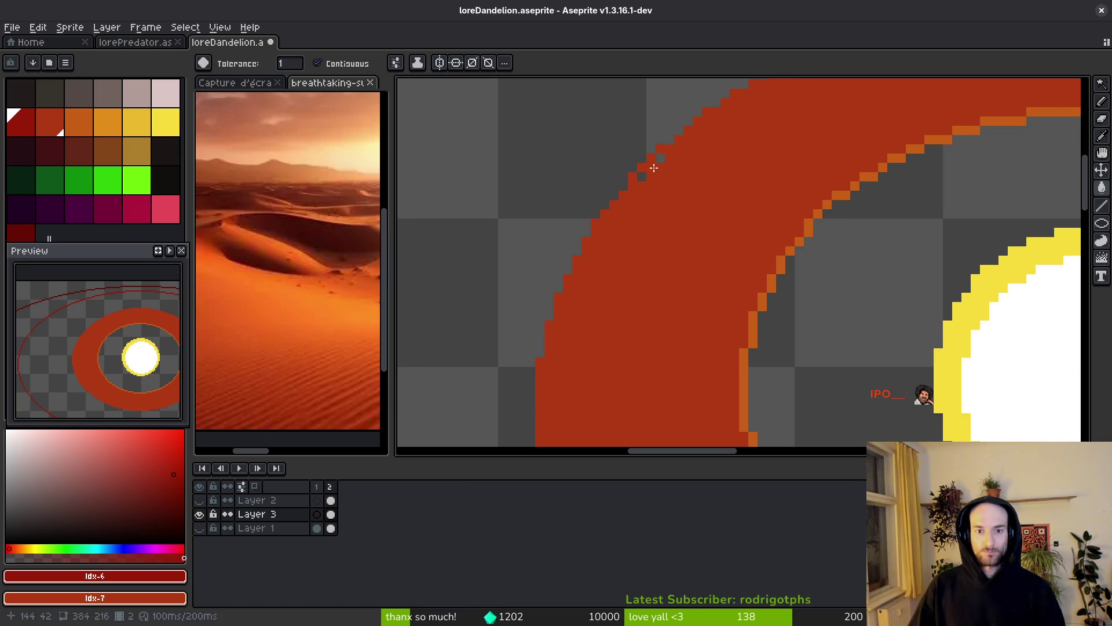
scroll(697, 186, down, 2)
scroll(838, 288, up, 2)
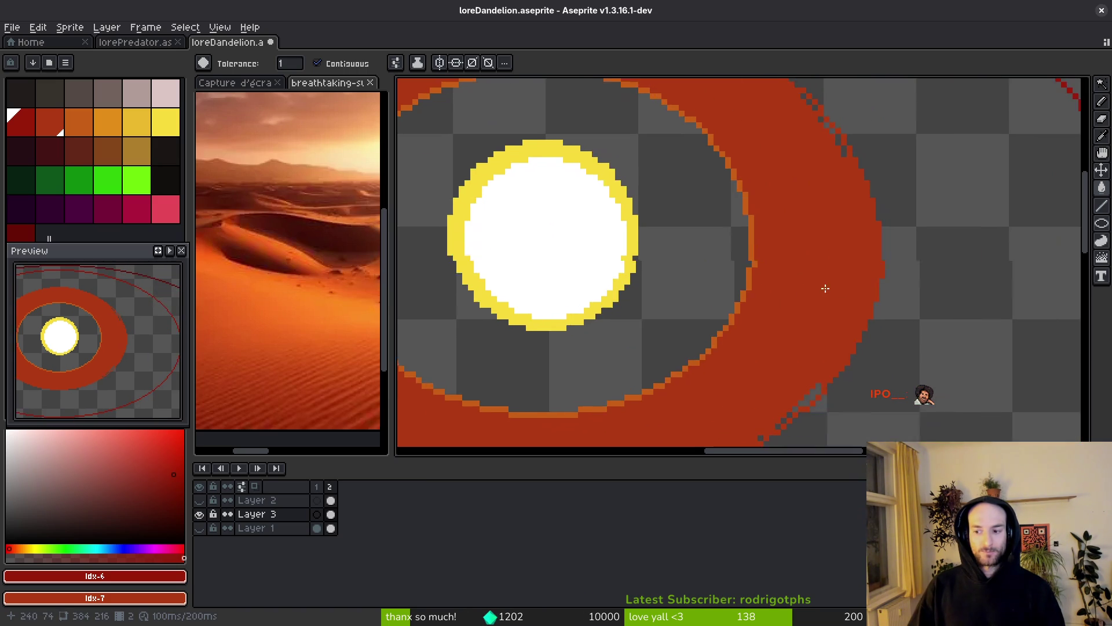
scroll(817, 205, up, 3)
- Fill the remaining gap pixels along the band's right and lower edges with red
click(779, 167)
click(794, 180)
click(822, 209)
click(835, 243)
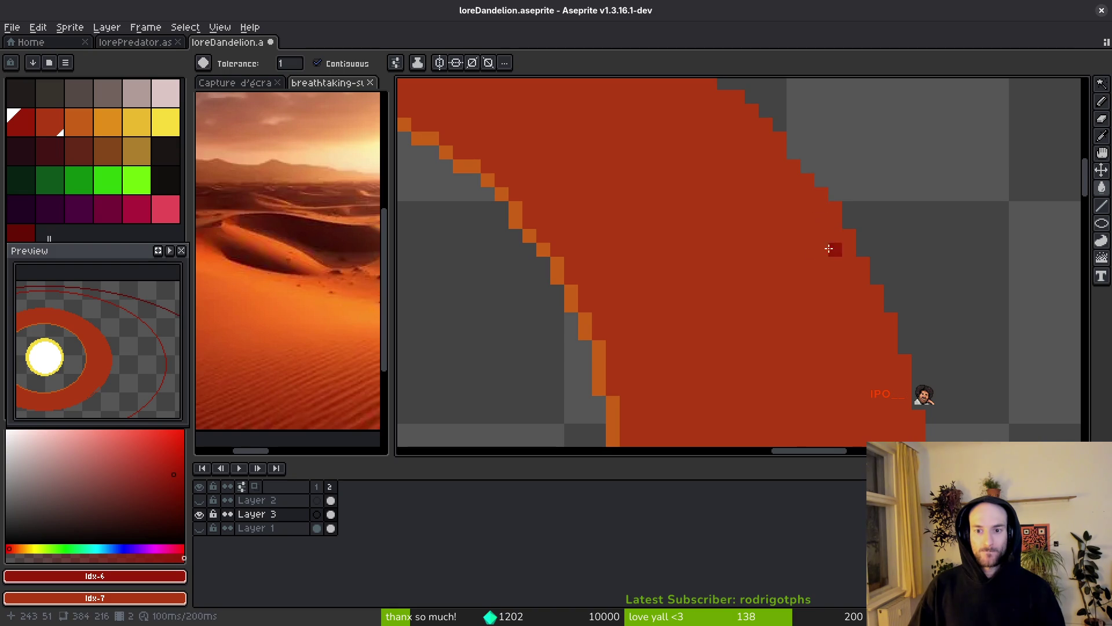
scroll(834, 248, down, 2)
scroll(836, 315, up, 2)
click(784, 332)
click(771, 346)
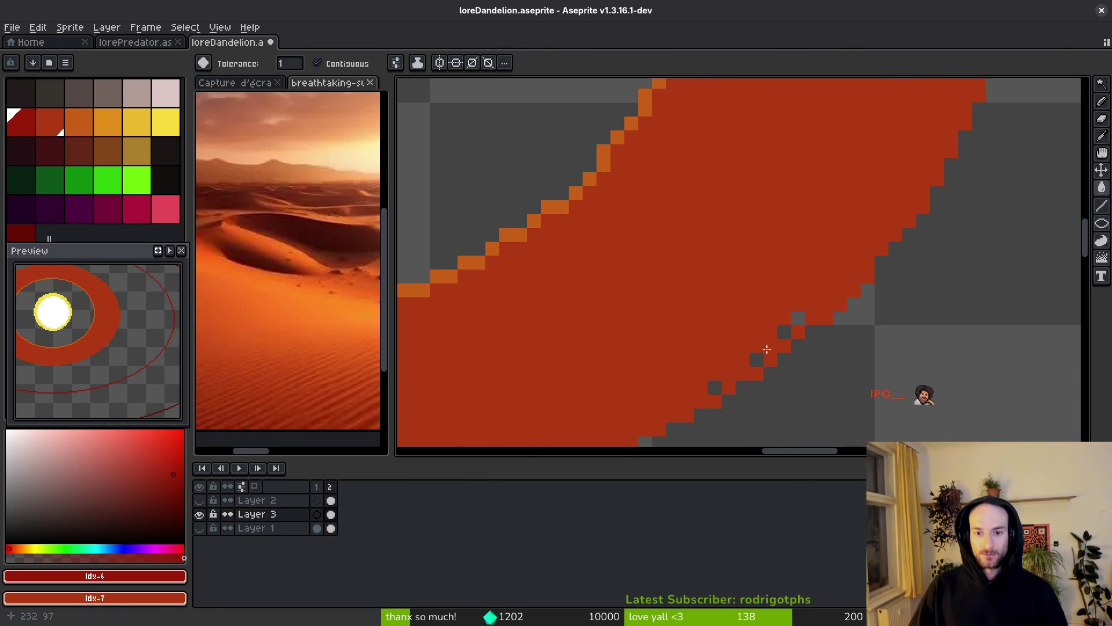
click(715, 387)
scroll(790, 315, down, 2)
scroll(831, 264, up, 1)
scroll(753, 151, up, 5)
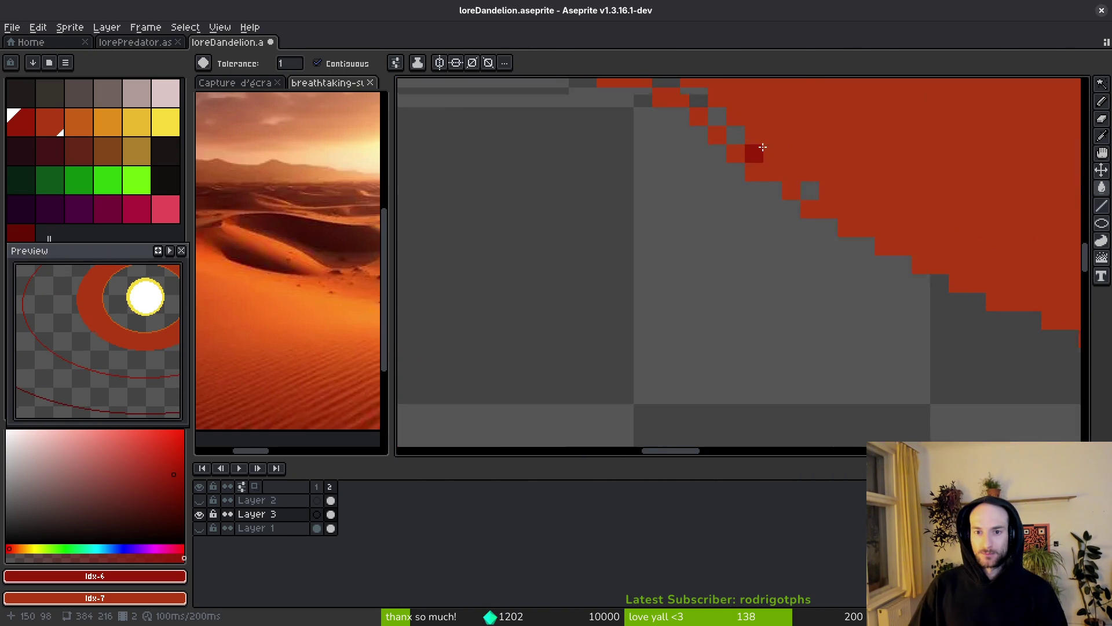
right_click(721, 220)
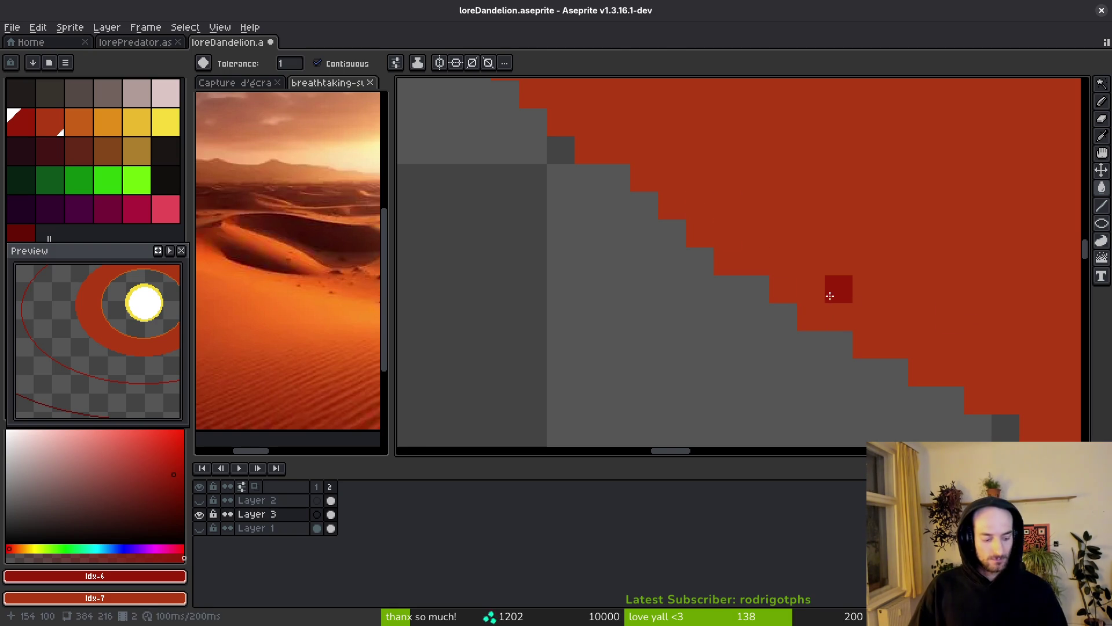
scroll(840, 325, down, 5)
scroll(811, 336, up, 4)
scroll(793, 324, down, 4)
scroll(793, 330, down, 4)
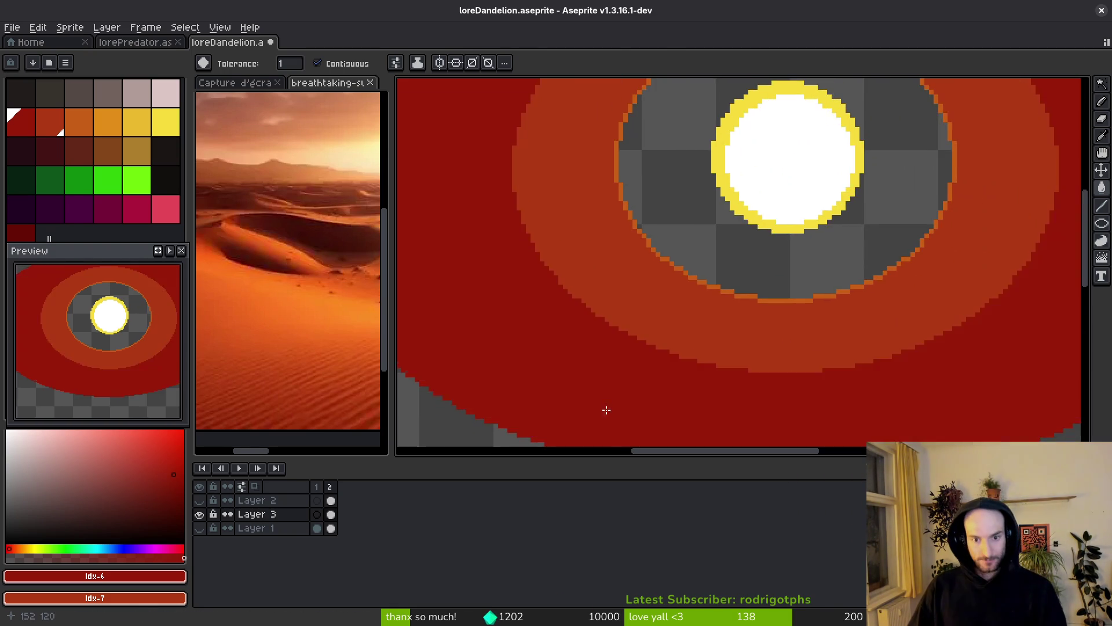
- Fill the outer band deeper dark red, the corners maroon, and the area near the sun orange
click(21, 232)
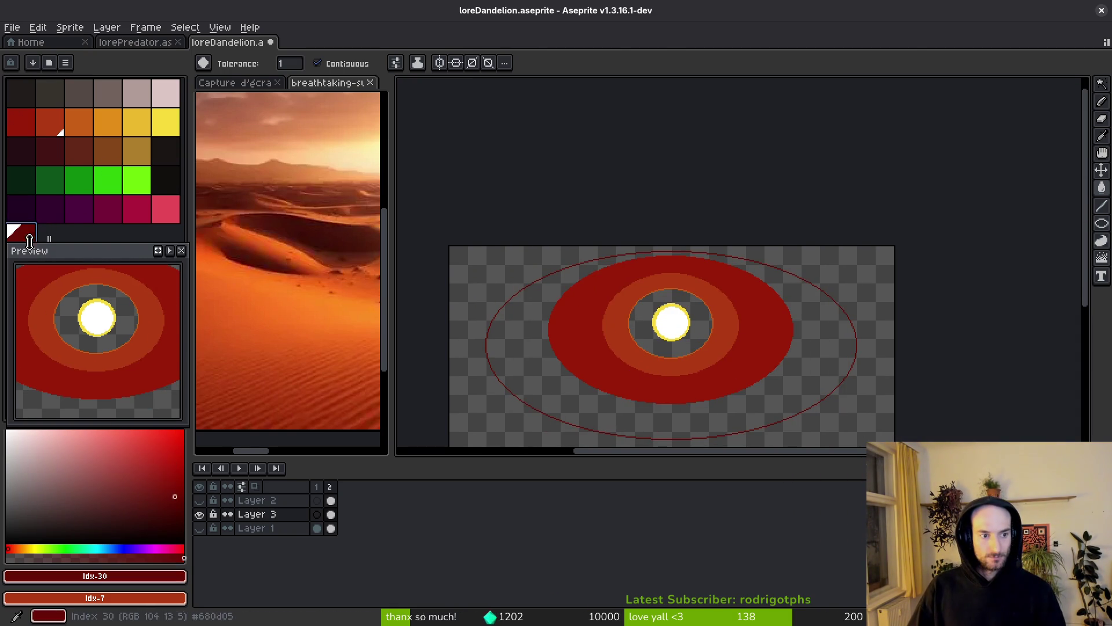
click(515, 367)
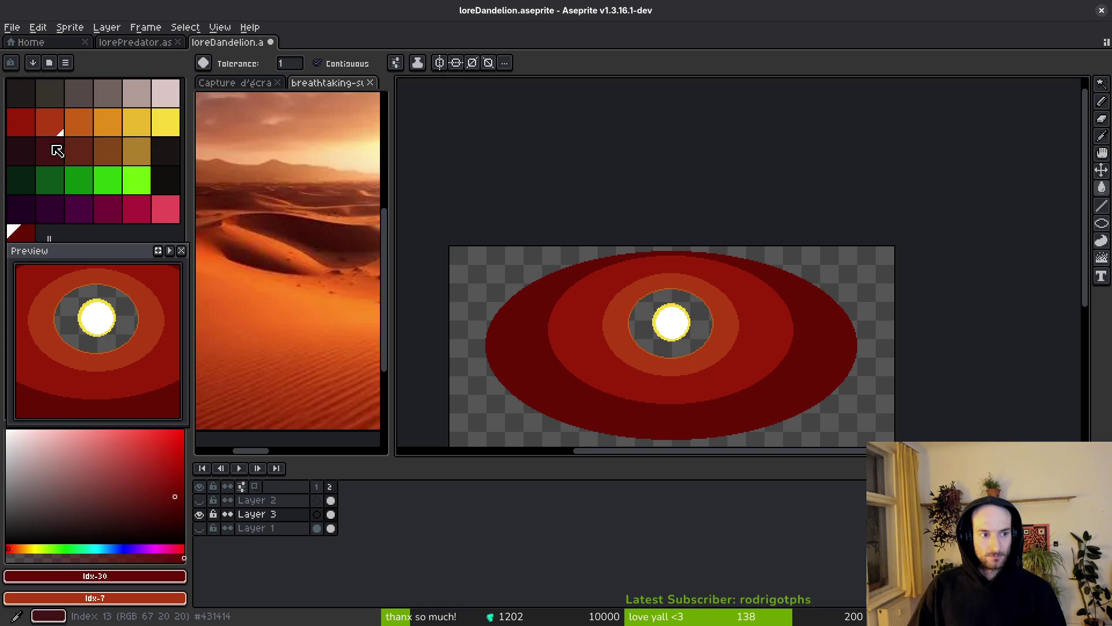
click(52, 149)
click(484, 280)
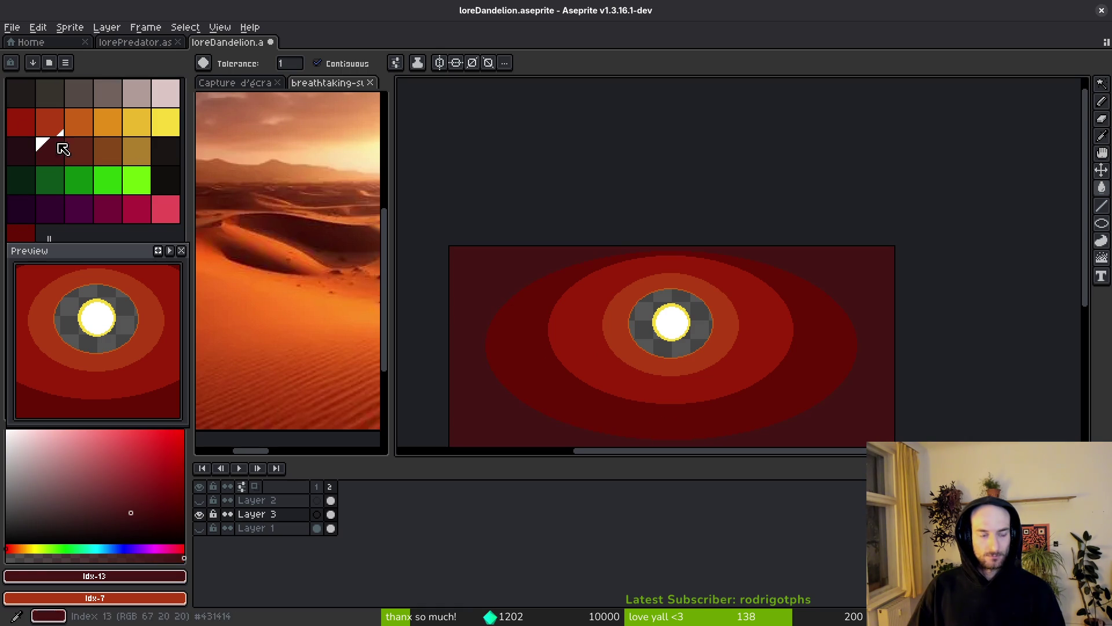
click(50, 122)
click(79, 122)
scroll(723, 343, up, 4)
click(637, 301)
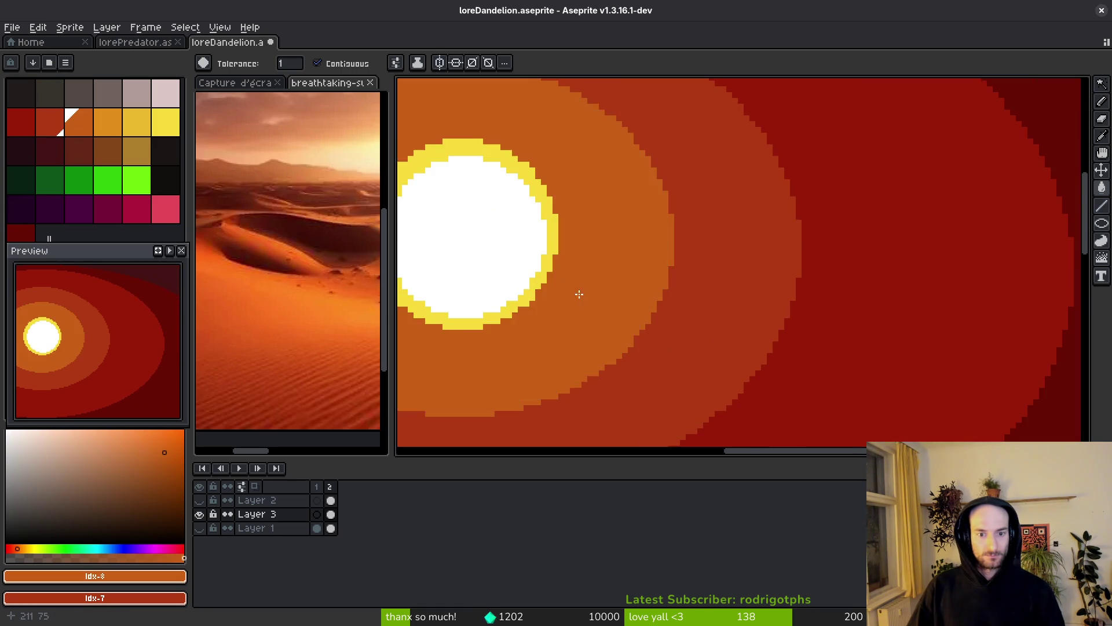
scroll(637, 301, down, 4)
- Return to the Paint Bucket and show the dune layer over the sunset sky
key(v)
key(g)
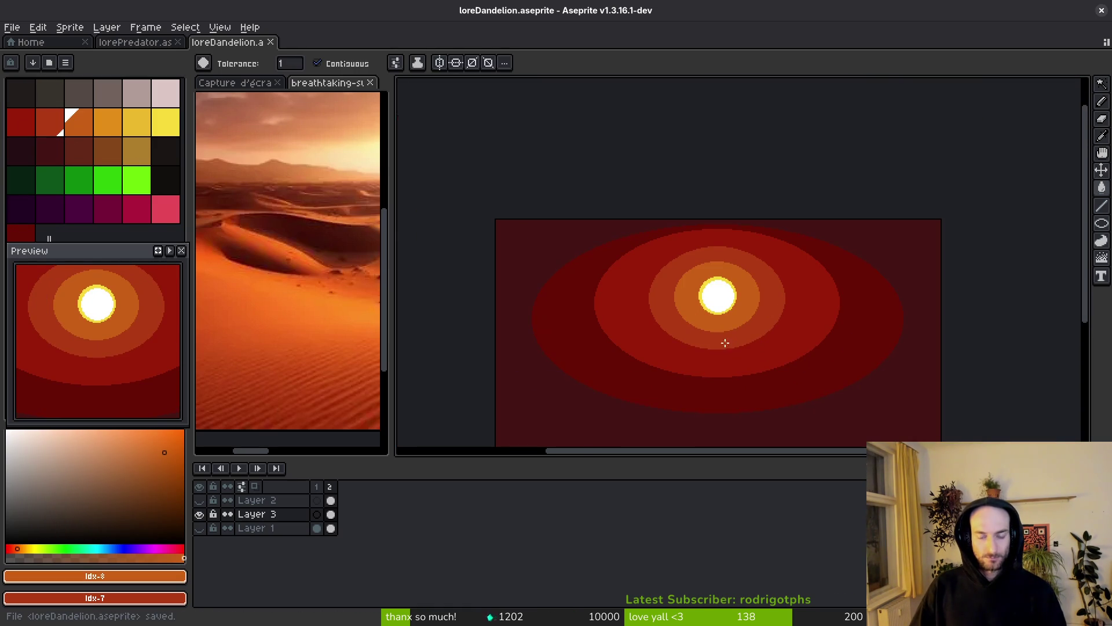
click(199, 500)
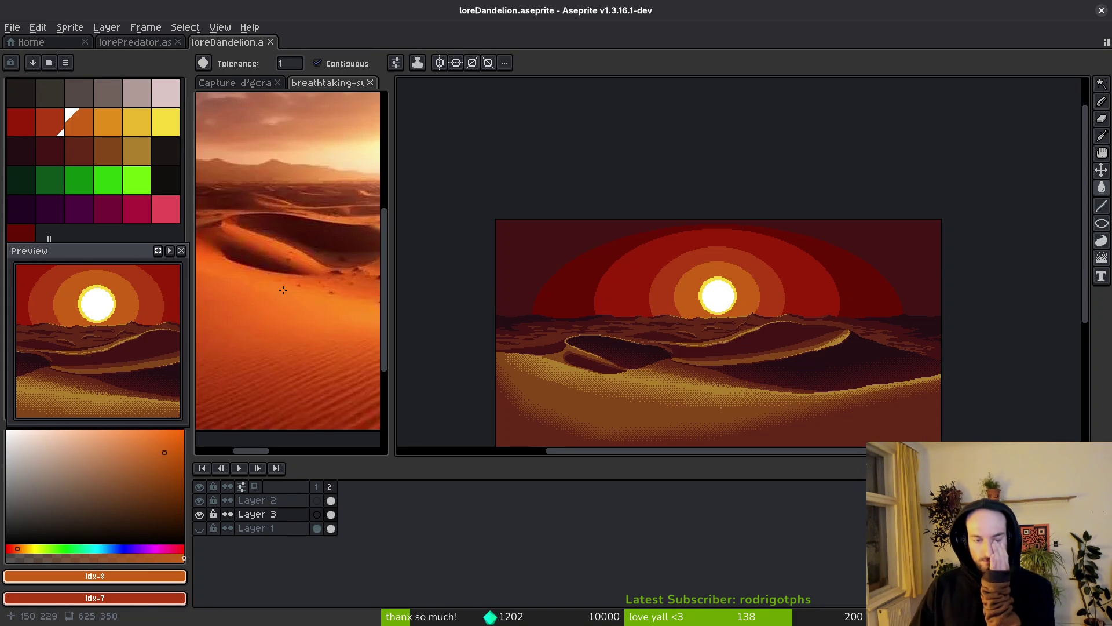
- Glance at the reference photo, return to loreDandelion, and pick the darkest maroon #250e13
scroll(282, 292, down, 2)
drag(246, 268, 245, 266)
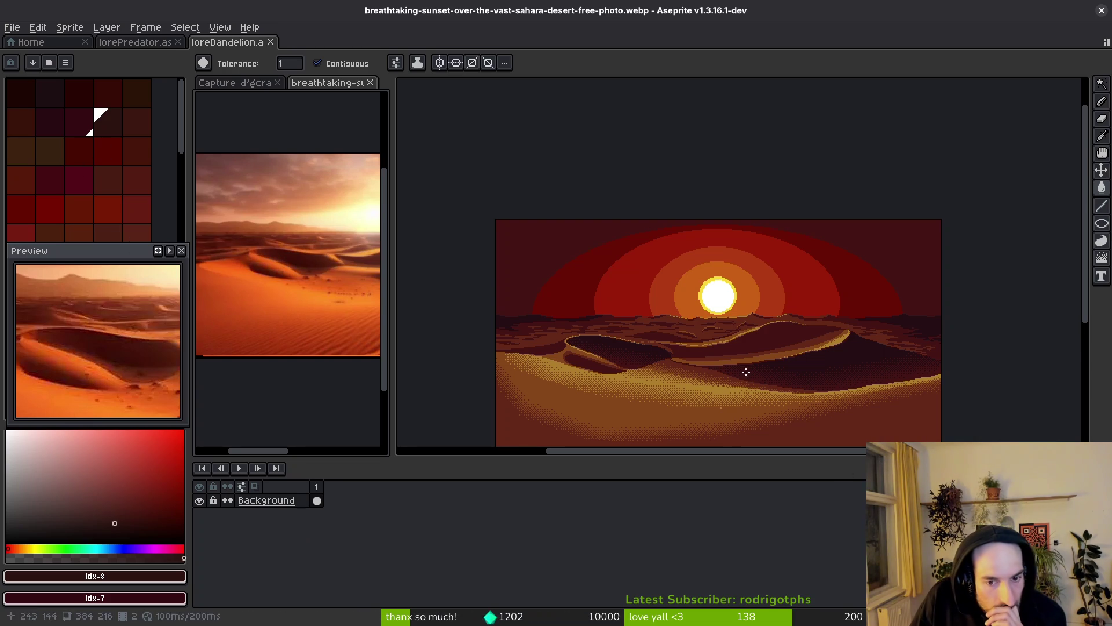
click(799, 398)
click(21, 150)
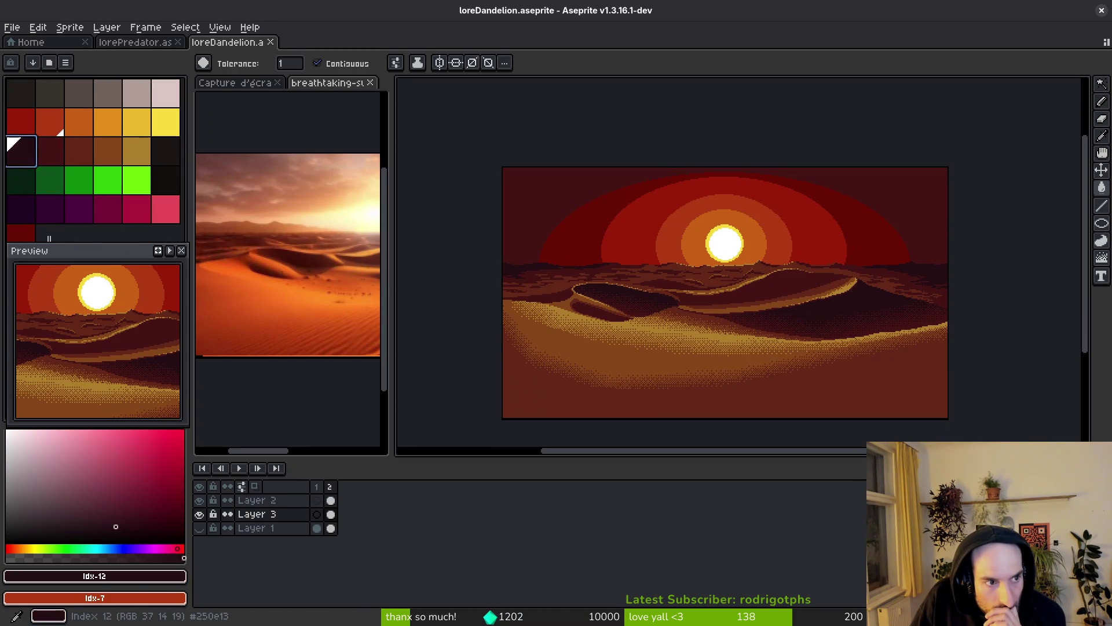
scroll(634, 237, up, 4)
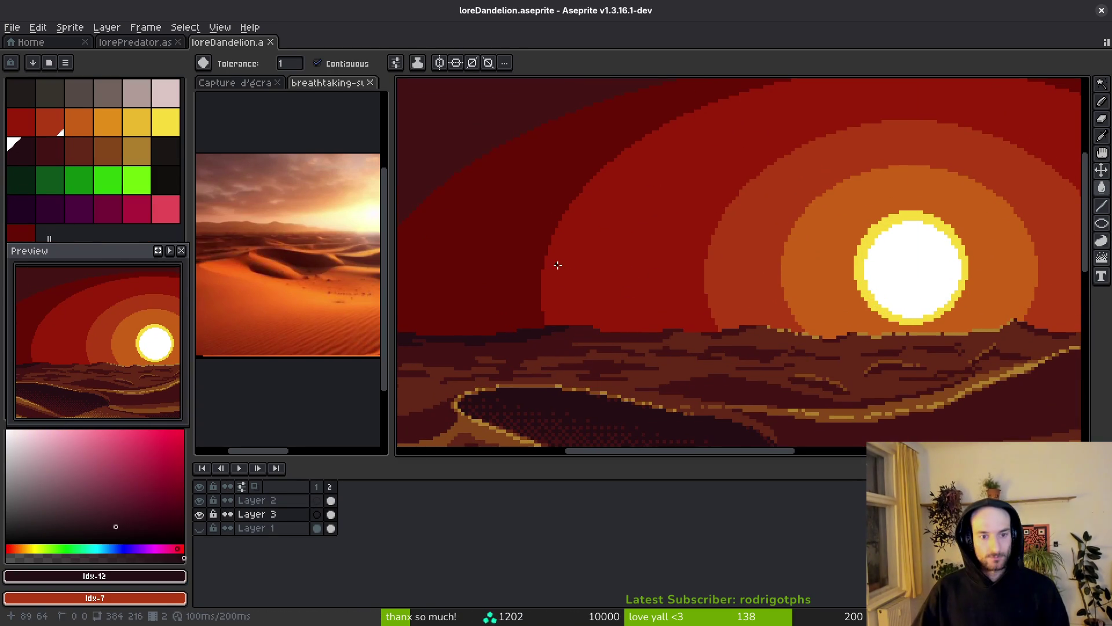
- Draw dark #250e13 cloud strokes with the 3px pencil across the red sky left of the sun
key(b)
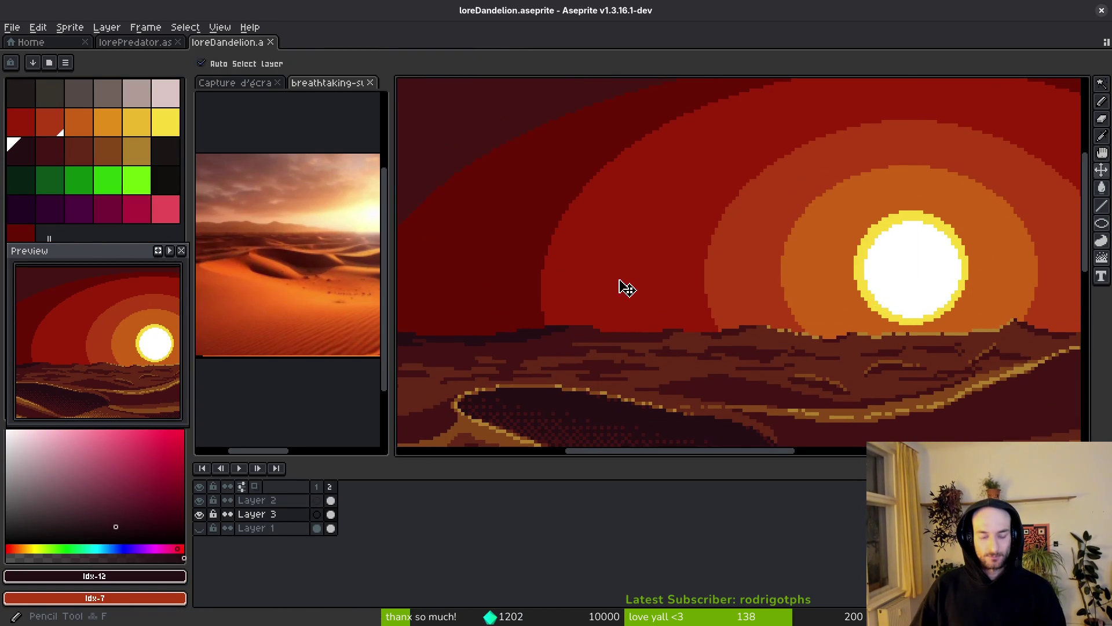
drag(618, 280, 764, 335)
mouse_move(555, 315)
mouse_down()
mouse_move(705, 294)
mouse_move(585, 284)
mouse_move(603, 295)
mouse_up()
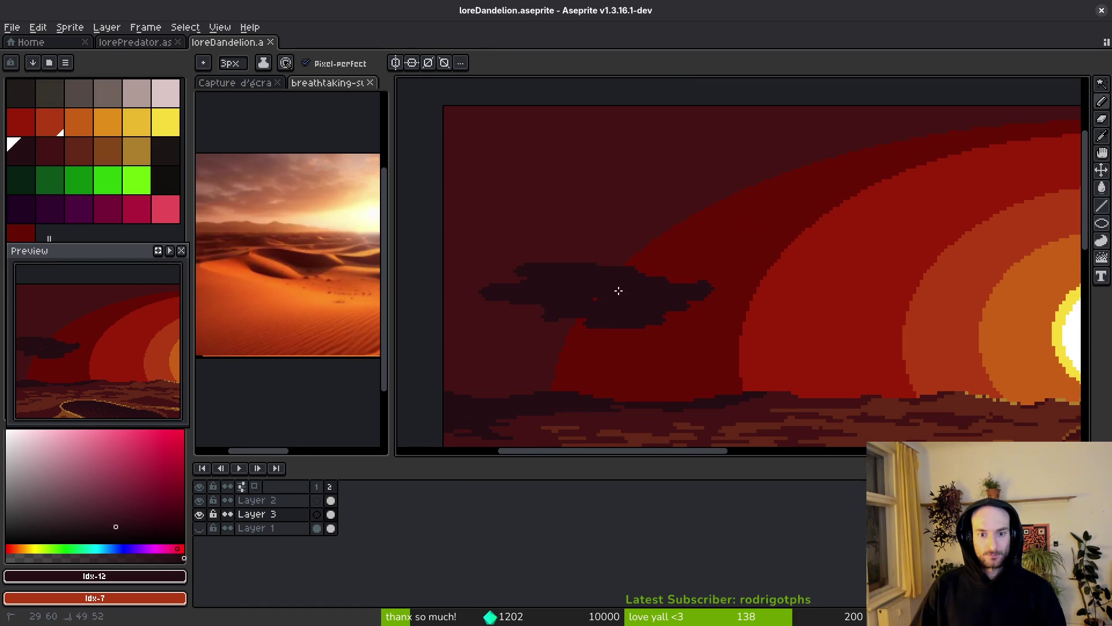
mouse_move(728, 293)
mouse_down()
mouse_move(626, 310)
mouse_move(707, 298)
mouse_move(586, 264)
mouse_up()
mouse_move(653, 257)
mouse_down()
mouse_move(735, 223)
mouse_move(545, 268)
mouse_move(654, 264)
mouse_move(628, 278)
mouse_up()
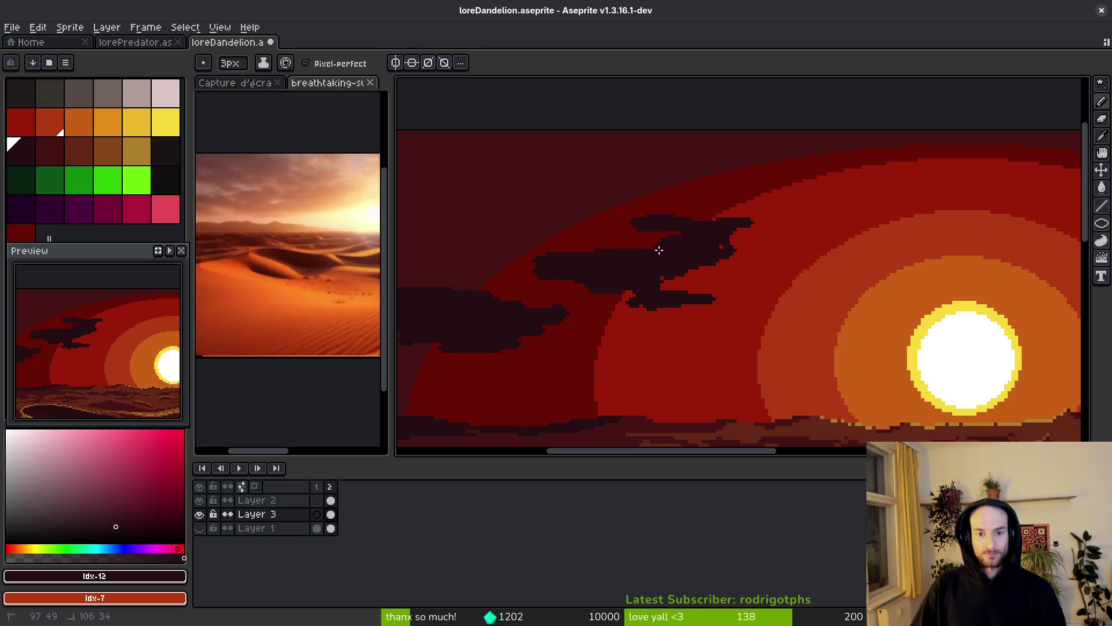
- Zoom in to fill out the cloud, cover a stray red pixel and add a tall hump on top
scroll(656, 284, up, 2)
mouse_move(757, 248)
mouse_down()
mouse_move(668, 284)
mouse_move(757, 251)
mouse_move(464, 269)
mouse_move(546, 298)
mouse_up()
scroll(757, 251, up, 2)
scroll(683, 248, down, 3)
scroll(552, 313, up, 3)
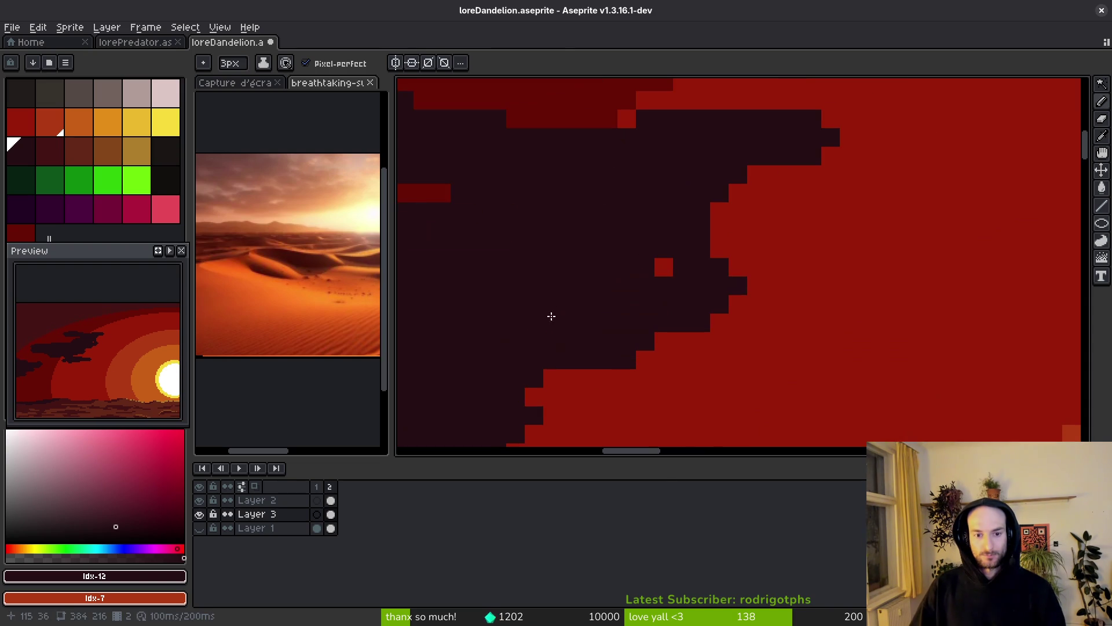
click(539, 374)
click(648, 257)
scroll(686, 282, down, 2)
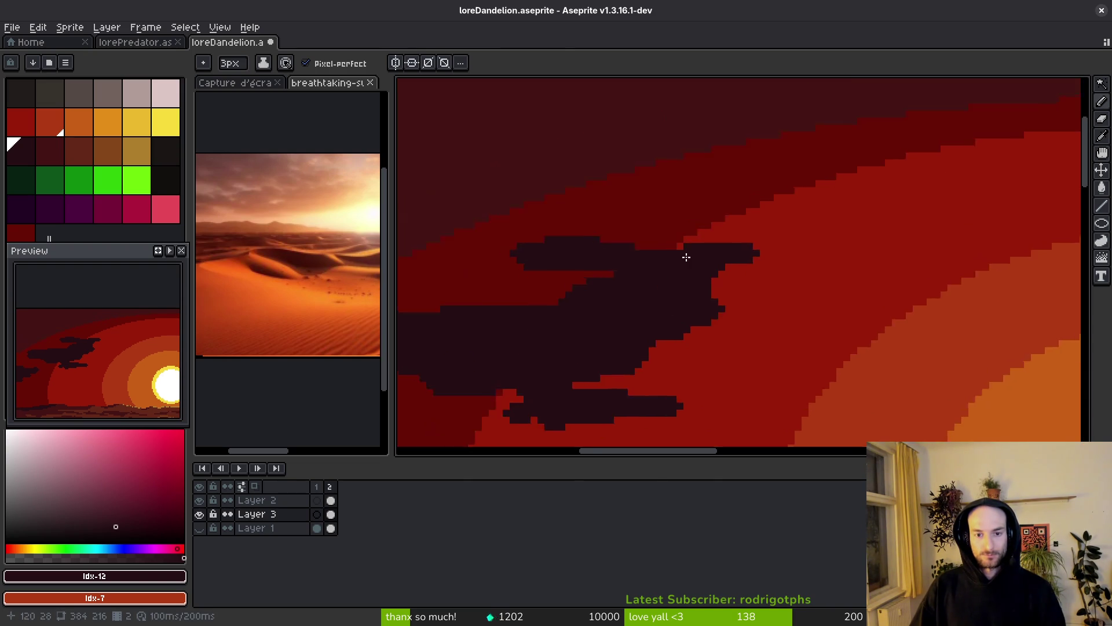
scroll(686, 282, up, 2)
mouse_move(765, 241)
mouse_down()
mouse_move(631, 228)
mouse_move(623, 208)
mouse_move(613, 231)
mouse_up()
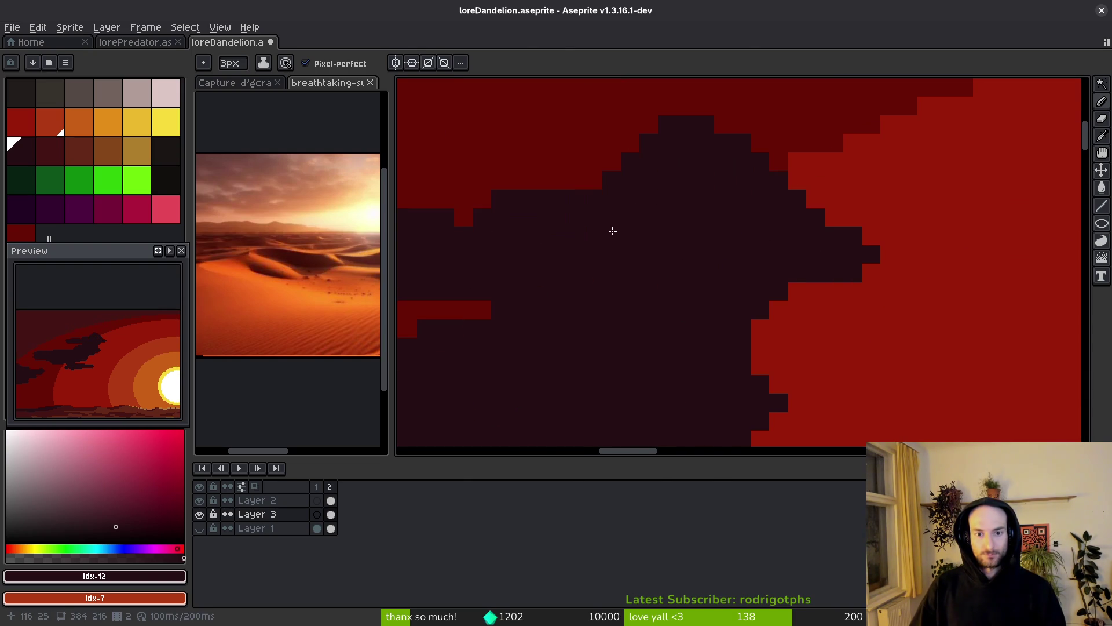
scroll(613, 230, down, 2)
scroll(630, 337, down, 1)
scroll(561, 350, down, 5)
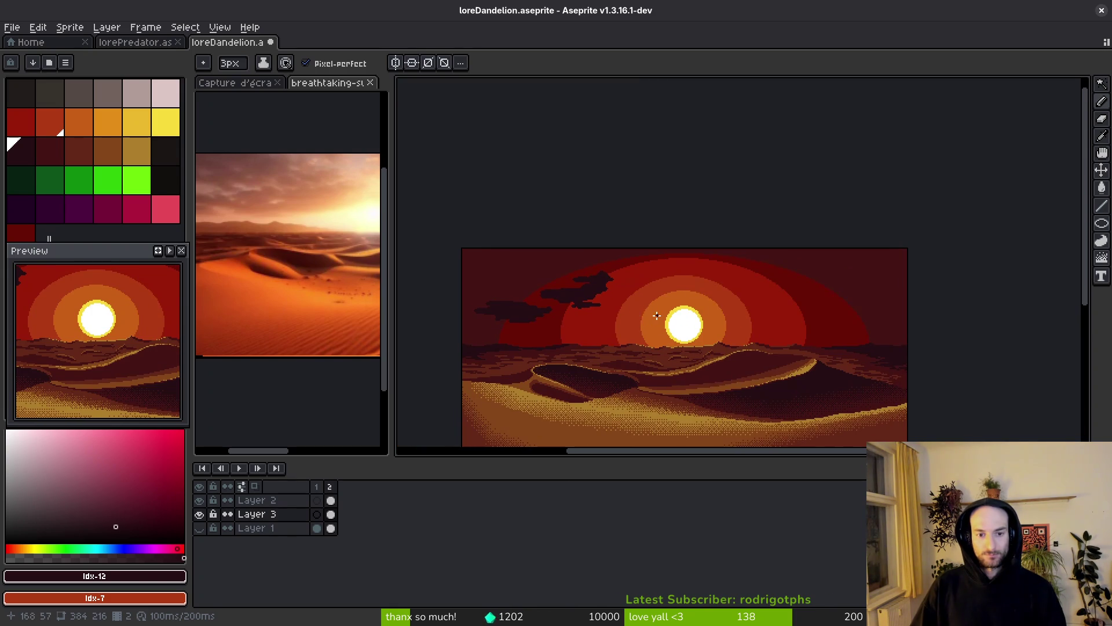
scroll(657, 318, up, 2)
scroll(762, 278, up, 2)
- With a 1px brush, add a #680d05 line and shade the cloud's right edge in maroon #431414
key(alt)
alt+click(738, 173)
scroll(816, 214, up, 1)
key(minus)
key(minus)
drag(878, 200, 821, 199)
alt+click(548, 82)
drag(829, 209, 828, 267)
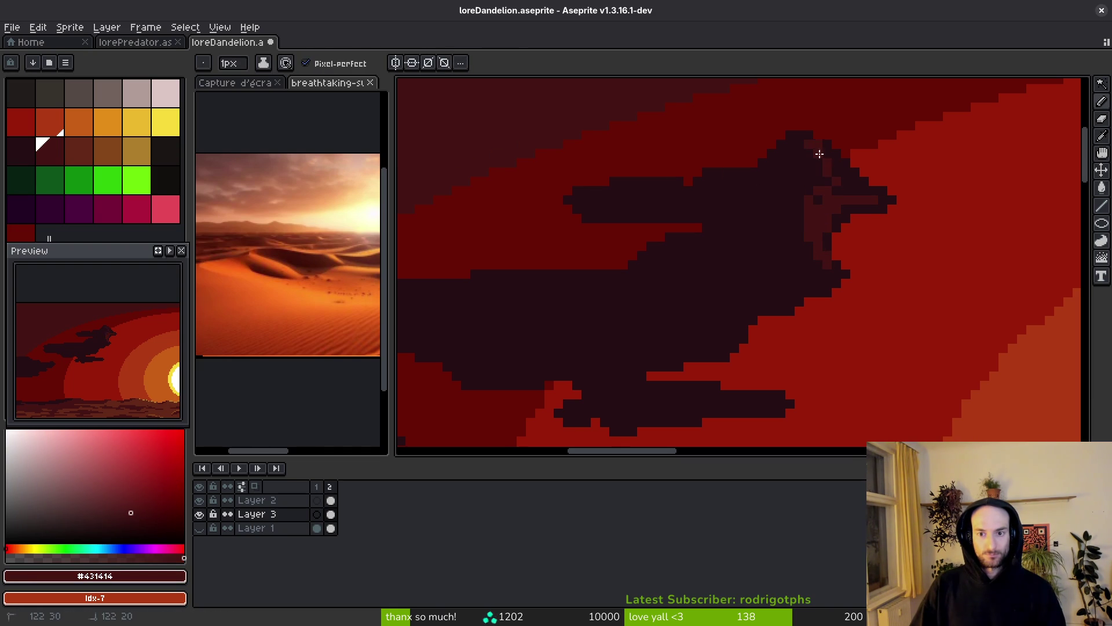
mouse_move(831, 166)
mouse_down()
mouse_move(777, 290)
mouse_move(779, 276)
mouse_move(797, 297)
mouse_up()
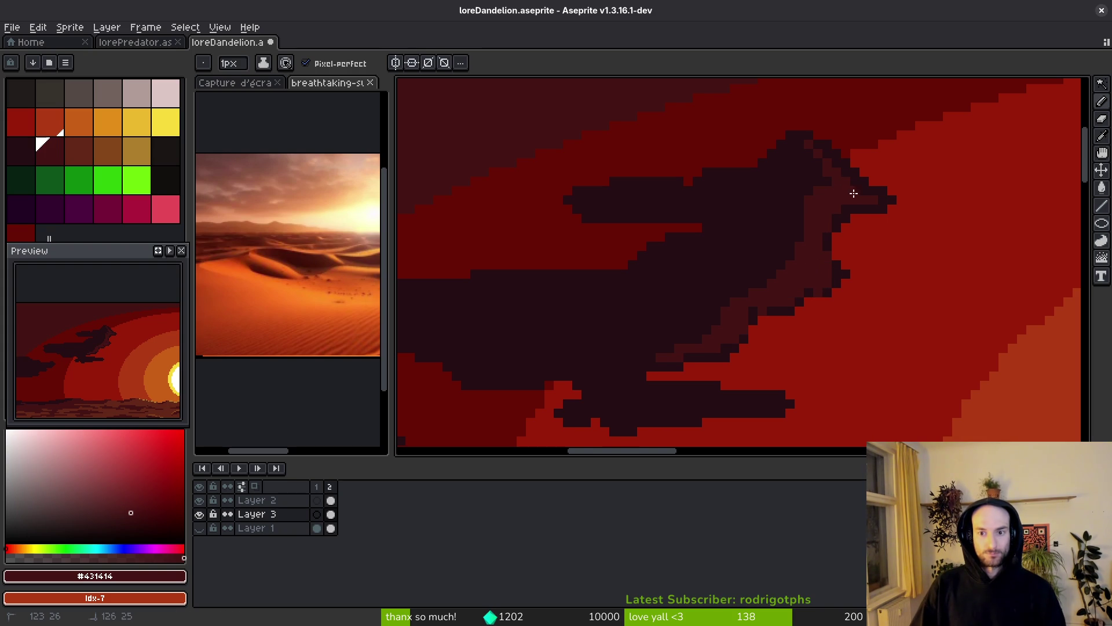
alt+click(840, 168)
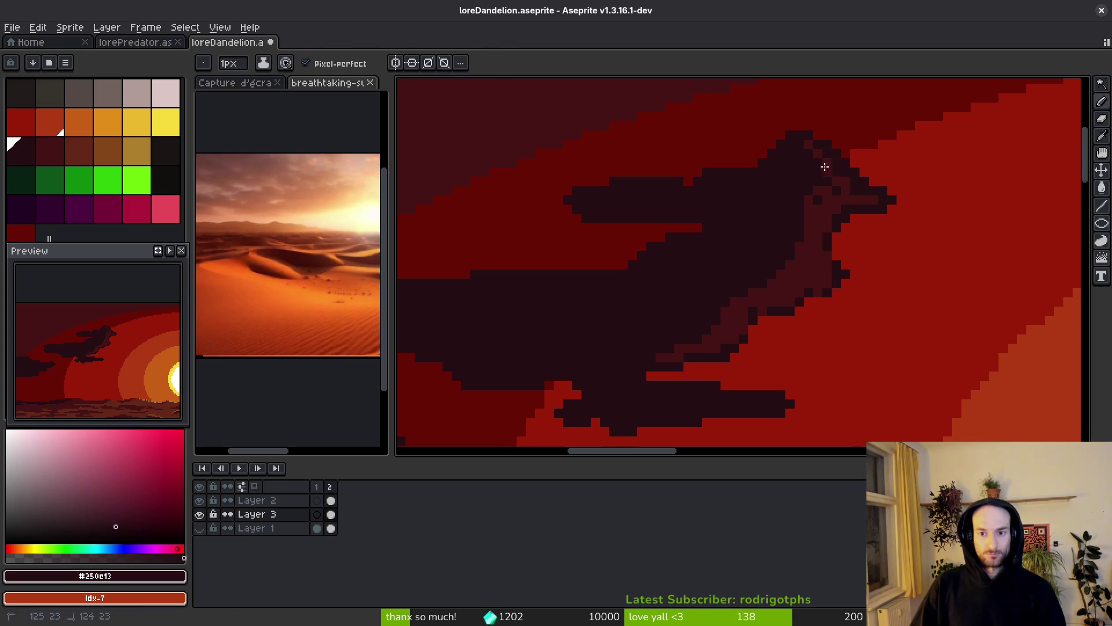
alt+click(842, 183)
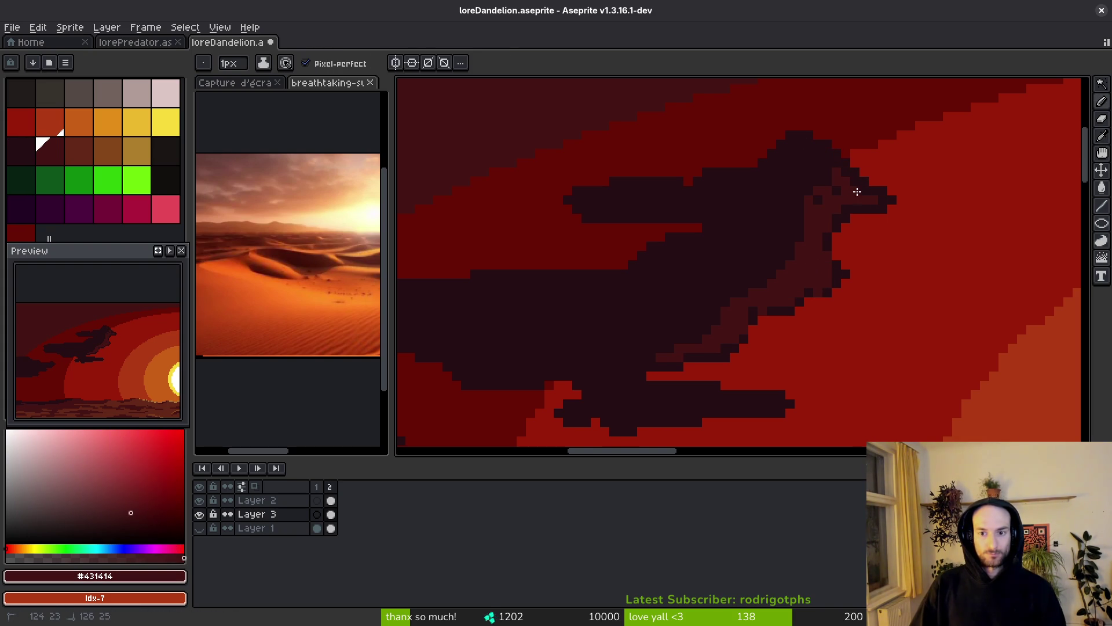
drag(836, 195, 817, 199)
- Shade the cloud's lower band and highlight in maroon, and darken its top with #250c13
scroll(767, 350, up, 4)
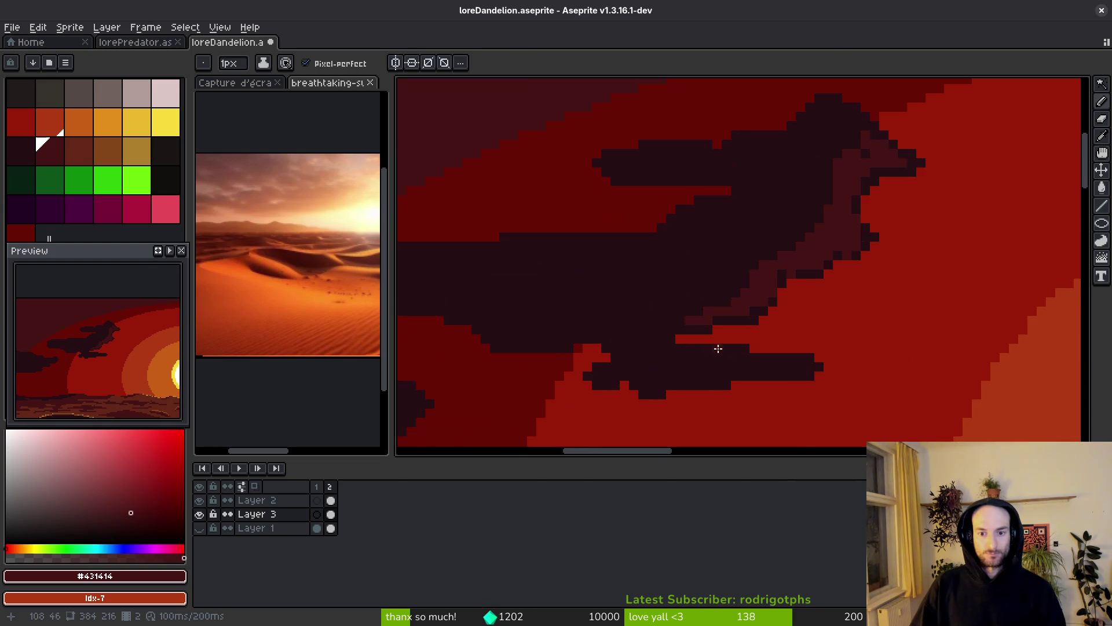
mouse_move(852, 324)
mouse_down()
mouse_move(862, 318)
mouse_move(845, 337)
mouse_move(784, 346)
mouse_move(776, 363)
mouse_move(669, 377)
mouse_up()
scroll(839, 363, down, 3)
scroll(805, 348, up, 3)
mouse_move(803, 348)
mouse_down()
mouse_move(777, 307)
mouse_move(834, 288)
mouse_move(850, 302)
mouse_up()
scroll(850, 301, down, 3)
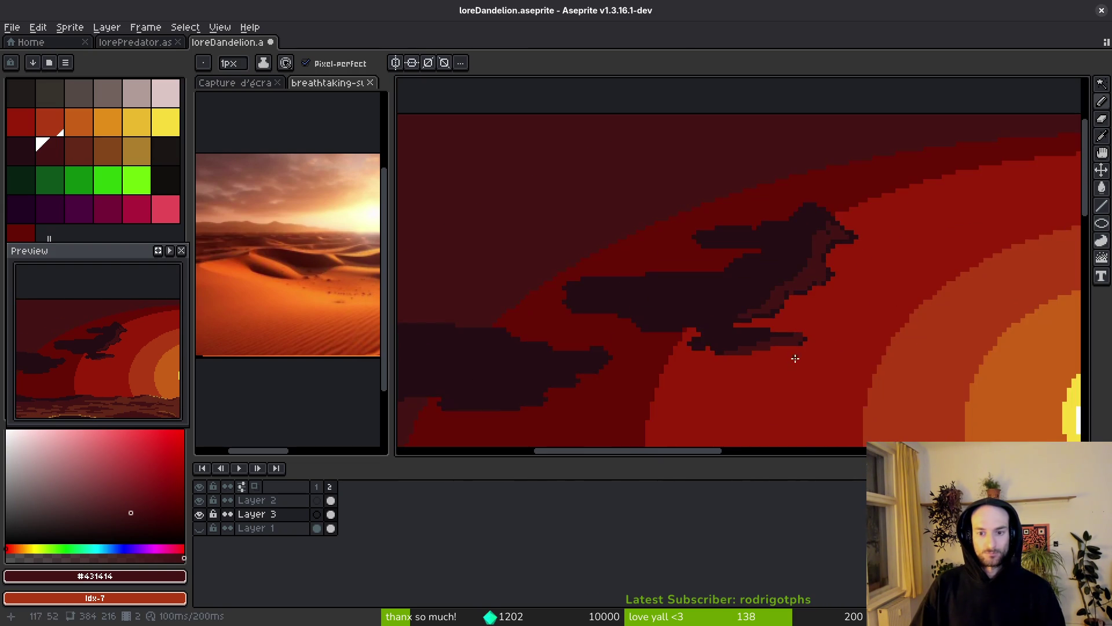
scroll(753, 305, up, 2)
scroll(637, 348, up, 1)
scroll(885, 135, up, 1)
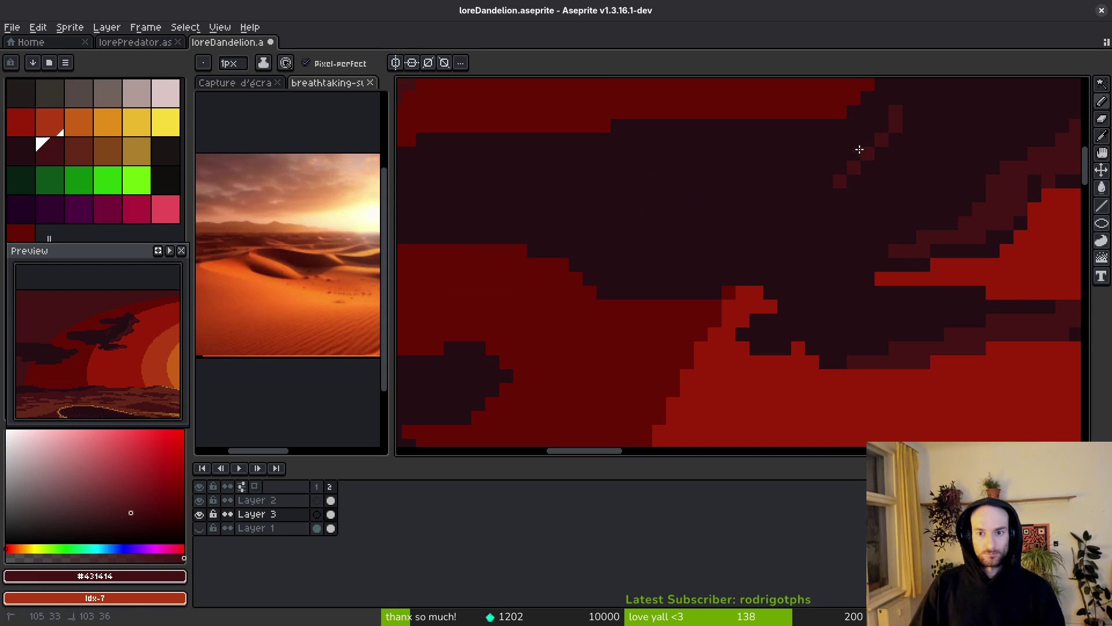
scroll(859, 145, up, 1)
scroll(815, 265, down, 1)
mouse_move(707, 212)
mouse_down()
mouse_move(795, 280)
mouse_move(752, 213)
mouse_up()
click(749, 198)
alt+click(724, 185)
drag(672, 157, 704, 173)
scroll(614, 190, down, 5)
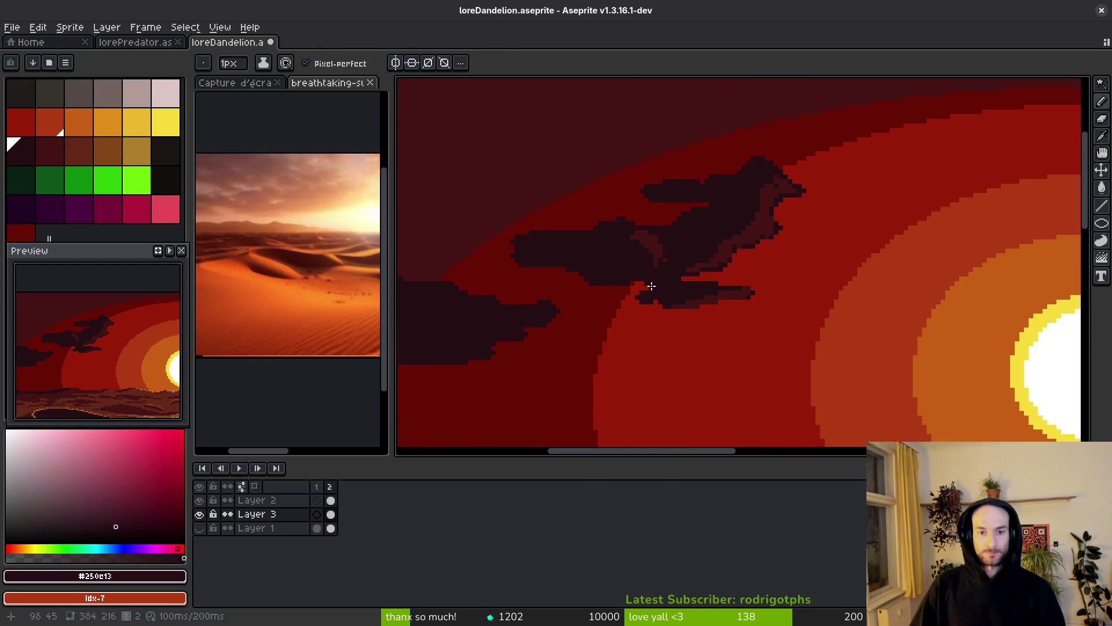
scroll(671, 307, down, 2)
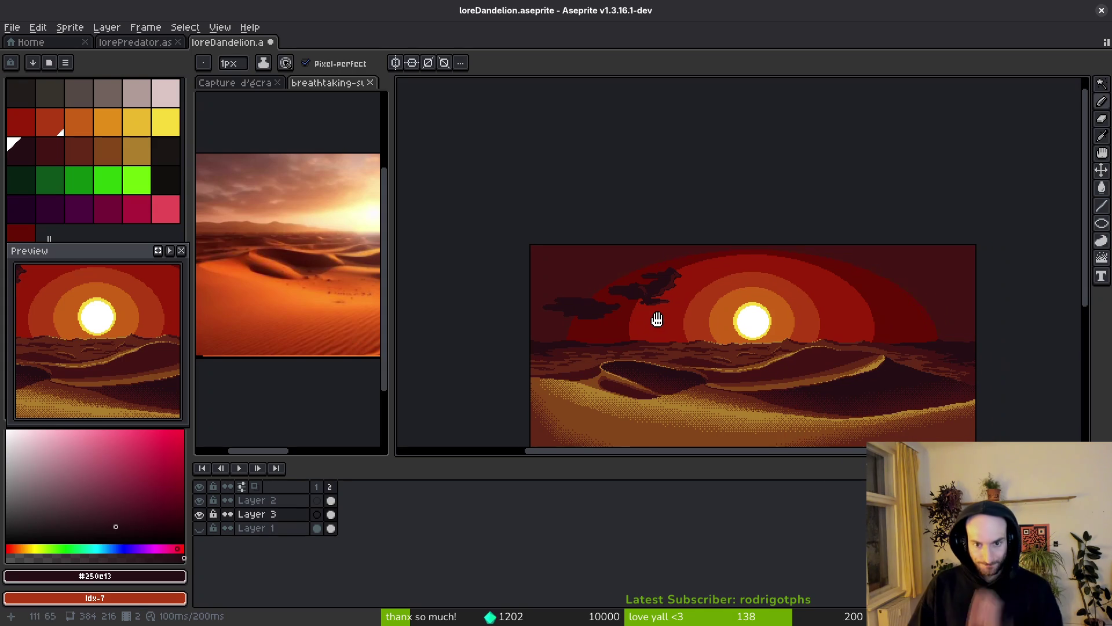
- Undo all the cloud strokes to restore the clean sky bands, then switch to the Gradient tool
drag(725, 334, 701, 341)
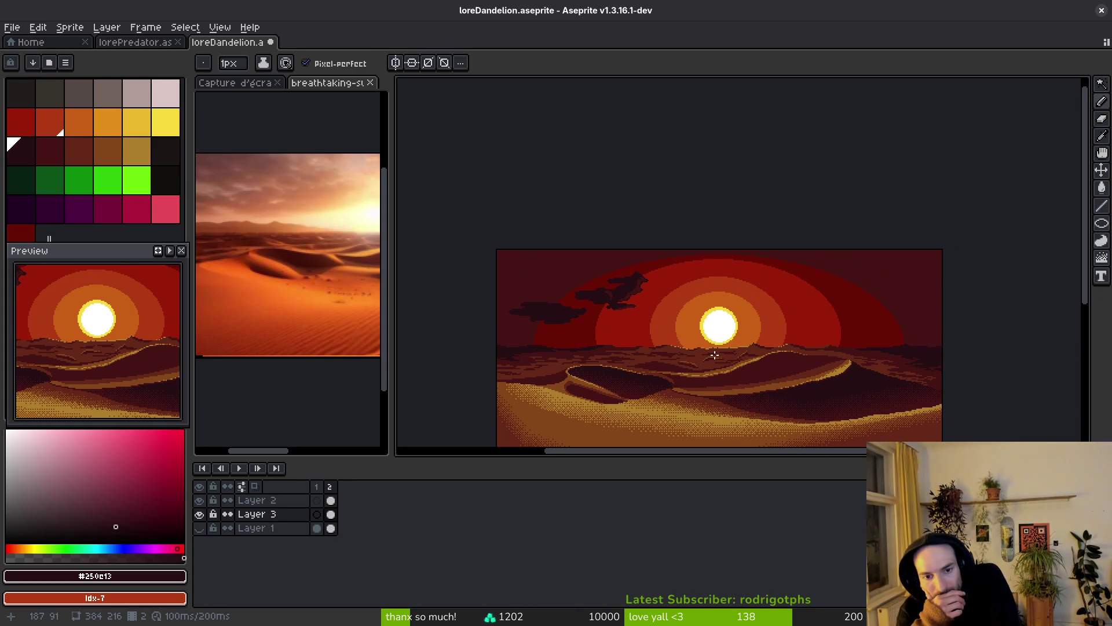
key(ctrl+z)
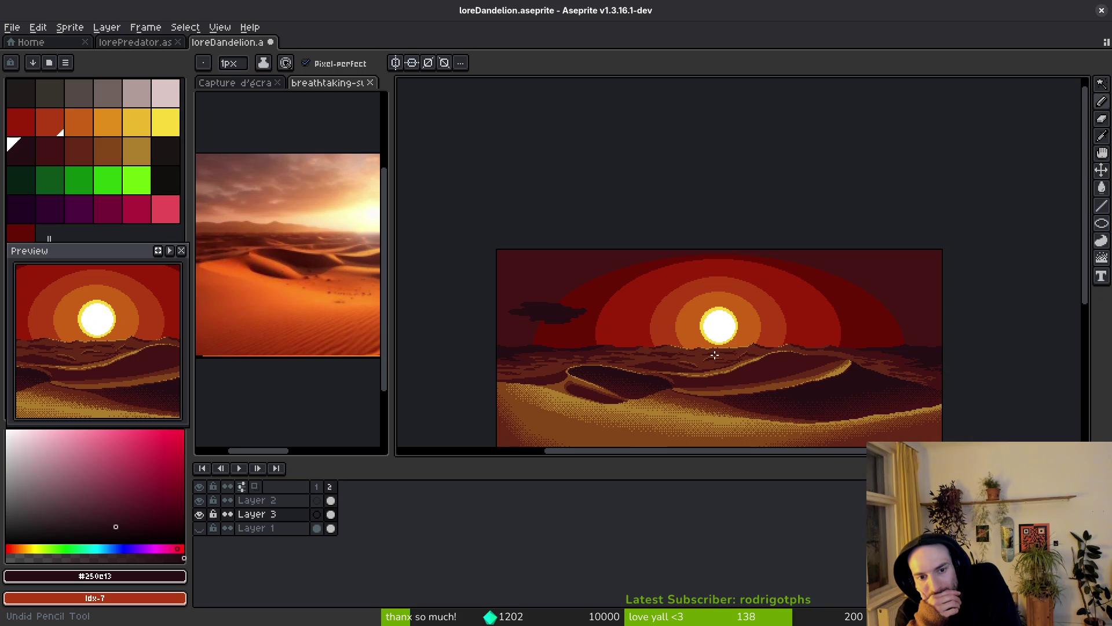
key(ctrl)
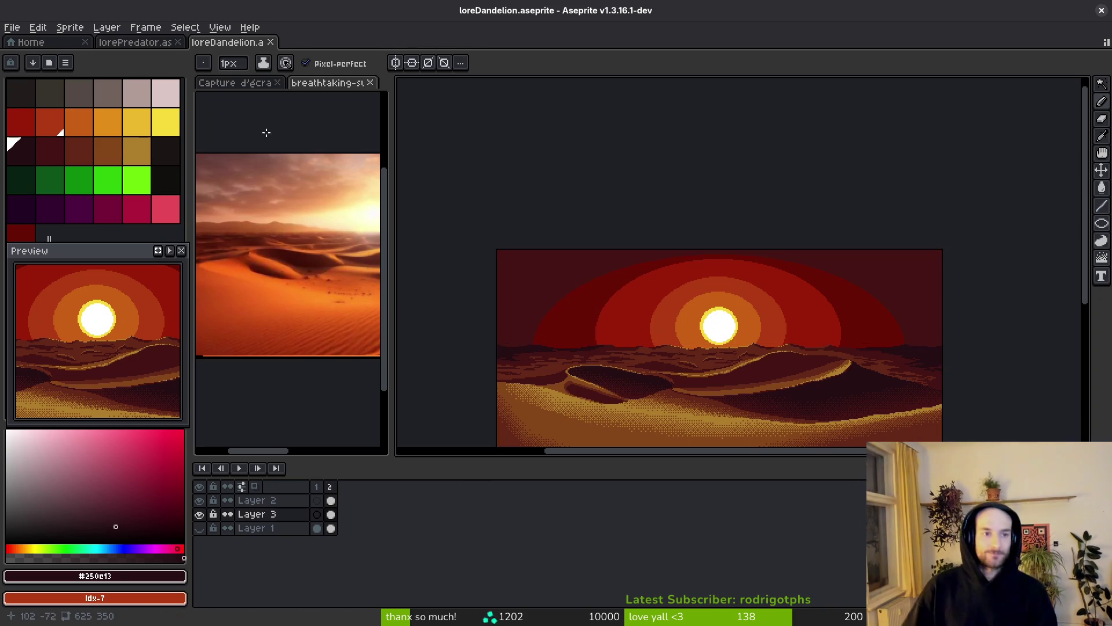
key(shift+g)
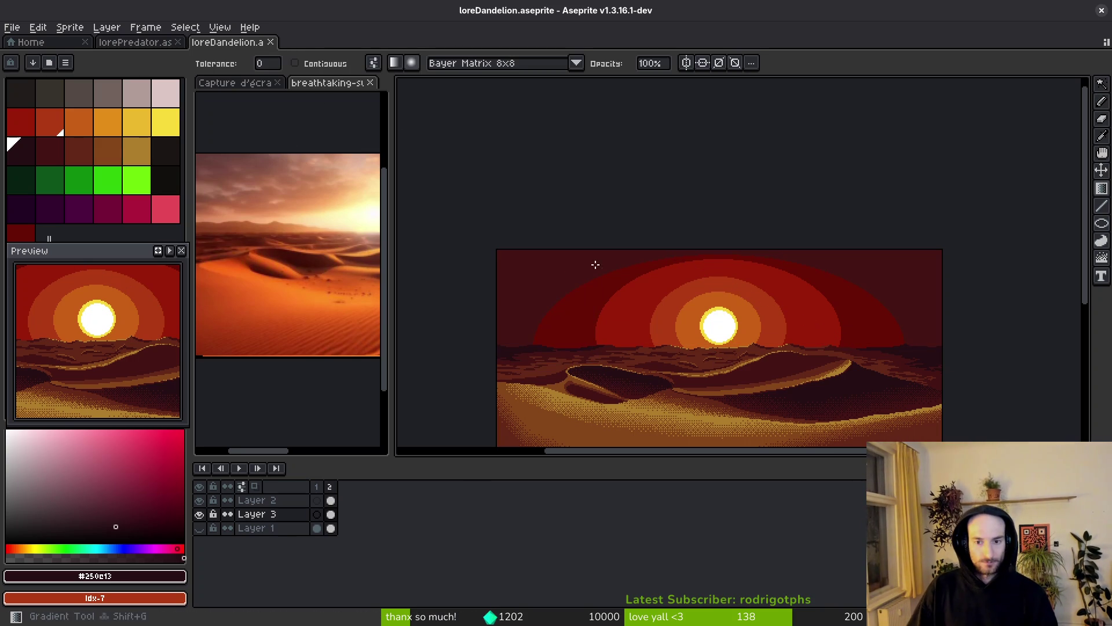
- Sample the orange band colour and try Bayer-dithered gradients over the orange ring, undoing each
scroll(767, 325, up, 2)
scroll(768, 324, up, 1)
alt+click(657, 268)
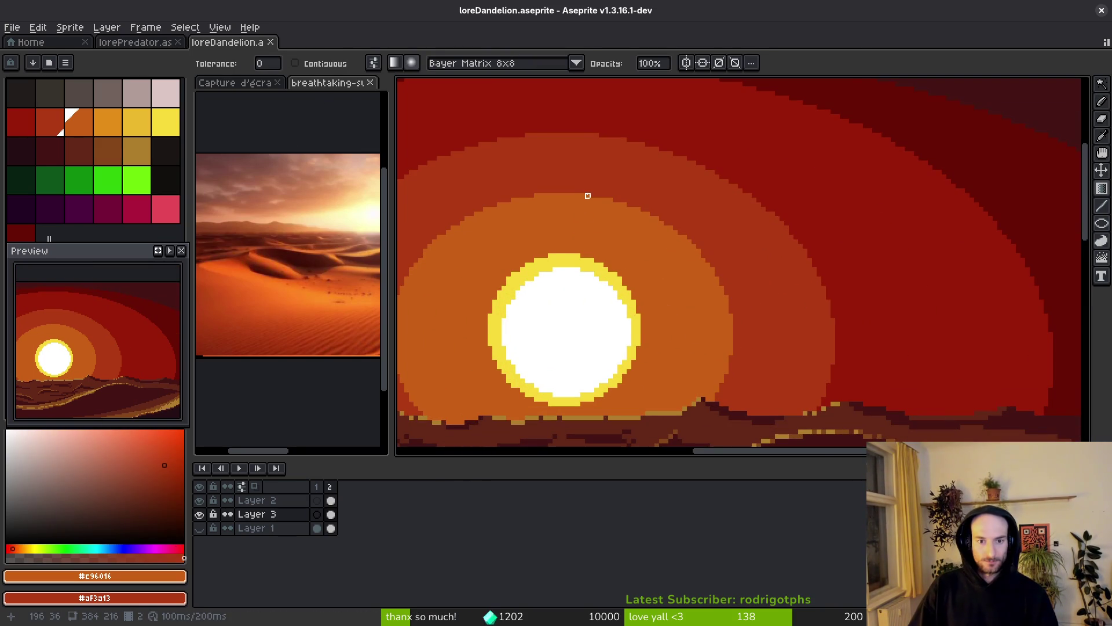
scroll(588, 194, up, 1)
drag(615, 202, 608, 231)
key(ctrl+z)
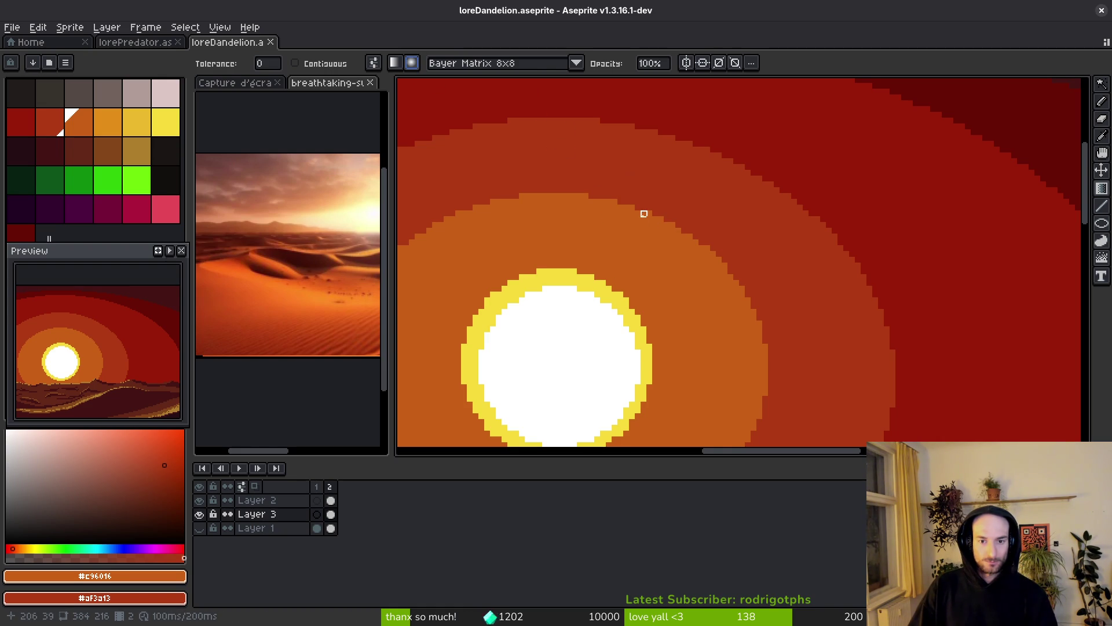
mouse_move(655, 214)
mouse_down()
mouse_move(599, 318)
mouse_move(551, 351)
mouse_move(523, 351)
mouse_up()
scroll(608, 307, down, 6)
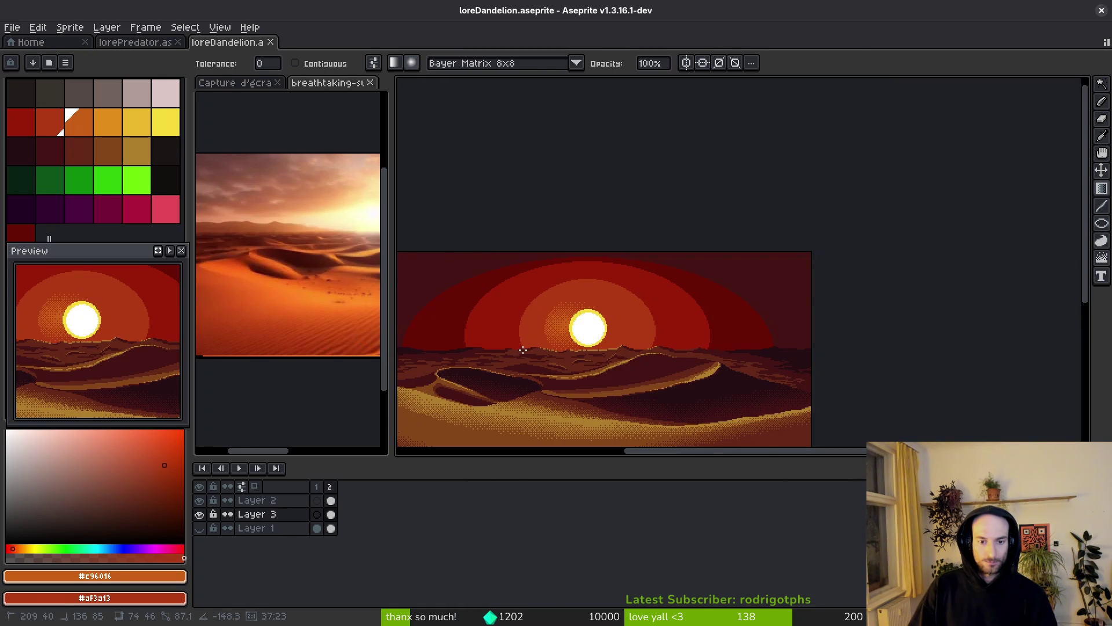
key(ctrl+z)
- Try more fills and dithered gradients around the sun, undo them, then lay one above the sun
scroll(695, 284, up, 5)
click(836, 249)
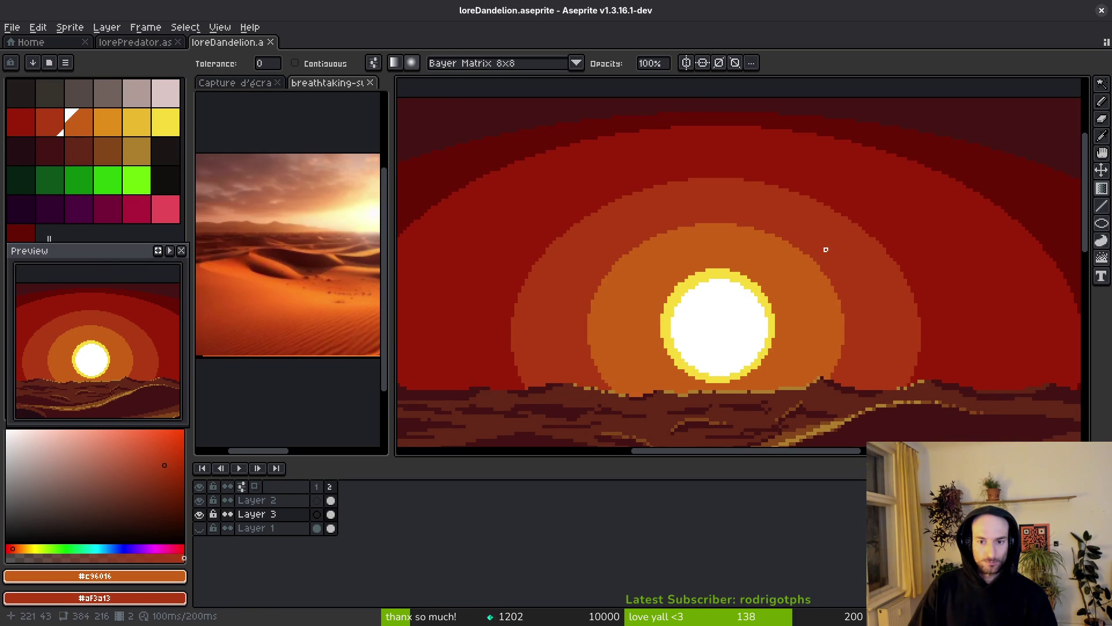
click(822, 249)
key(ctrl+z)
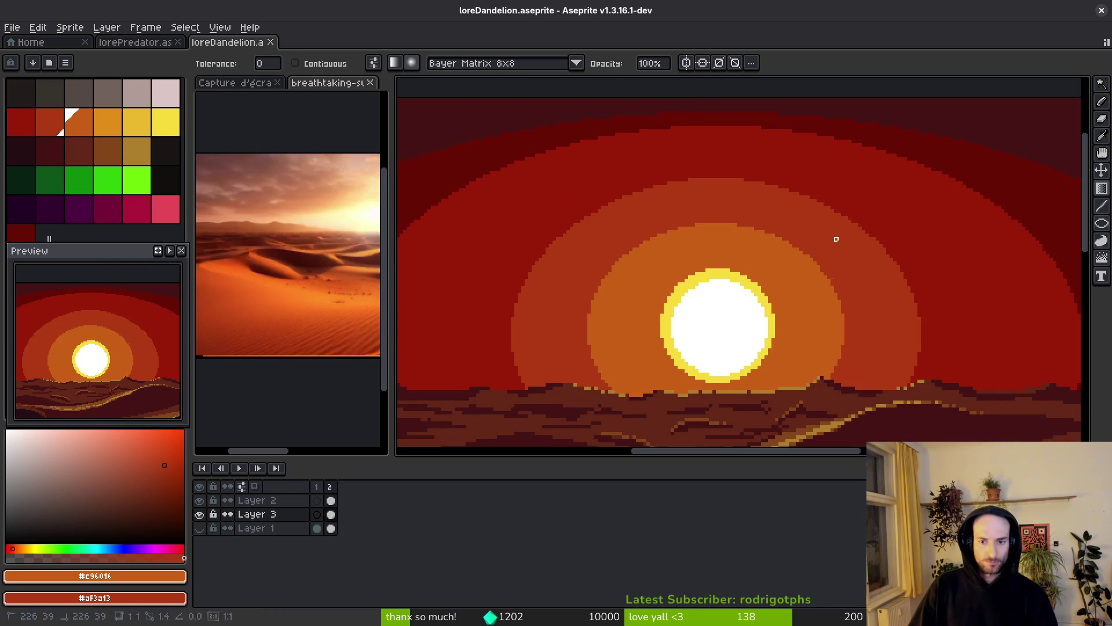
drag(749, 333, 797, 271)
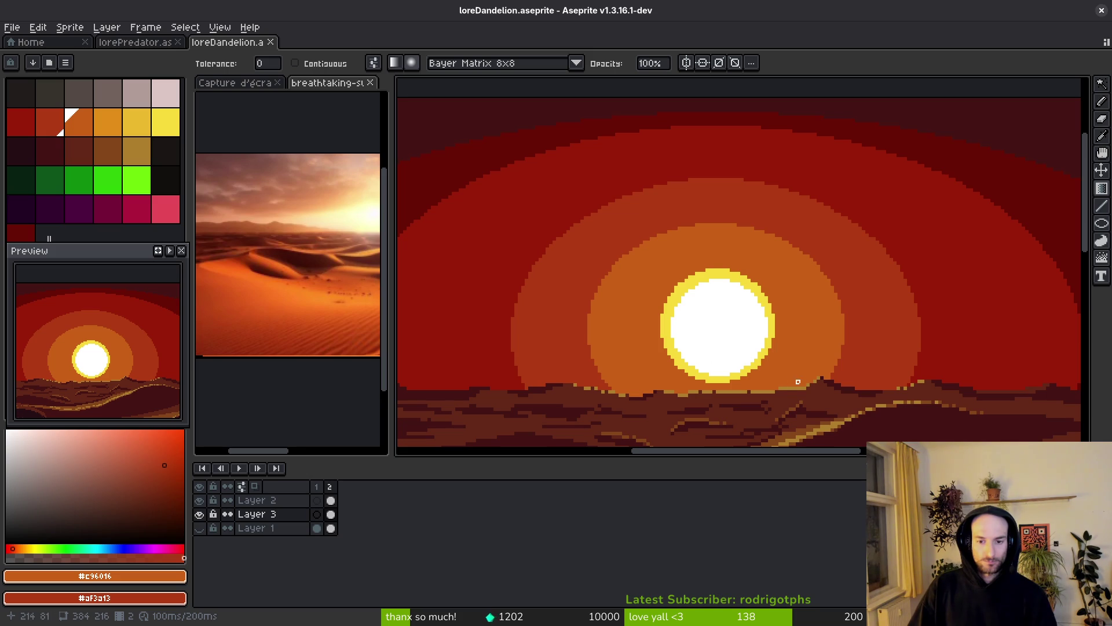
drag(652, 290, 609, 195)
key(ctrl+z)
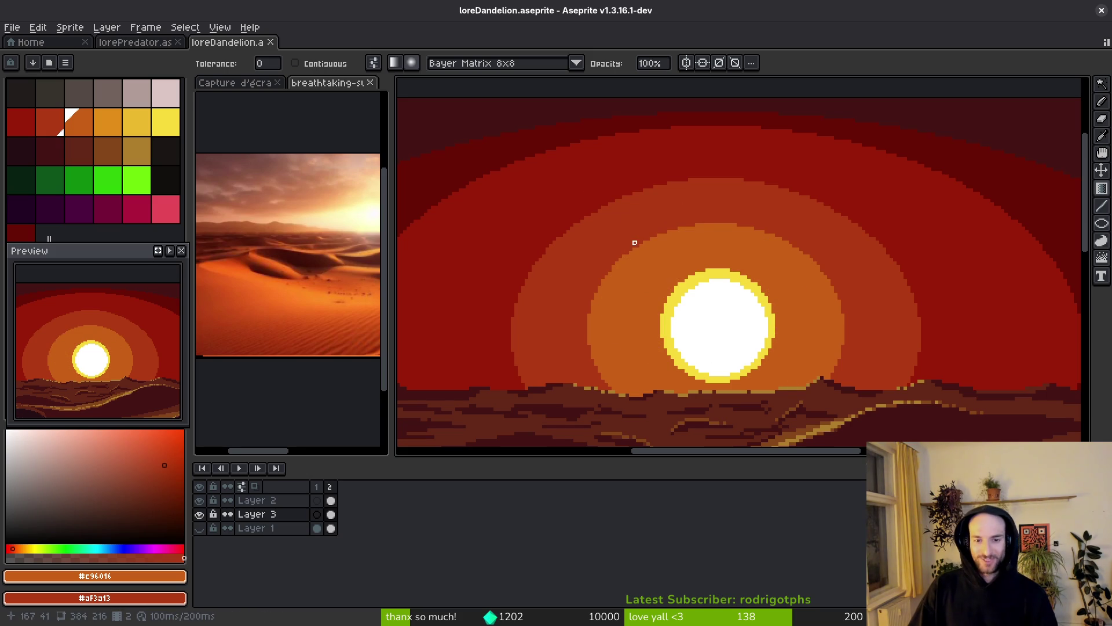
mouse_move(641, 246)
mouse_down()
mouse_move(689, 298)
mouse_move(660, 272)
mouse_up()
key(ctrl+z)
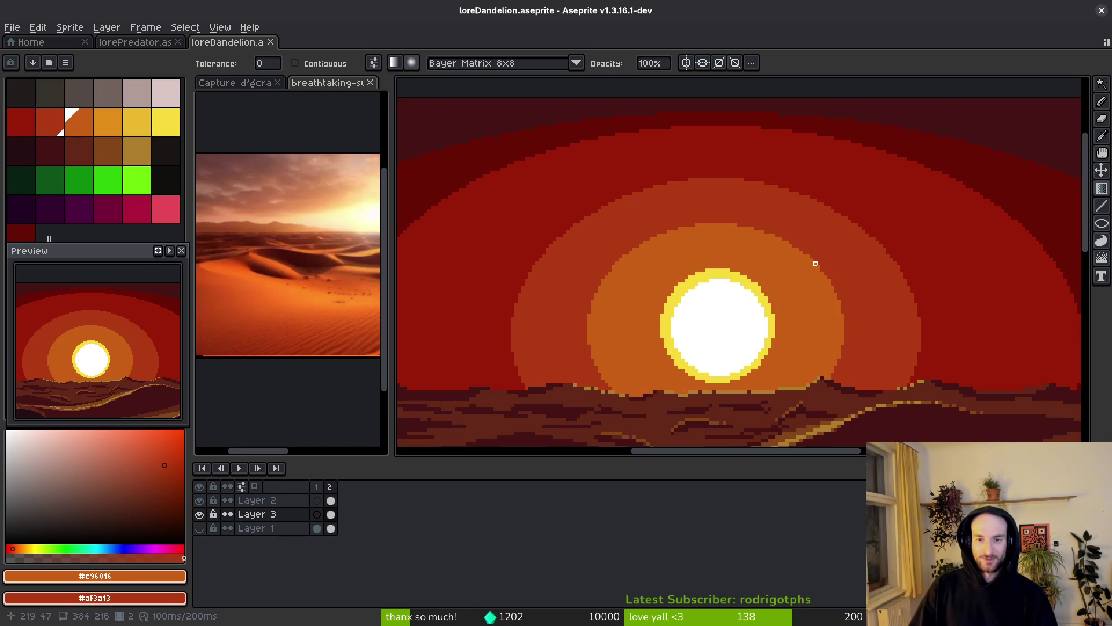
drag(818, 270, 596, 409)
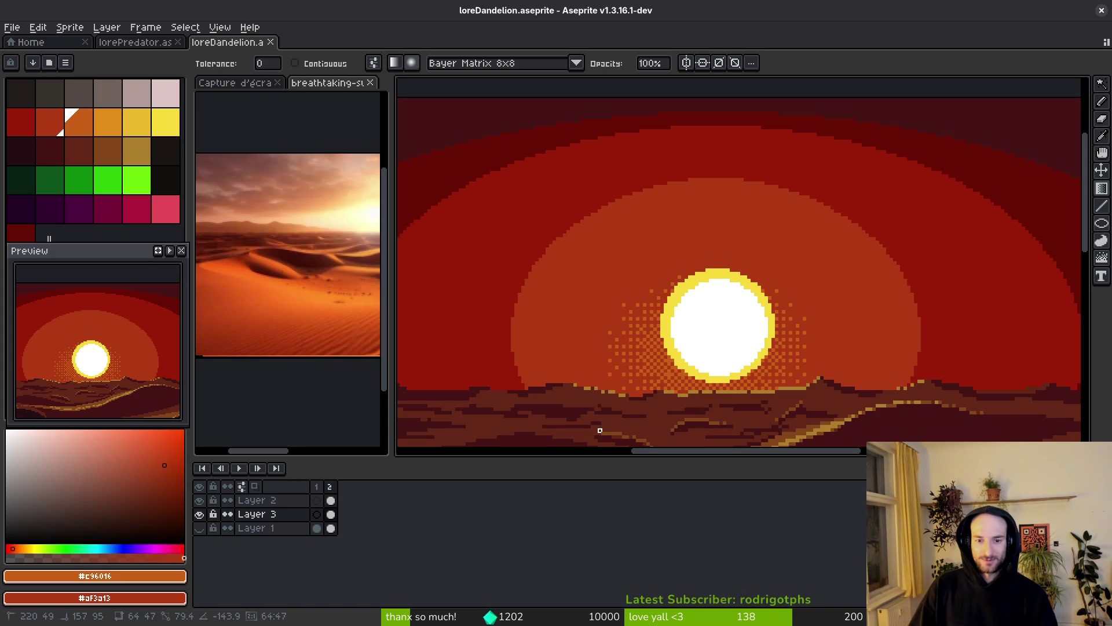
scroll(599, 431, down, 2)
key(ctrl+z)
mouse_move(638, 233)
mouse_down()
mouse_move(635, 177)
mouse_move(690, 296)
mouse_up()
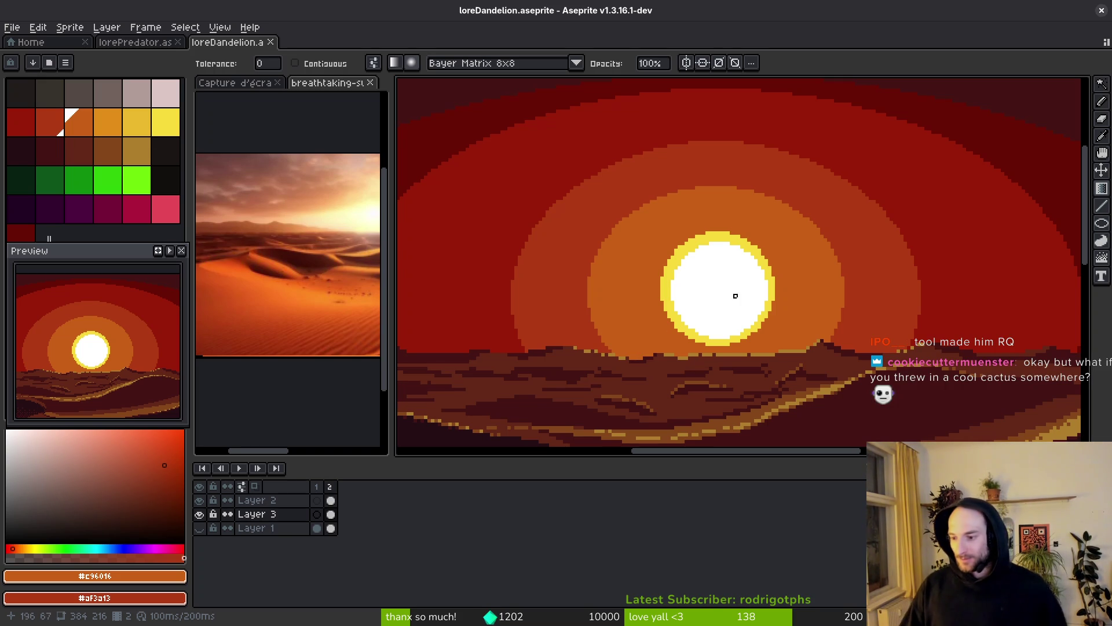
- Zoom out to the full sunset sprite and select the Blur tool at 16px, 48% opacity
scroll(912, 379, down, 3)
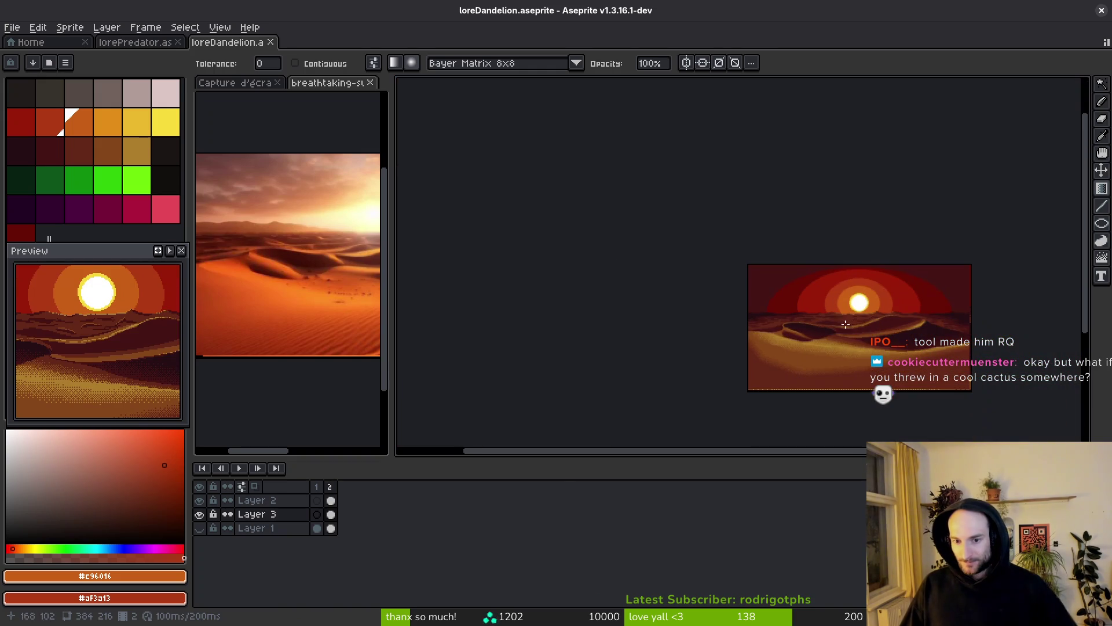
scroll(852, 329, up, 3)
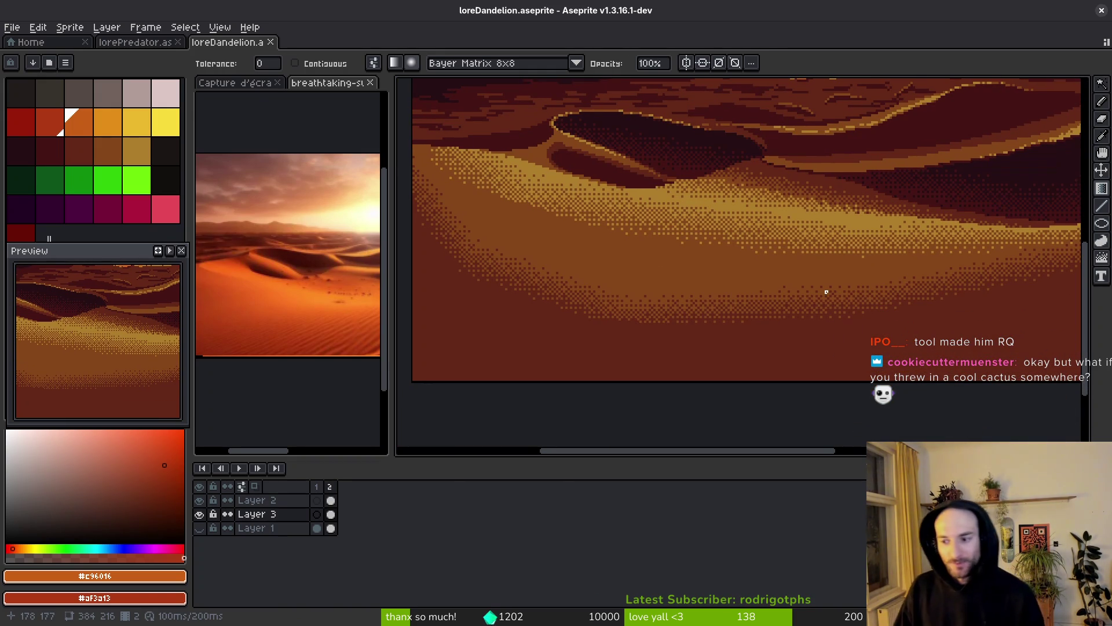
scroll(863, 243, down, 3)
scroll(888, 239, up, 3)
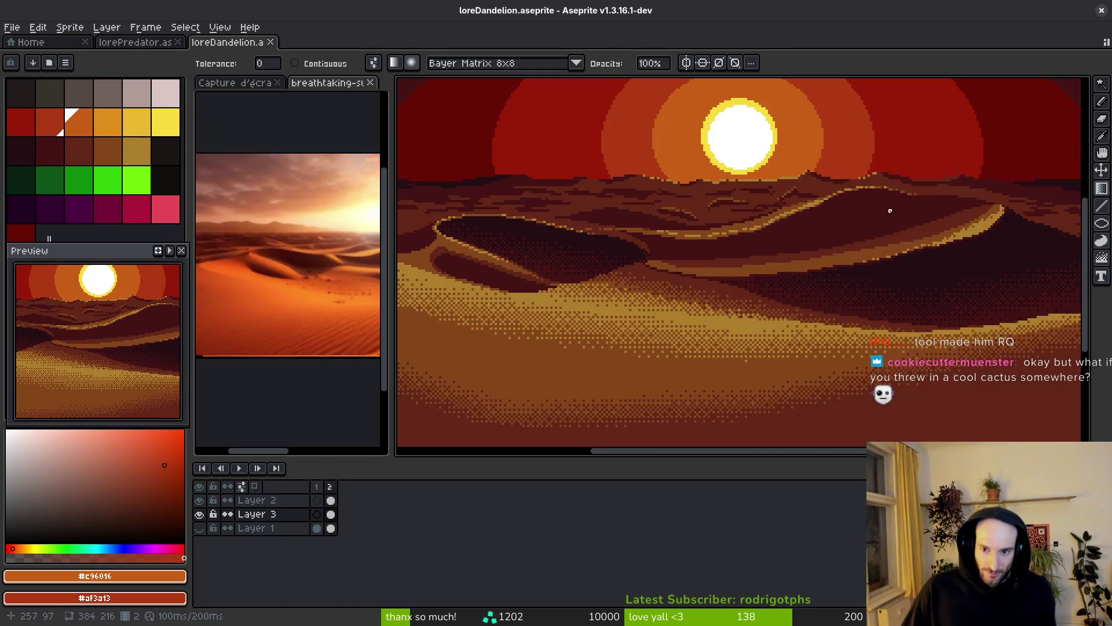
scroll(834, 243, down, 2)
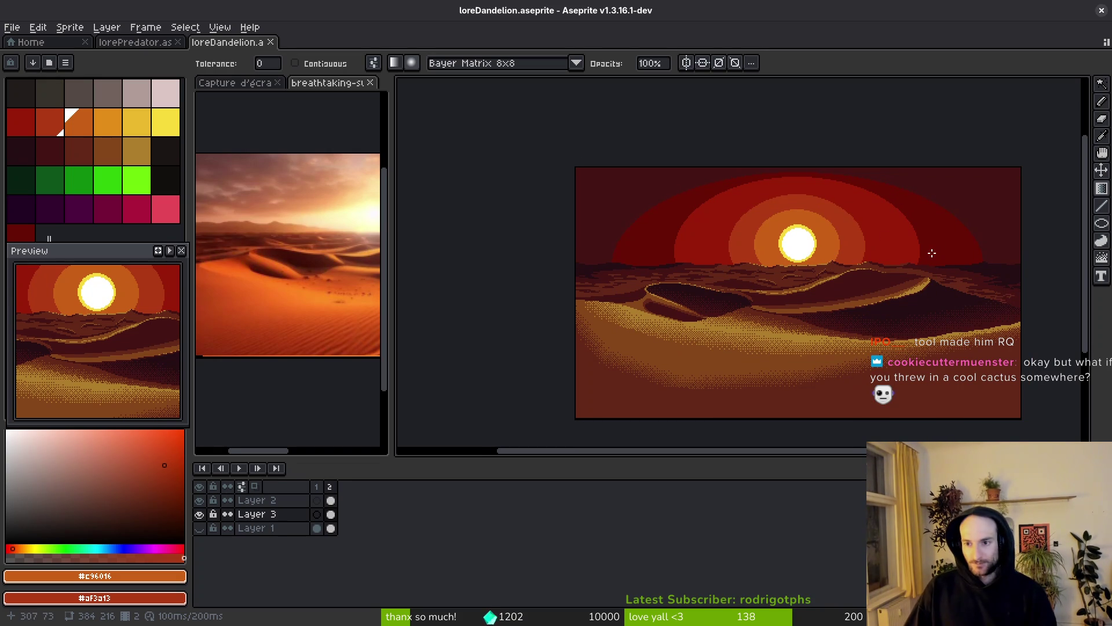
click(1102, 258)
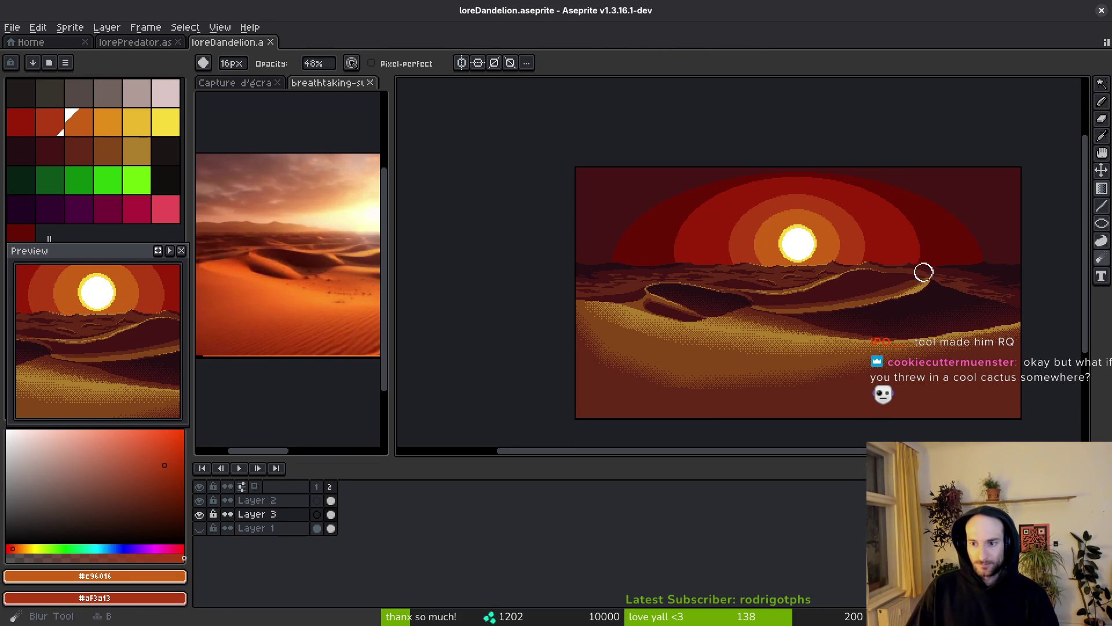
- Roughen the right, upper-left and top sky band edges with the Jumble brush
scroll(926, 272, up, 1)
scroll(921, 283, up, 3)
mouse_move(991, 294)
mouse_down()
mouse_move(973, 318)
mouse_move(980, 367)
mouse_move(975, 300)
mouse_move(926, 207)
mouse_move(834, 122)
mouse_up()
mouse_move(834, 211)
mouse_down()
mouse_move(1003, 242)
mouse_move(789, 169)
mouse_move(533, 141)
mouse_up()
scroll(894, 174, left, 3)
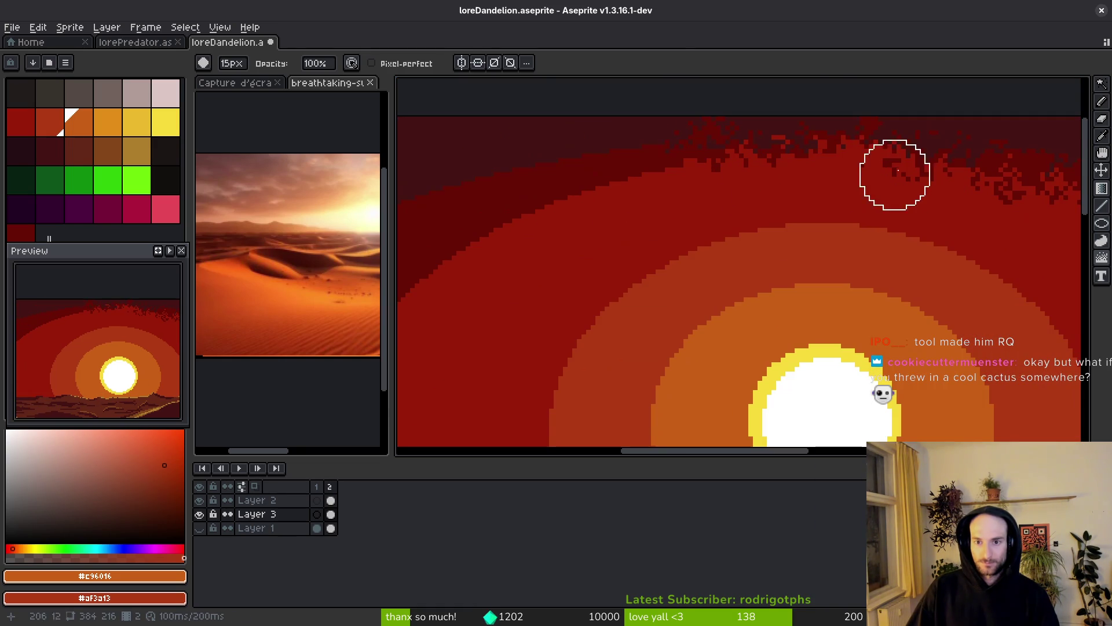
drag(549, 183, 921, 154)
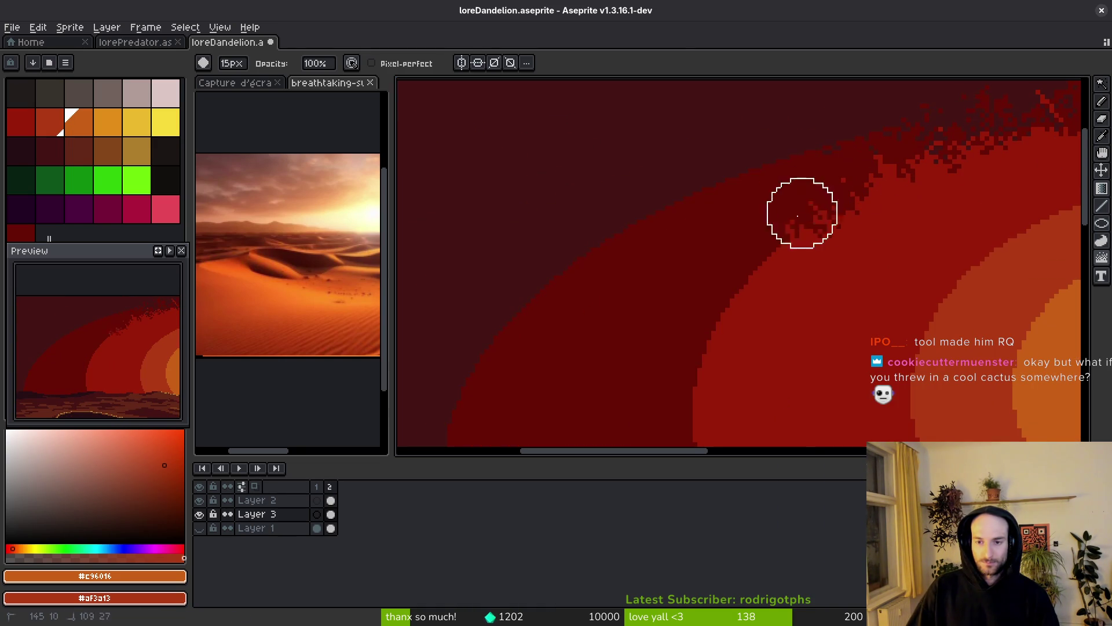
scroll(747, 288, right, 5)
scroll(713, 322, up, 2)
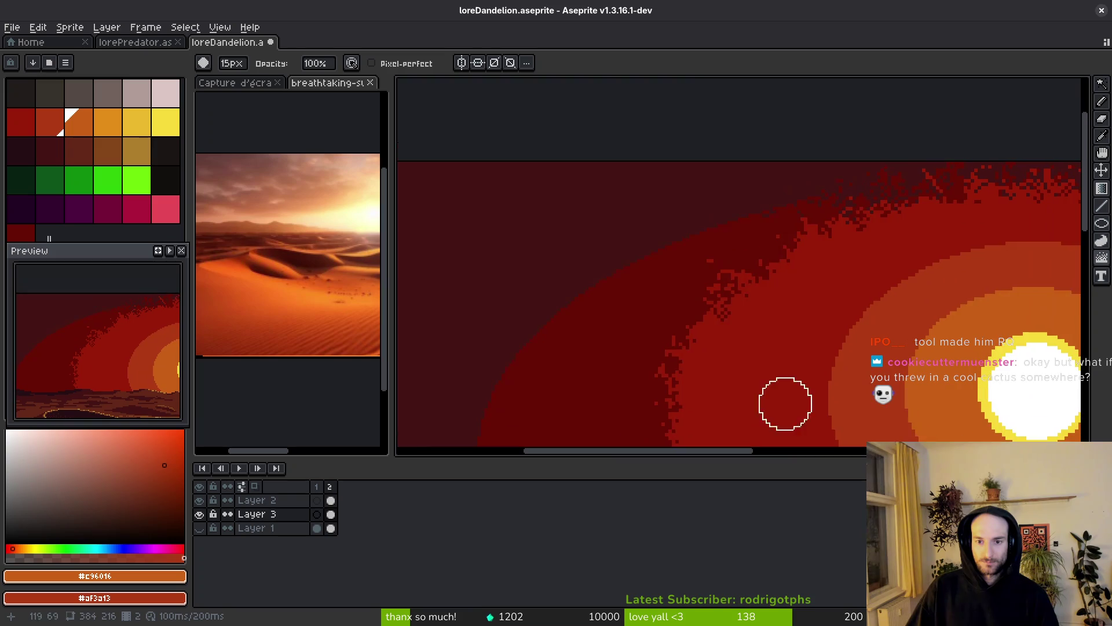
scroll(699, 308, down, 3)
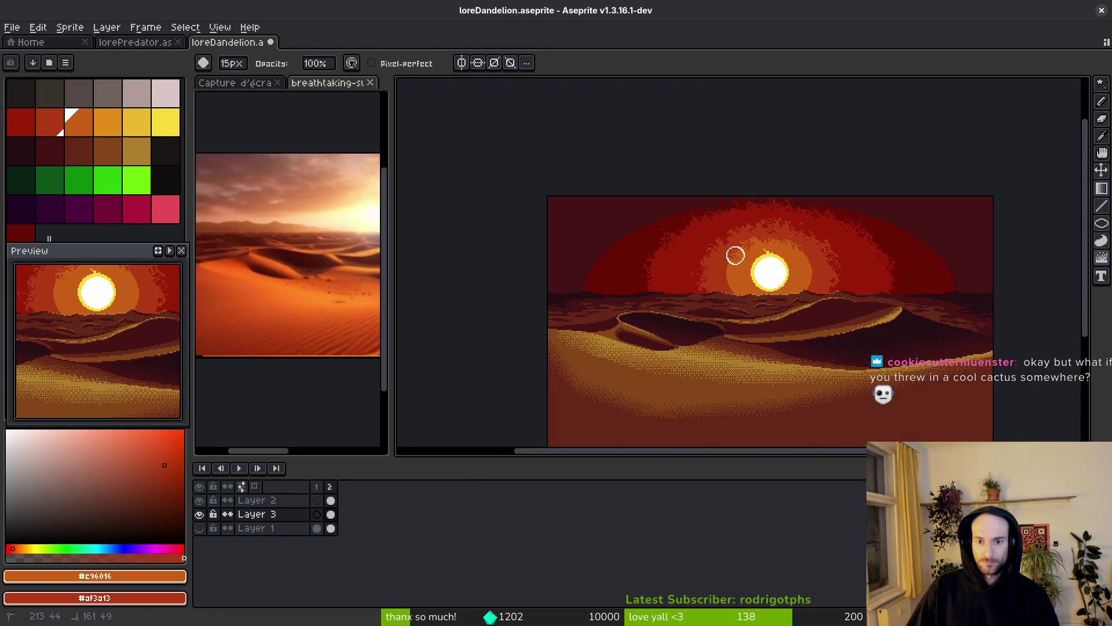
- Scatter orange pixels into the red sky near the glow and undo the accidental dune change
scroll(780, 255, up, 4)
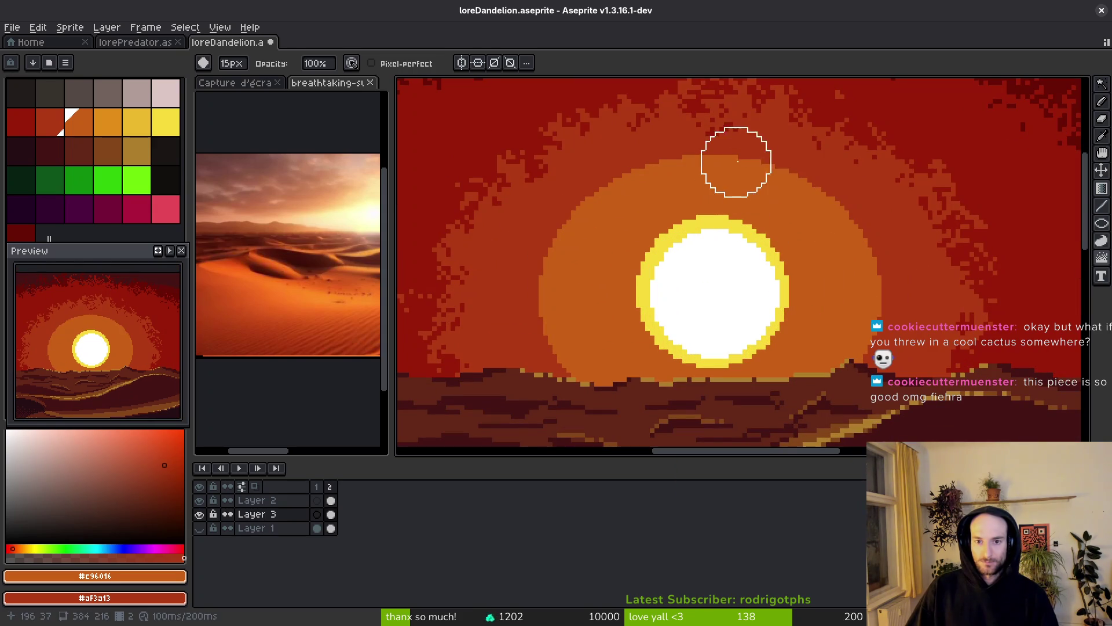
drag(541, 264, 564, 365)
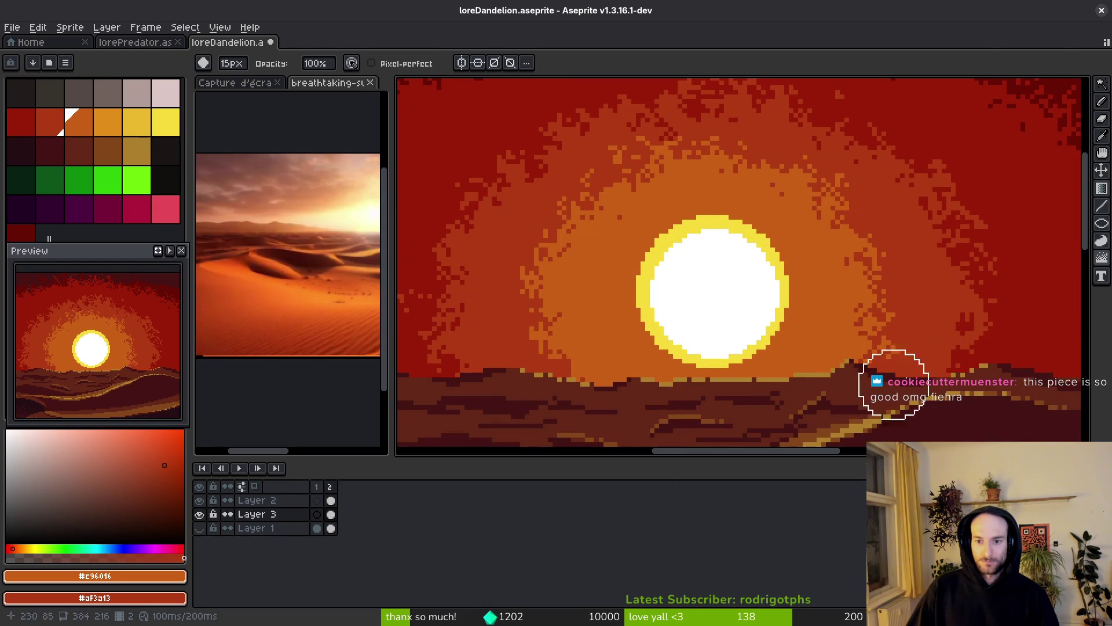
scroll(903, 356, down, 1)
scroll(819, 295, right, 5)
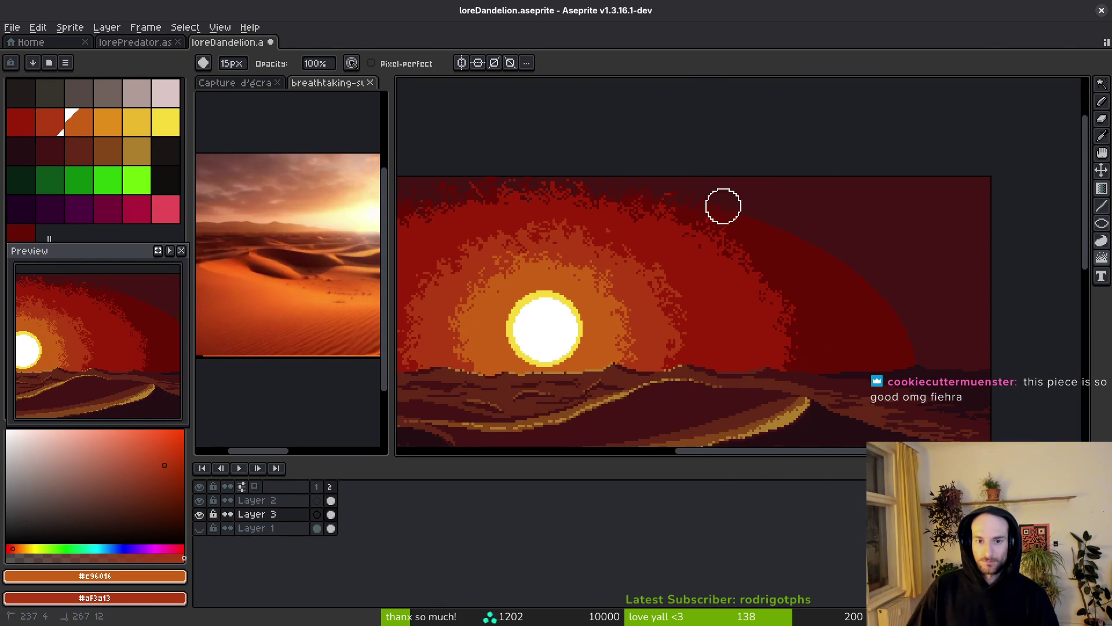
scroll(898, 365, up, 1)
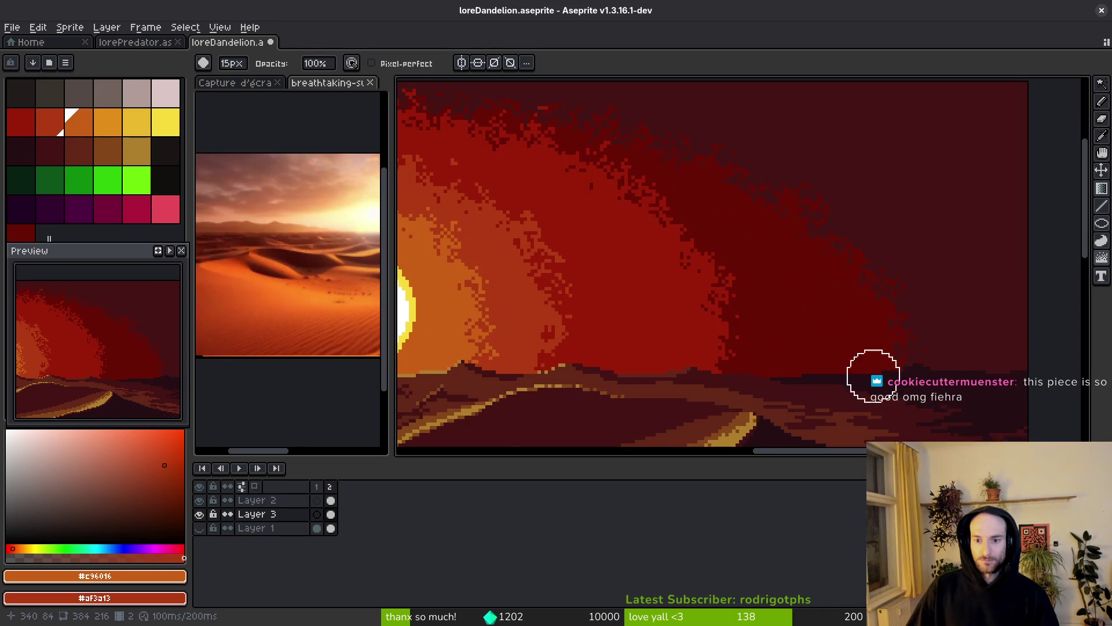
scroll(894, 382, down, 3)
scroll(773, 305, up, 2)
scroll(708, 199, up, 1)
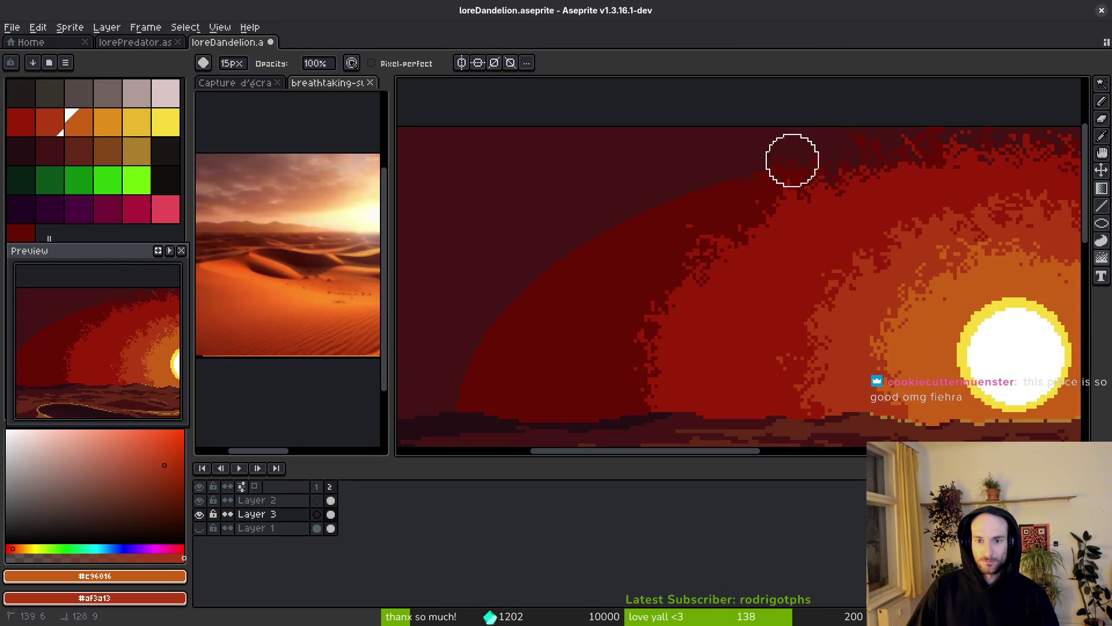
scroll(586, 367, down, 4)
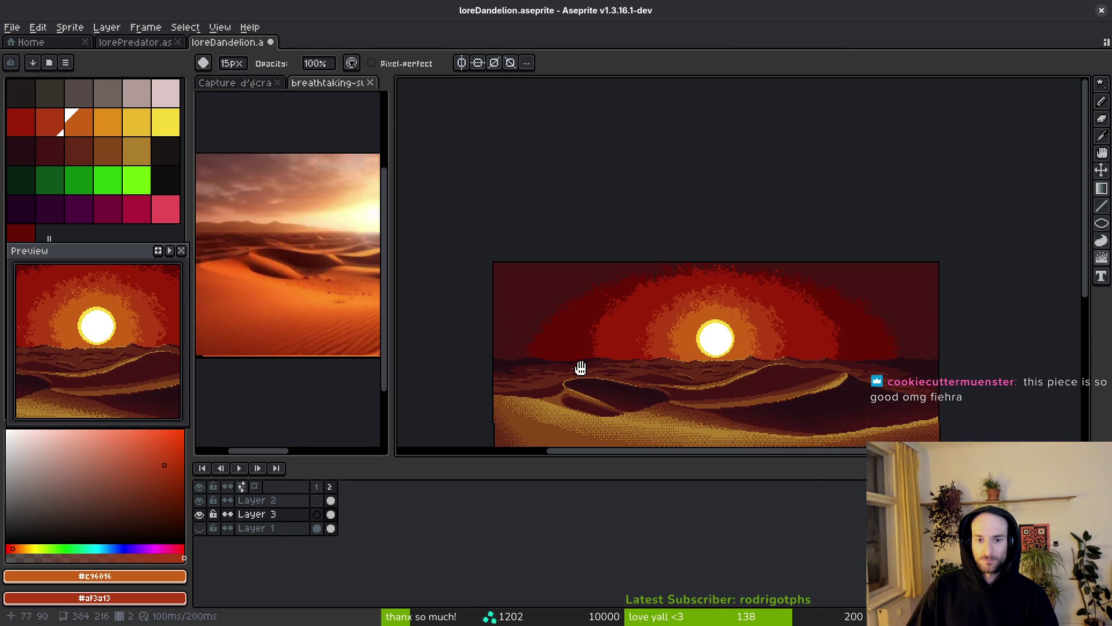
scroll(712, 392, down, 1)
scroll(732, 371, up, 1)
key(ctrl+z)
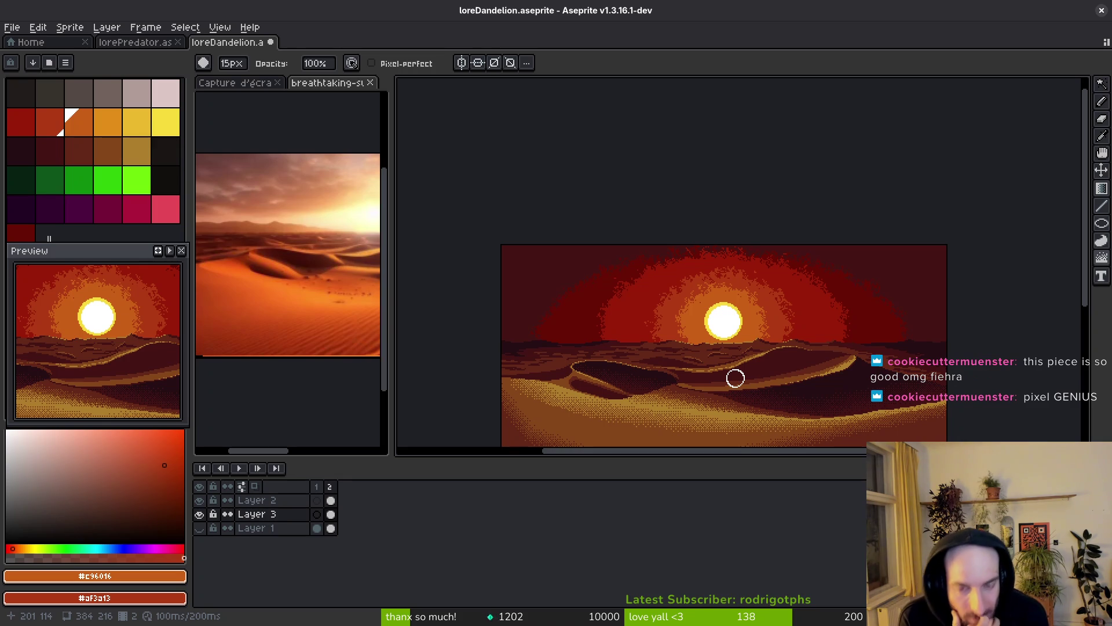
- Undo the jumbled sky pixels and bring the whole sun into view
key(ctrl+z)
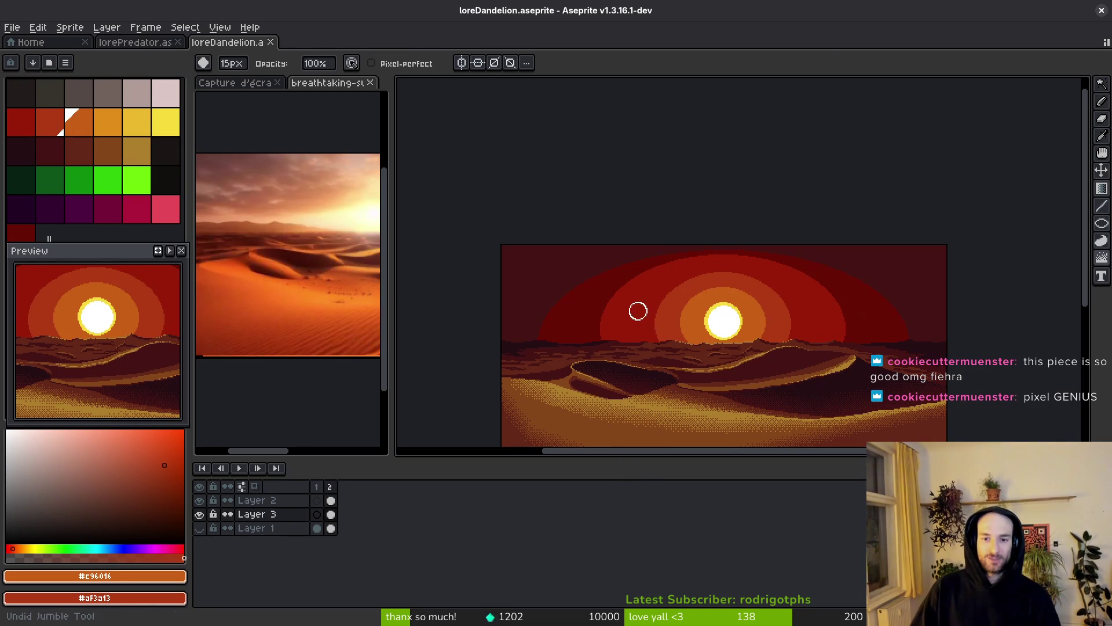
scroll(670, 259, up, 4)
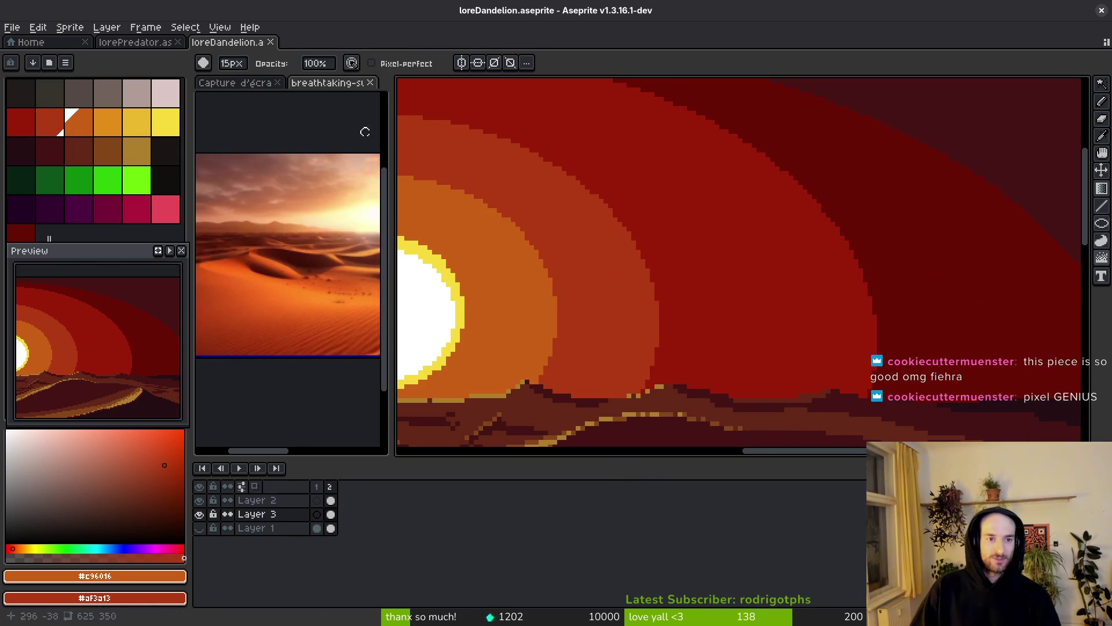
drag(514, 132, 616, 181)
- Try dithered gradients spreading the orange ring into the sky rings, then undo the halo
key(shift+g)
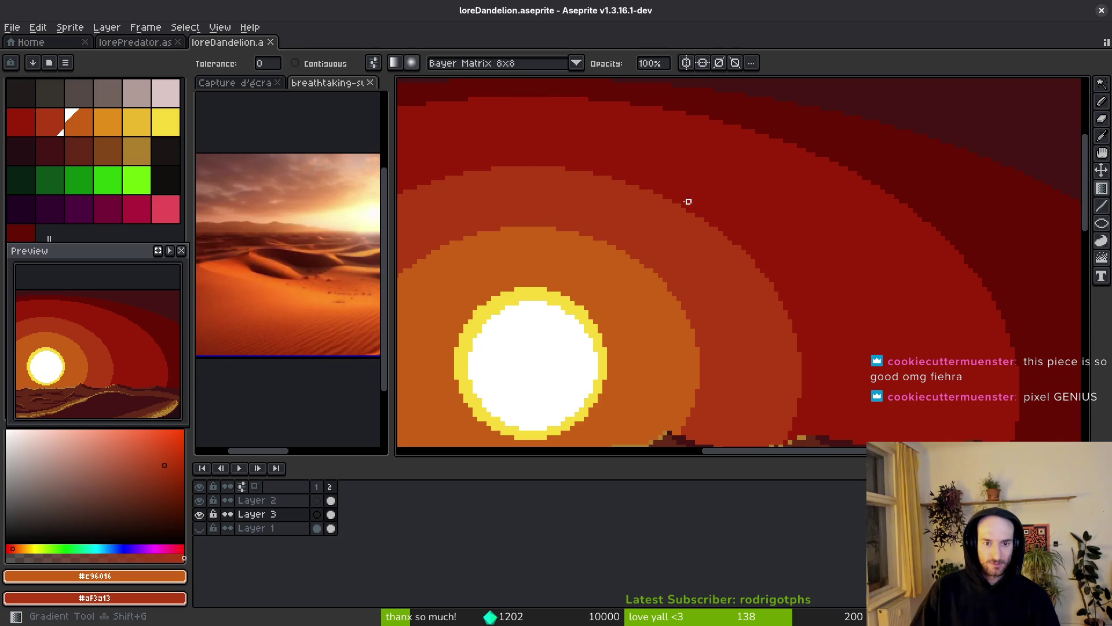
mouse_move(645, 265)
mouse_down()
mouse_move(793, 213)
mouse_move(625, 324)
mouse_move(829, 292)
mouse_move(780, 213)
mouse_up()
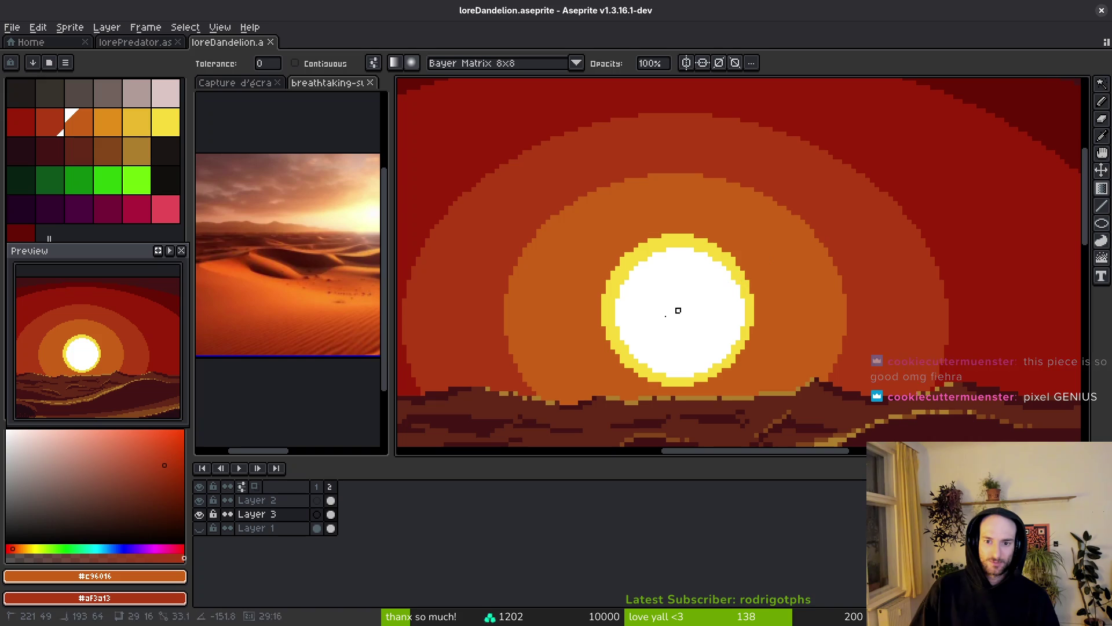
click(812, 231)
mouse_move(812, 231)
mouse_down()
mouse_move(665, 337)
mouse_move(588, 327)
mouse_move(579, 287)
mouse_move(688, 143)
mouse_move(808, 232)
mouse_move(636, 343)
mouse_move(750, 181)
mouse_move(827, 209)
mouse_move(701, 323)
mouse_move(851, 174)
mouse_move(802, 226)
mouse_up()
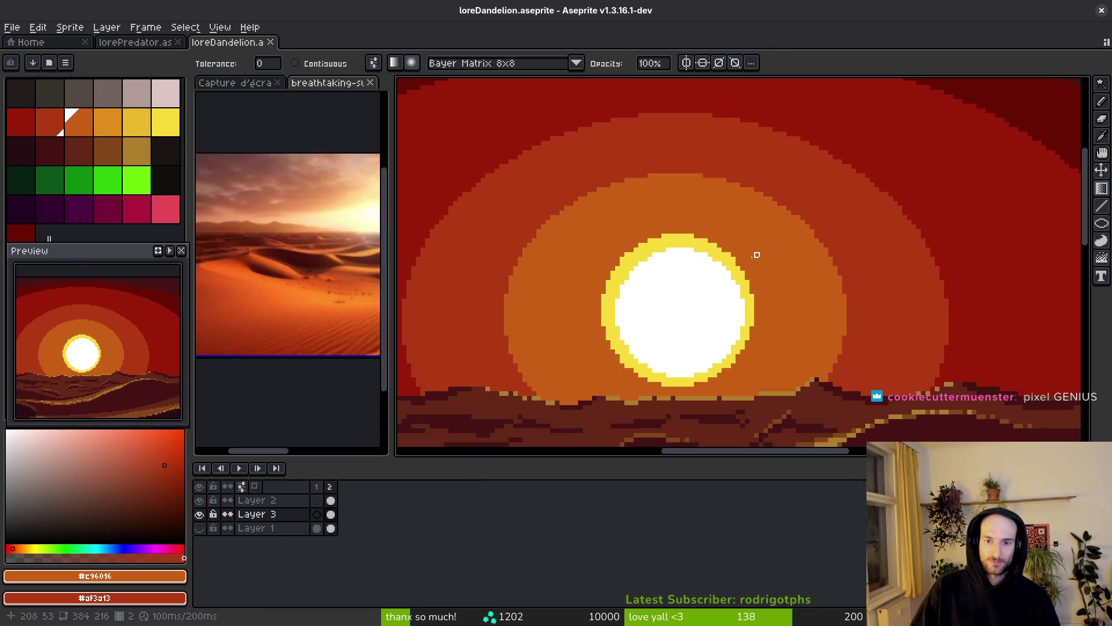
drag(529, 394, 576, 338)
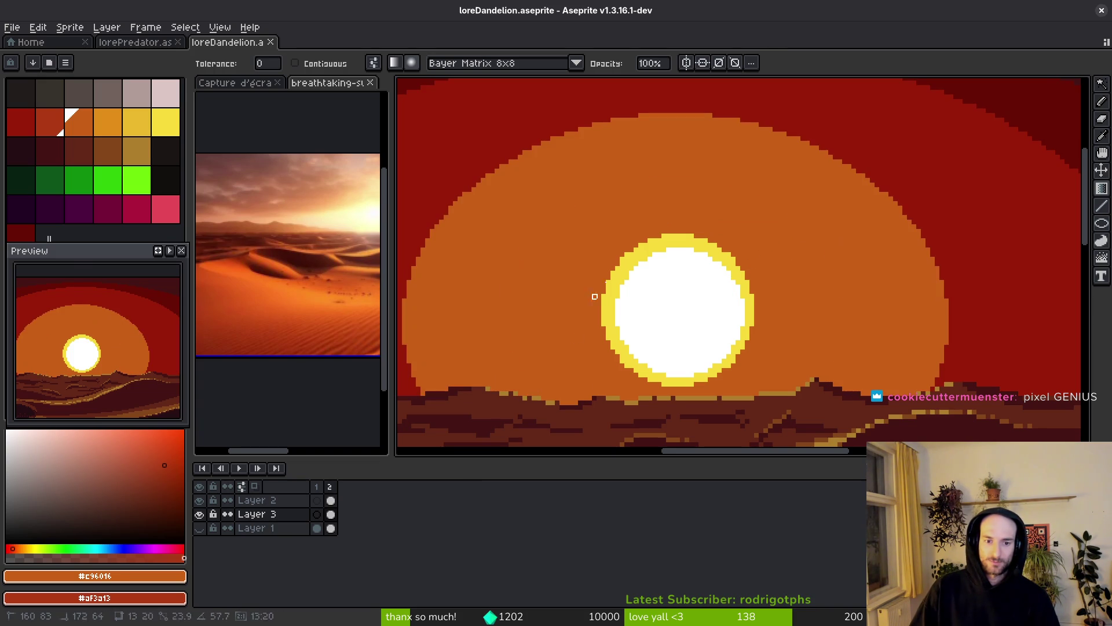
drag(747, 162, 742, 241)
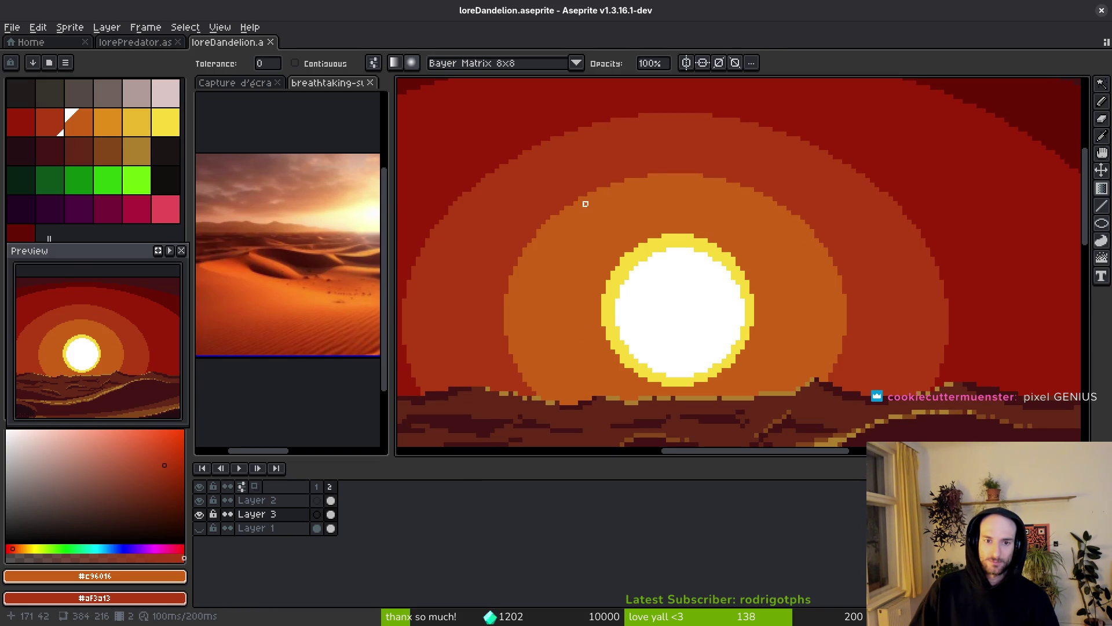
mouse_move(585, 198)
mouse_down()
mouse_move(805, 388)
mouse_move(790, 405)
mouse_move(812, 355)
mouse_move(775, 350)
mouse_move(775, 273)
mouse_up()
key(ctrl+z)
scroll(774, 273, down, 2)
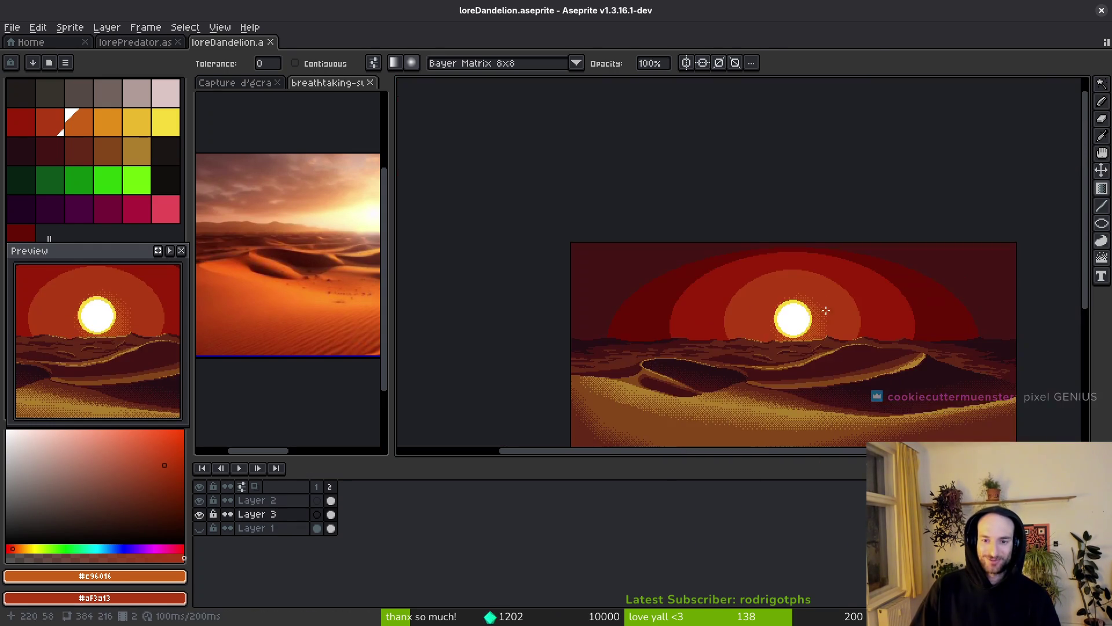
scroll(811, 278, up, 2)
key(alt)
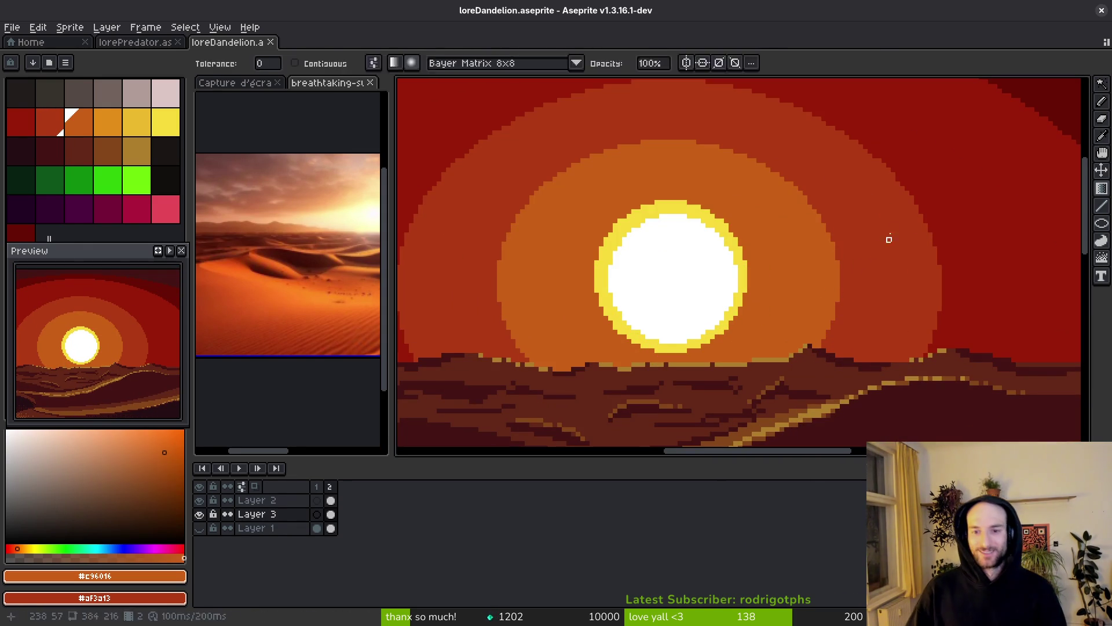
- Add a dithered dot band right of the sun, test a #af3a13 red fill on the orange ring, then undo it
key(g)
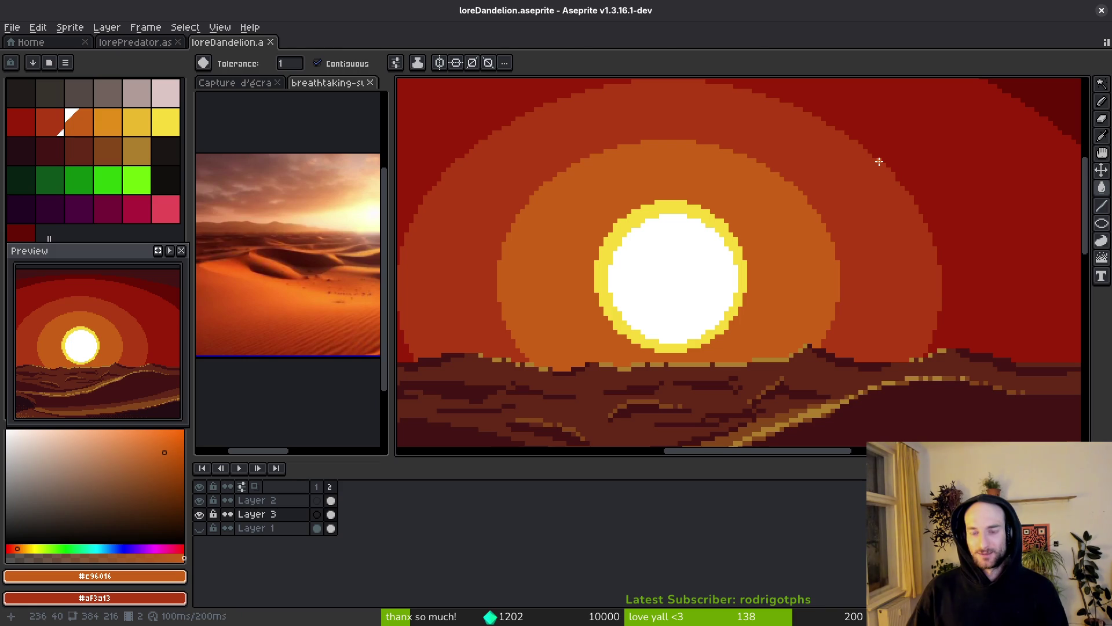
key(shift+g)
drag(879, 161, 858, 244)
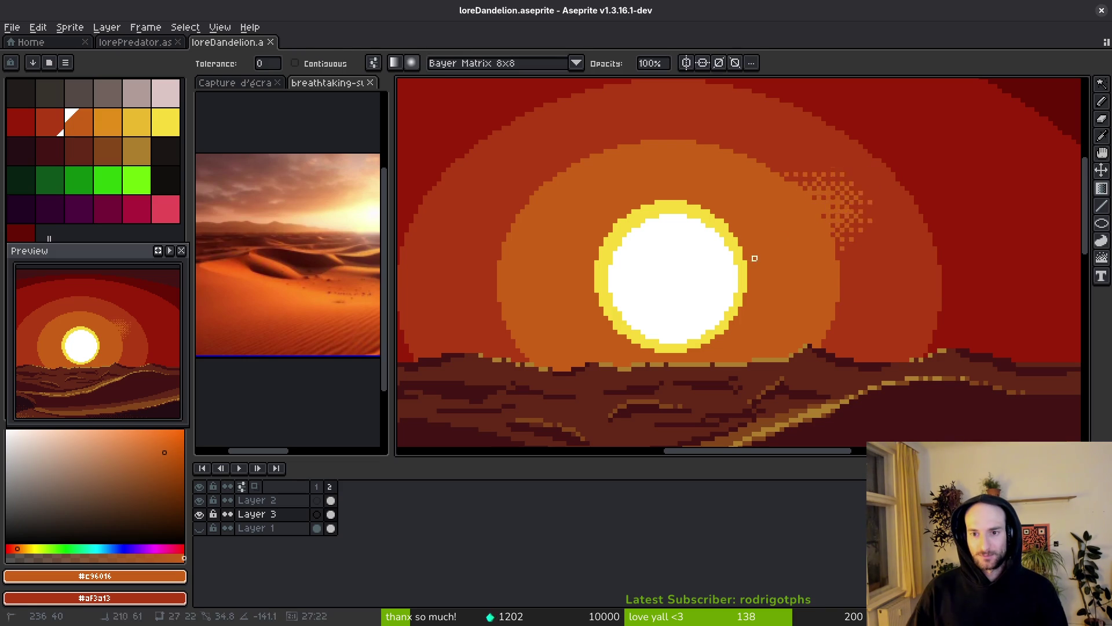
click(936, 273)
click(802, 255)
key(g)
key(ctrl+z)
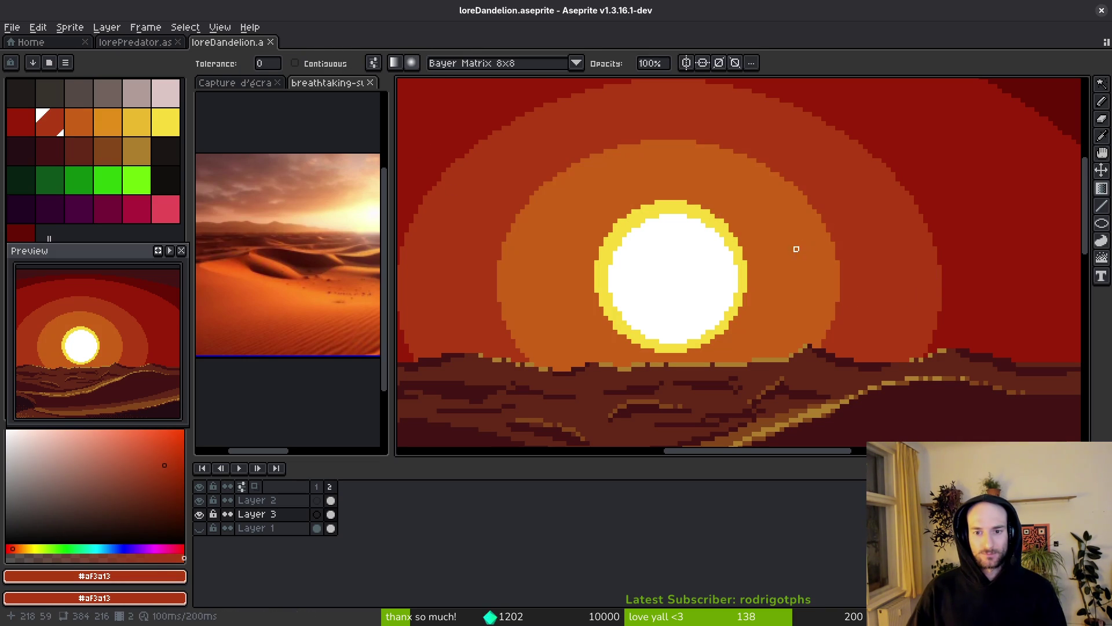
- Fill the orange ring with darker red and spread a dithered radial glow around the sun
alt+click(799, 238)
right_click(819, 244)
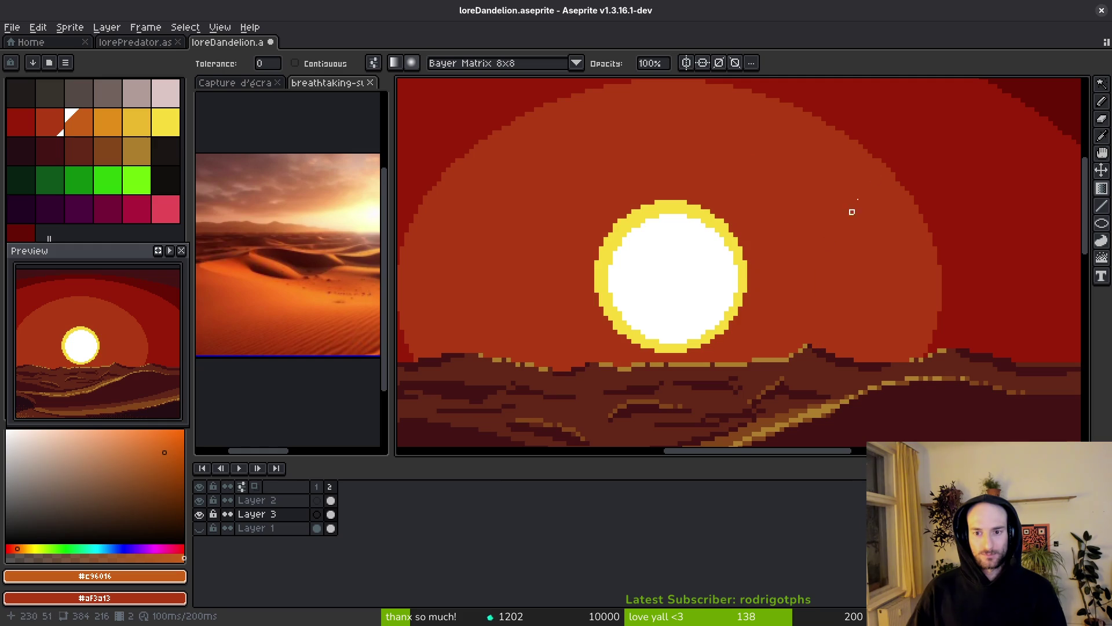
mouse_move(671, 267)
mouse_down()
mouse_move(663, 283)
mouse_move(587, 299)
mouse_move(472, 397)
mouse_move(568, 389)
mouse_up()
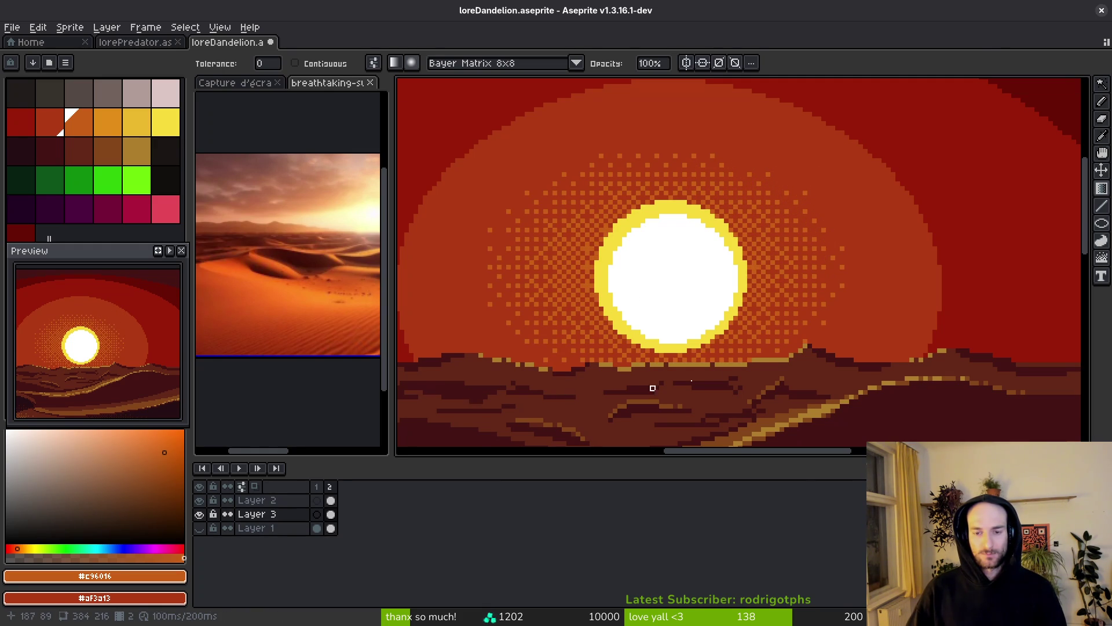
scroll(739, 365, down, 2)
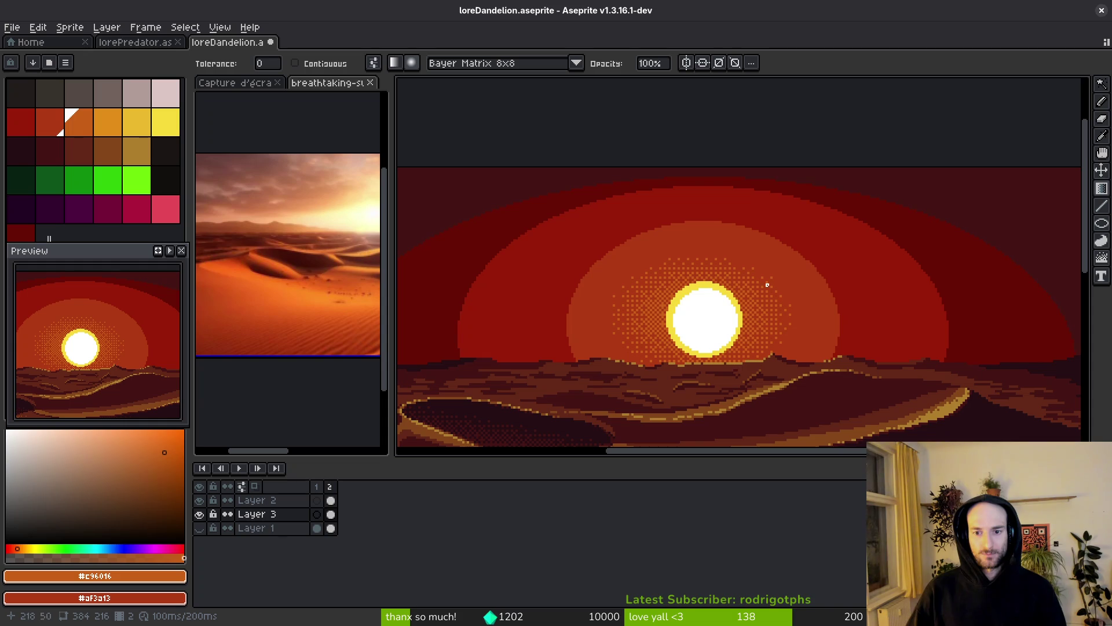
scroll(811, 257, up, 3)
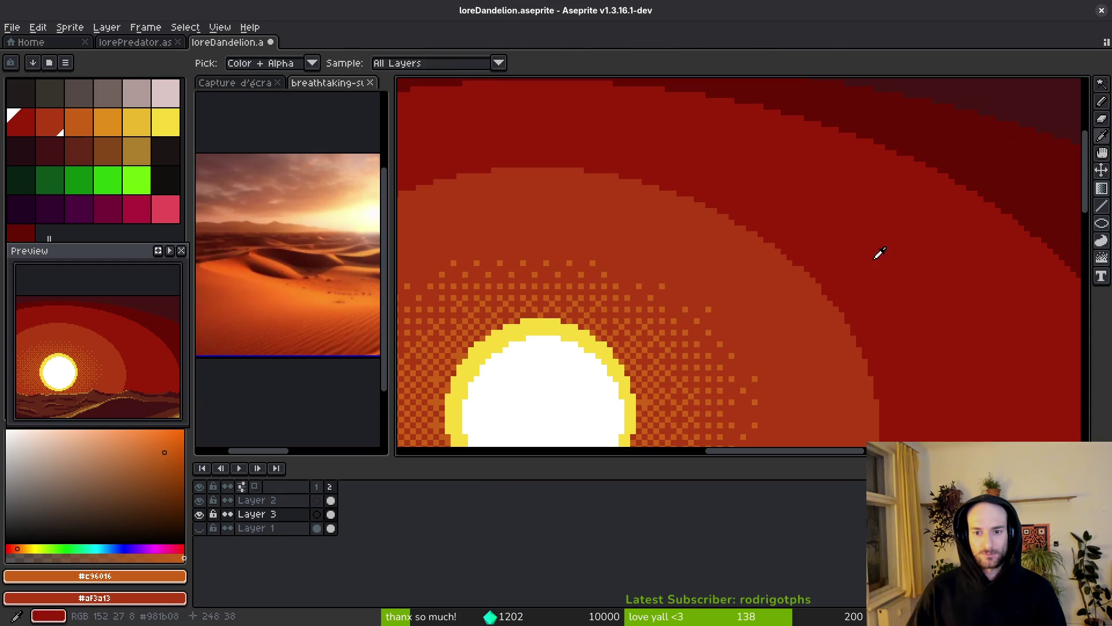
- Replace the sky red #af3a13 with dark red #981b08 across the whole image
alt+click(810, 318)
alt+right_click(853, 263)
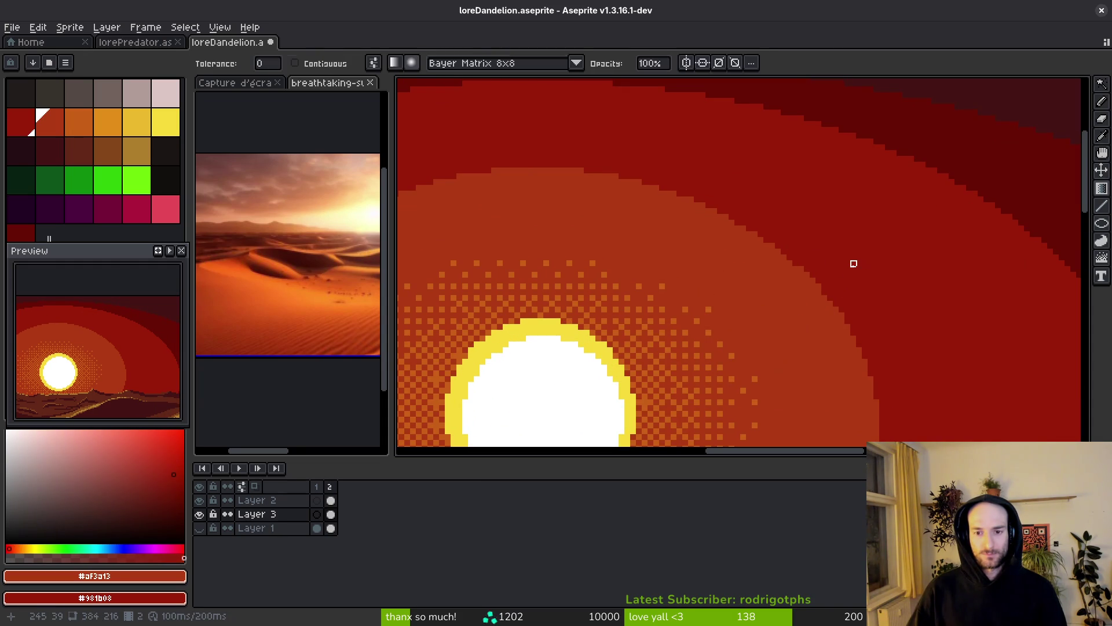
key(shift+r)
click(841, 168)
- Paint a large dithered radial gradient glow up-right of the sun
key(b)
scroll(839, 214, down, 2)
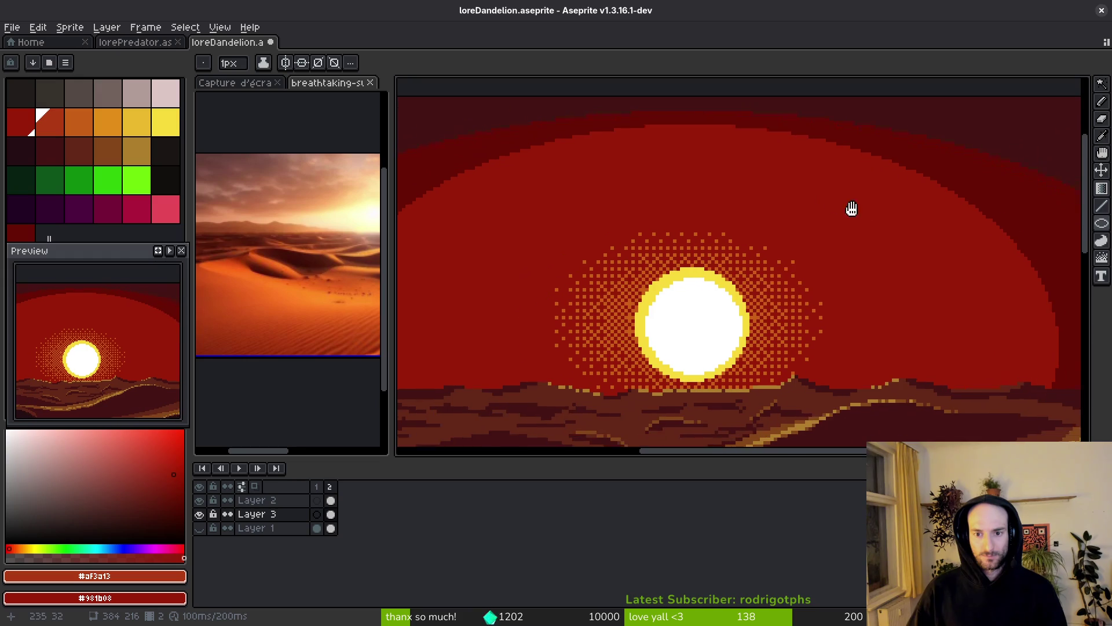
key(shift+g)
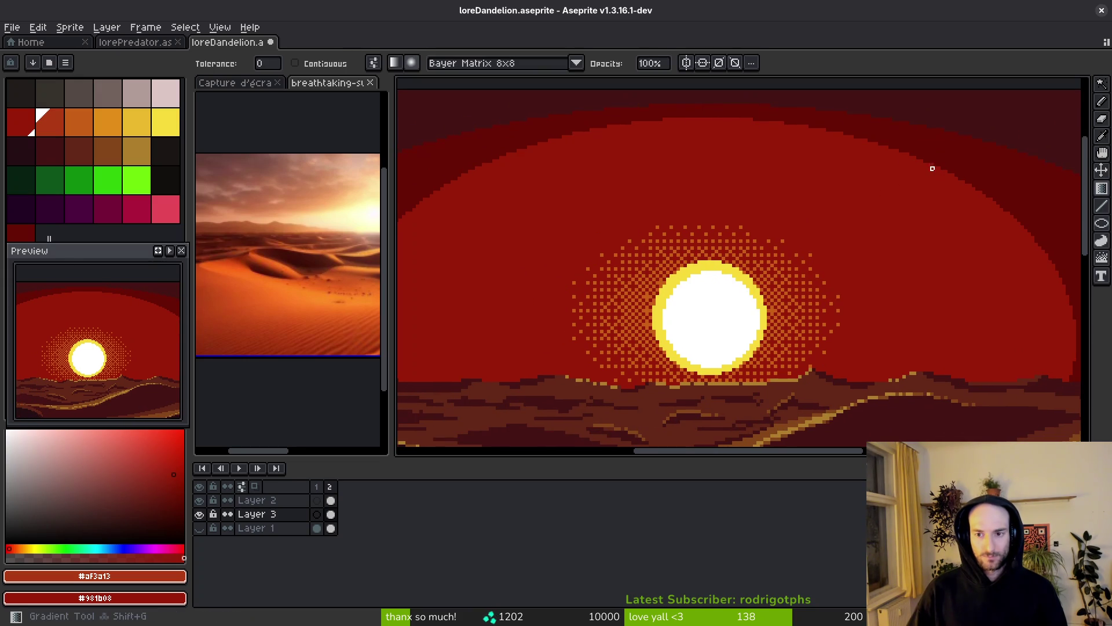
mouse_move(843, 225)
mouse_down()
mouse_move(706, 317)
mouse_move(571, 324)
mouse_move(481, 441)
mouse_up()
scroll(480, 440, down, 2)
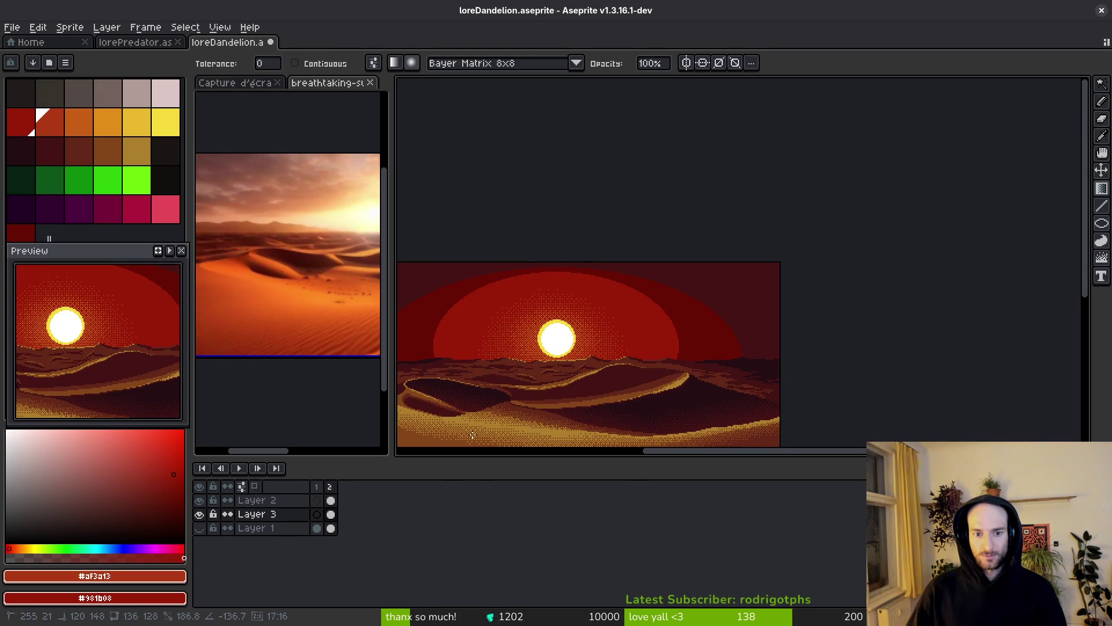
scroll(614, 360, down, 2)
scroll(637, 348, up, 4)
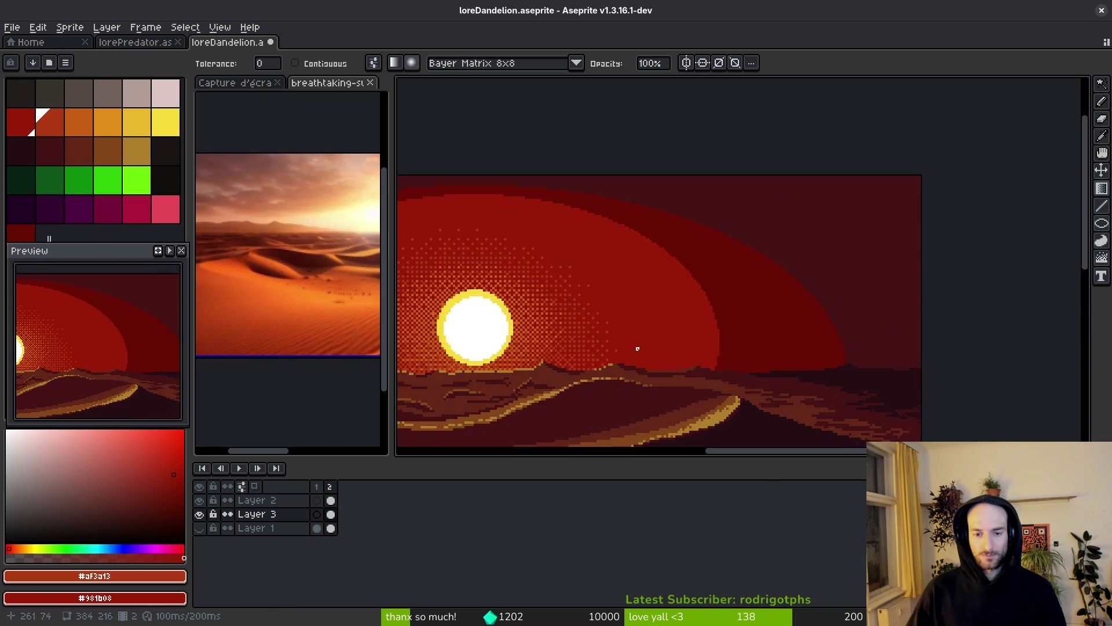
scroll(637, 348, down, 1)
scroll(683, 339, up, 1)
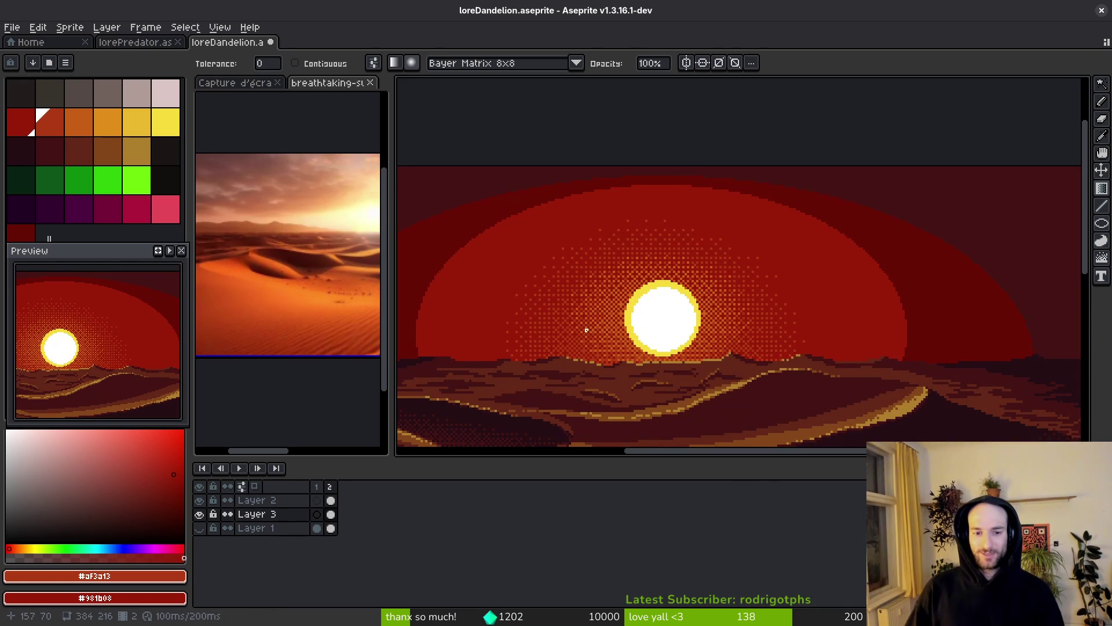
- Try another dithered gradient right of the sun, comparing versions with undo/redo to keep the plain concentric bands
key(ctrl+z)
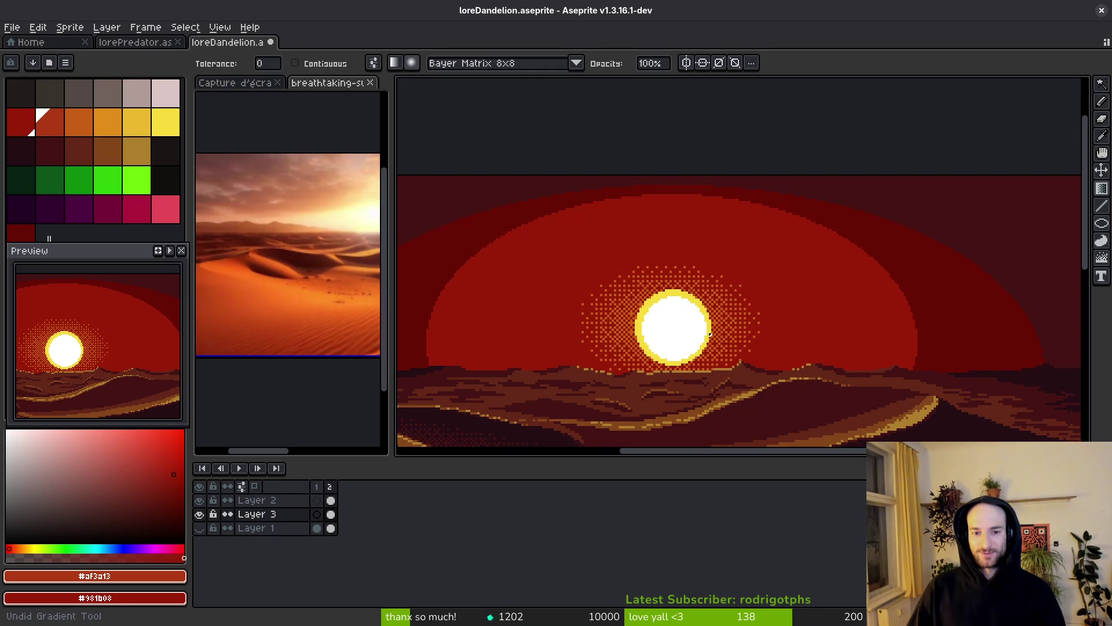
key(ctrl+y)
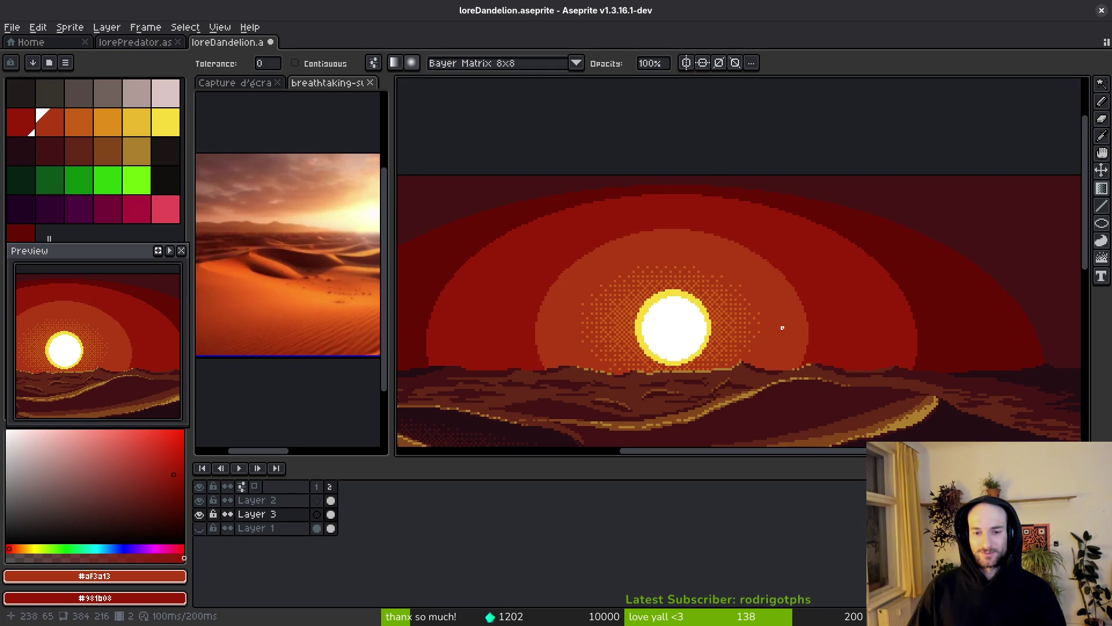
scroll(780, 267, up, 4)
mouse_move(749, 261)
mouse_down()
mouse_move(695, 324)
mouse_move(596, 389)
mouse_up()
scroll(695, 325, down, 4)
scroll(713, 313, up, 2)
scroll(822, 283, down, 2)
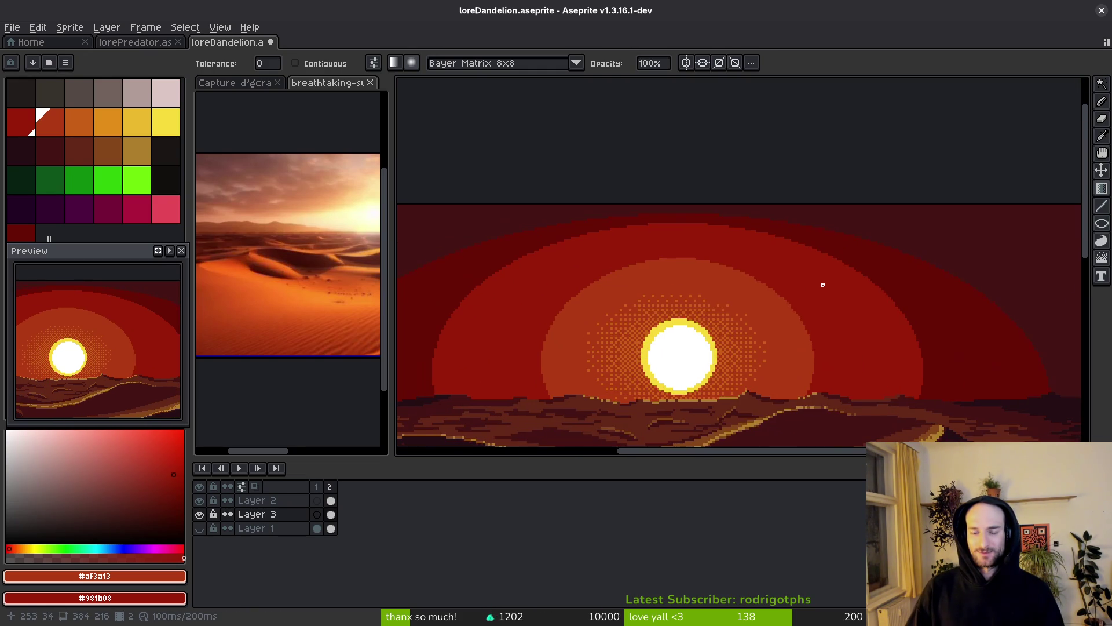
key(ctrl+y)
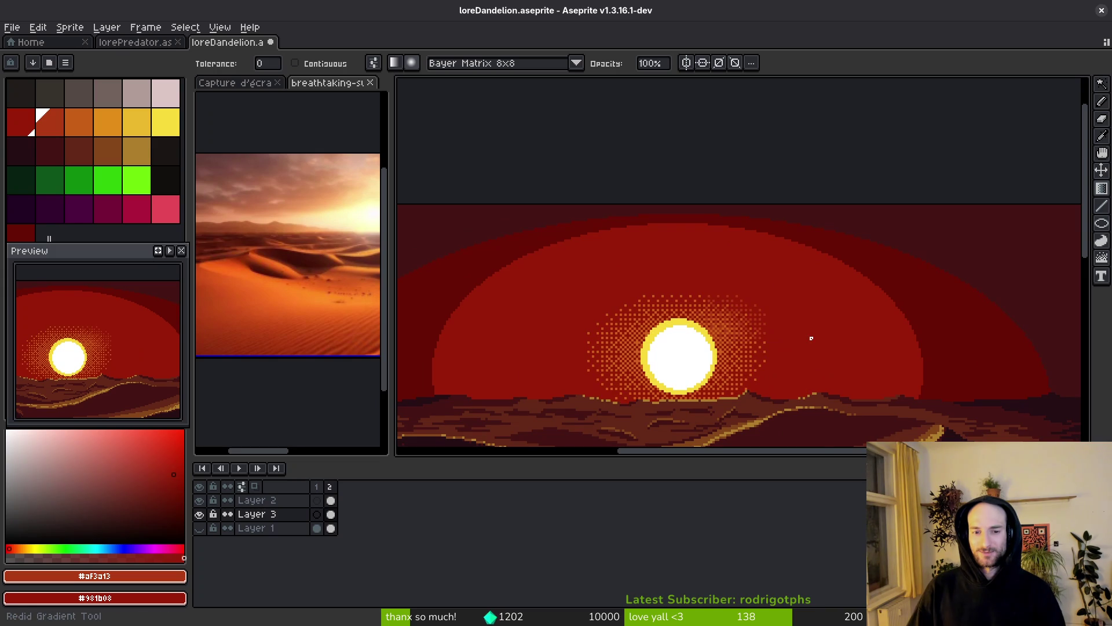
key(ctrl+y)
key(ctrl+y)
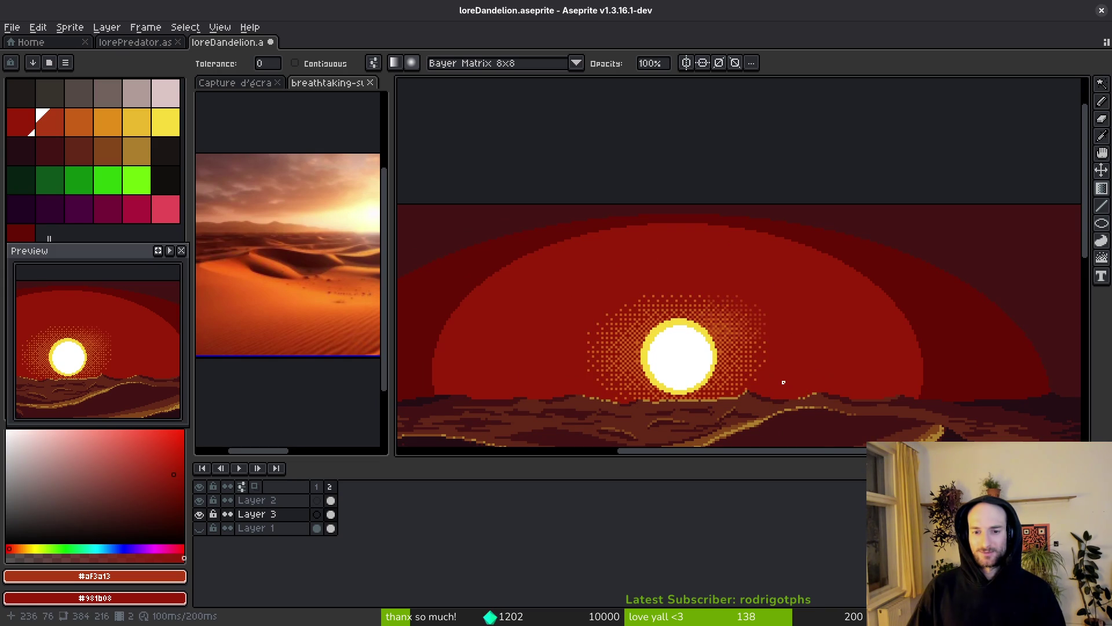
key(ctrl+z)
key(ctrl+z)
key(ctrl+y)
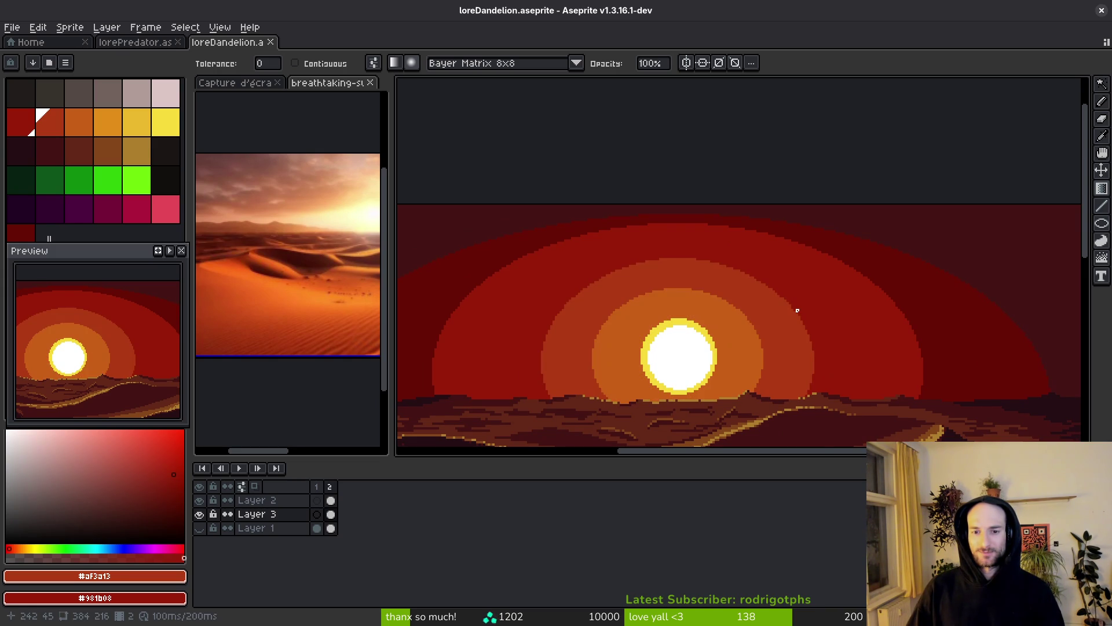
scroll(797, 311, down, 4)
- Save loreDandelion.aseprite with Ctrl+S, saving it twice
key(ctrl+s)
scroll(790, 330, up, 4)
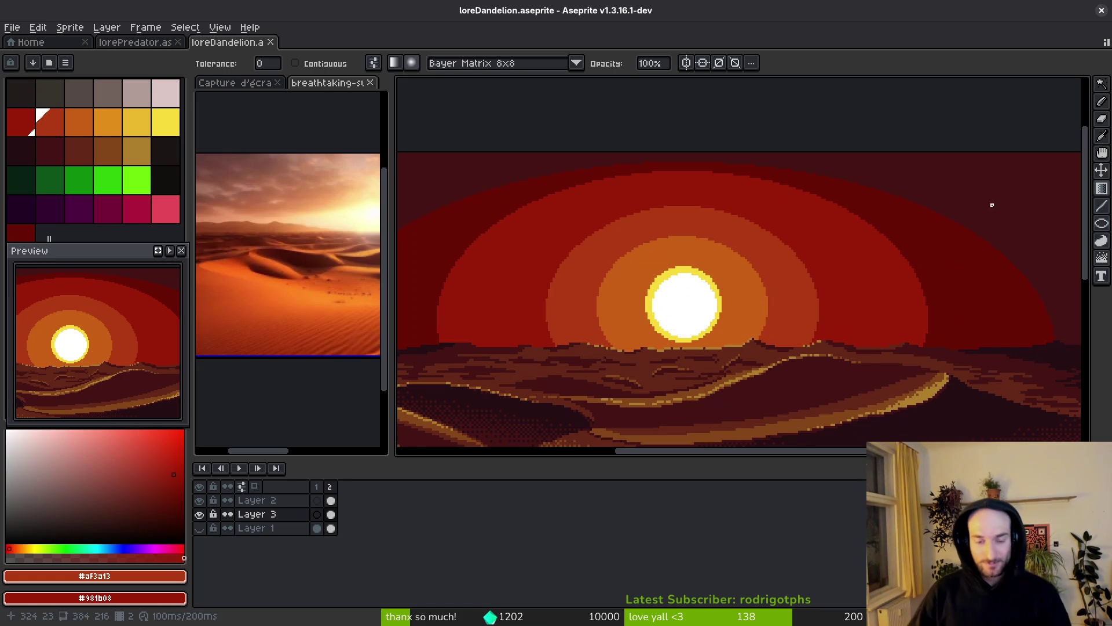
scroll(663, 307, up, 2)
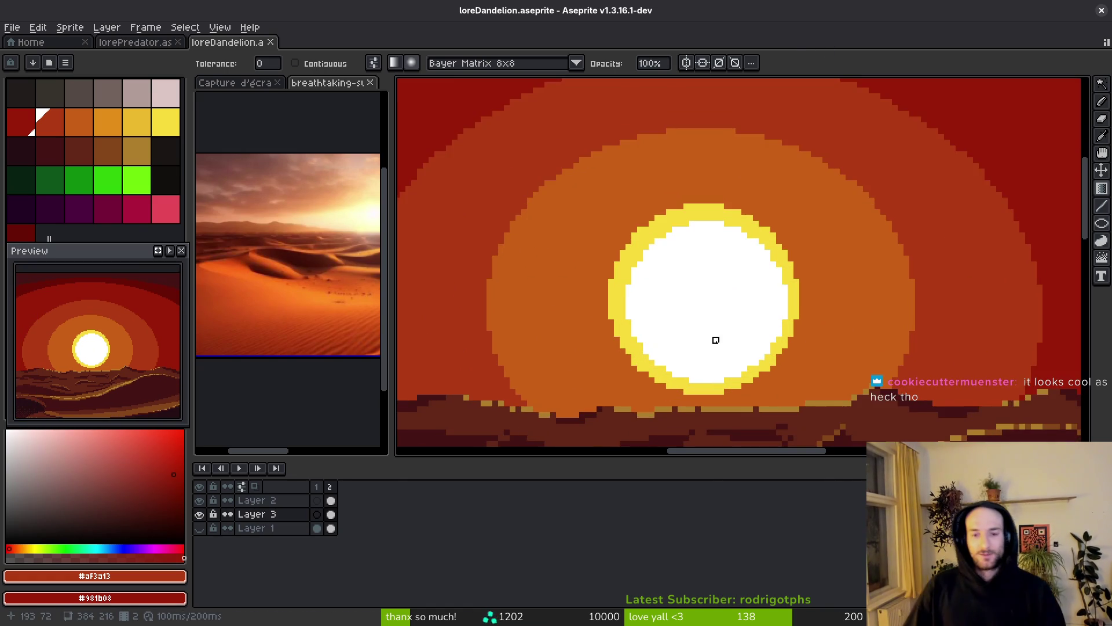
scroll(718, 347, down, 2)
key(ctrl+s)
scroll(716, 336, down, 3)
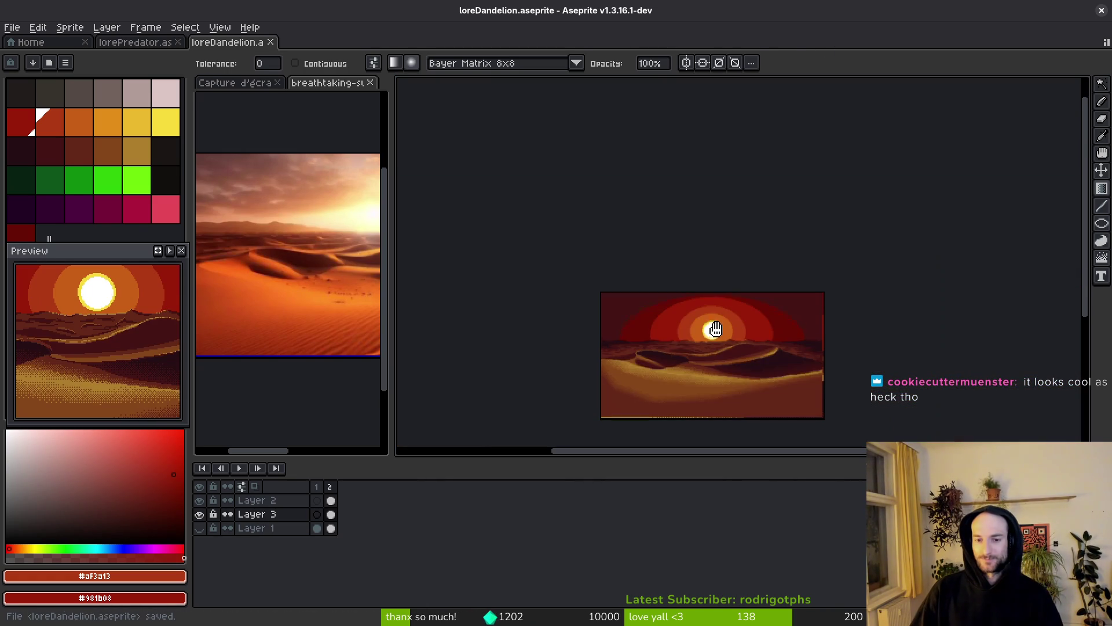
- Check the dithering pattern list, keeping Bayer Matrix 8x8
scroll(717, 328, up, 3)
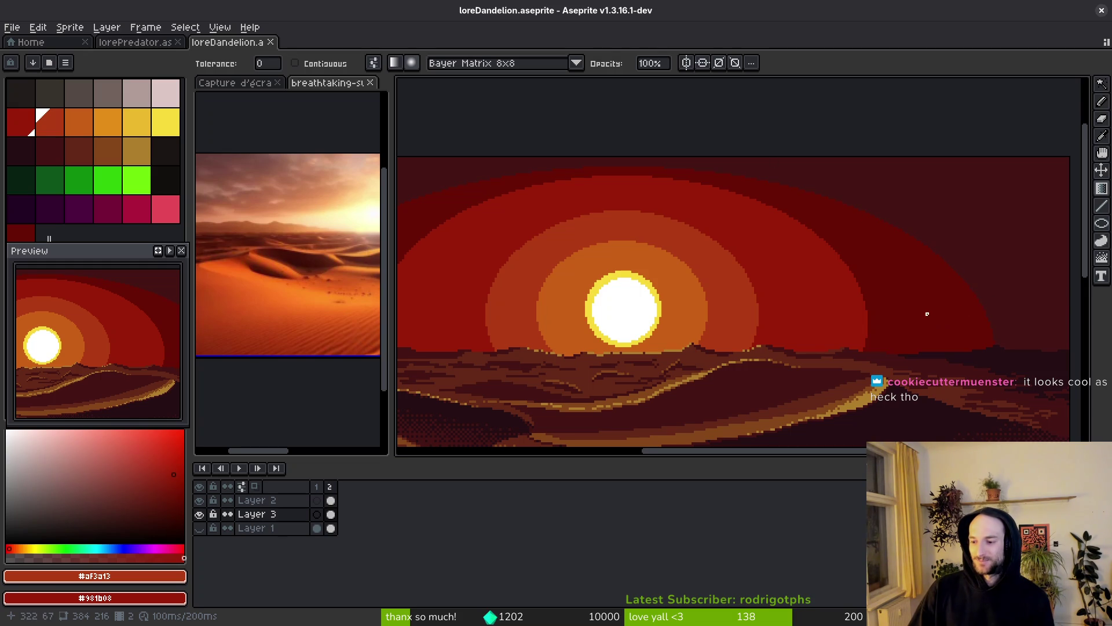
click(501, 66)
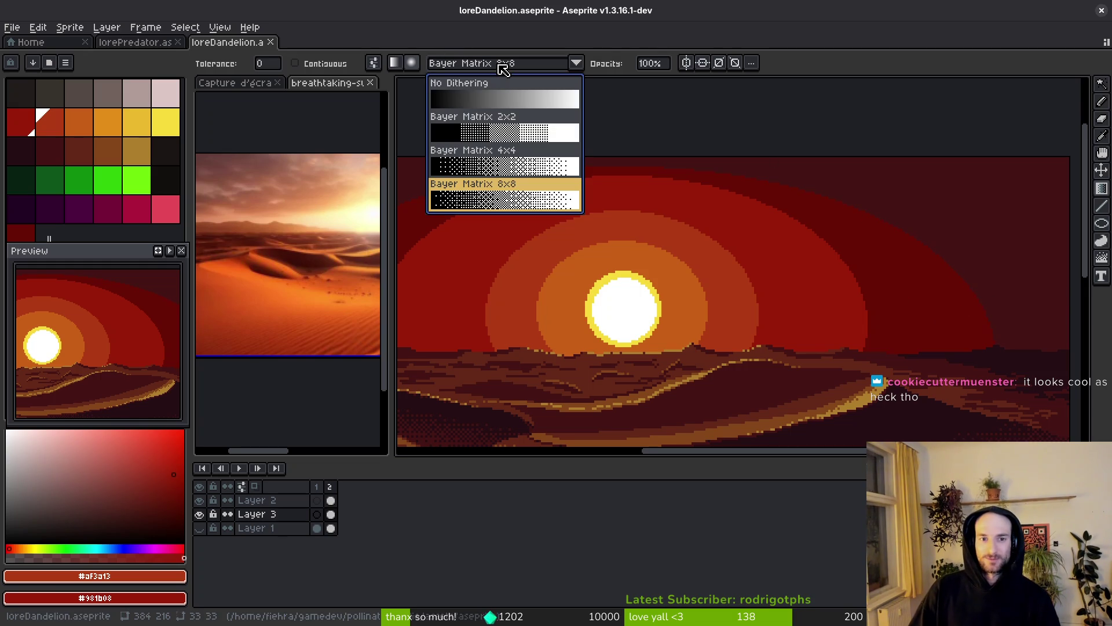
click(503, 68)
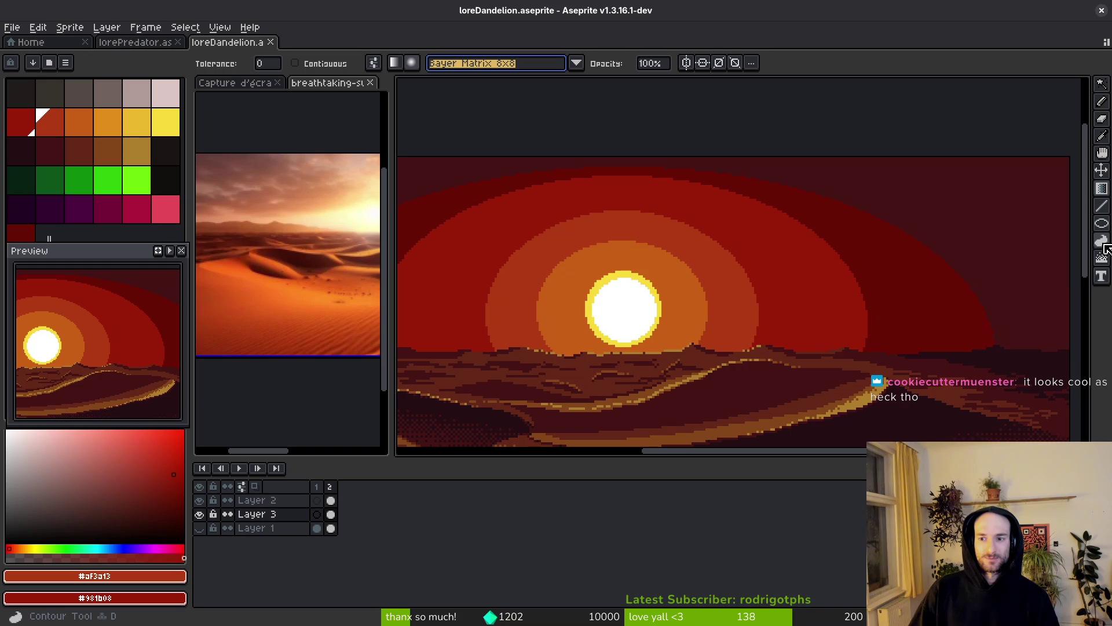
- Soften the sky band edge right of the sun with a 16px, 48% opacity blur brush and save
click(1103, 256)
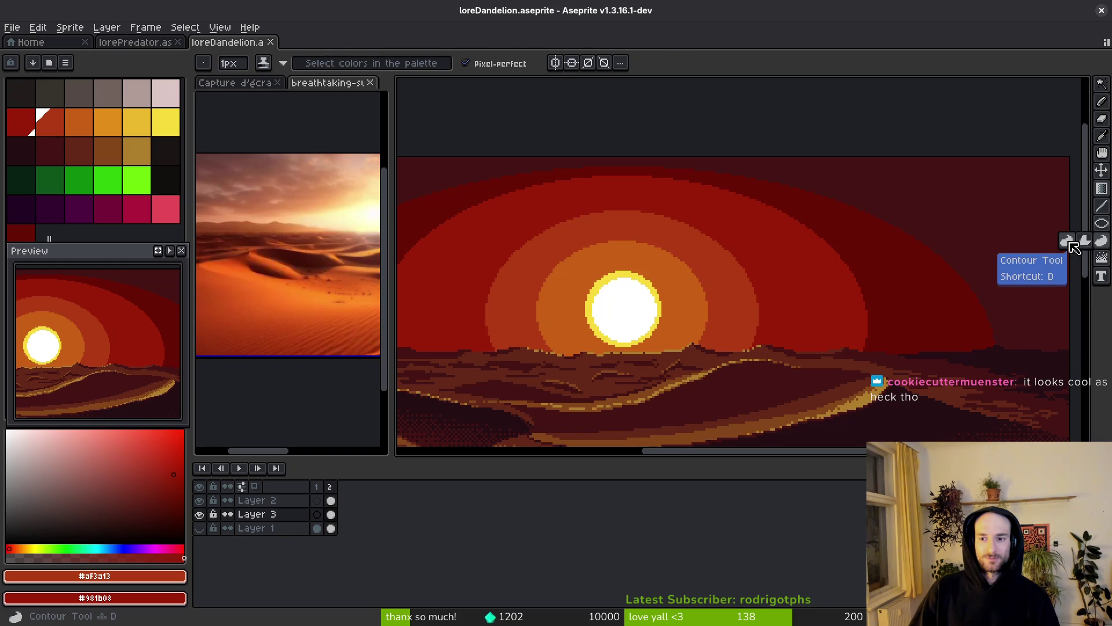
click(1103, 258)
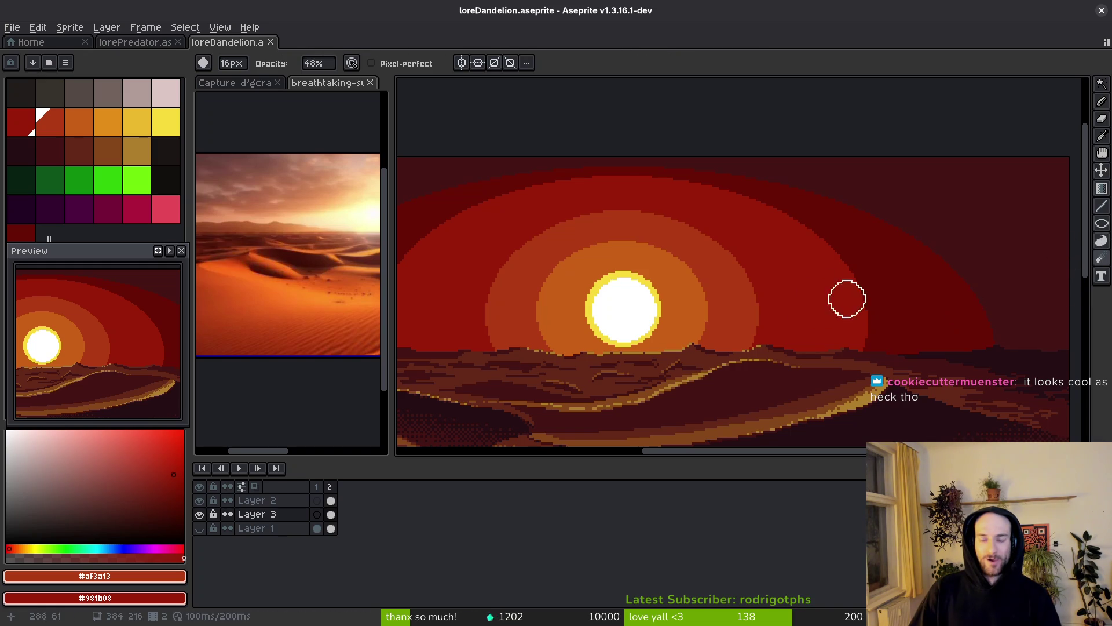
mouse_move(847, 278)
mouse_down()
mouse_move(867, 318)
mouse_move(850, 271)
mouse_up()
scroll(849, 271, up, 3)
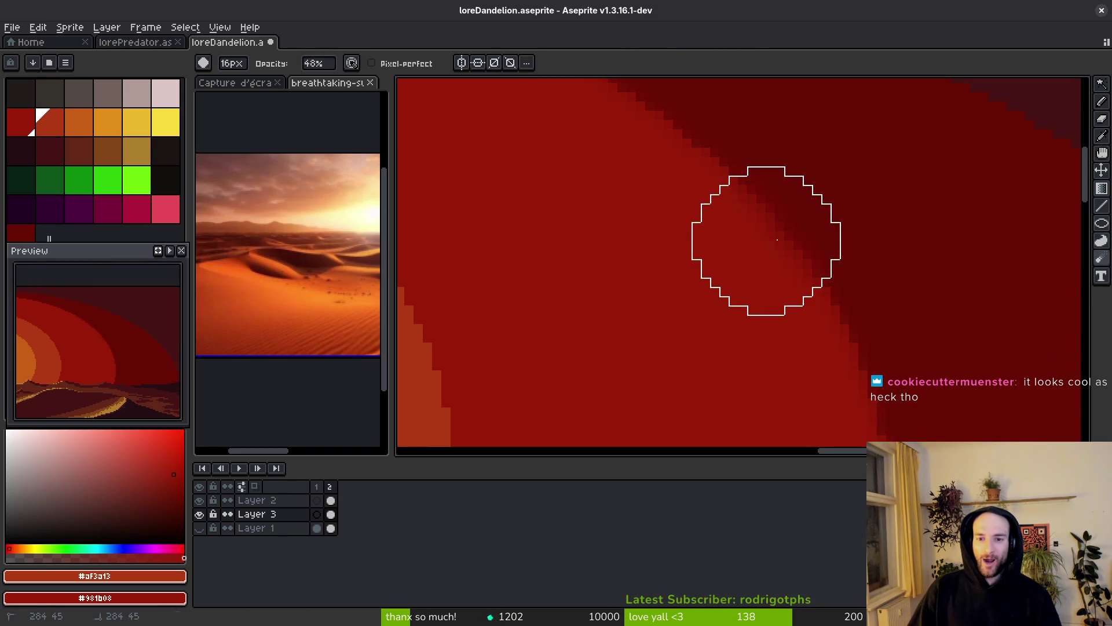
scroll(869, 264, down, 3)
key(ctrl+s)
scroll(772, 316, up, 2)
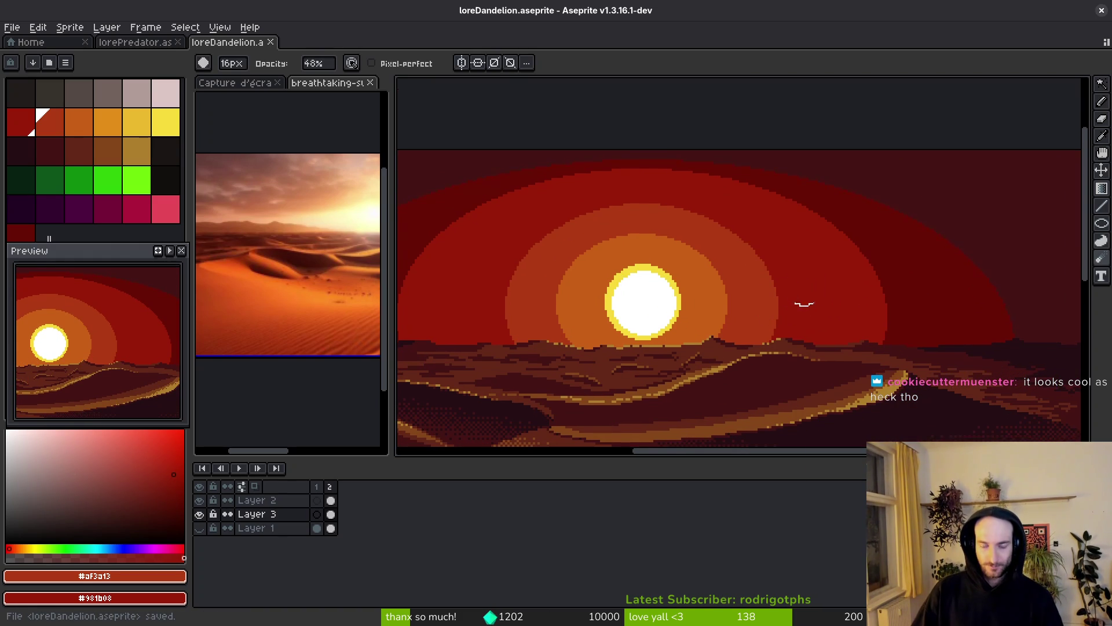